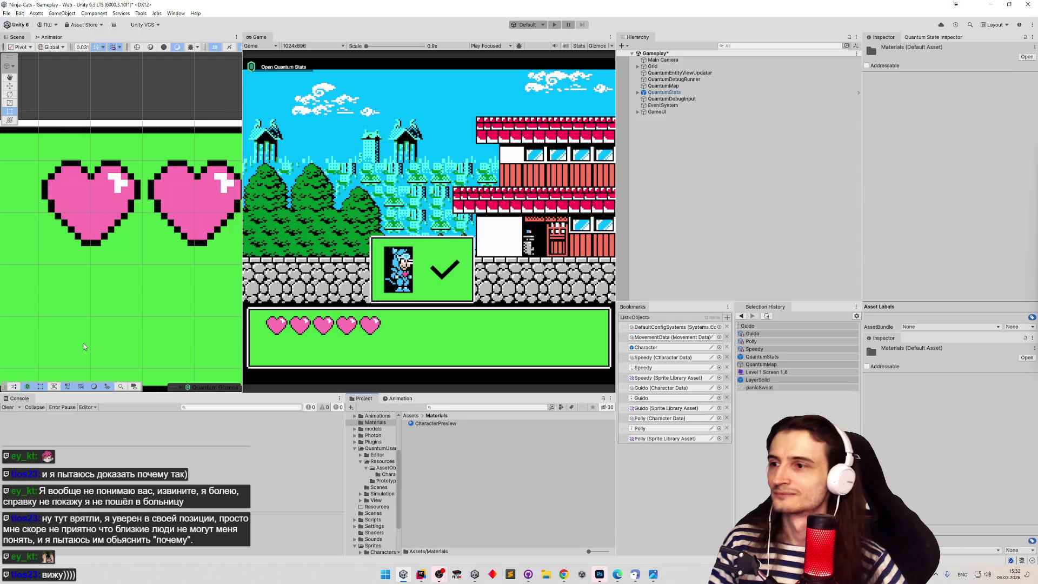
# Zoom and pan the Scene view onto the heart panel and widen it against the Game view.
pyautogui.scroll(-5, 156, 319)
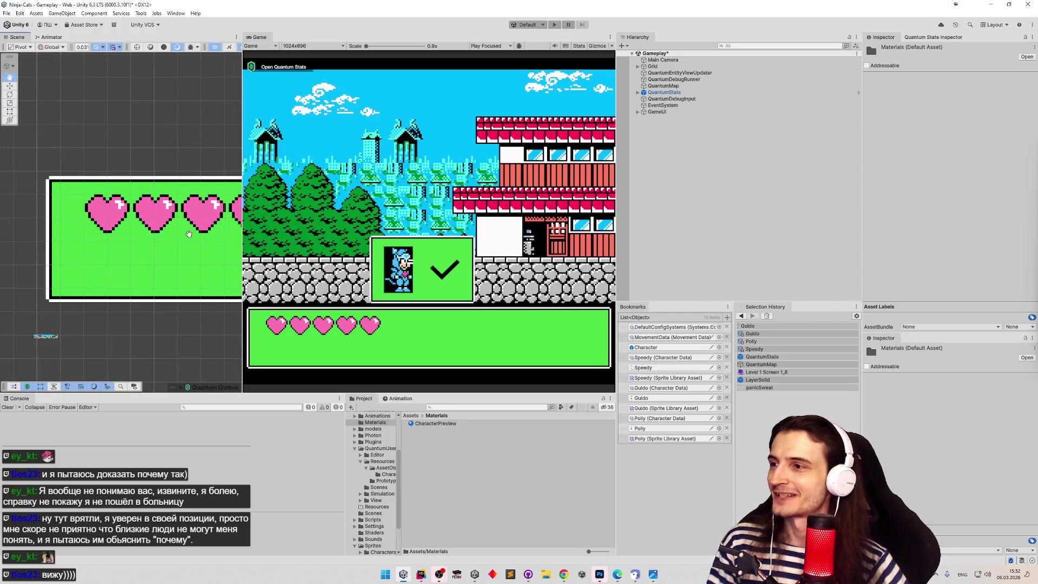
pyautogui.moveTo(222, 230); pyautogui.dragTo(147, 245)
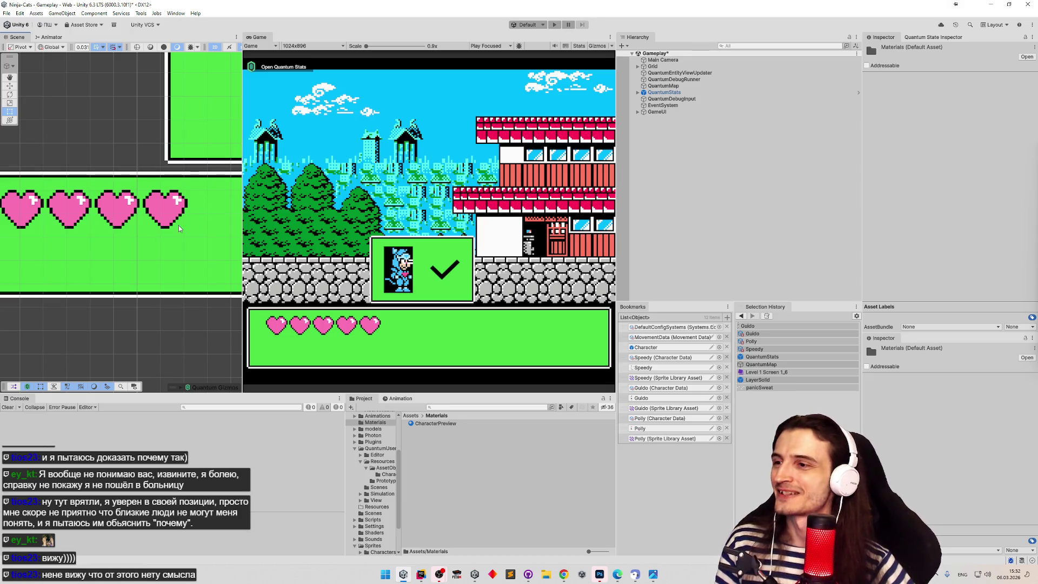
pyautogui.moveTo(243, 223); pyautogui.dragTo(278, 223)
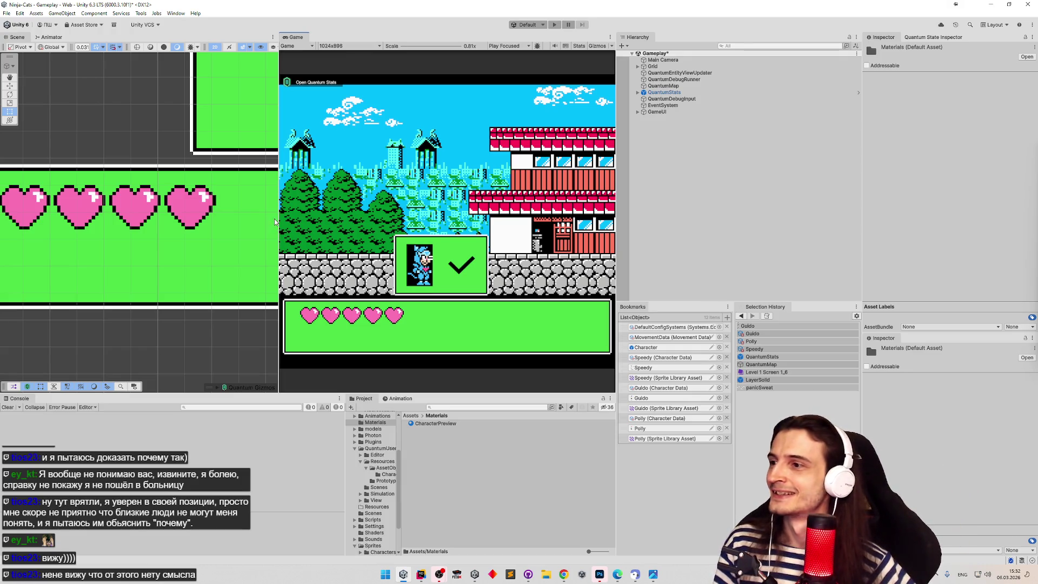
pyautogui.moveTo(279, 217); pyautogui.dragTo(285, 218)
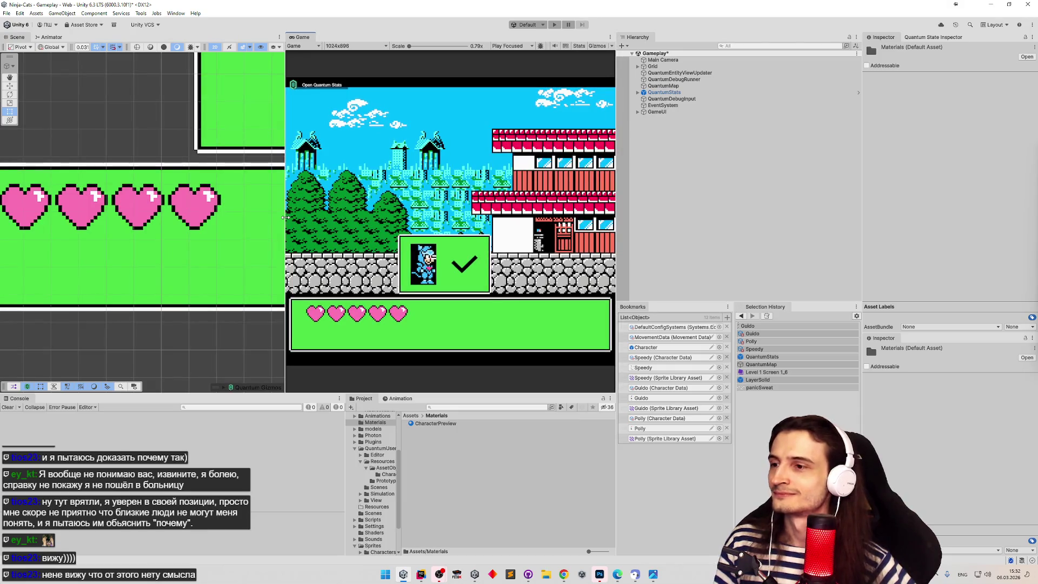
# Try the Geometry and Transparent render queues on CharacterPreview, then return it to From Shader.
pyautogui.click(473, 424)
pyautogui.click(987, 141)
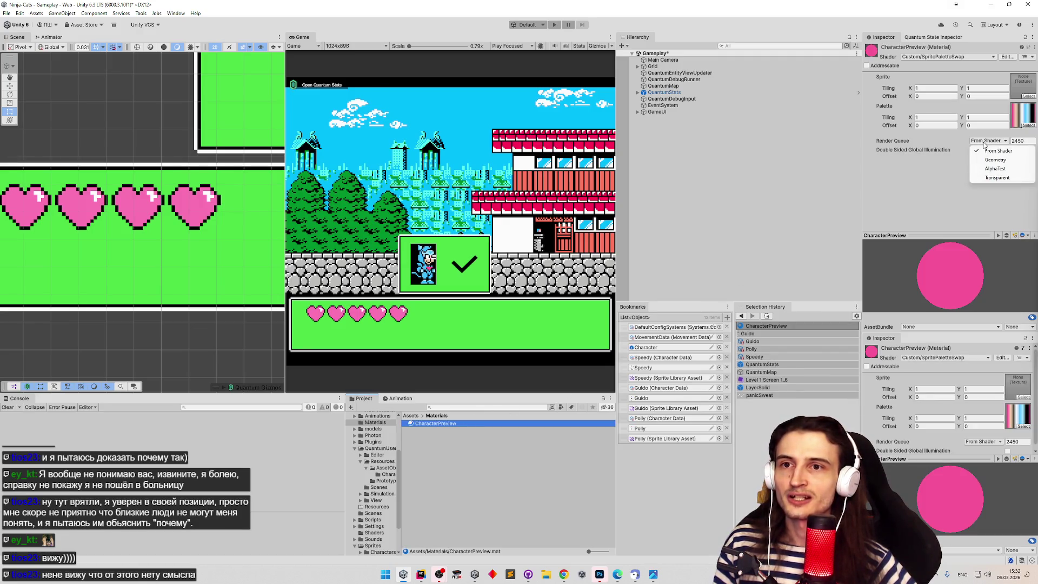
pyautogui.click(995, 159)
pyautogui.click(991, 142)
pyautogui.click(990, 141)
pyautogui.click(990, 141)
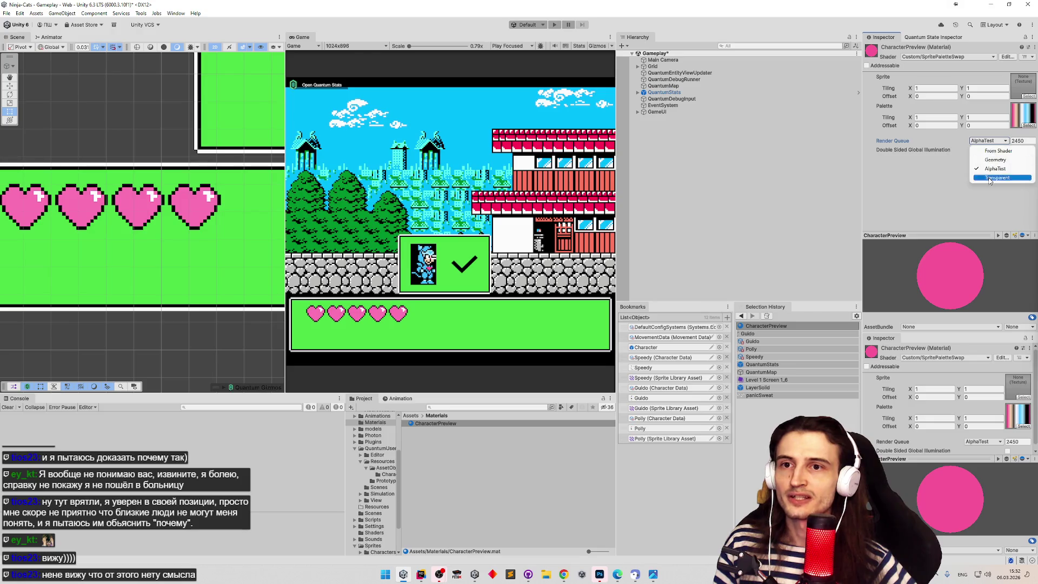
pyautogui.click(997, 177)
pyautogui.click(990, 141)
pyautogui.click(999, 151)
pyautogui.click(990, 141)
pyautogui.click(953, 170)
# Save the Gameplay scene and keep the material's Palette texture after a delete-and-undo.
pyautogui.hotkey('ctrl', 's')
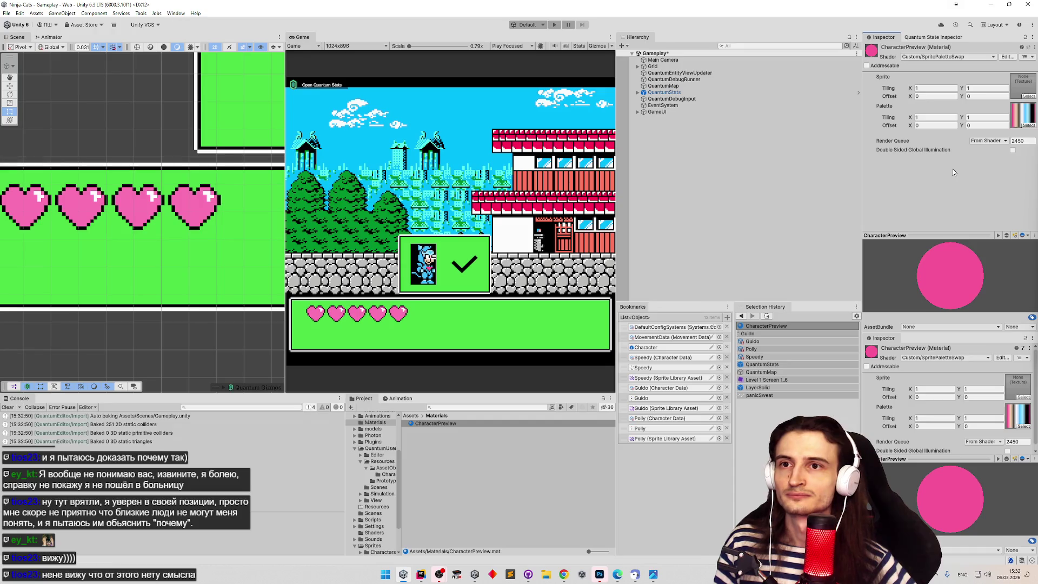
pyautogui.moveTo(420, 576)
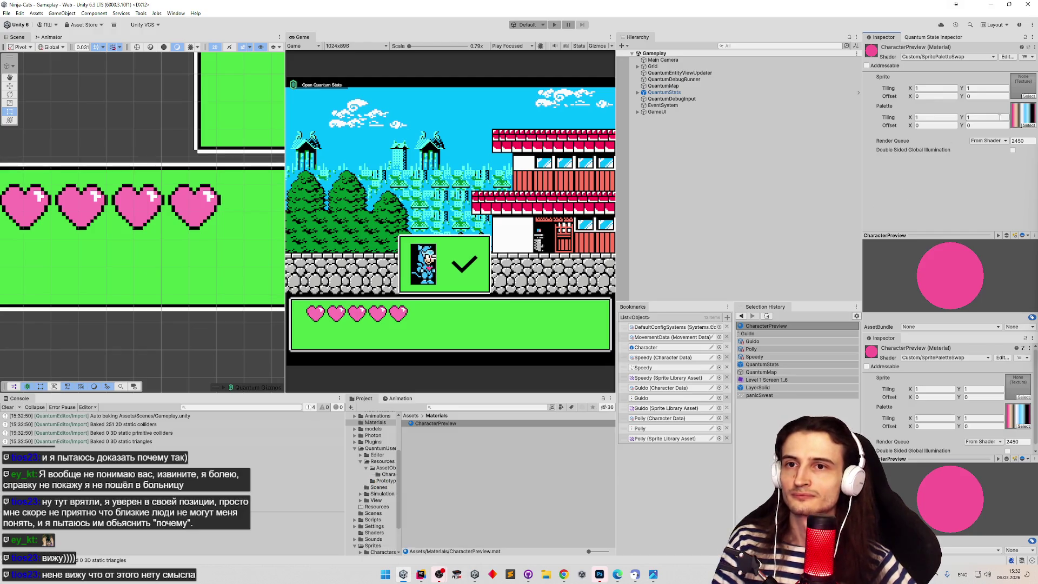
pyautogui.click(1017, 113)
pyautogui.press('Delete')
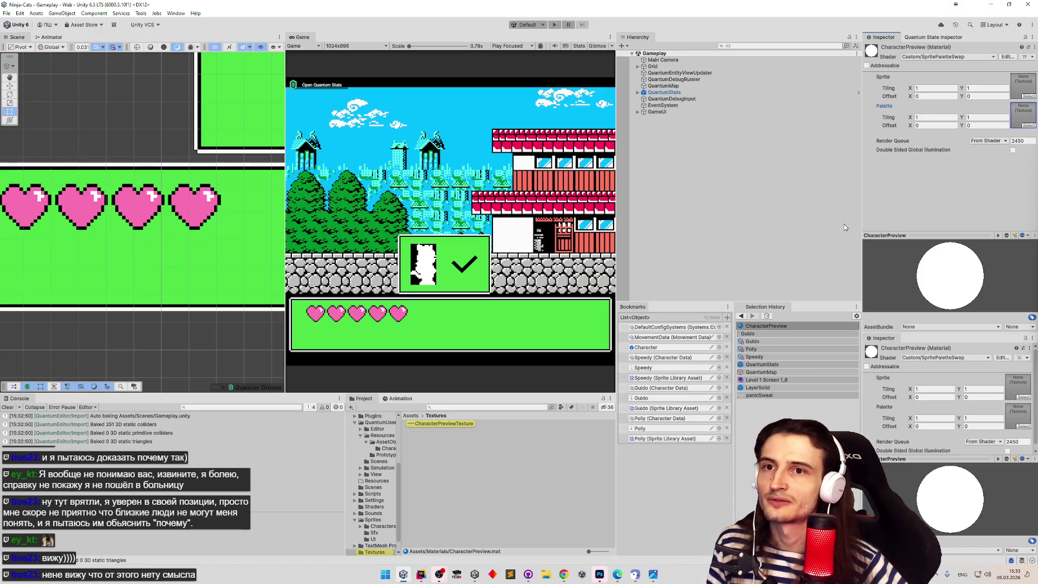
pyautogui.hotkey('ctrl', 'z')
# Copy the whole shader source from Rider and focus the ChatGPT message box.
pyautogui.click(557, 574)
pyautogui.click(556, 574)
pyautogui.click(421, 572)
pyautogui.hotkey('ctrl', 'a')
pyautogui.click(403, 575)
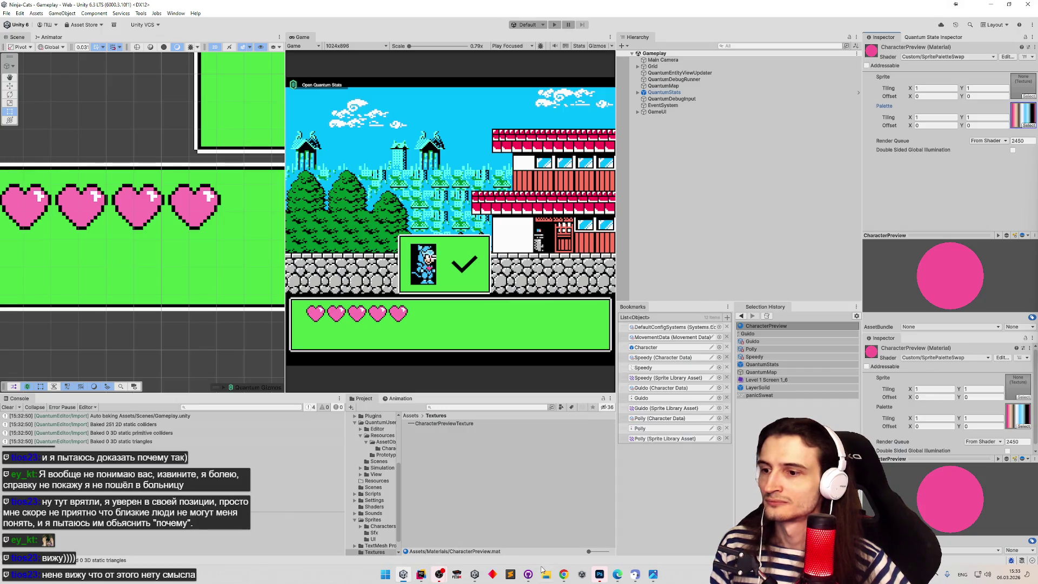
pyautogui.click(564, 575)
pyautogui.click(512, 525)
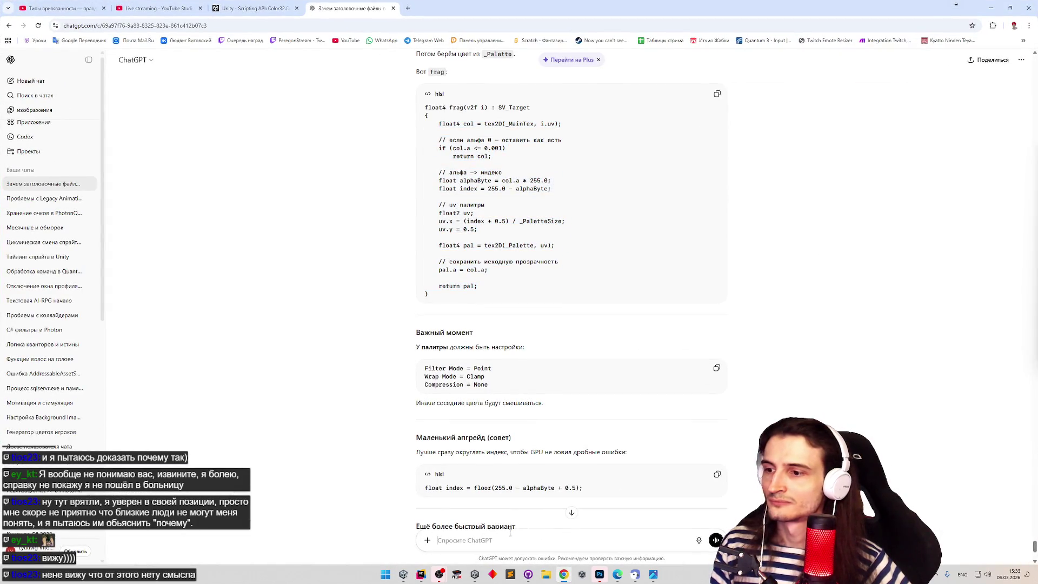
# Paste the shader into the ChatGPT message box, then delete it again.
pyautogui.hotkey('ctrl', 'v')
pyautogui.scroll(-5, 577, 320)
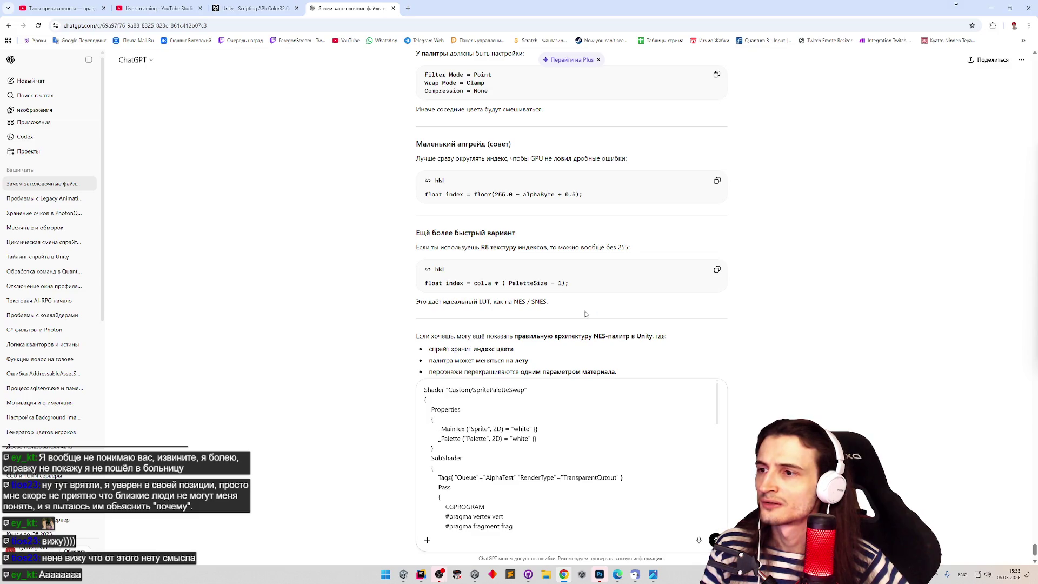
pyautogui.click(621, 409)
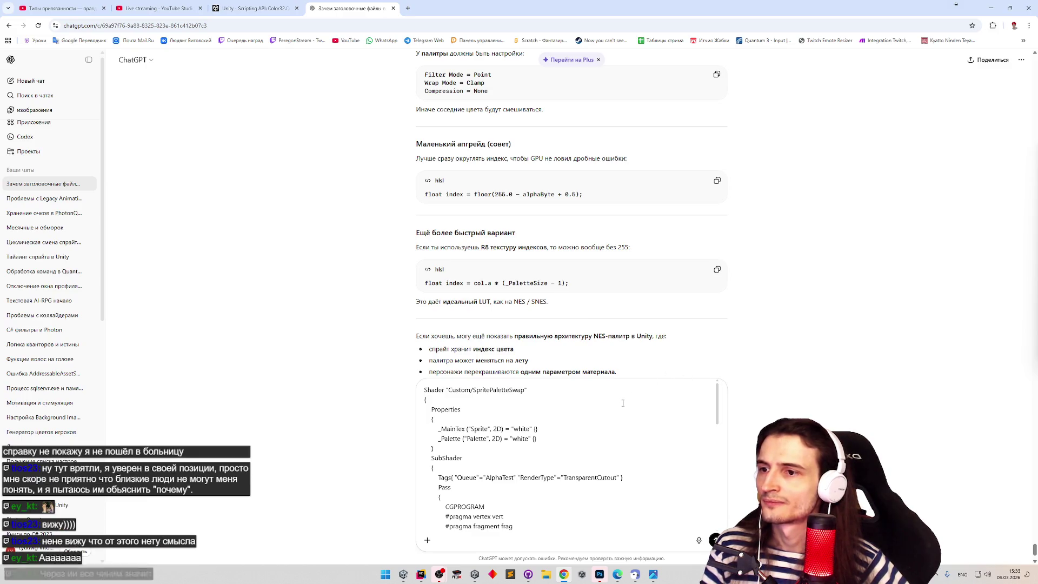
pyautogui.hotkey('ctrl', 'a')
pyautogui.press('BackSpace')
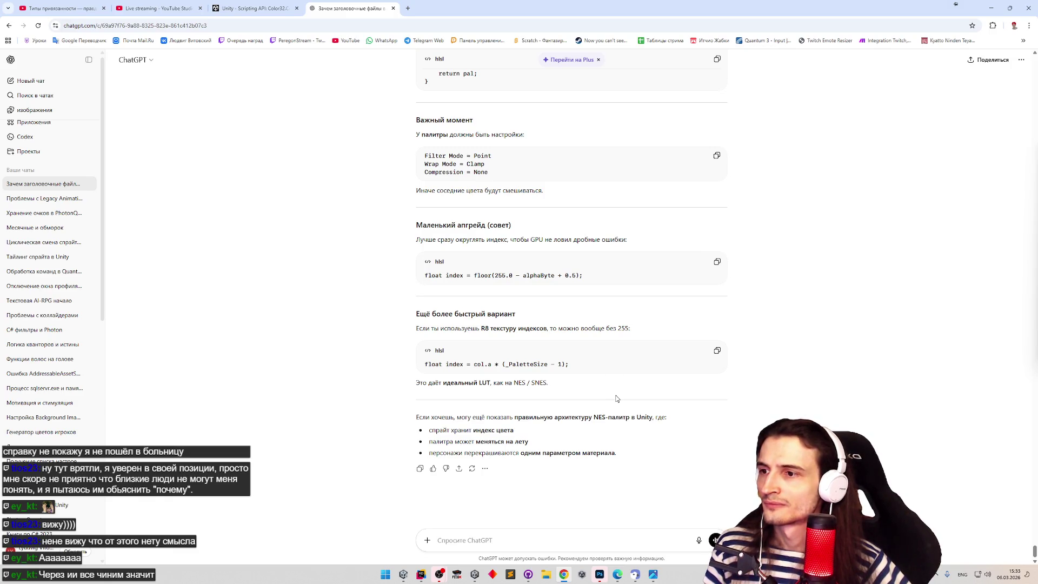
# Copy the rounded floor(...) index line from ChatGPT's answer and return to Unity.
pyautogui.middleClick(615, 396)
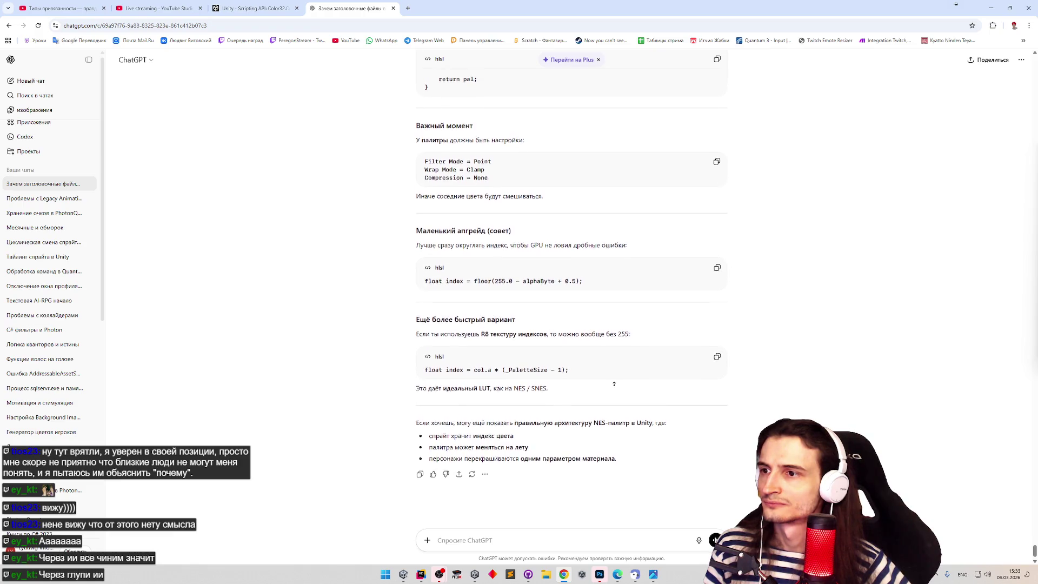
pyautogui.click(452, 289)
pyautogui.doubleClick(433, 286)
pyautogui.keyDown('shift'); pyautogui.click(583, 286); pyautogui.keyUp('shift')
pyautogui.hotkey('ctrl', 'c')
pyautogui.hotkey('alt', 'Tab')
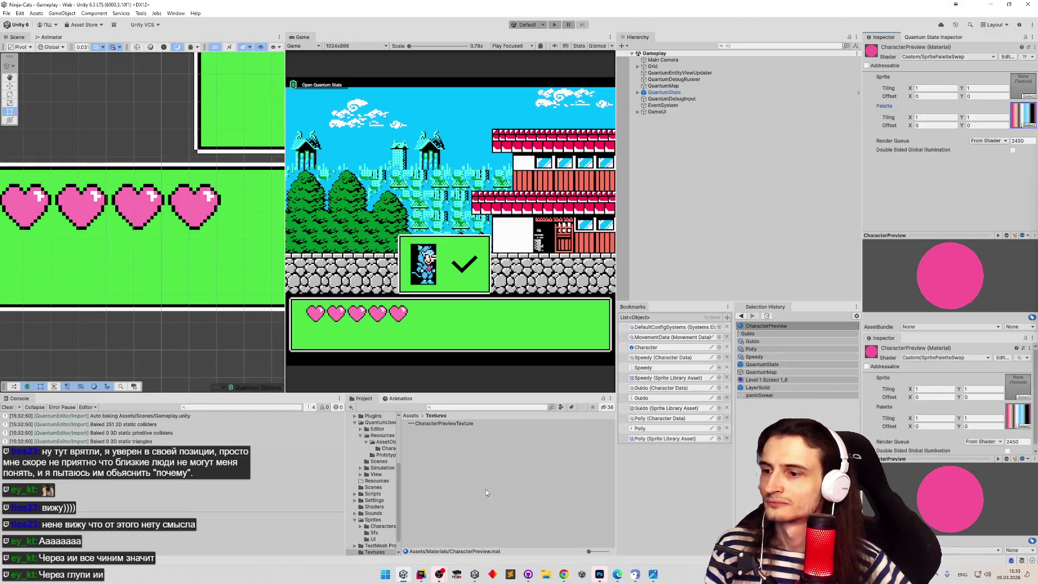
# Paste the rounded floor-based index calculation over shader line 52 and align it.
pyautogui.click(426, 576)
pyautogui.click(505, 319)
pyautogui.scroll(-4, 411, 269)
pyautogui.tripleClick(410, 269)
pyautogui.hotkey('ctrl', 'v')
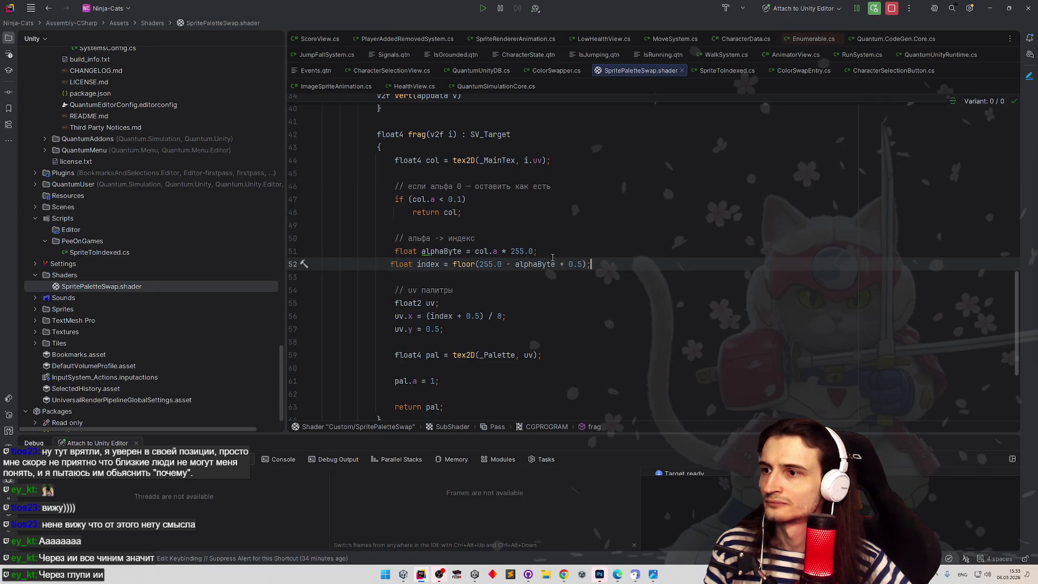
pyautogui.click(568, 231)
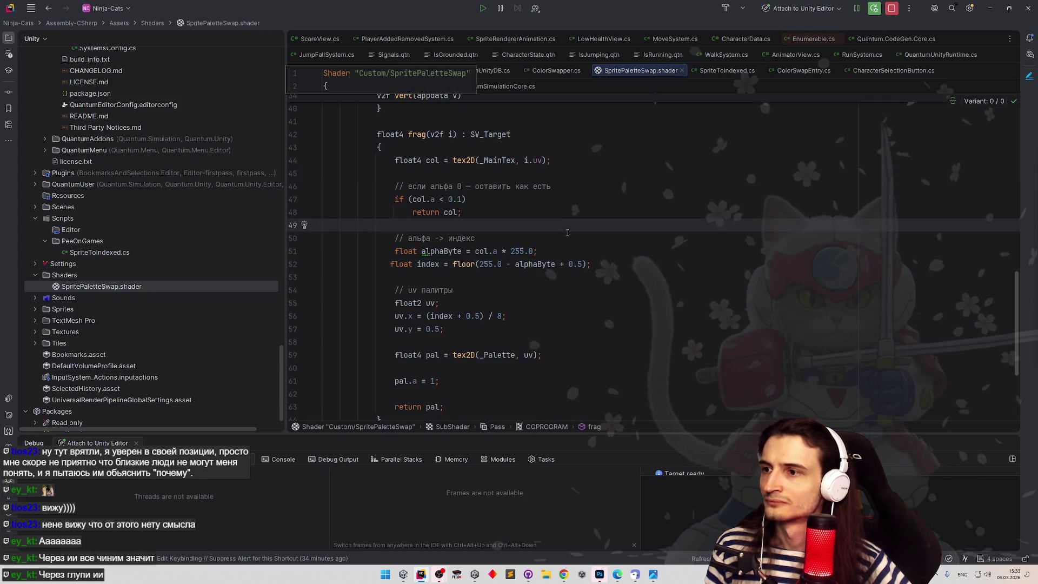
pyautogui.click(391, 265)
pyautogui.click(552, 198)
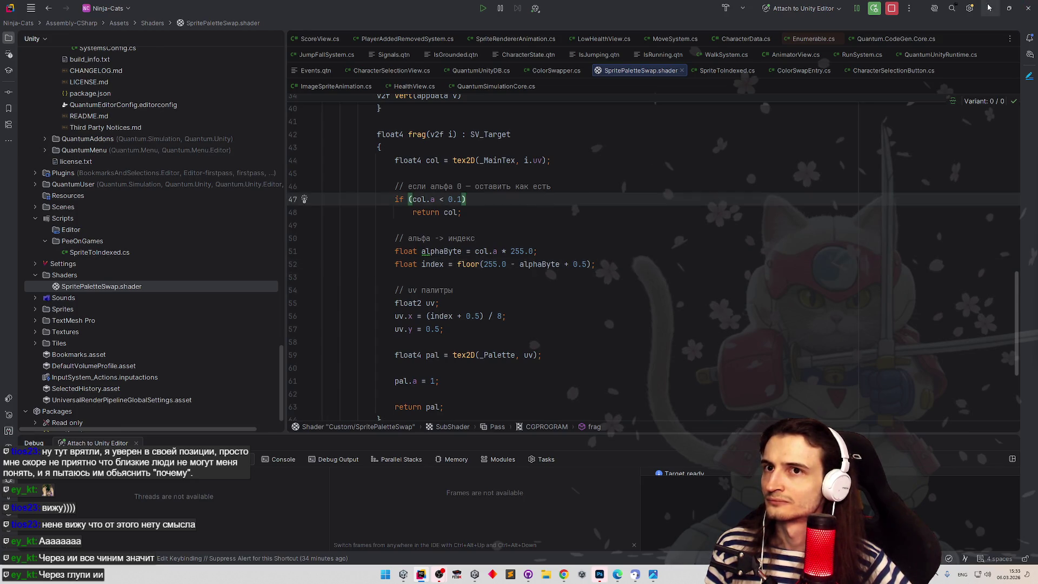
pyautogui.hotkey('alt', 'Tab')
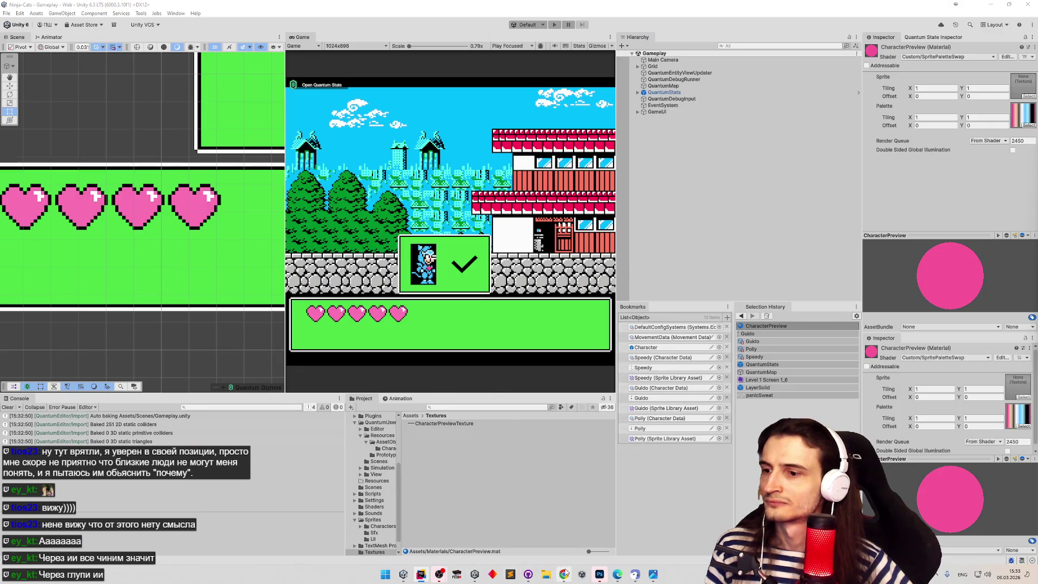
# Copy the col.a * (_PaletteSize - 1) index line from the ChatGPT answer.
pyautogui.click(564, 574)
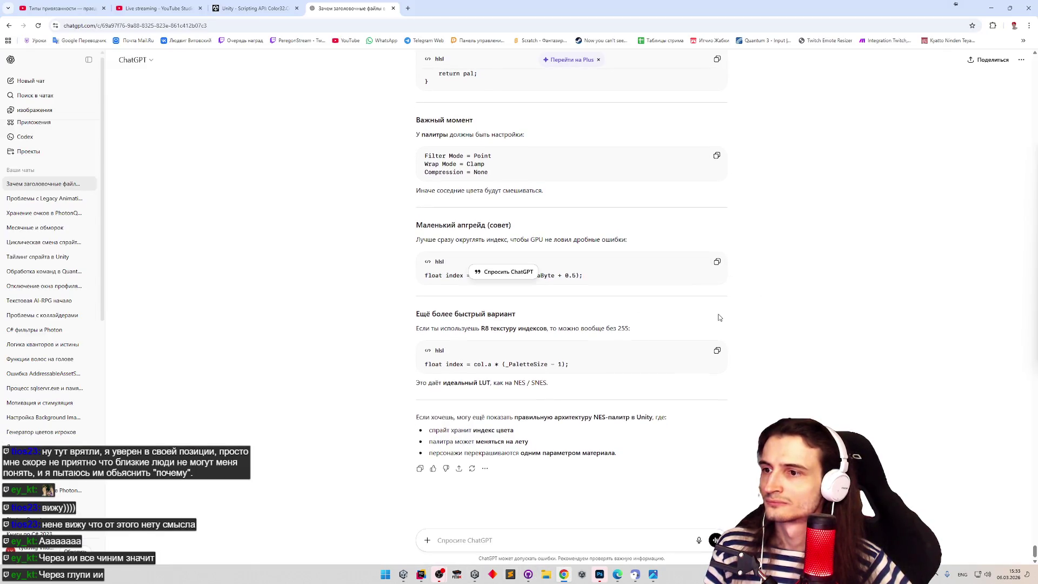
pyautogui.moveTo(425, 365); pyautogui.dragTo(568, 365)
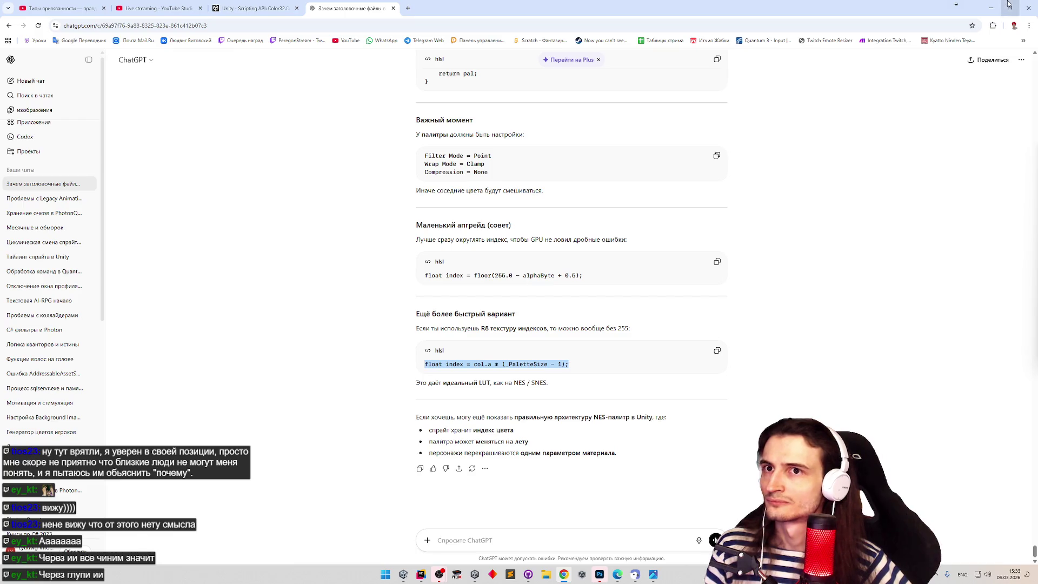
pyautogui.hotkey('alt', 'Tab')
# Comment out the floor line, add index = col.a * (8 - 1) below it, and minimize Rider.
pyautogui.click(422, 574)
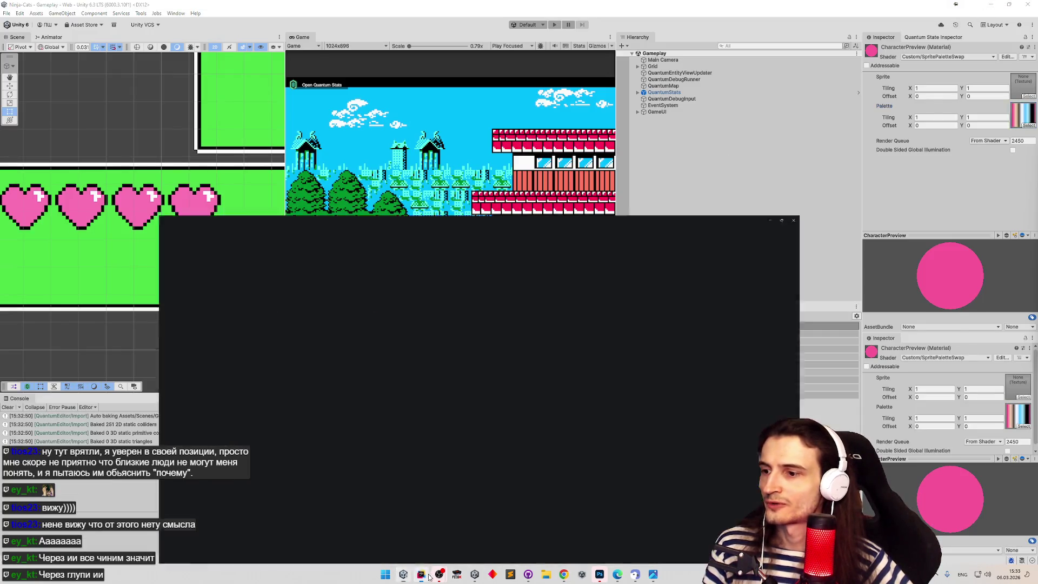
pyautogui.click(398, 265)
pyautogui.hotkey('ctrl', '/')
pyautogui.hotkey('ctrl', 'v')
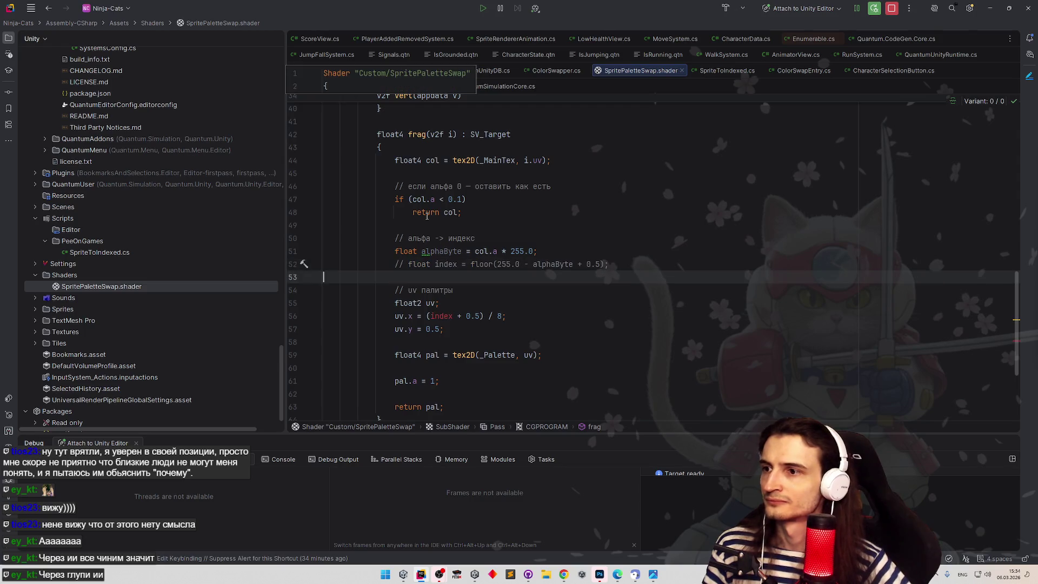
pyautogui.press('Home')
pyautogui.press('Tab')
pyautogui.press('Tab')
pyautogui.press('Tab')
pyautogui.press('Tab')
pyautogui.doubleClick(522, 276)
pyautogui.write('8')
pyautogui.click(556, 201)
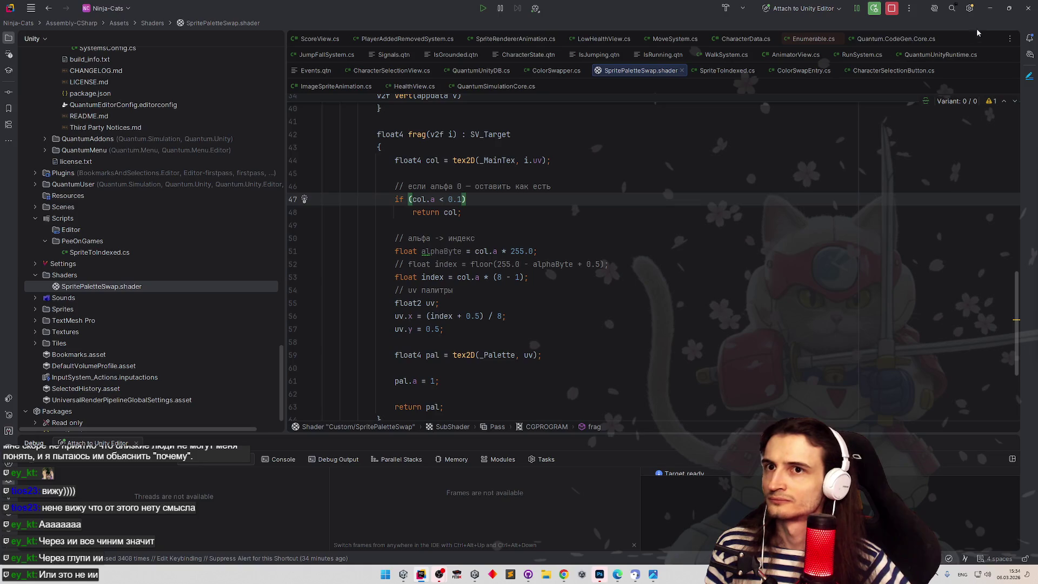
pyautogui.click(990, 8)
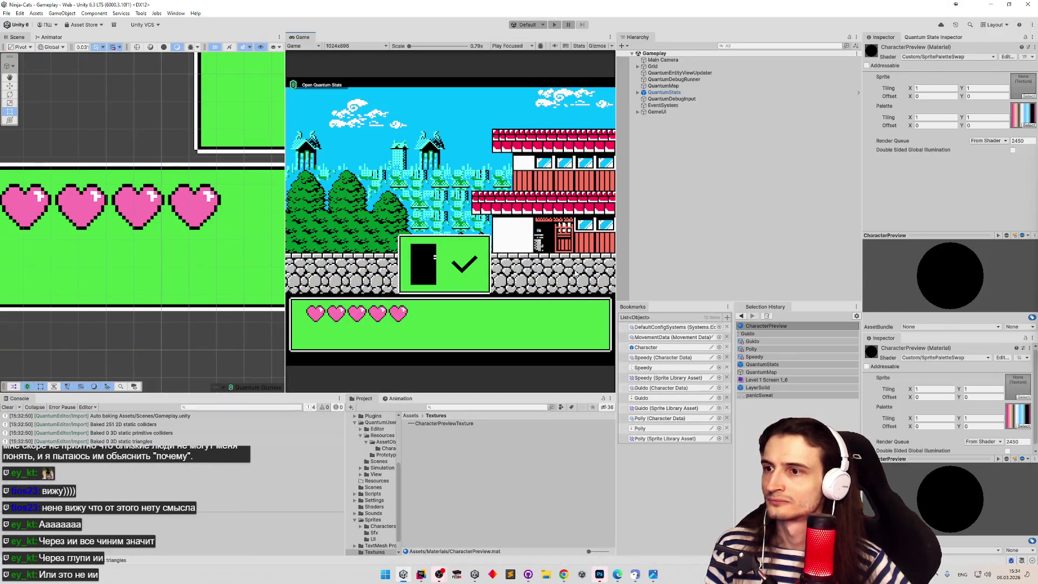
# Restore the floor(255.0 - alphaByte + 0.5) index line and comment out the col.a line.
pyautogui.click(421, 574)
pyautogui.doubleClick(524, 277)
pyautogui.press('Home')
pyautogui.hotkey('ctrl', '/')
pyautogui.press('Up')
pyautogui.press('Up')
pyautogui.hotkey('ctrl', '/')
pyautogui.press('Up')
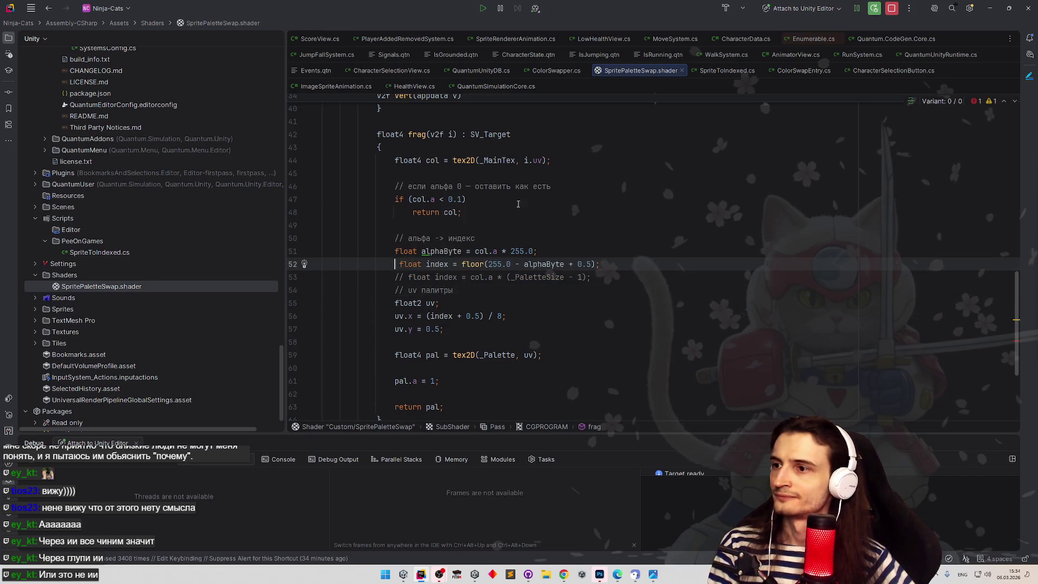
pyautogui.click(545, 194)
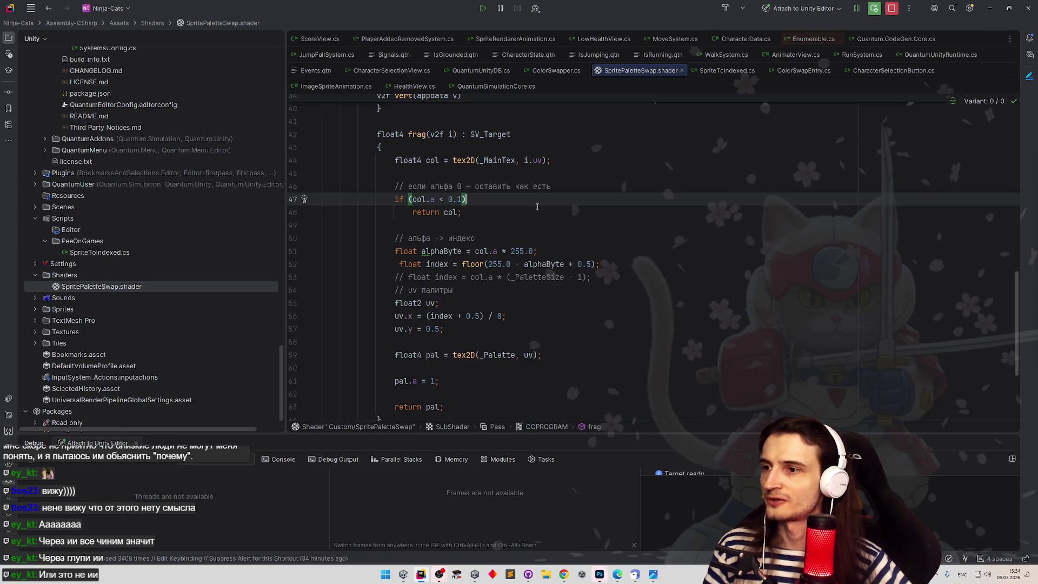
pyautogui.click(537, 208)
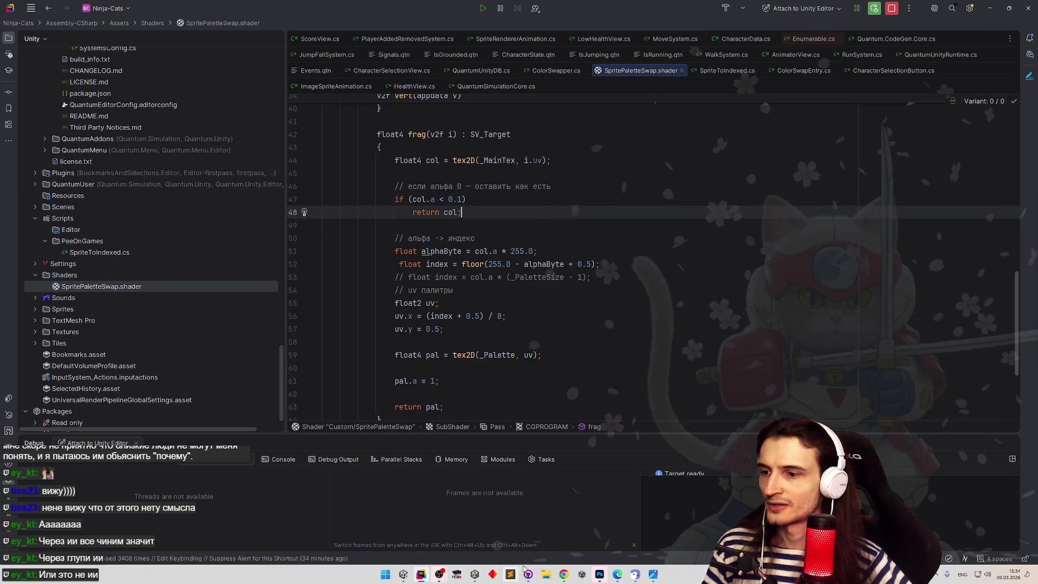
# Switch between ChatGPT, Rider and Unity to compare the character preview result.
pyautogui.click(564, 574)
pyautogui.click(428, 577)
pyautogui.click(405, 575)
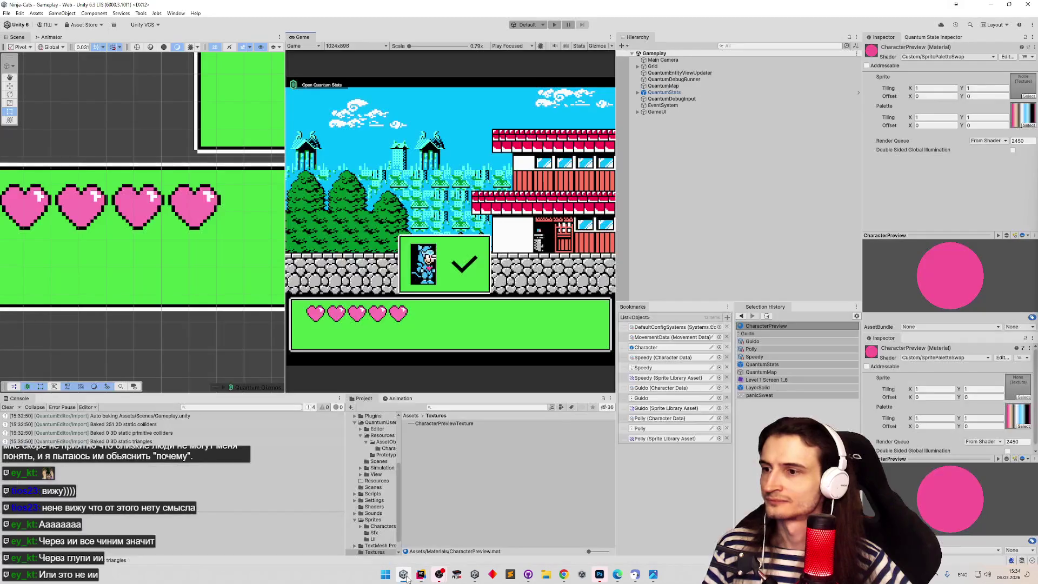
pyautogui.click(404, 575)
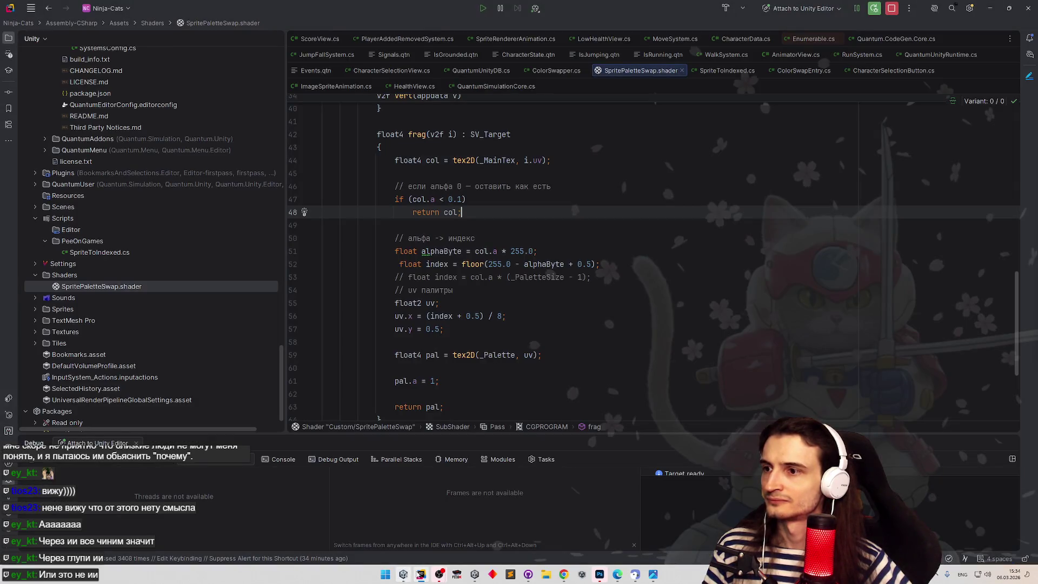
pyautogui.scroll(-4, 567, 373)
pyautogui.click(403, 575)
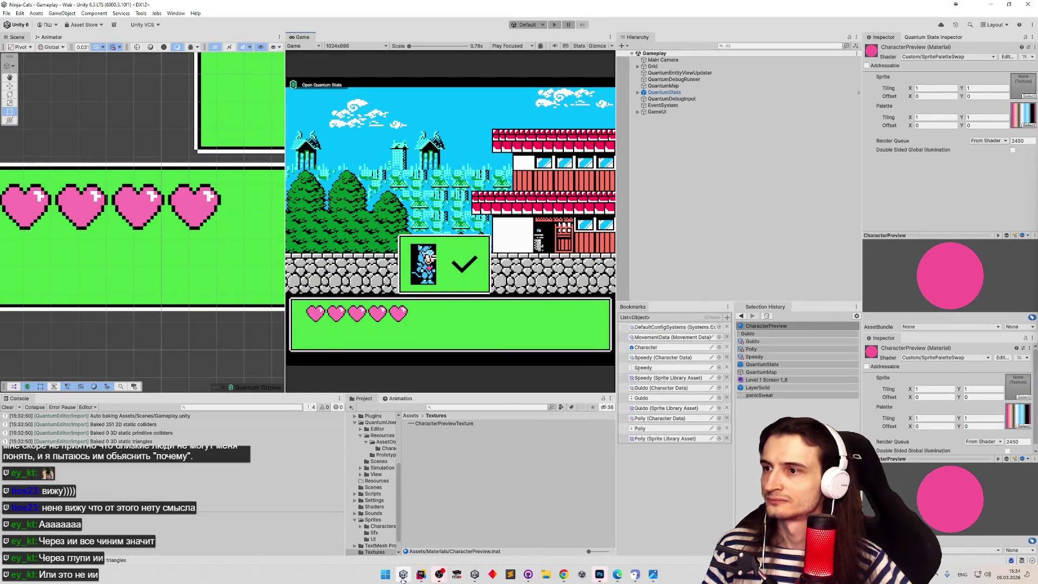
pyautogui.click(403, 575)
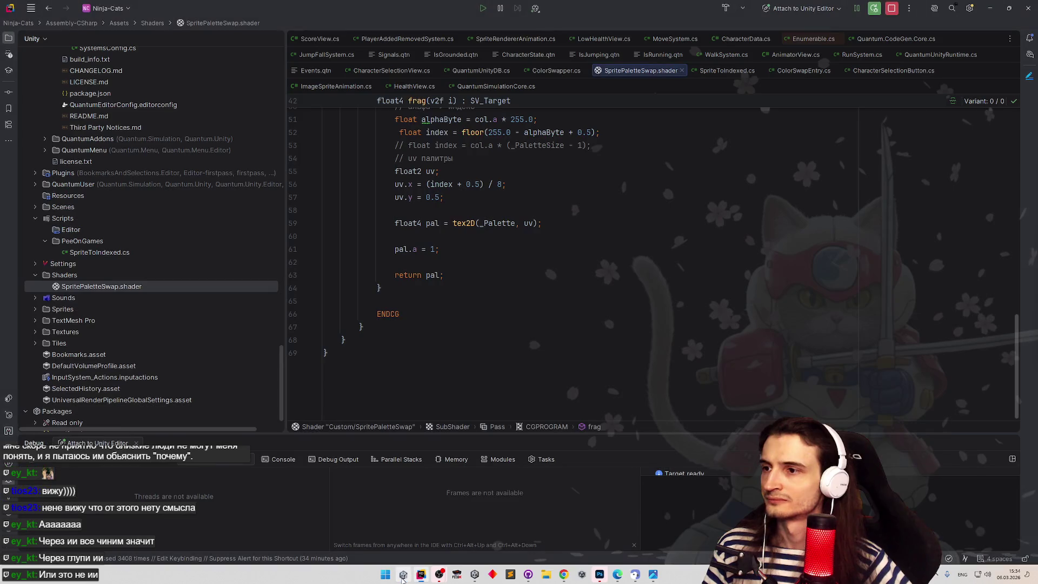
# Copy the whole SpritePaletteSwap shader and bring up the ChatGPT conversation.
pyautogui.click(563, 333)
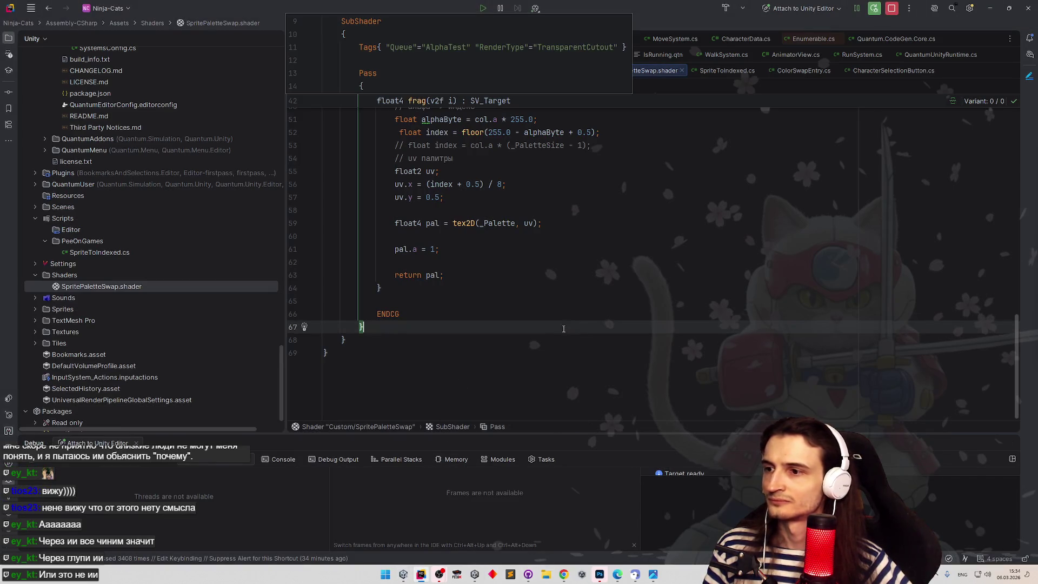
pyautogui.hotkey('ctrl', 'a')
pyautogui.click(563, 575)
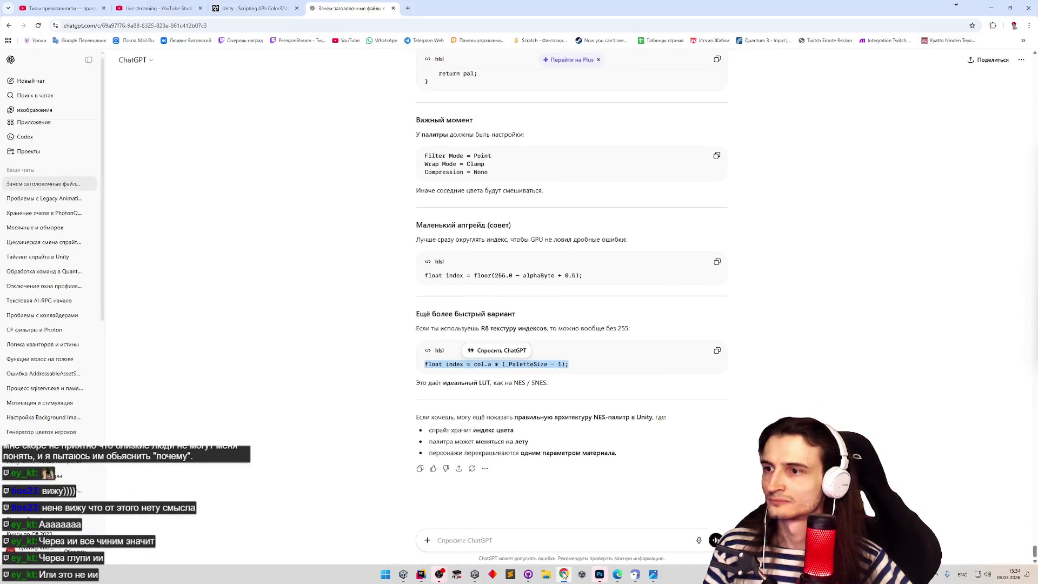
# Send ChatGPT the shader plus a Russian note that transparent pixels show as black.
pyautogui.scroll(1, 470, 520)
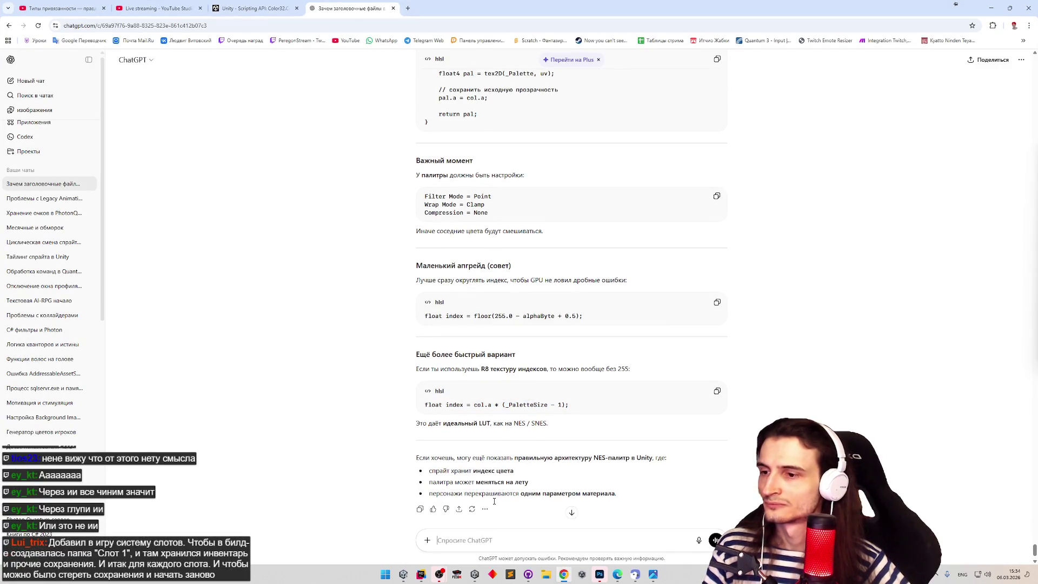
pyautogui.hotkey('ctrl', 'v')
pyautogui.scroll(-10, 635, 442)
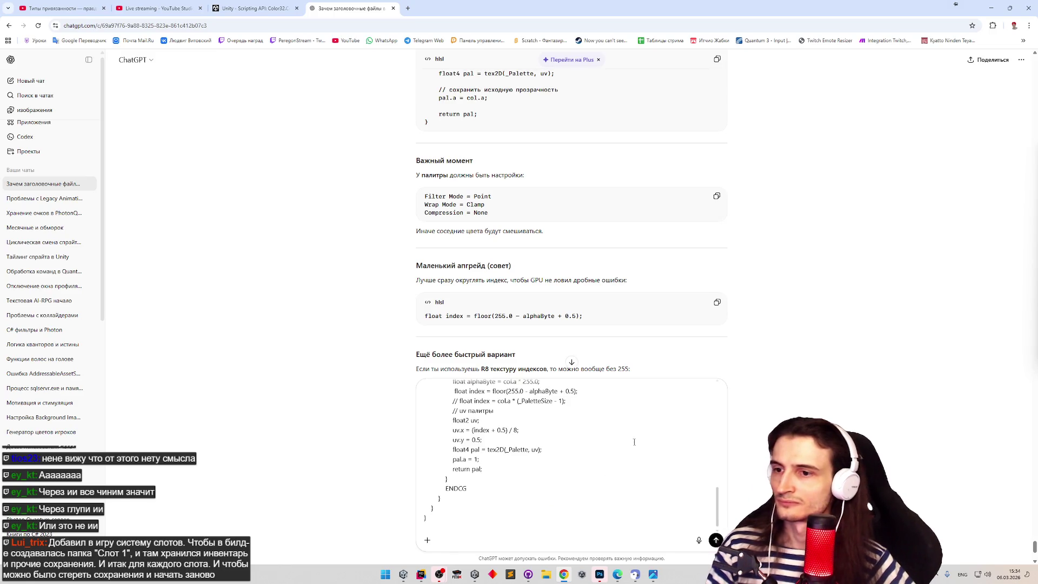
pyautogui.hotkey('shift', 'Return')
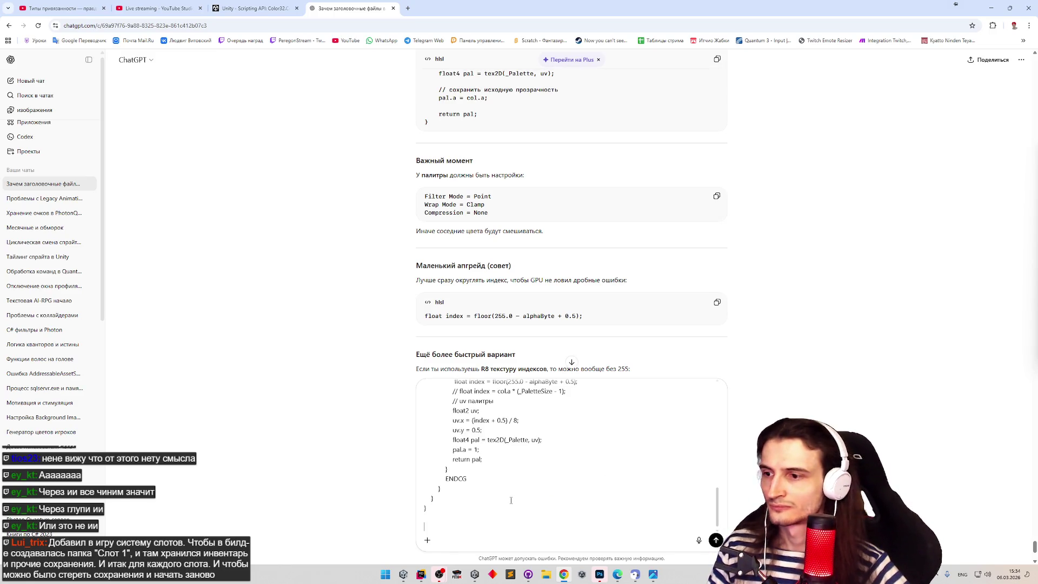
pyautogui.hotkey('alt', 'shift')
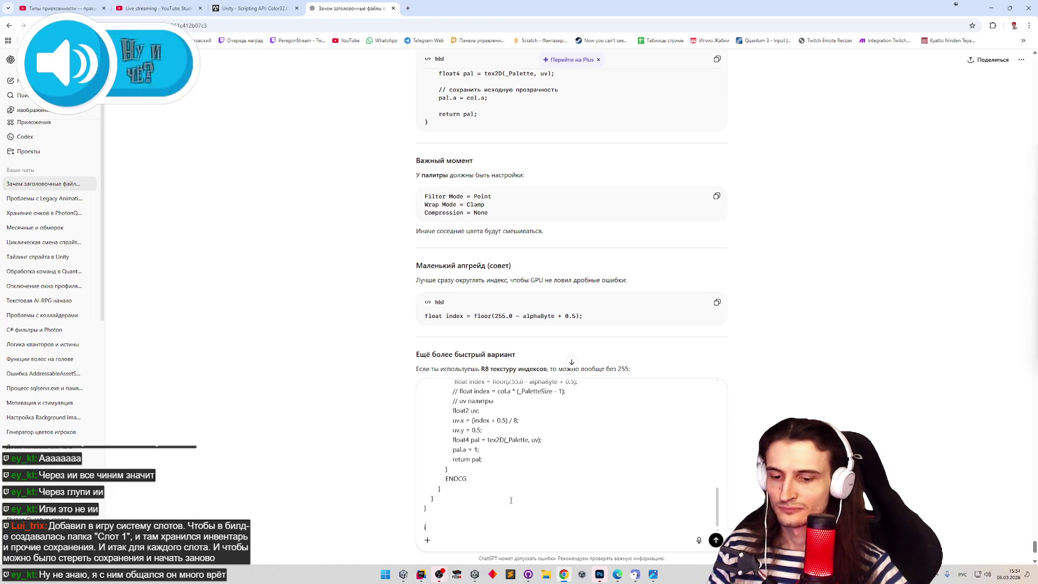
pyautogui.write('шейдер в целом работает, но не по')
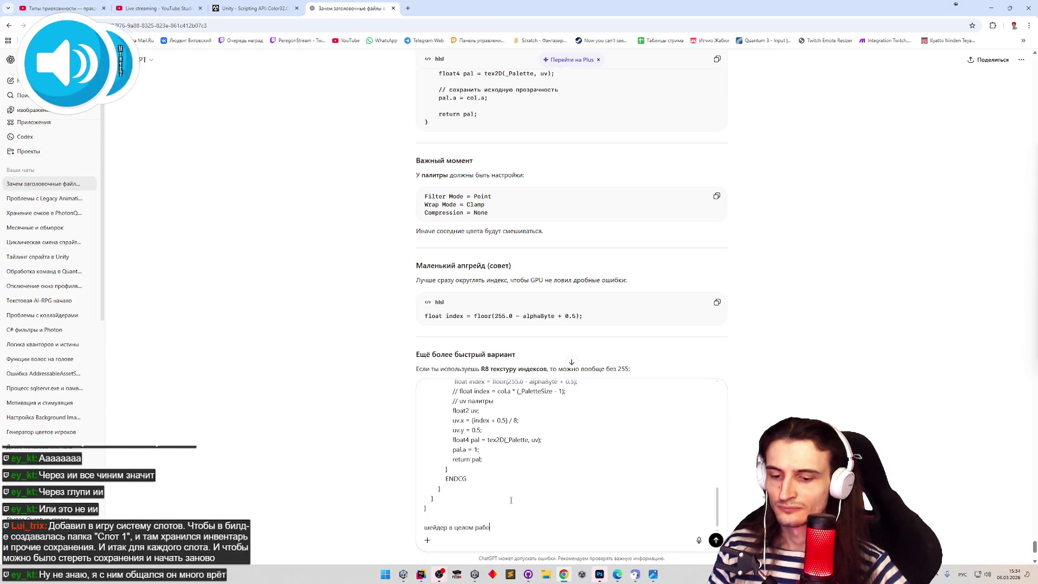
pyautogui.write('казыва')
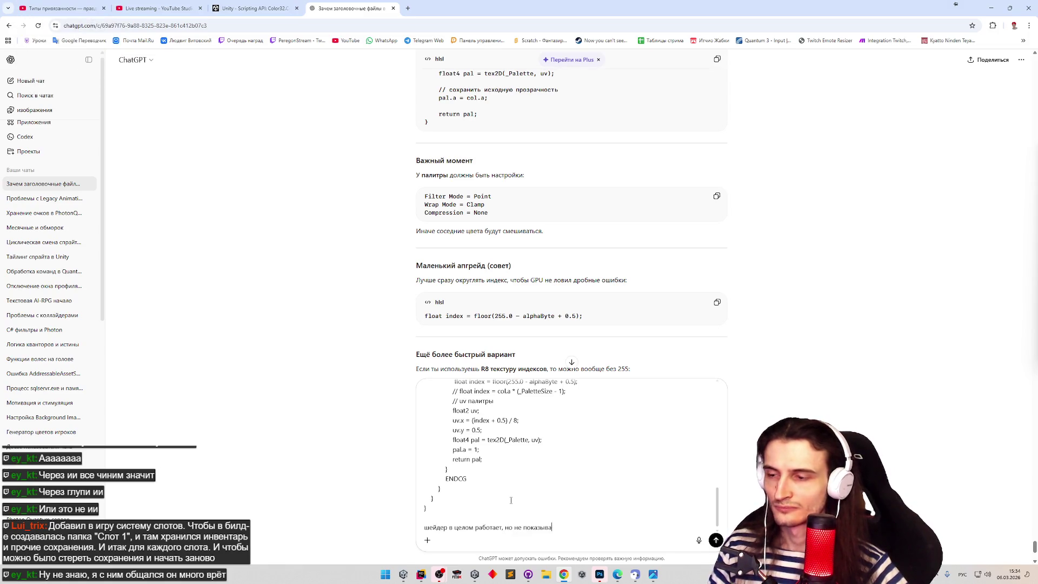
pyautogui.write('ет прозрачн')
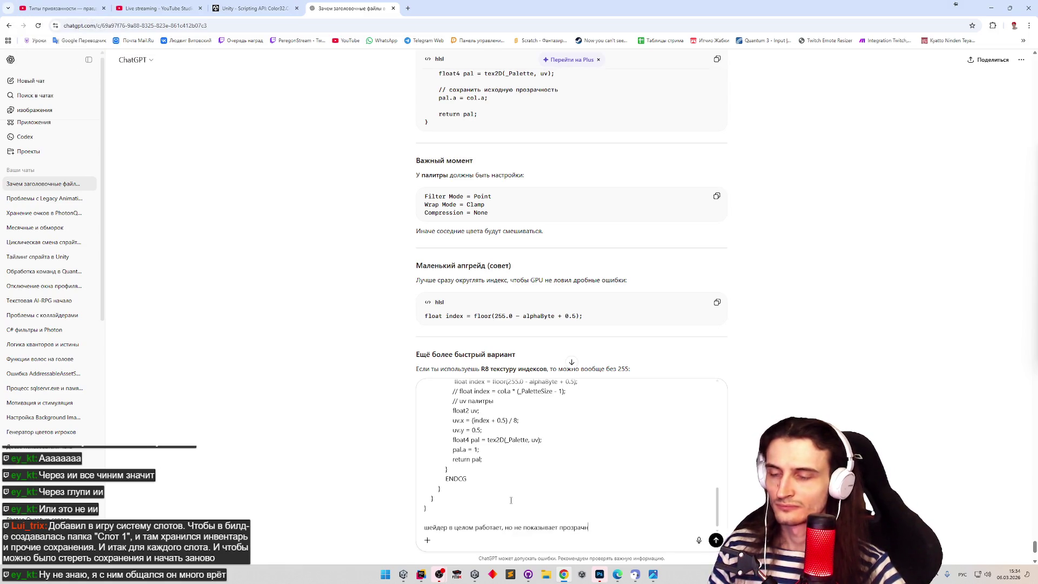
pyautogui.press('BackSpace')
pyautogui.press('BackSpace')
pyautogui.press('BackSpace')
pyautogui.write('вме')
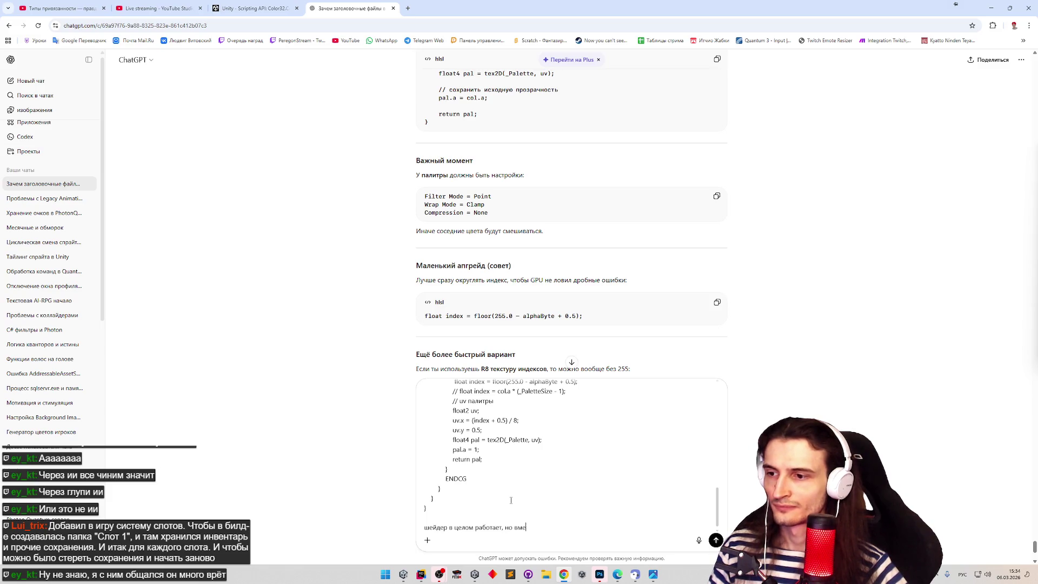
pyautogui.write('сто прозра')
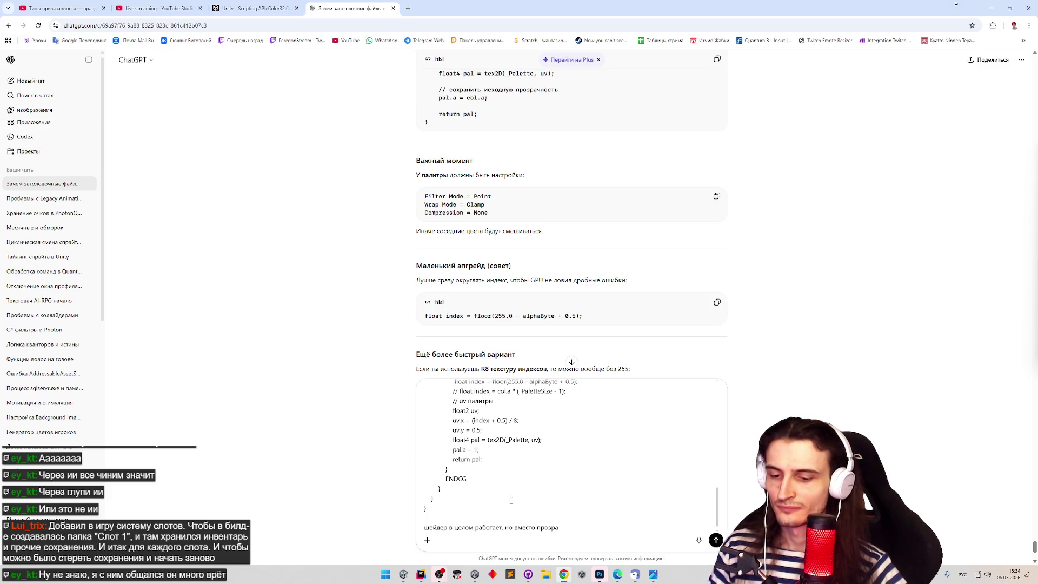
pyautogui.write('чных пик')
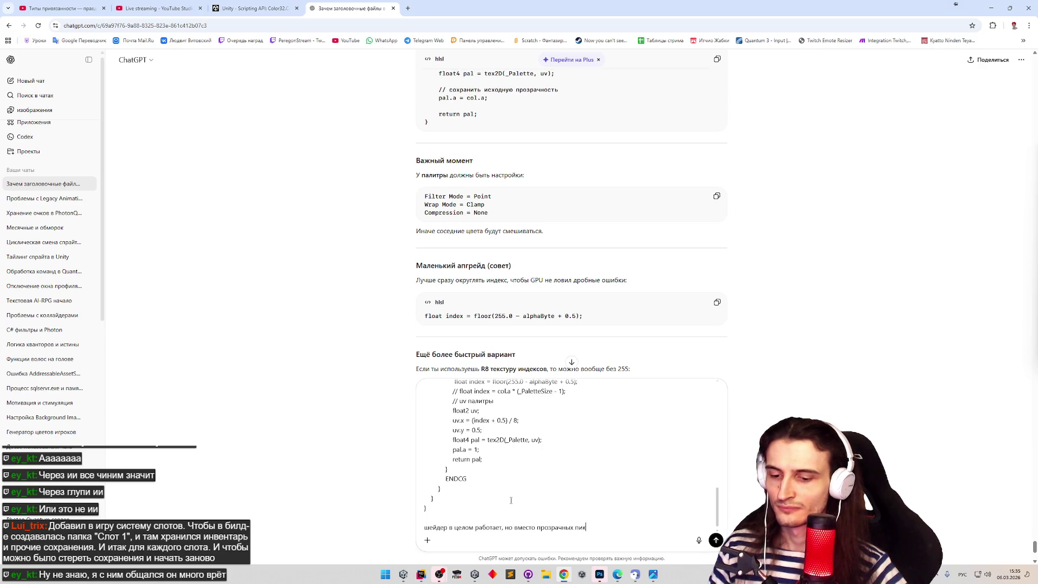
pyautogui.write('селей показывает черные')
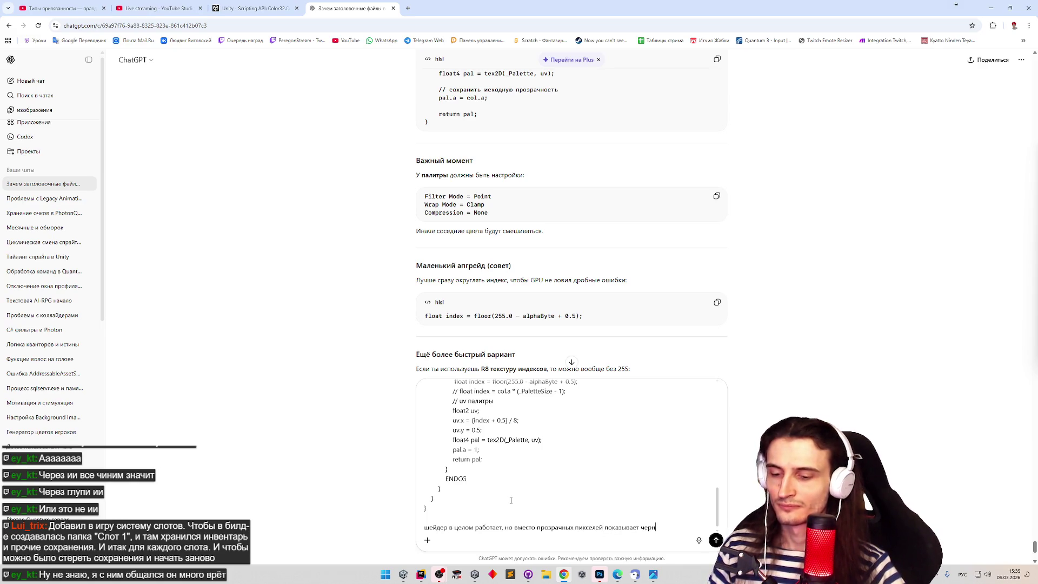
pyautogui.press('Return')
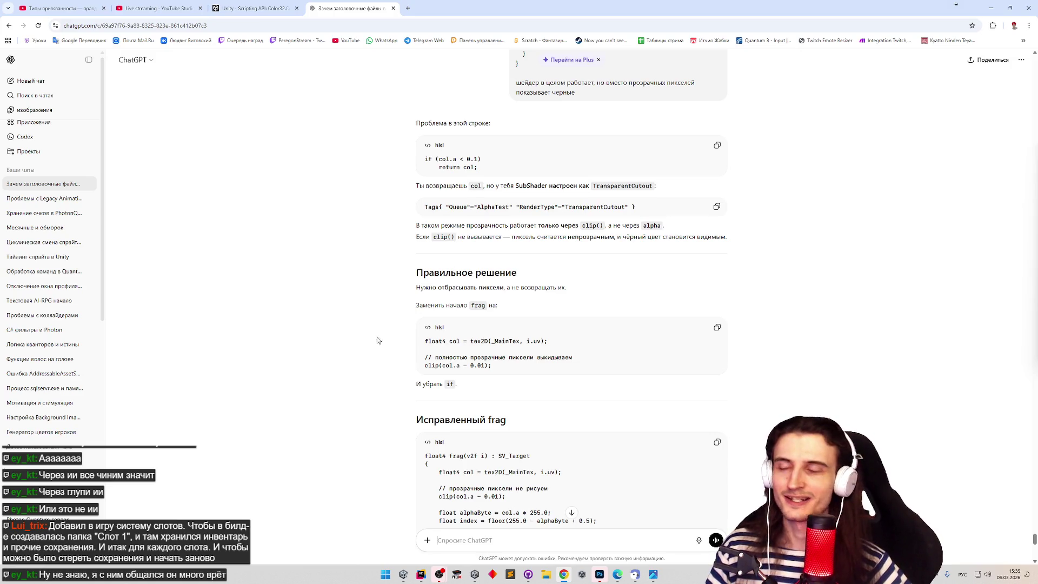
# Scroll through ChatGPT's clip() answer and select its corrected frag function code.
pyautogui.middleClick(354, 266)
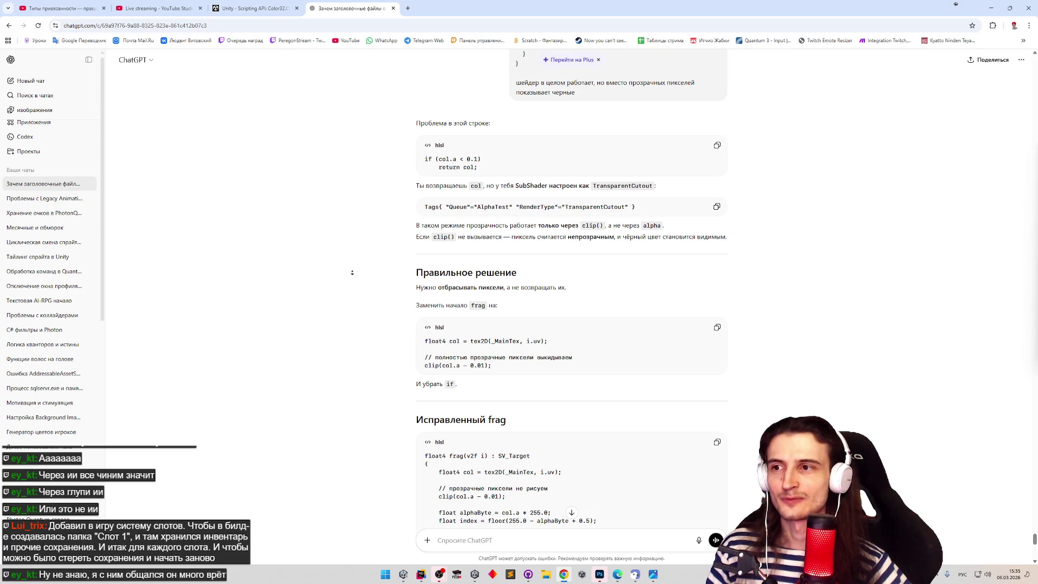
pyautogui.click(418, 196)
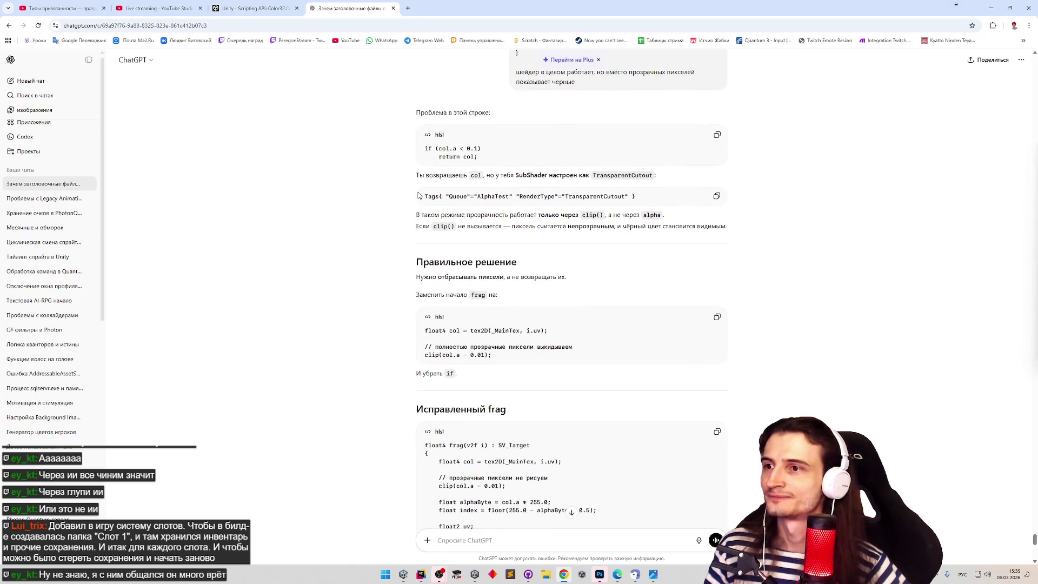
pyautogui.click(393, 223)
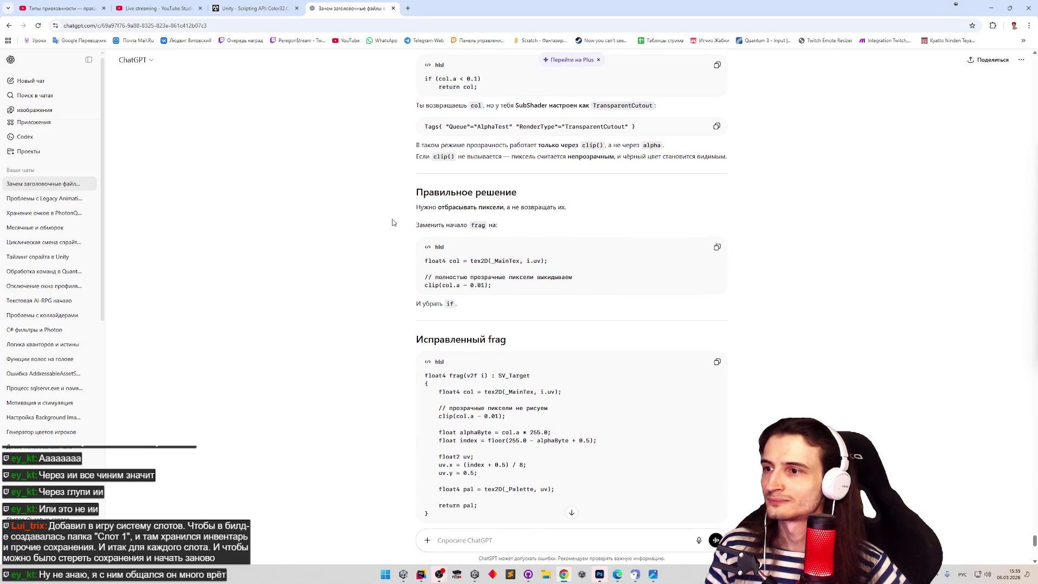
pyautogui.moveTo(501, 283); pyautogui.dragTo(426, 285)
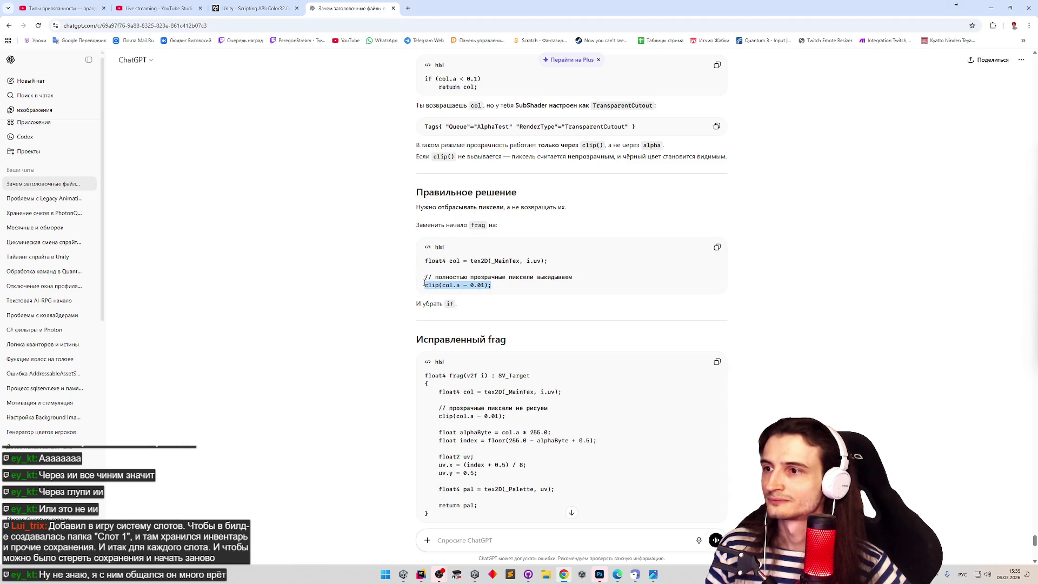
pyautogui.middleClick(357, 235)
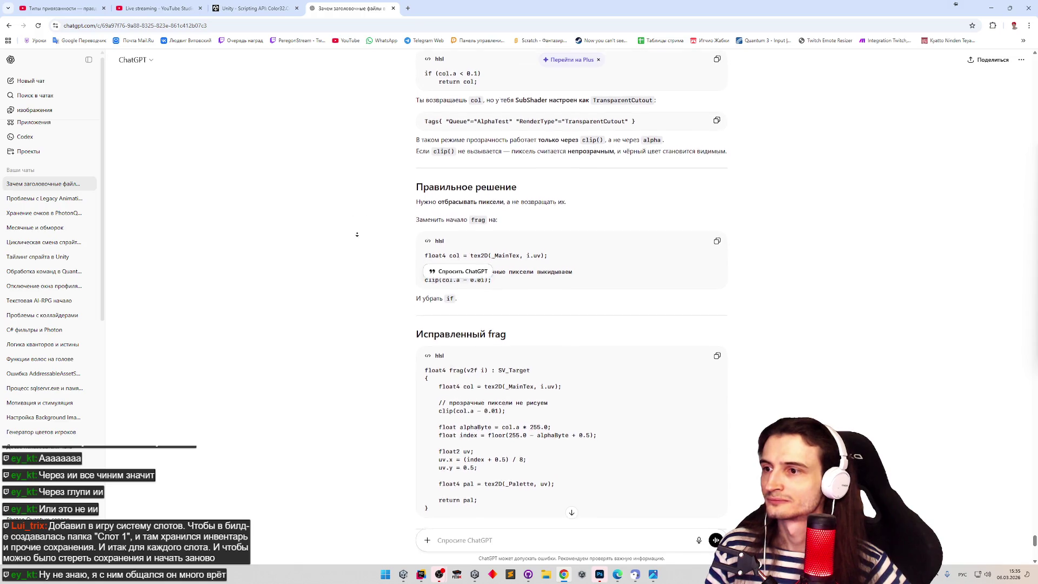
pyautogui.moveTo(431, 396); pyautogui.dragTo(425, 257)
# Replace the old frag function in Rider with the corrected clip(col.a - 0.01) version.
pyautogui.hotkey('alt', 'Tab')
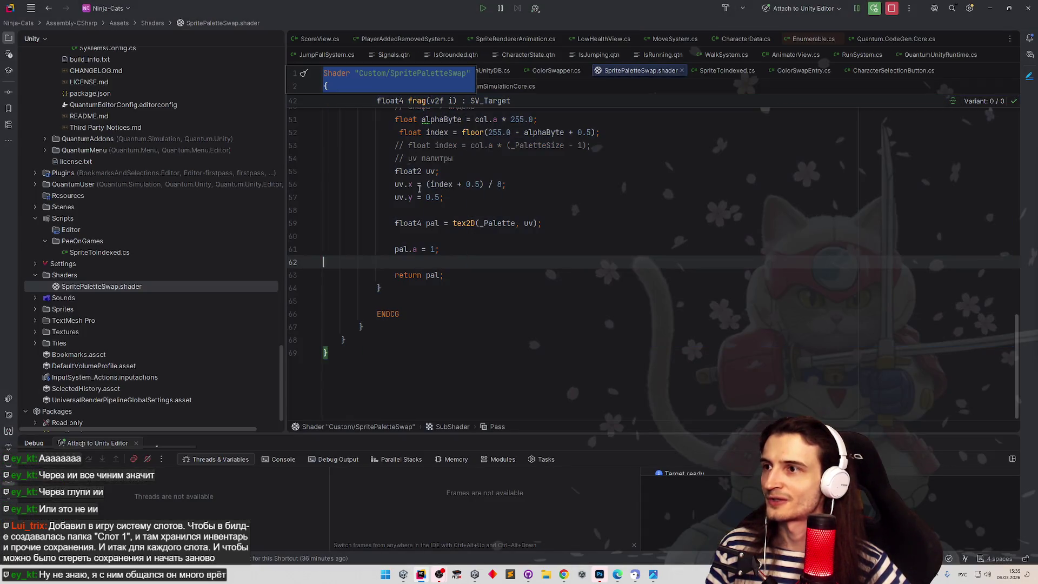
pyautogui.scroll(3, 392, 145)
pyautogui.scroll(2, 393, 145)
pyautogui.moveTo(377, 162)
pyautogui.mouseDown()
pyautogui.moveTo(513, 164)
pyautogui.moveTo(325, 370)
pyautogui.mouseUp()
pyautogui.moveTo(415, 431); pyautogui.dragTo(425, 325)
pyautogui.hotkey('ctrl', 'v')
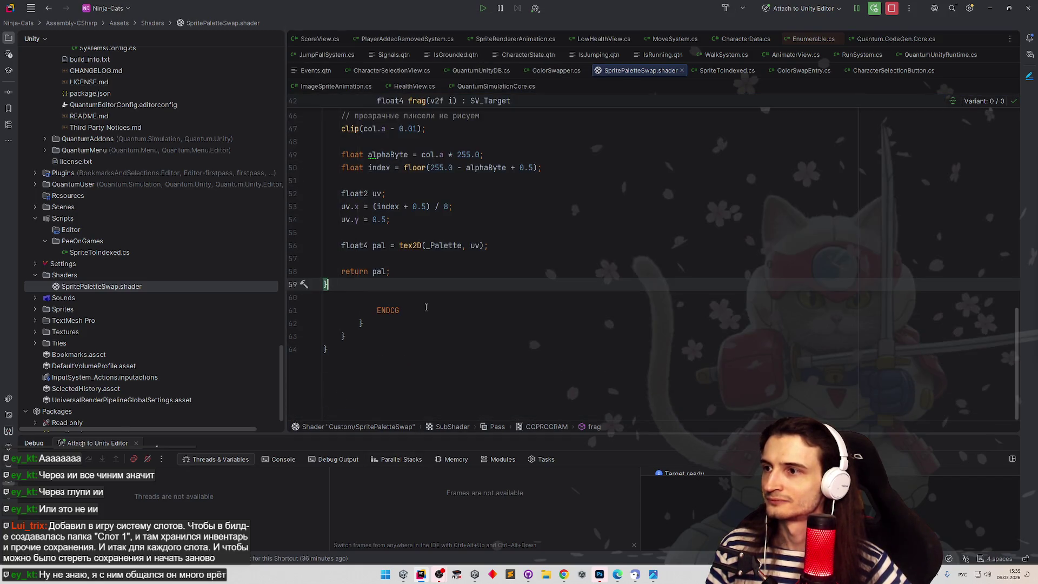
# Indent the pasted frag code to match the file, then minimize Rider.
pyautogui.scroll(3, 425, 311)
pyautogui.scroll(-1, 425, 311)
pyautogui.tripleClick(350, 331)
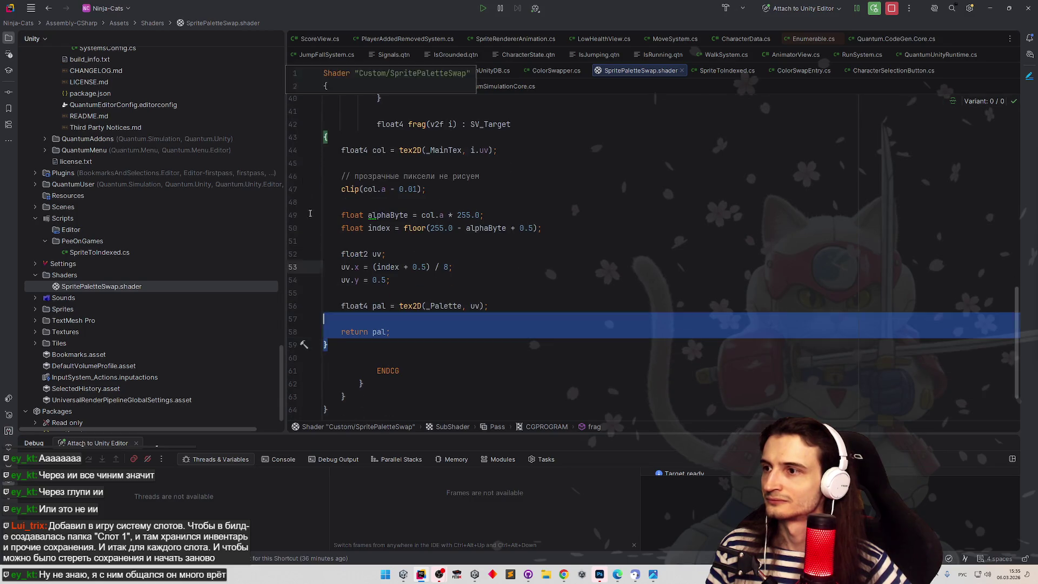
pyautogui.keyDown('shift'); pyautogui.click(304, 139); pyautogui.keyUp('shift')
pyautogui.press('Tab')
pyautogui.press('Tab')
pyautogui.press('Tab')
pyautogui.click(498, 229)
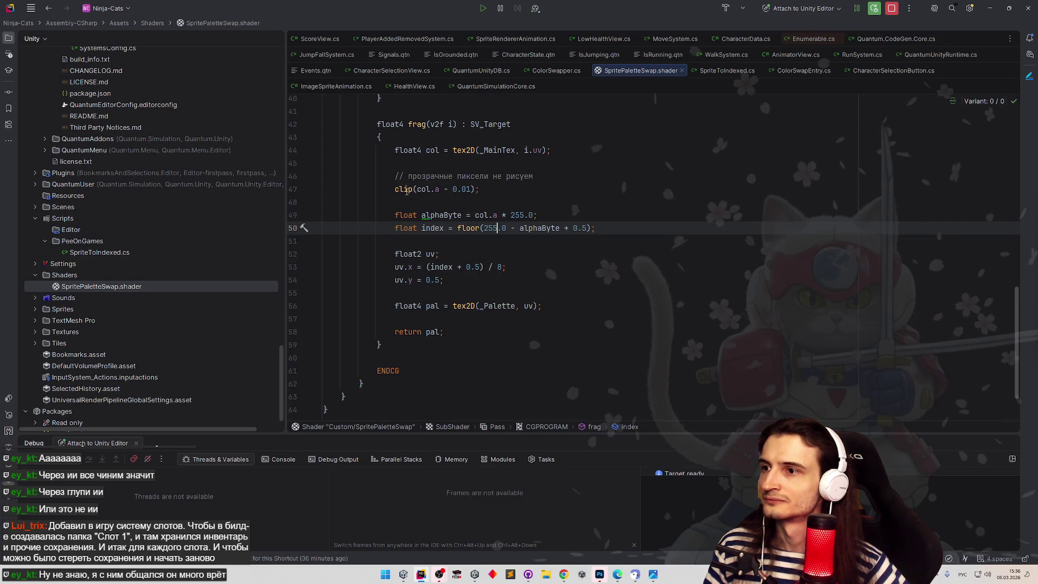
pyautogui.moveTo(406, 190)
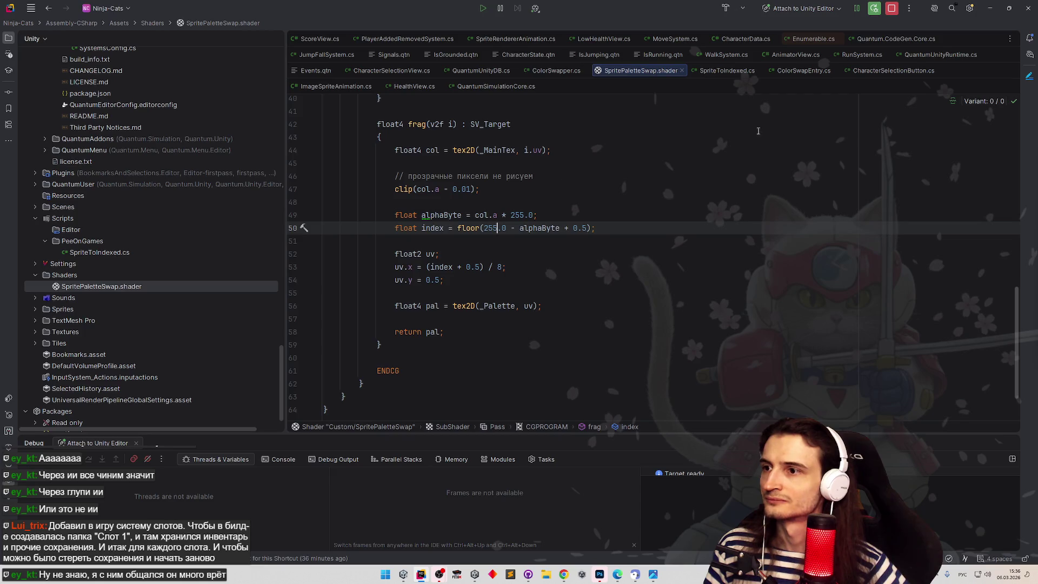
pyautogui.click(991, 8)
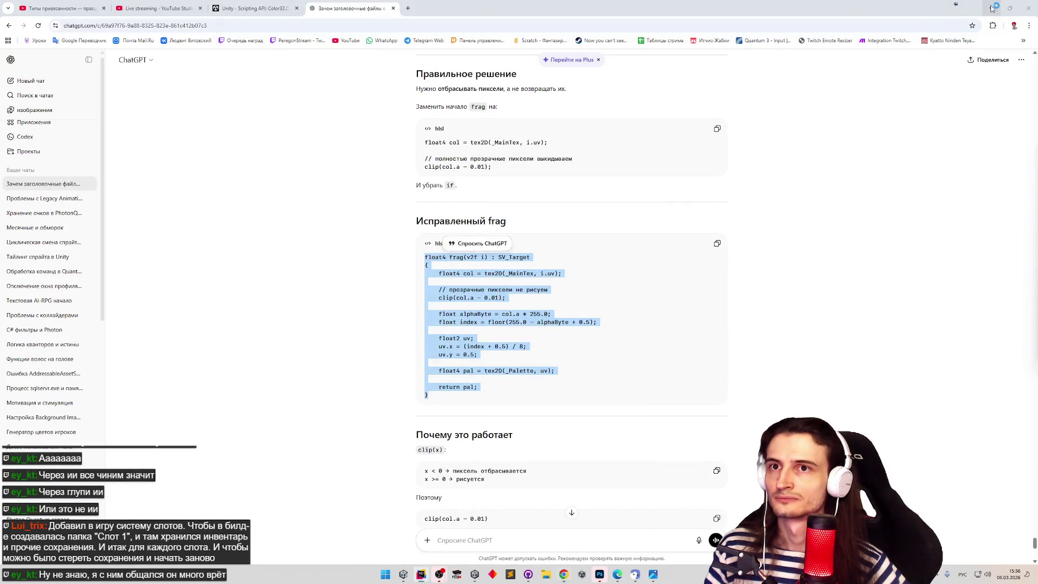
# Minimize the browser, Photoshop and Photos, decline the OBS crash prompt, and return to Unity.
pyautogui.click(992, 8)
pyautogui.click(960, 4)
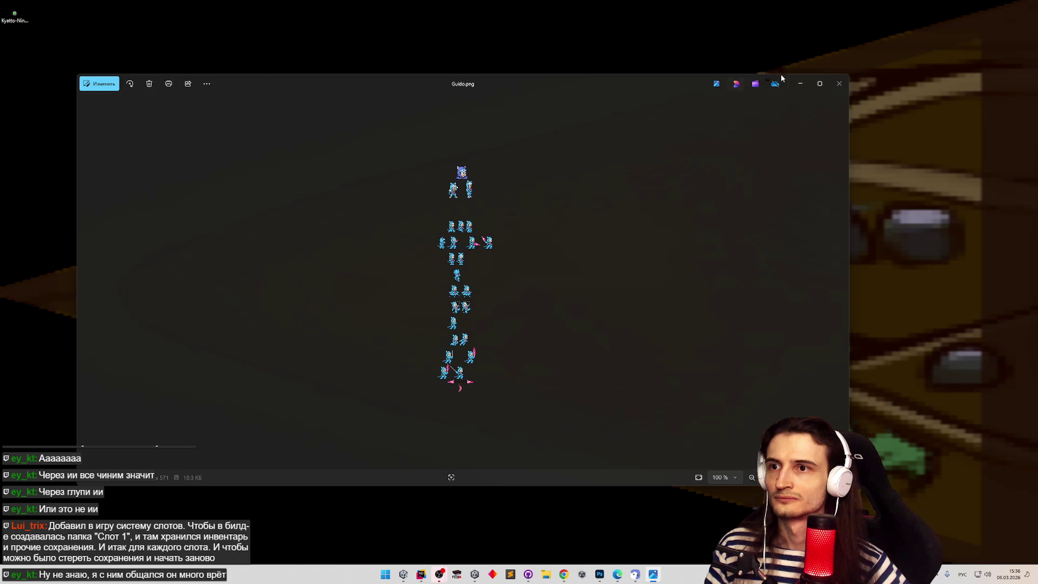
pyautogui.click(800, 83)
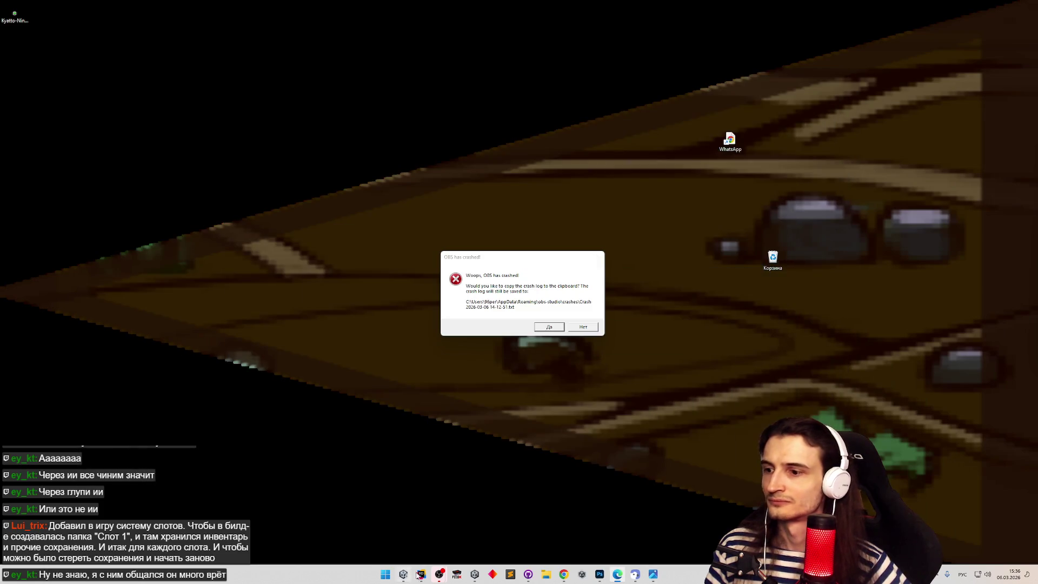
pyautogui.click(573, 328)
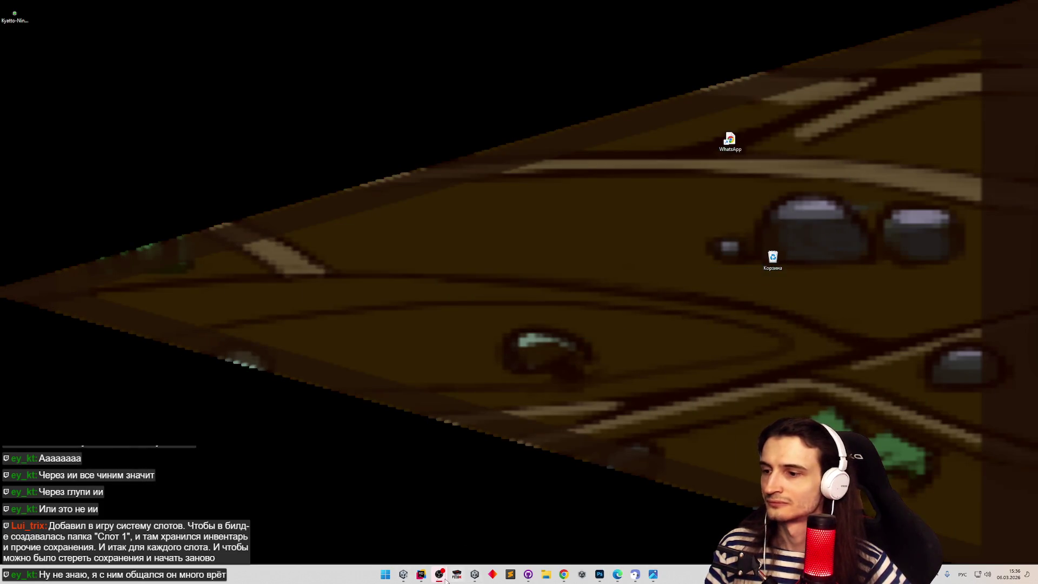
pyautogui.click(403, 574)
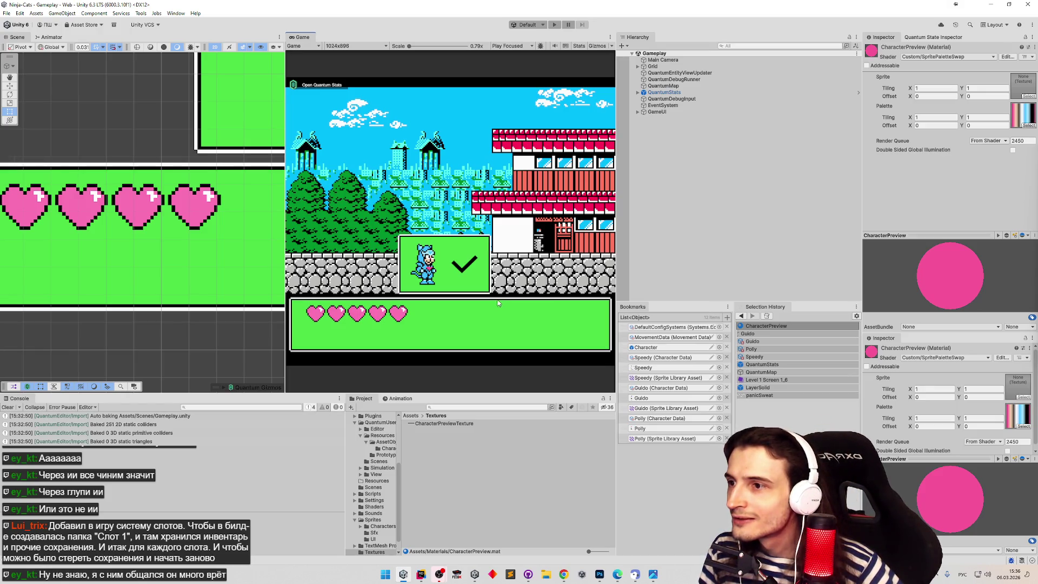
# Zoom in and out around the Scene view to review the bottom panel.
pyautogui.scroll(-3, 205, 215)
pyautogui.scroll(3, 204, 214)
pyautogui.scroll(-5, 203, 211)
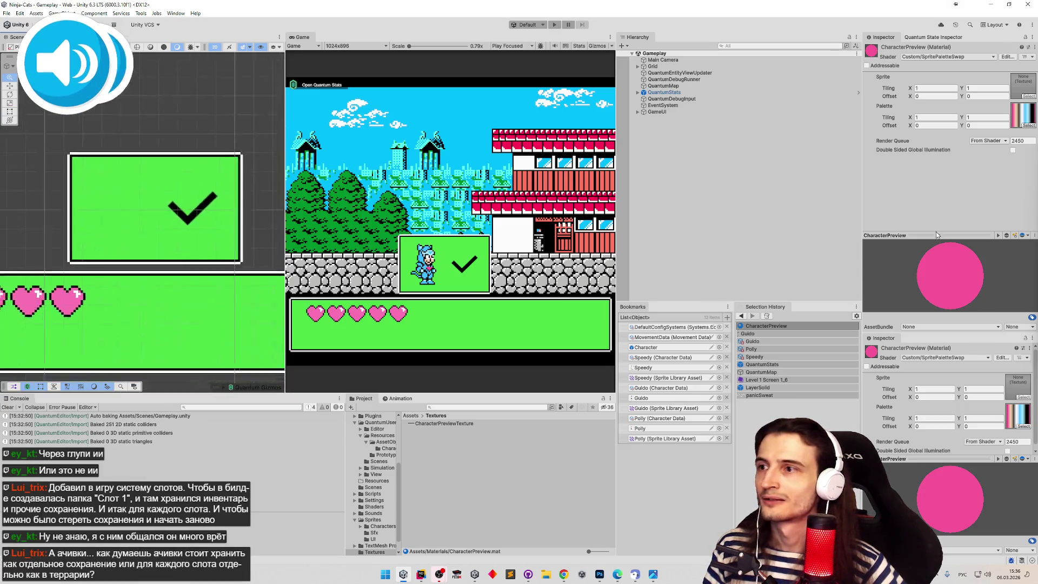
pyautogui.scroll(-8, 207, 161)
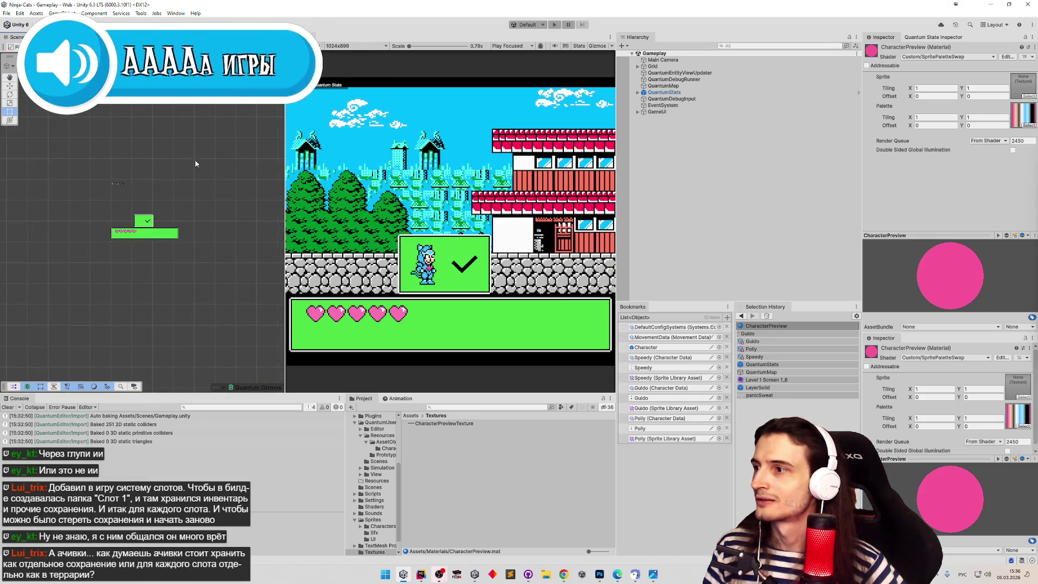
pyautogui.scroll(4, 206, 162)
pyautogui.scroll(3, 270, 185)
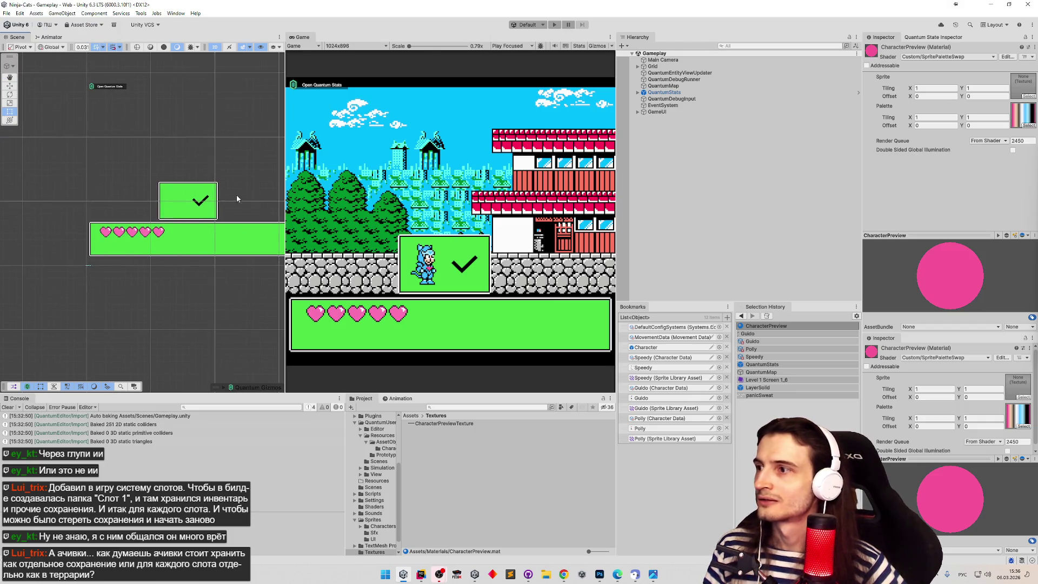
pyautogui.scroll(3, 178, 249)
pyautogui.scroll(1, 187, 222)
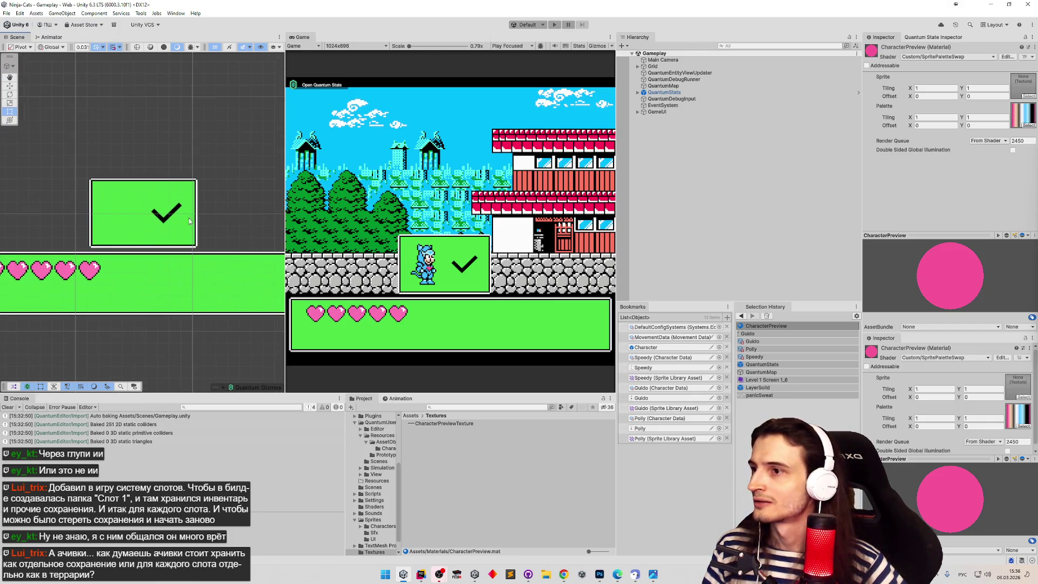
pyautogui.hscroll(1, 187, 222)
# Inspect QuantumDebugInput, QuantumMap and EventSystem in the Hierarchy, then enter Play mode.
pyautogui.click(665, 99)
pyautogui.click(666, 105)
pyautogui.click(665, 100)
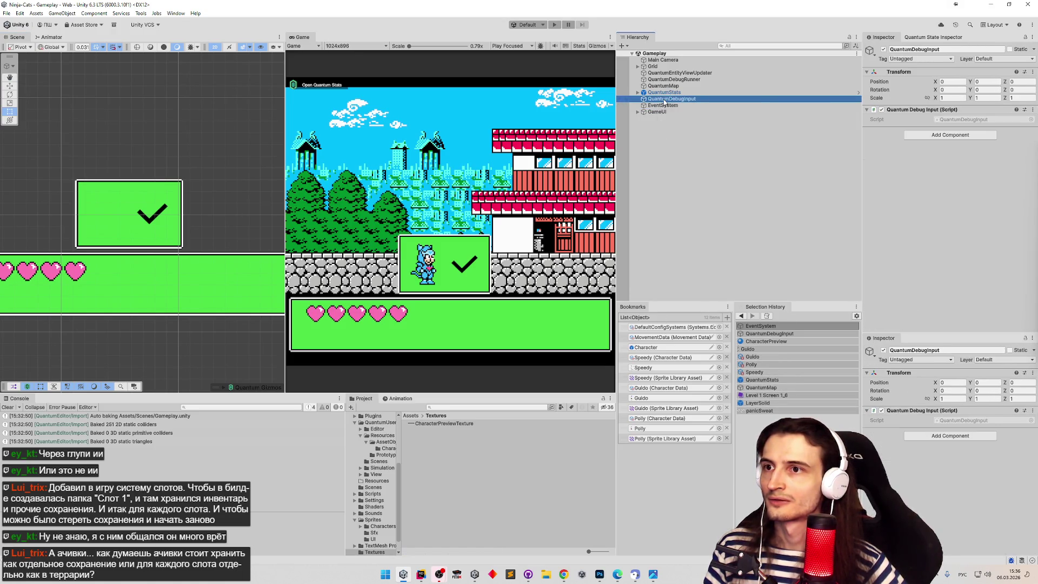
pyautogui.click(667, 87)
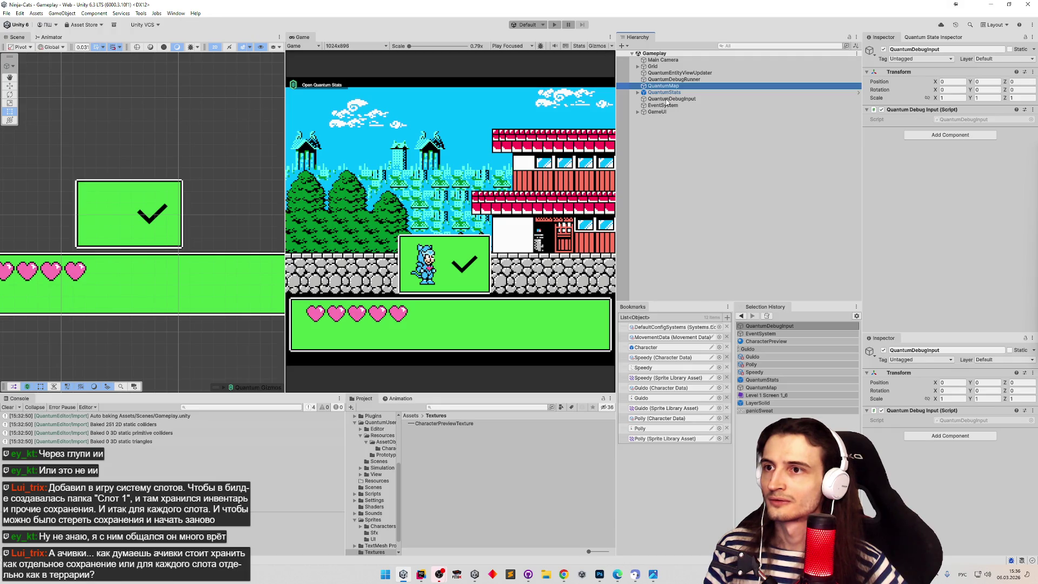
pyautogui.click(667, 100)
pyautogui.click(665, 106)
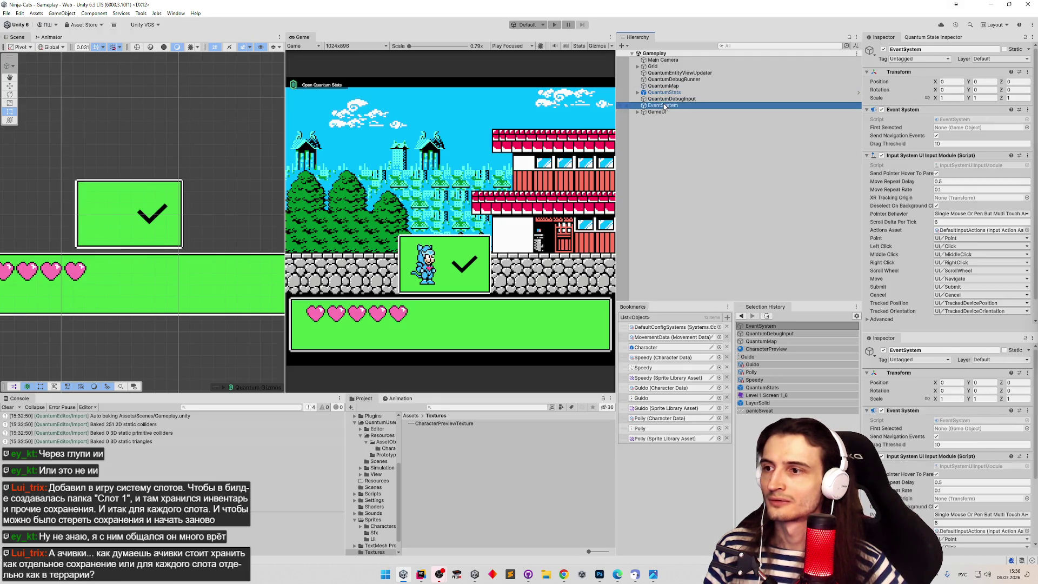
pyautogui.click(555, 24)
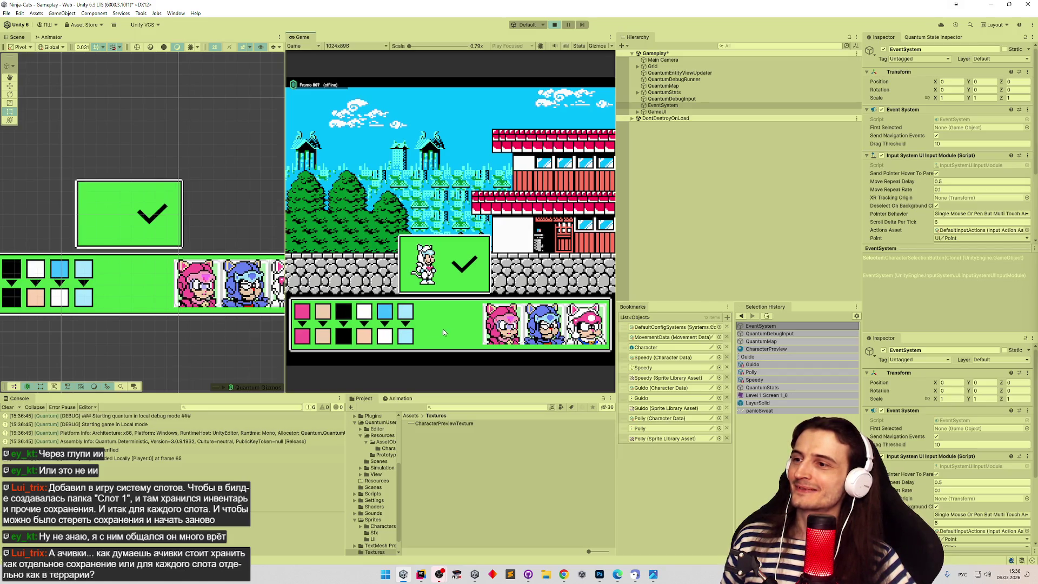
# Cycle the swap slots under the blue and white swatches back to blue and white.
pyautogui.click(390, 313)
pyautogui.click(390, 313)
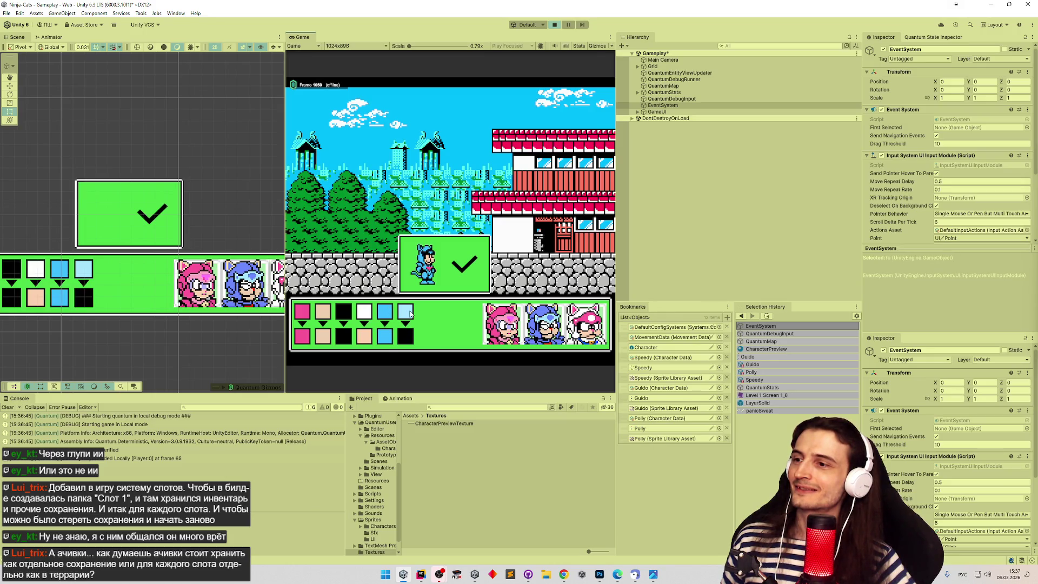
pyautogui.click(370, 314)
pyautogui.click(370, 314)
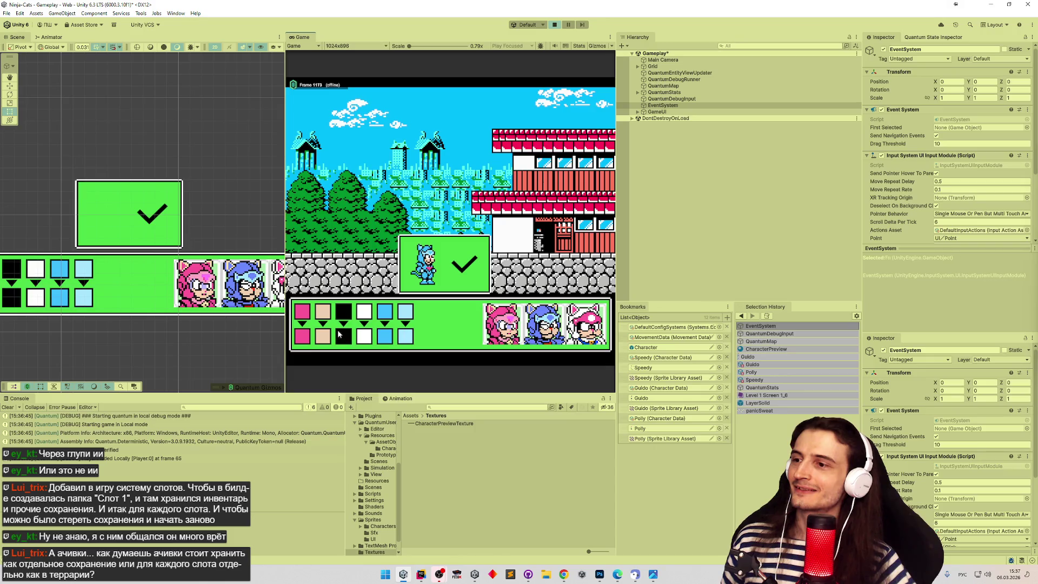
# Pick Polly's portrait to load her colours, then stop the game.
pyautogui.click(322, 313)
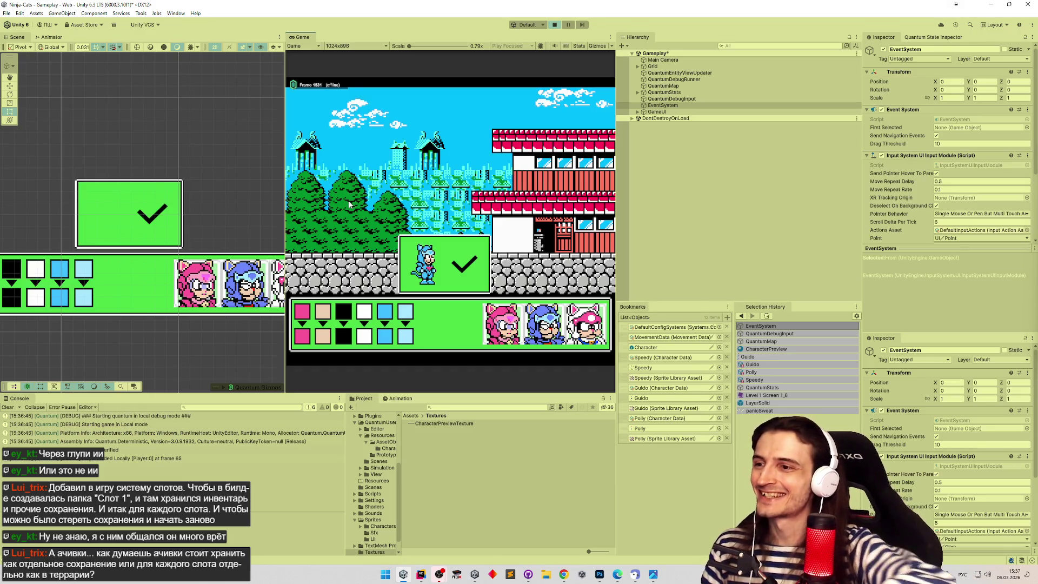
pyautogui.click(587, 325)
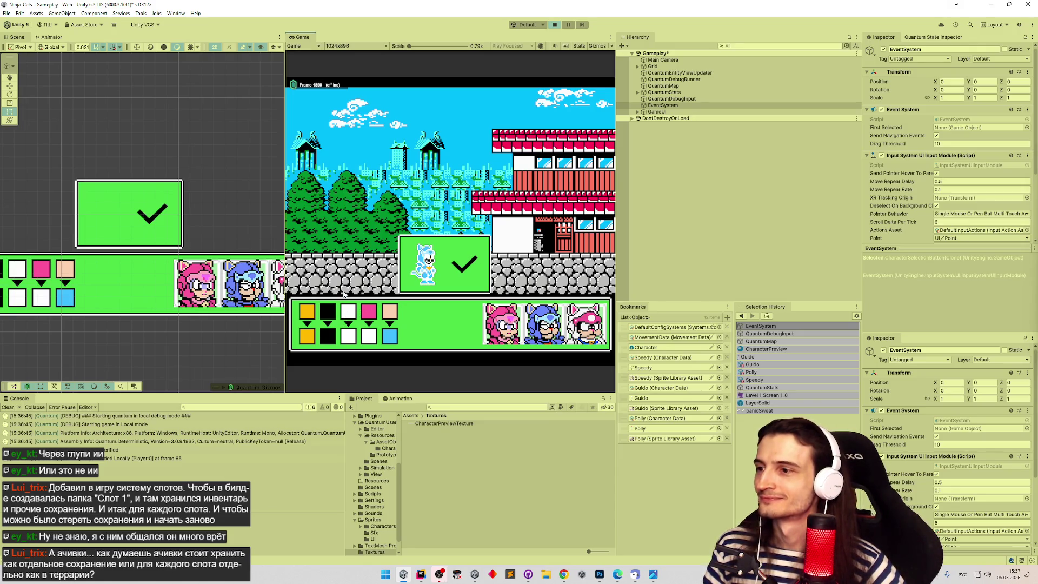
pyautogui.click(555, 25)
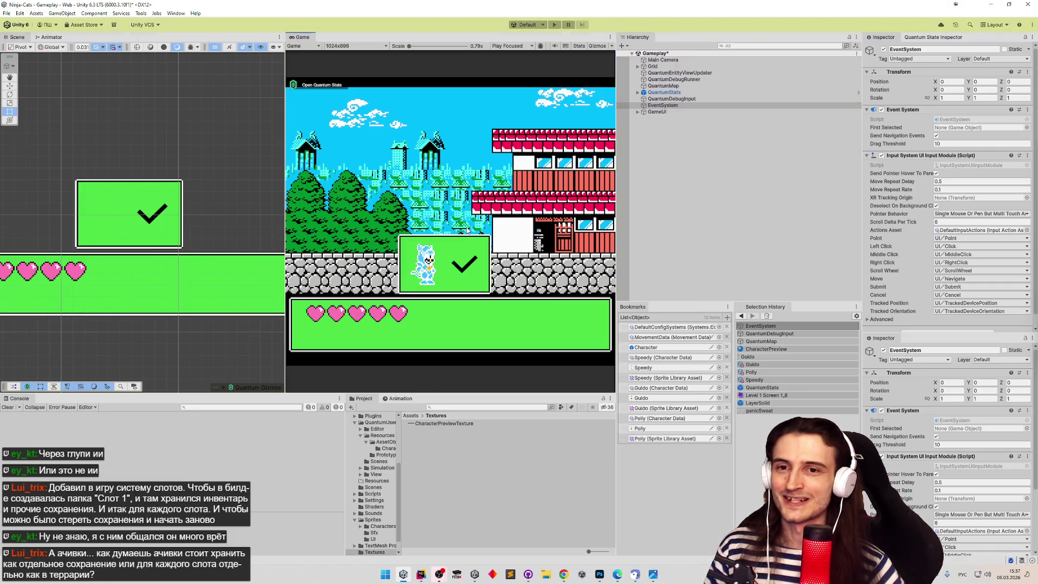
# Re-enter Play mode with Ctrl+P.
pyautogui.hotkey('ctrl', 'p')
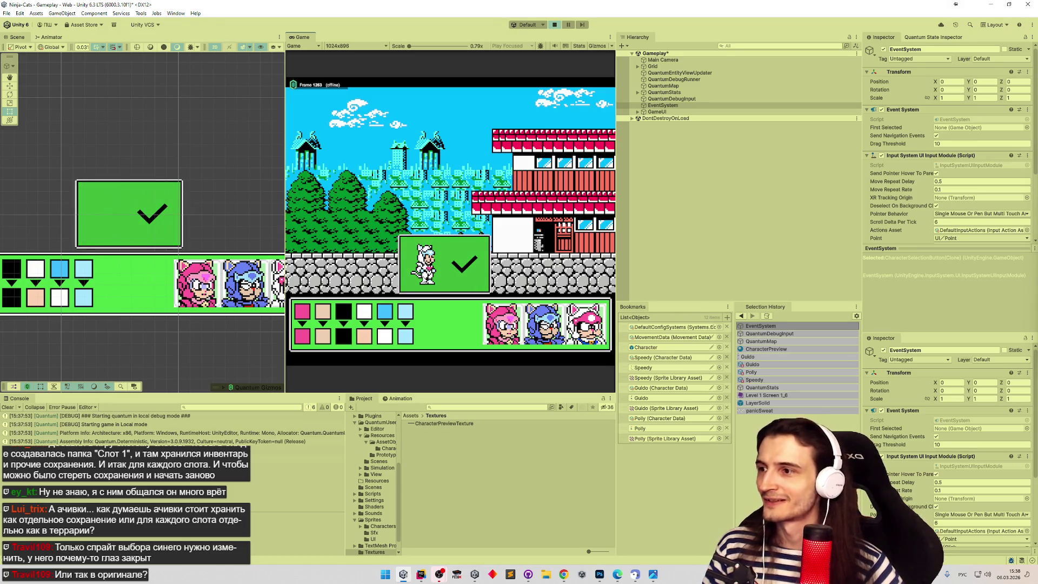
# Recolour the swap slots: white to purple, the last slot to indigo, peach to dark red.
pyautogui.click(384, 338)
pyautogui.click(384, 338)
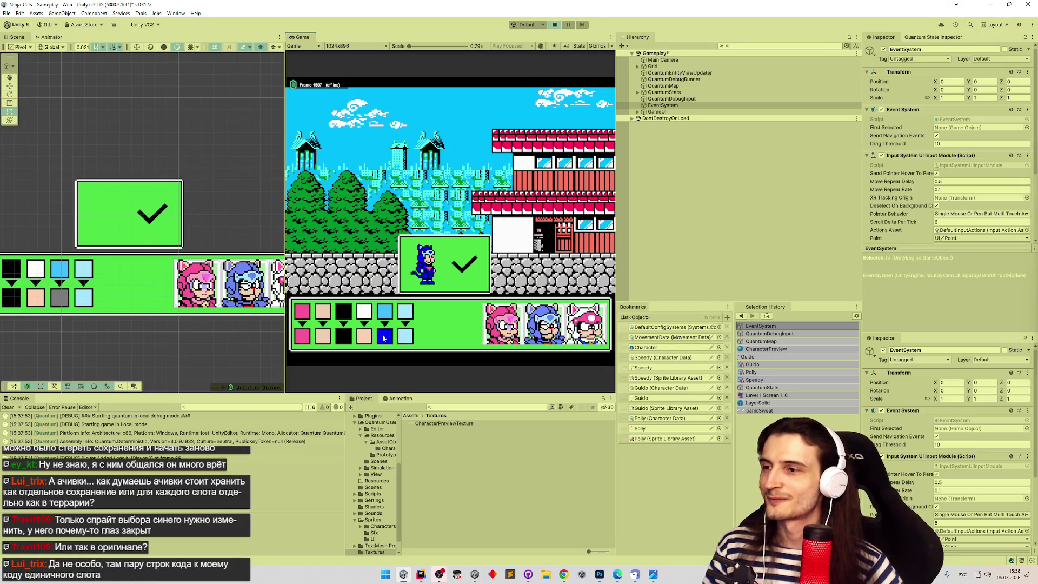
pyautogui.click(383, 338)
pyautogui.click(403, 338)
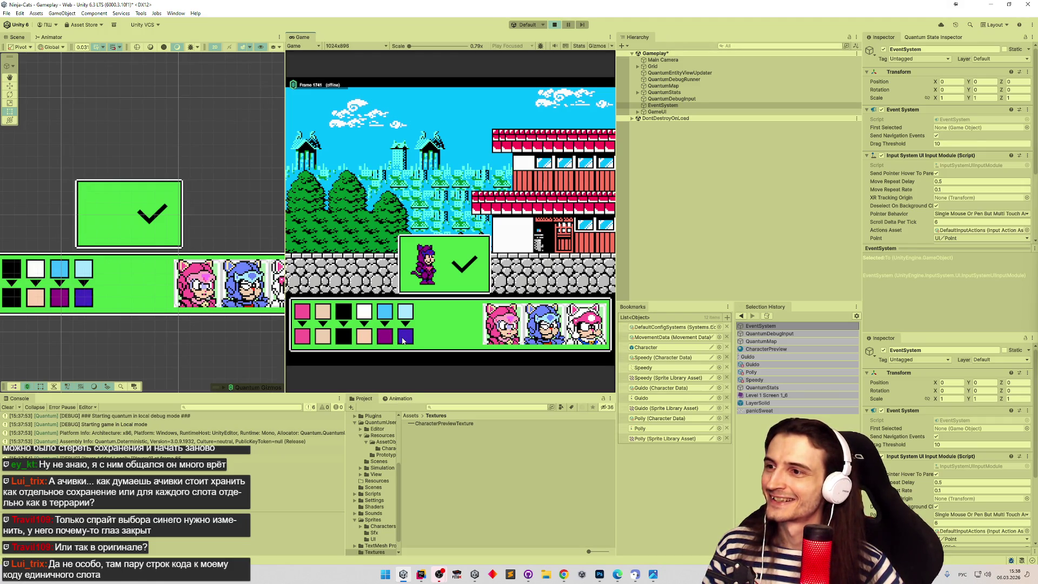
pyautogui.click(366, 339)
pyautogui.click(366, 340)
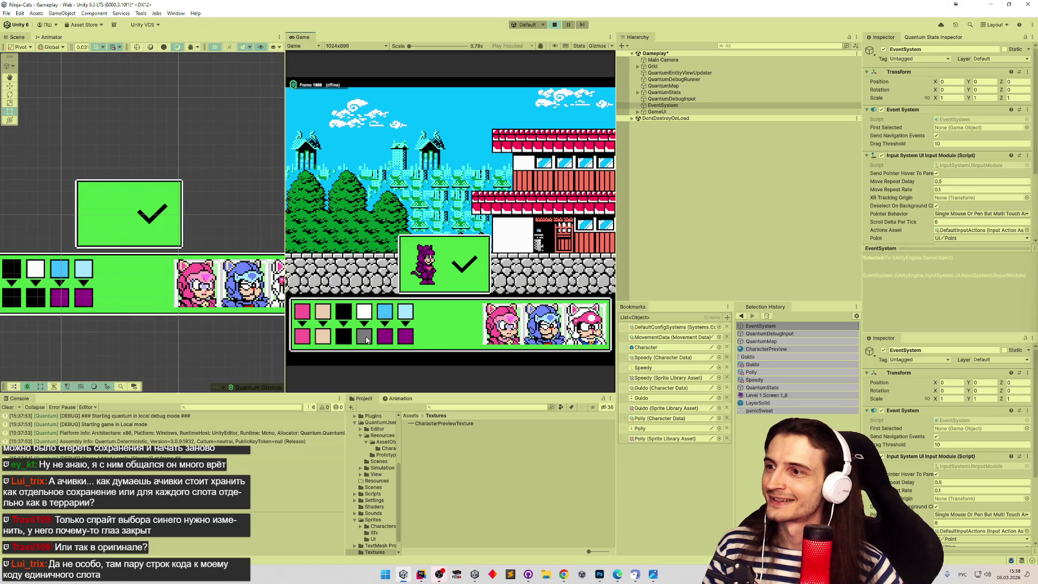
pyautogui.click(366, 339)
pyautogui.click(366, 339)
pyautogui.click(366, 339)
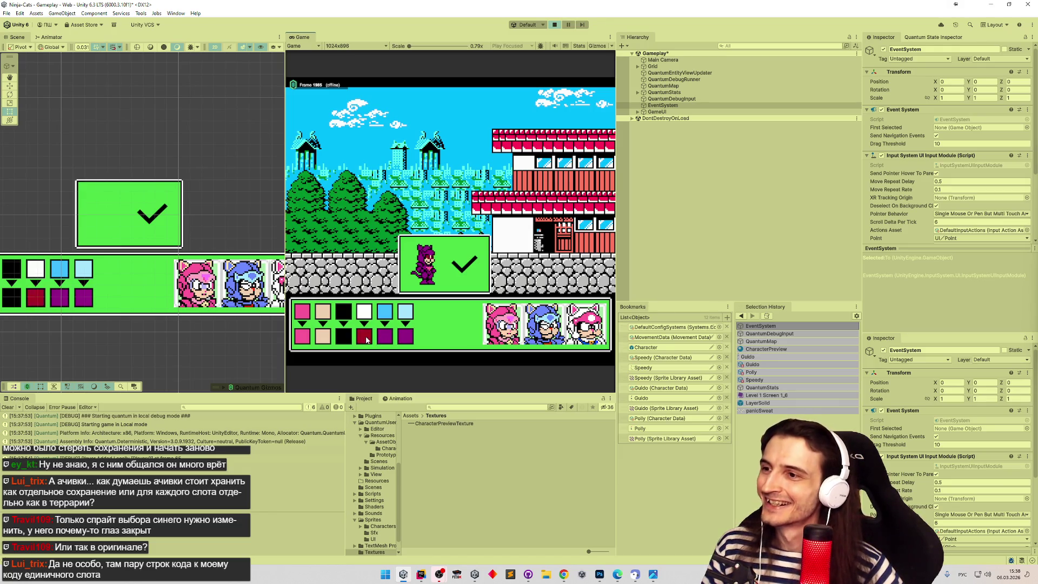
pyautogui.click(366, 339)
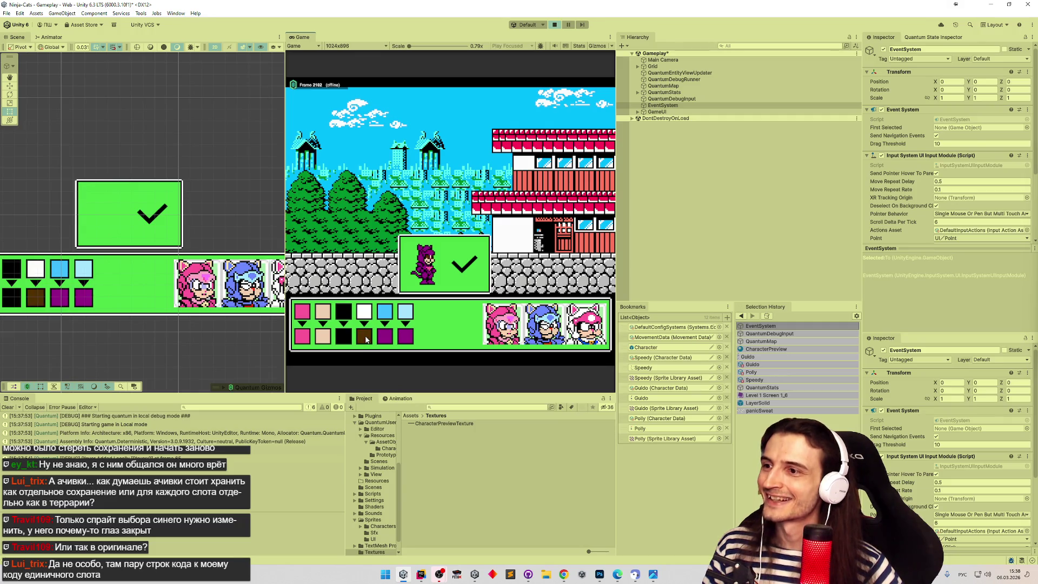
# Cycle the black slot through blue and onward, the beige slot to cyan, and the first slot to green.
pyautogui.click(344, 340)
pyautogui.click(345, 339)
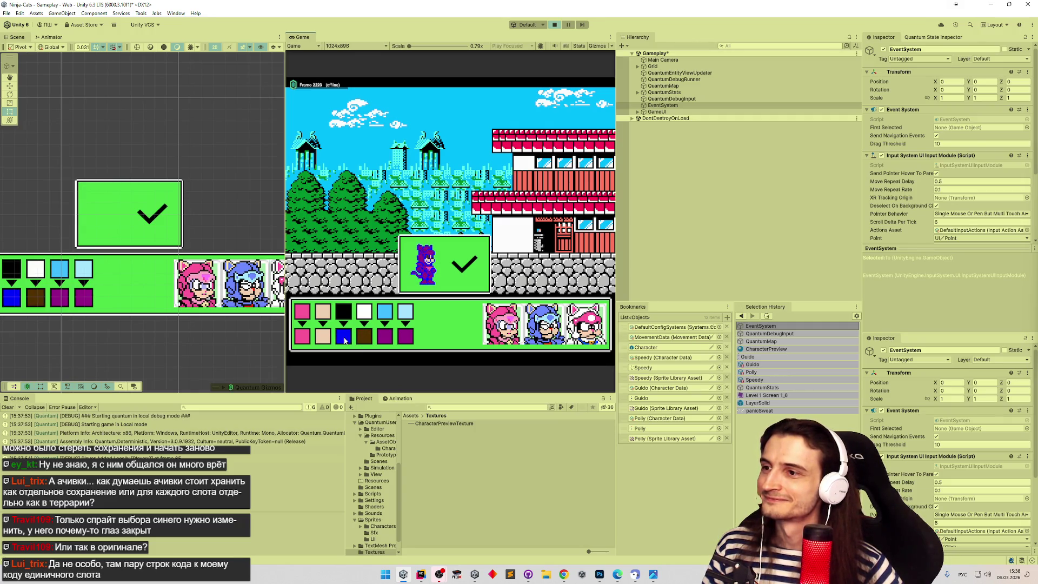
pyautogui.click(345, 339)
pyautogui.click(345, 340)
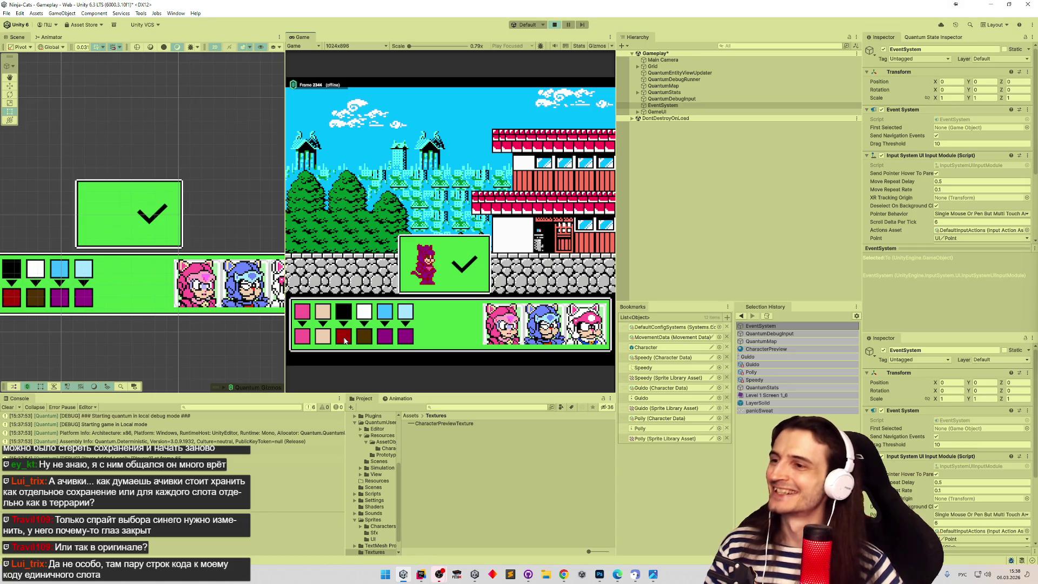
pyautogui.click(344, 340)
pyautogui.click(345, 340)
pyautogui.click(344, 339)
pyautogui.click(345, 340)
pyautogui.click(345, 340)
pyautogui.click(344, 340)
pyautogui.click(344, 339)
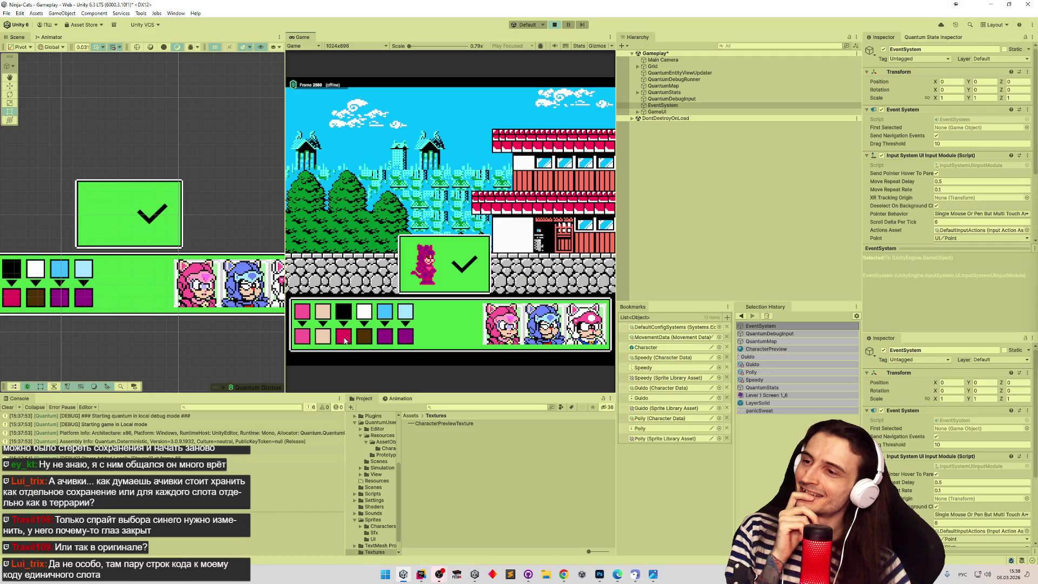
pyautogui.click(323, 339)
pyautogui.click(322, 339)
pyautogui.click(302, 339)
pyautogui.click(302, 340)
pyautogui.click(303, 340)
pyautogui.click(302, 341)
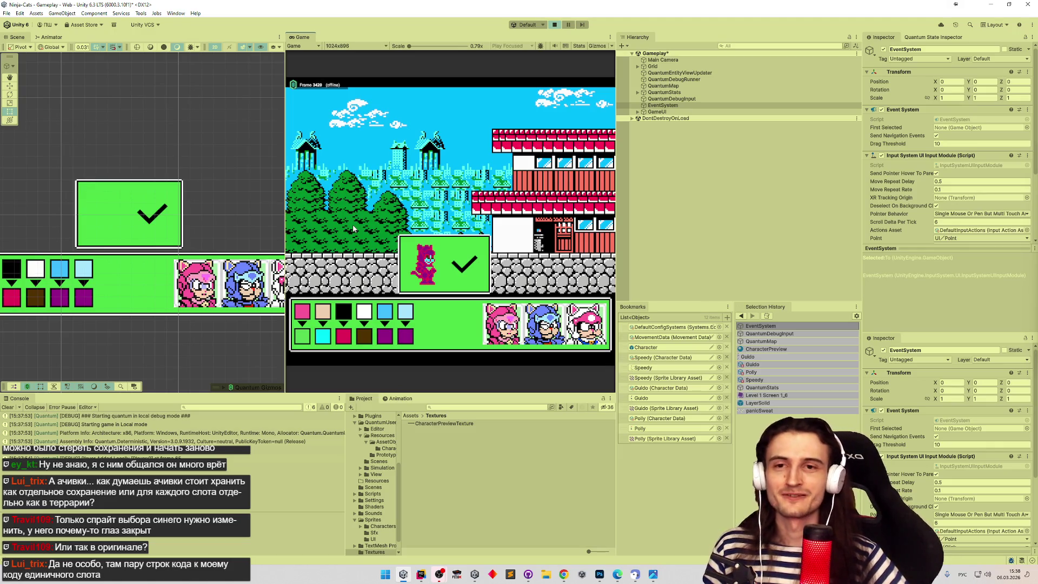
# Press the character preview confirm panel, then stop the game.
pyautogui.click(469, 265)
pyautogui.click(443, 258)
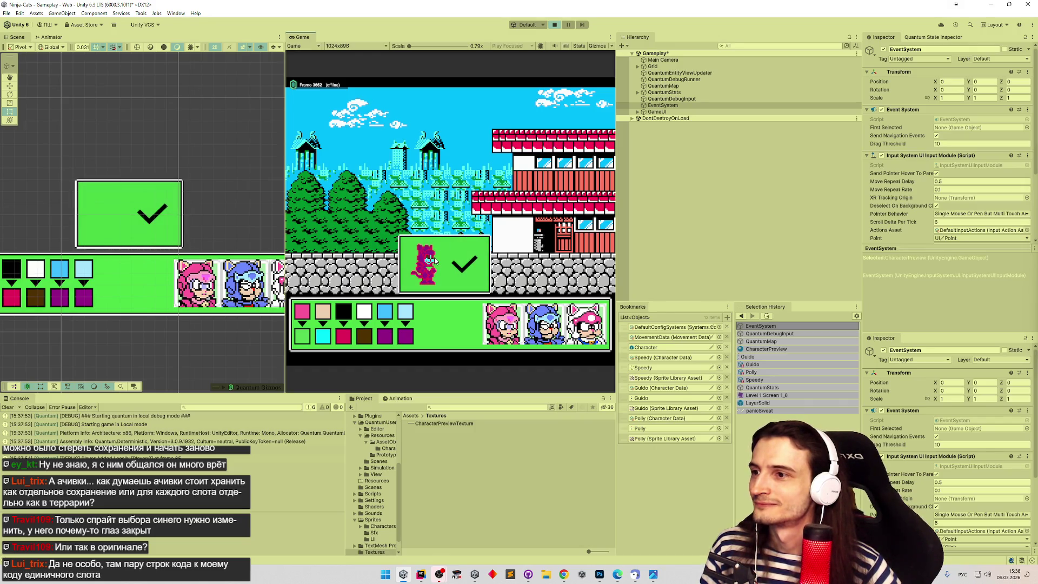
pyautogui.click(441, 264)
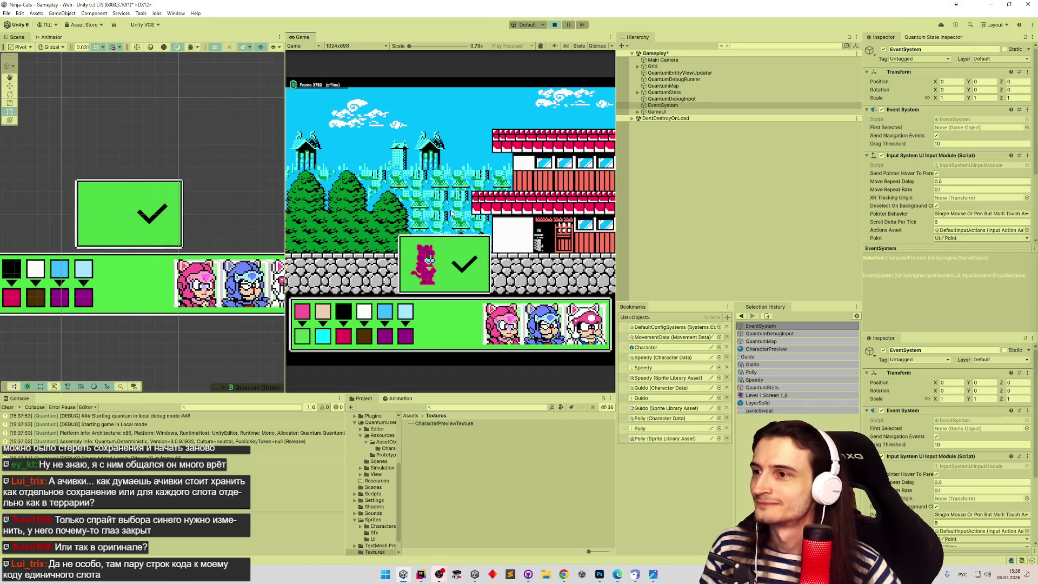
pyautogui.hotkey('ctrl', 'p')
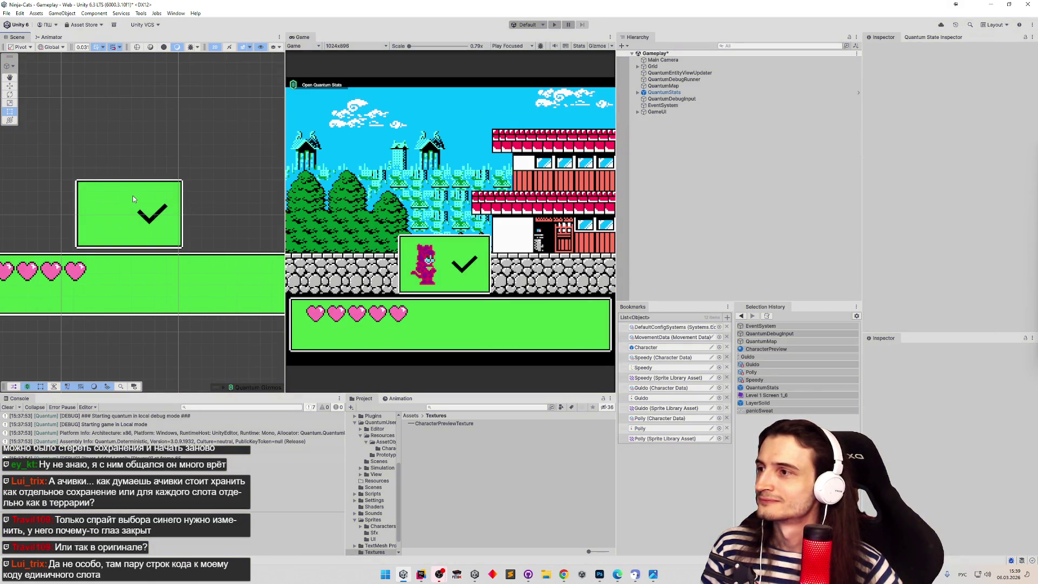
# Expand GameUI and frame BottomPanel in the Scene view.
pyautogui.click(638, 112)
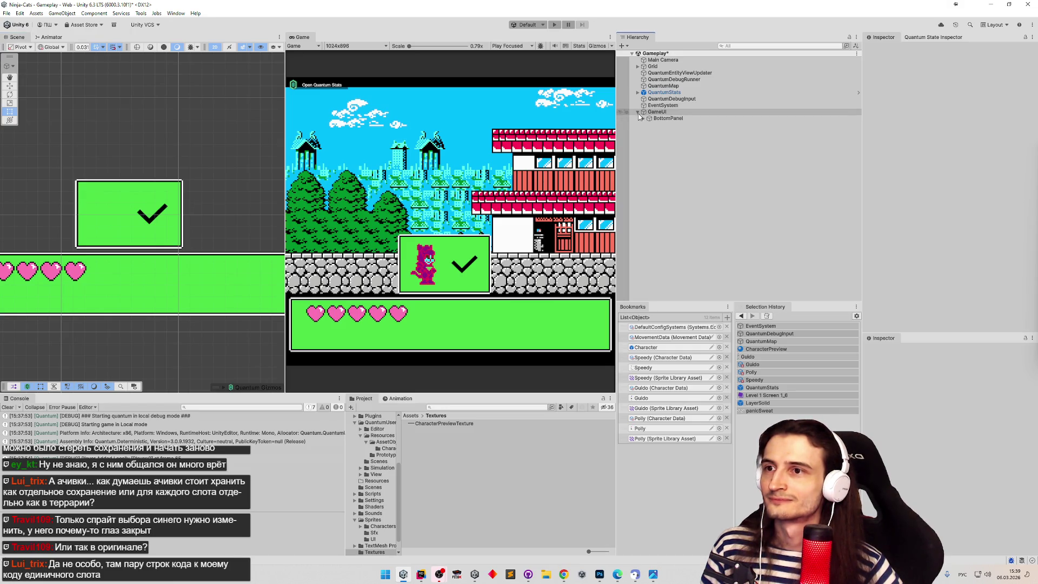
pyautogui.click(656, 119)
pyautogui.press('Right')
pyautogui.press('f')
pyautogui.click(656, 162)
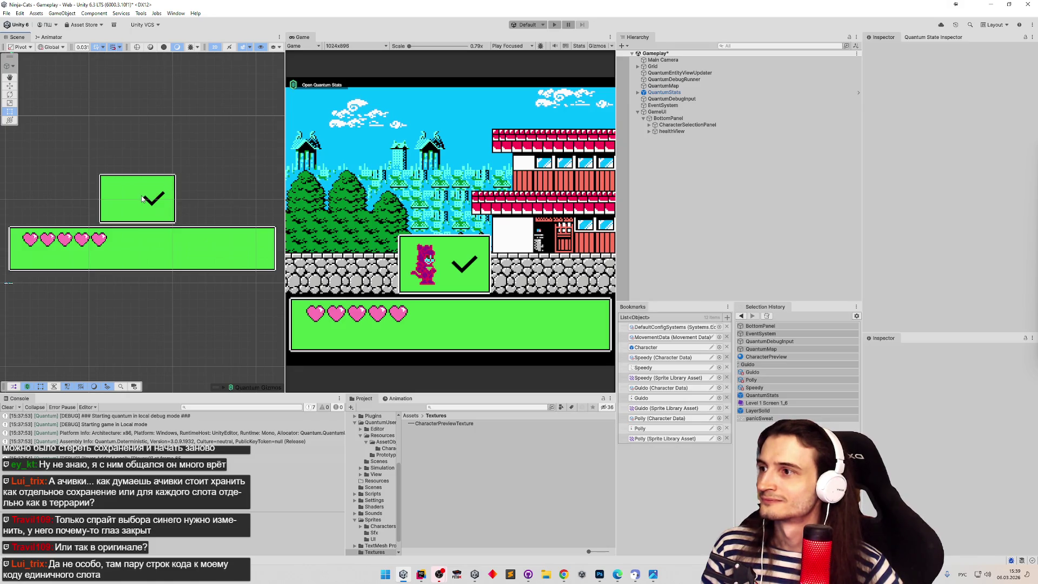
# Ping the preview button's QuantumMenuIconCheckmark source sprite, then select CharacterPreview.
pyautogui.click(649, 131)
pyautogui.click(649, 125)
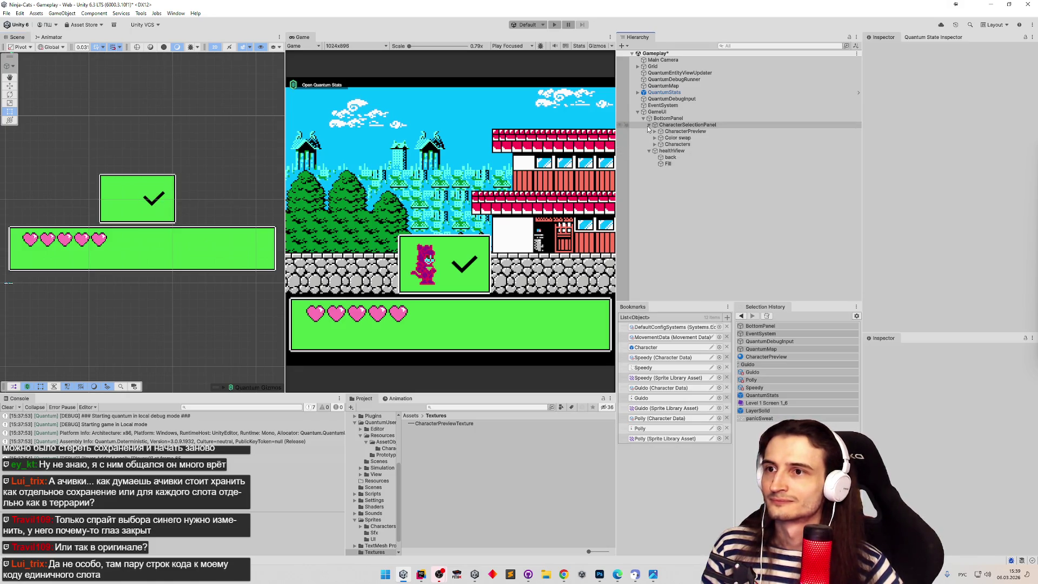
pyautogui.click(655, 131)
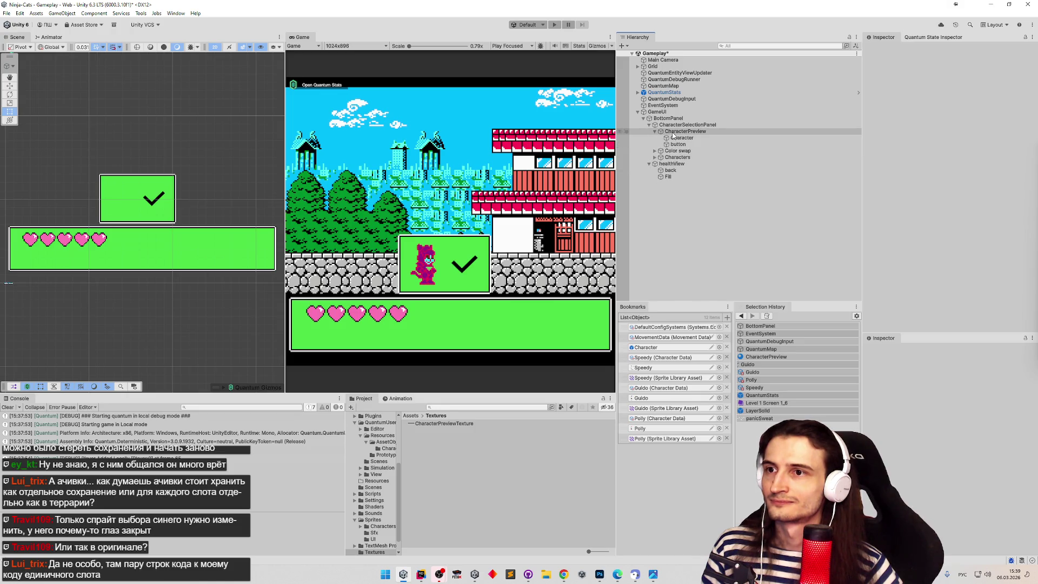
pyautogui.click(727, 145)
pyautogui.scroll(-3, 932, 142)
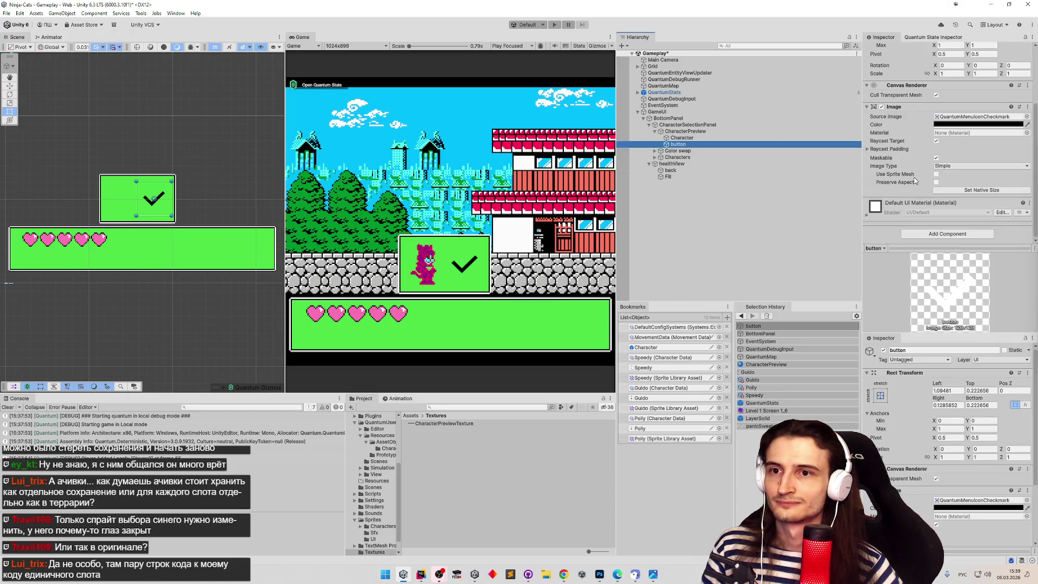
pyautogui.click(947, 117)
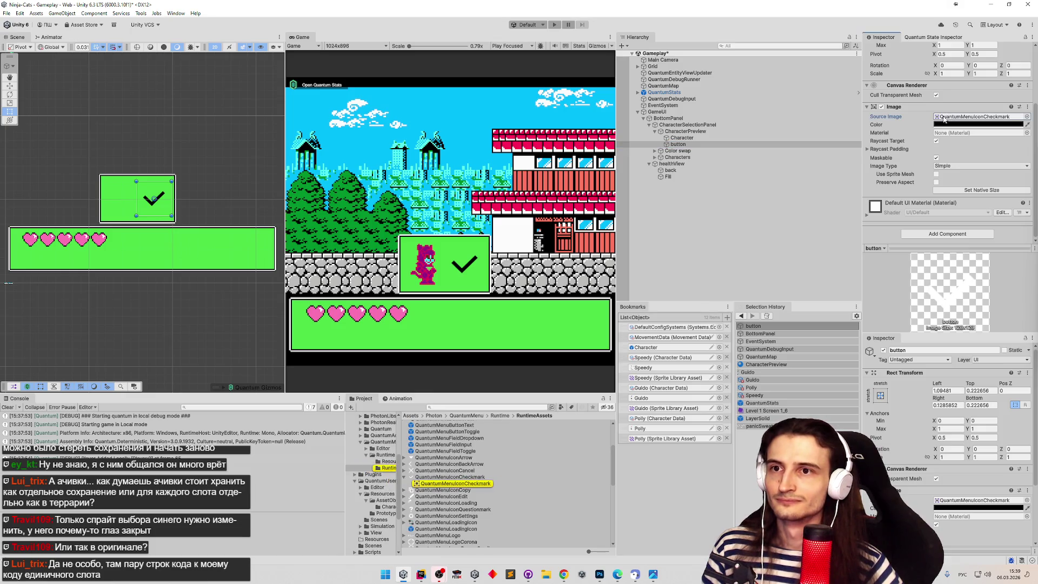
pyautogui.scroll(2, 912, 129)
pyautogui.click(682, 138)
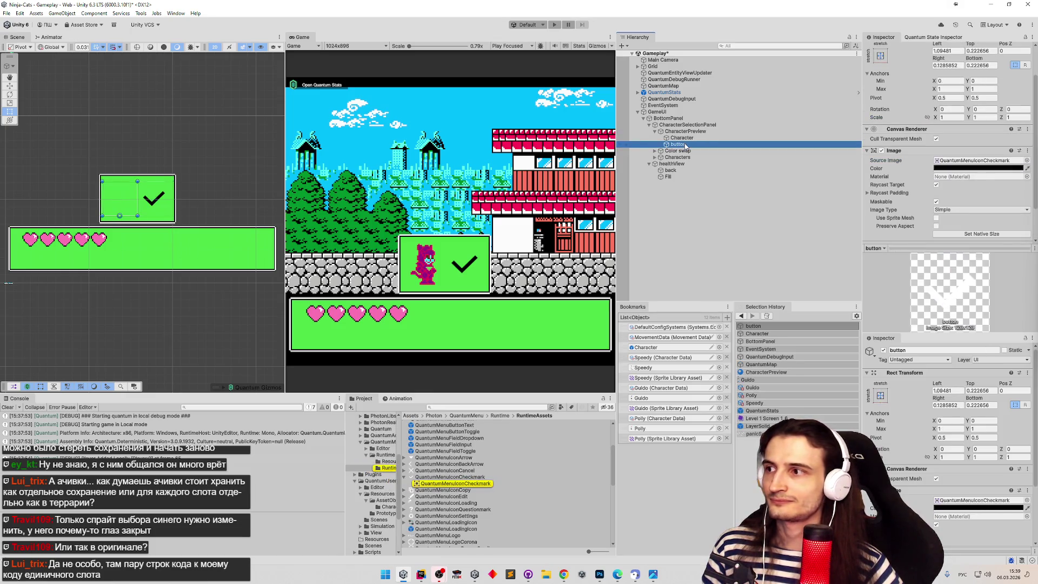
pyautogui.click(685, 132)
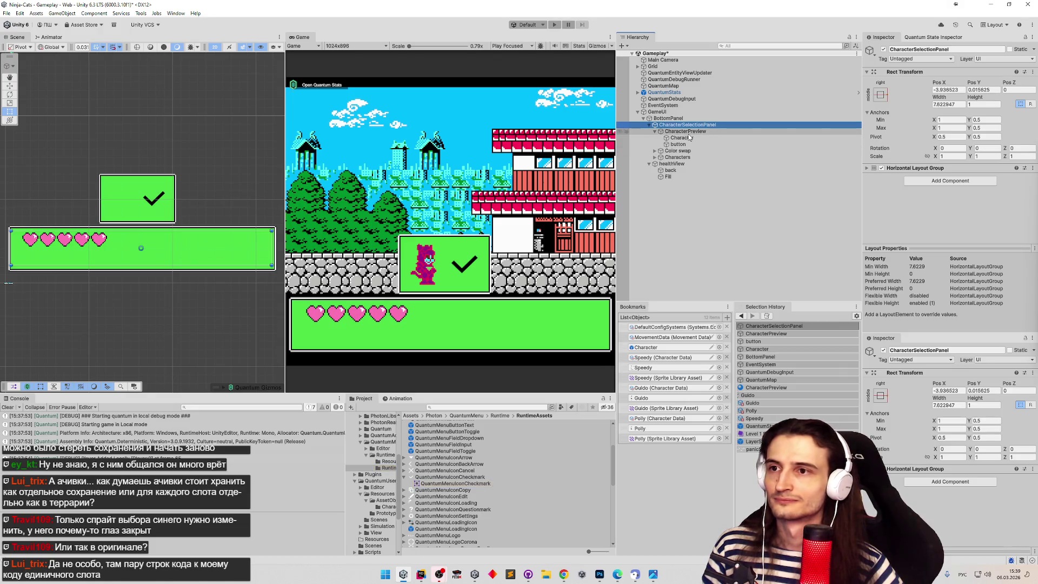
pyautogui.scroll(-5, 949, 166)
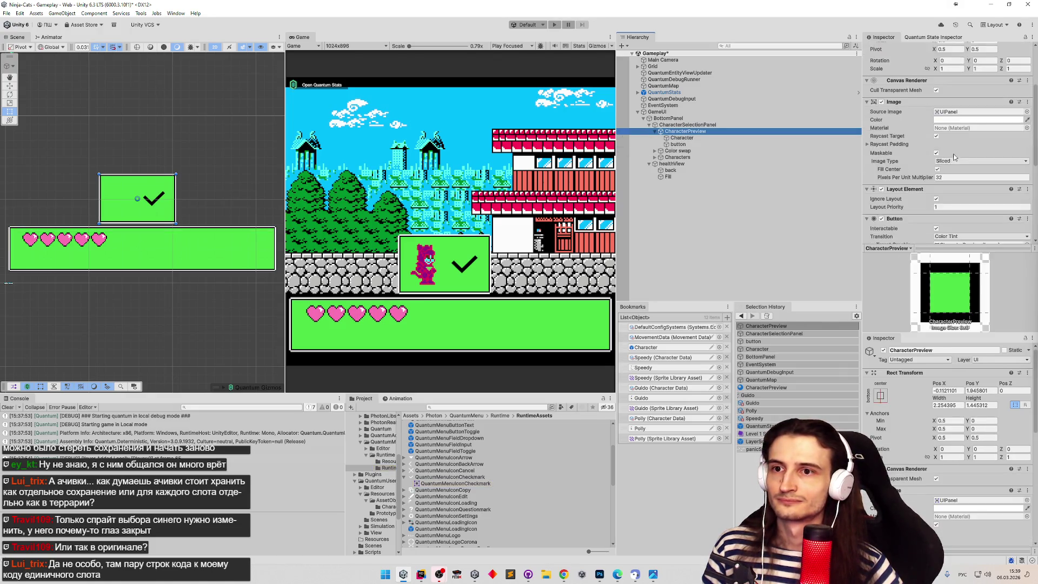
# Set the CharacterPreview button's Highlighted Color to green 84D47B.
pyautogui.scroll(-2, 949, 166)
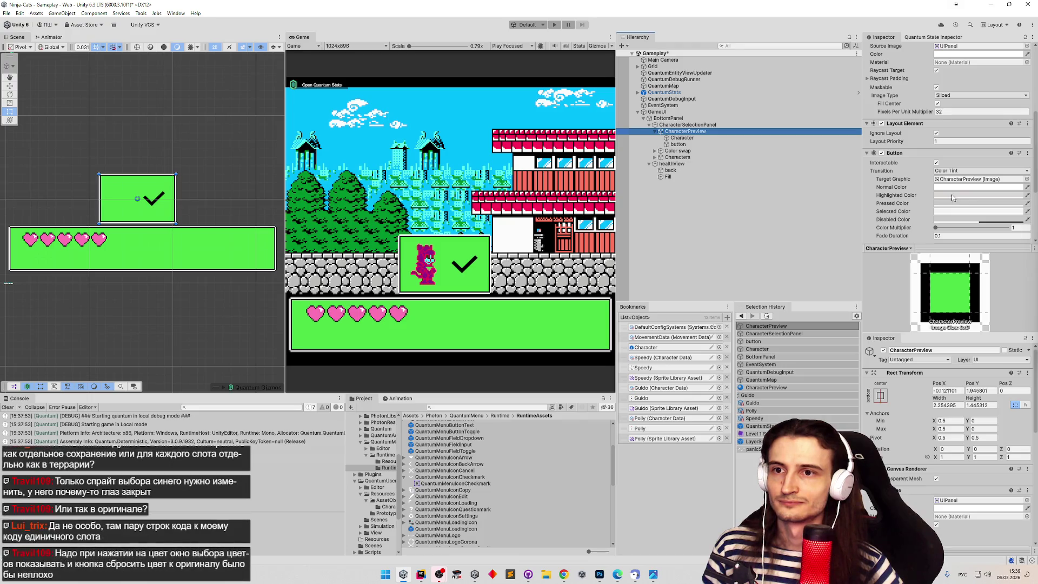
pyautogui.click(951, 193)
pyautogui.click(968, 252)
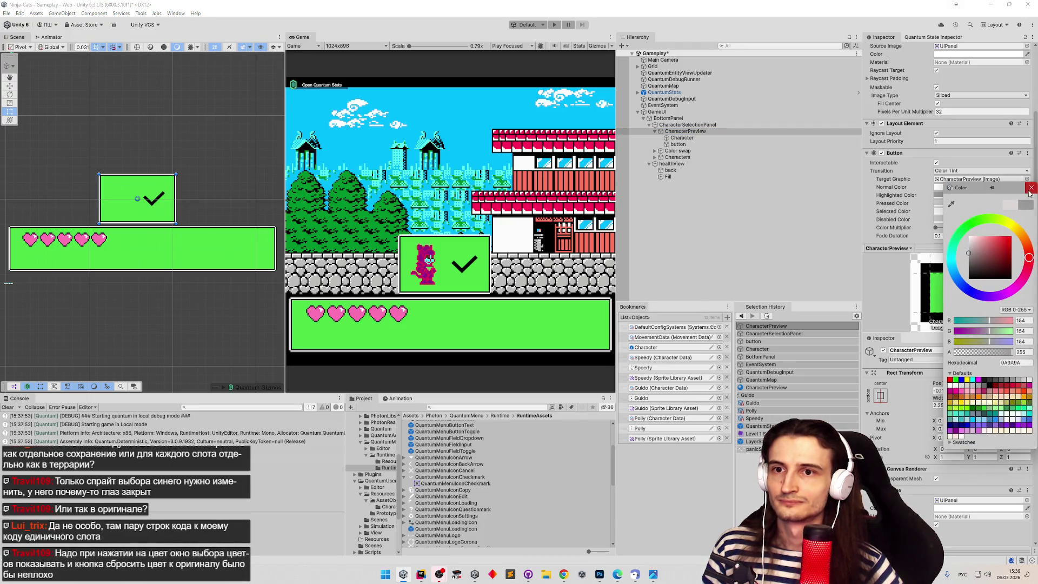
pyautogui.moveTo(968, 251); pyautogui.dragTo(982, 236)
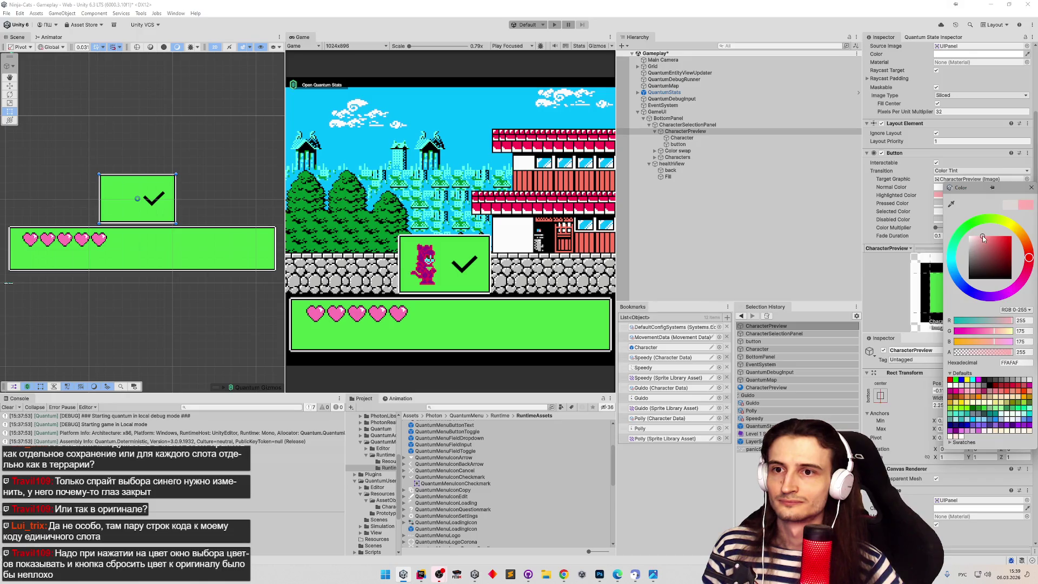
pyautogui.click(976, 222)
pyautogui.click(988, 245)
pyautogui.click(1032, 188)
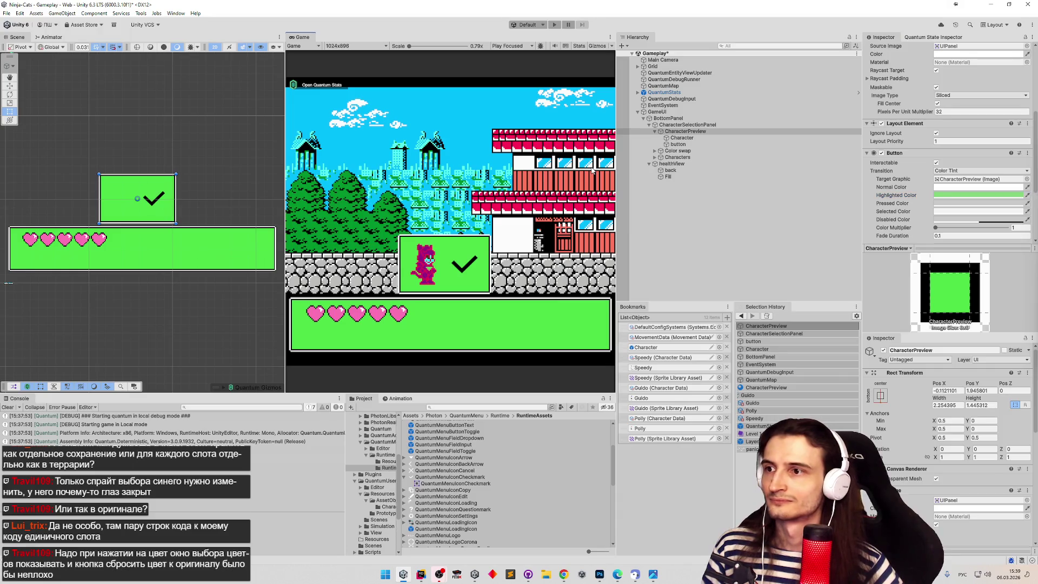
# Run the game and press the character preview to test the green tint.
pyautogui.hotkey('ctrl', 'p')
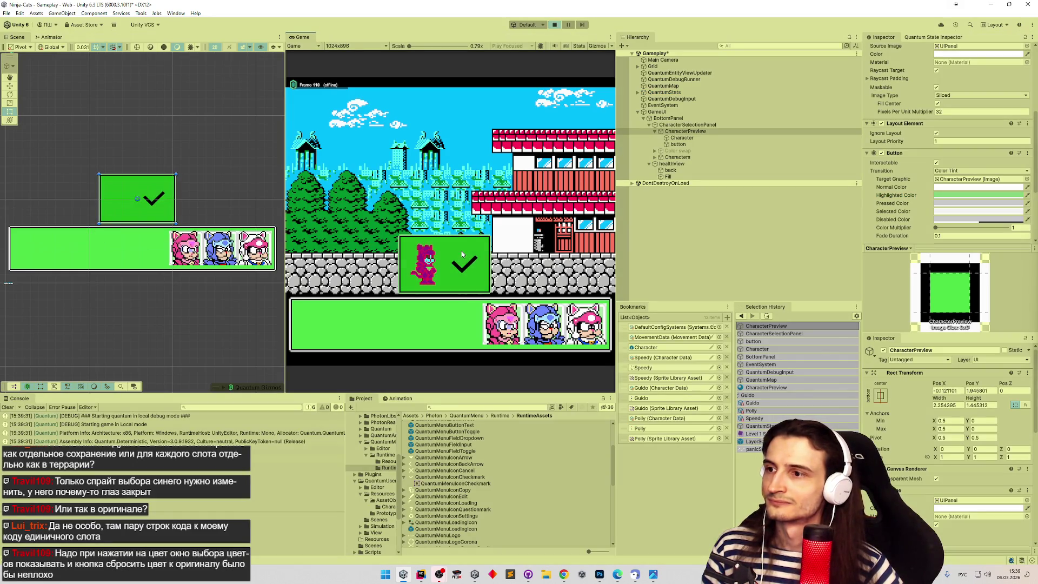
pyautogui.click(456, 249)
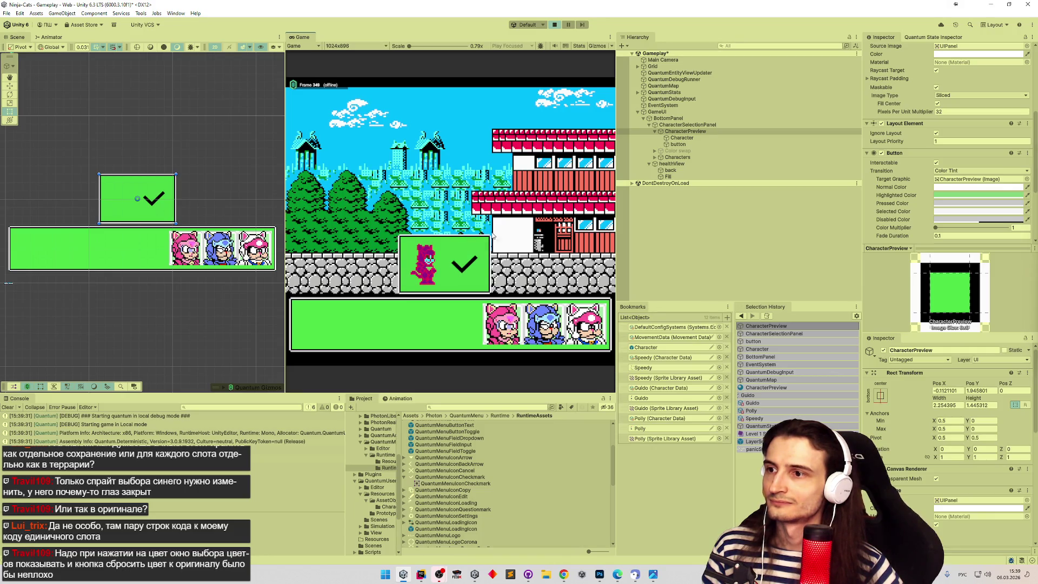
pyautogui.hotkey('ctrl', 'p')
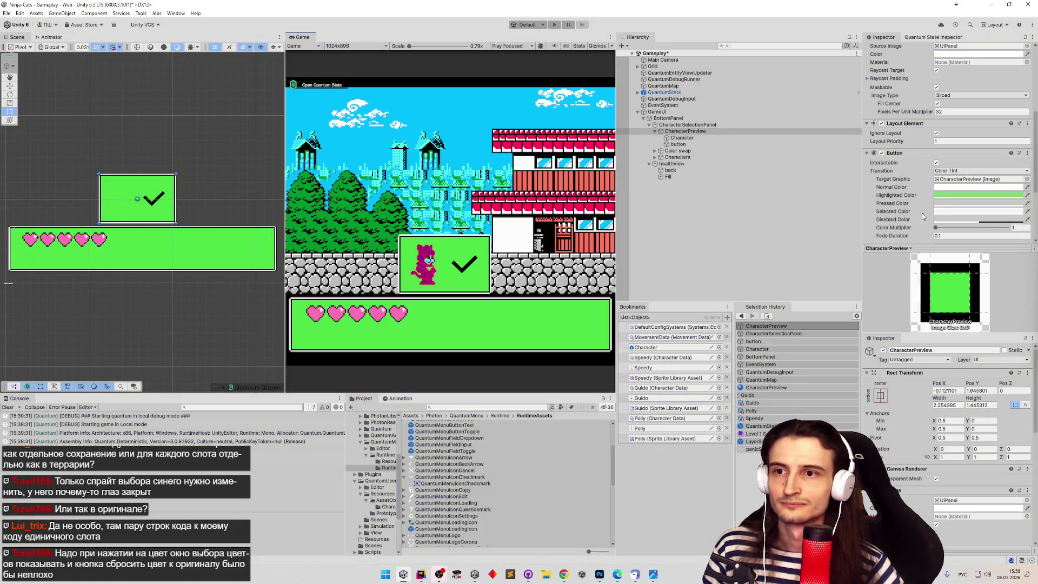
# Eyedrop the green highlighted colour into the button's Selected Color.
pyautogui.click(946, 196)
pyautogui.click(1028, 190)
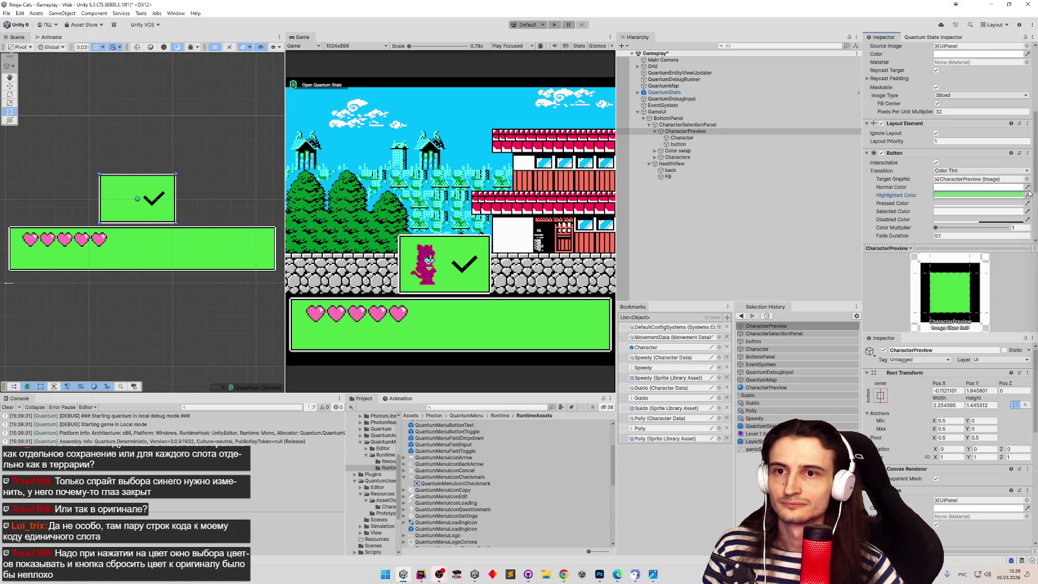
pyautogui.click(1028, 211)
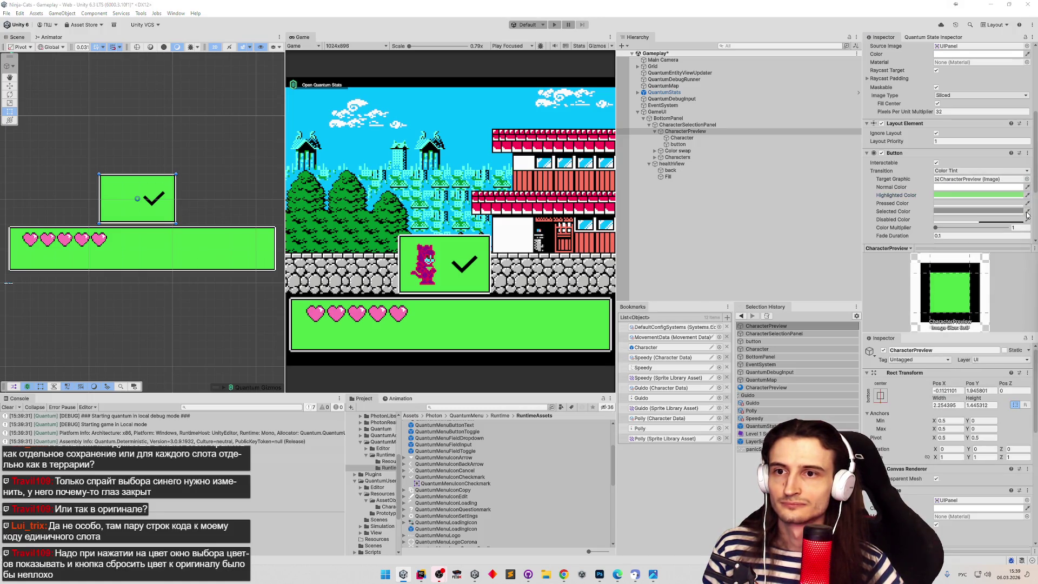
pyautogui.click(1004, 194)
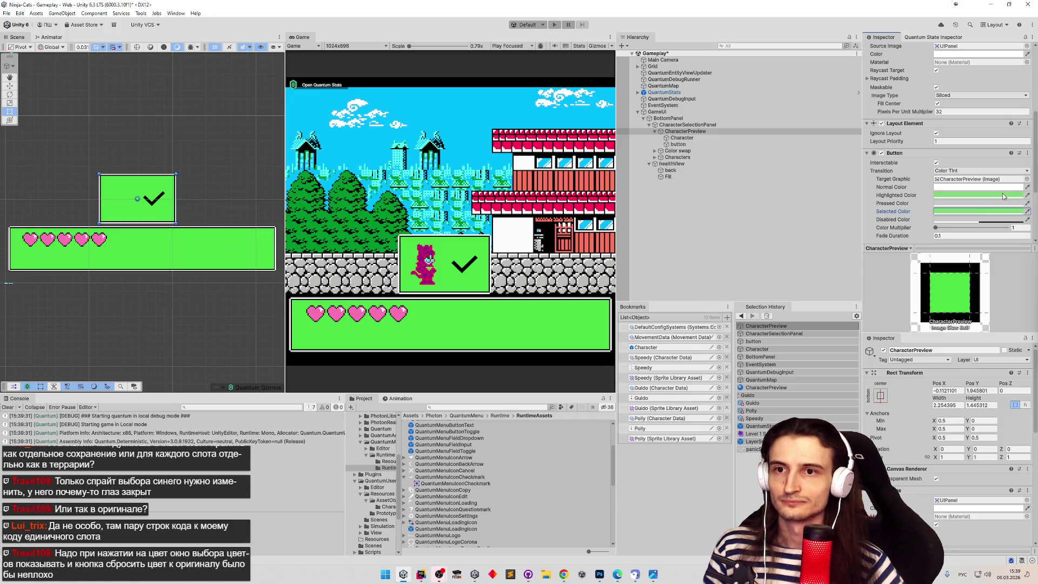
pyautogui.click(464, 216)
# Run the game, choose the pink character and press its preview, then switch to Rider.
pyautogui.hotkey('ctrl', 'p')
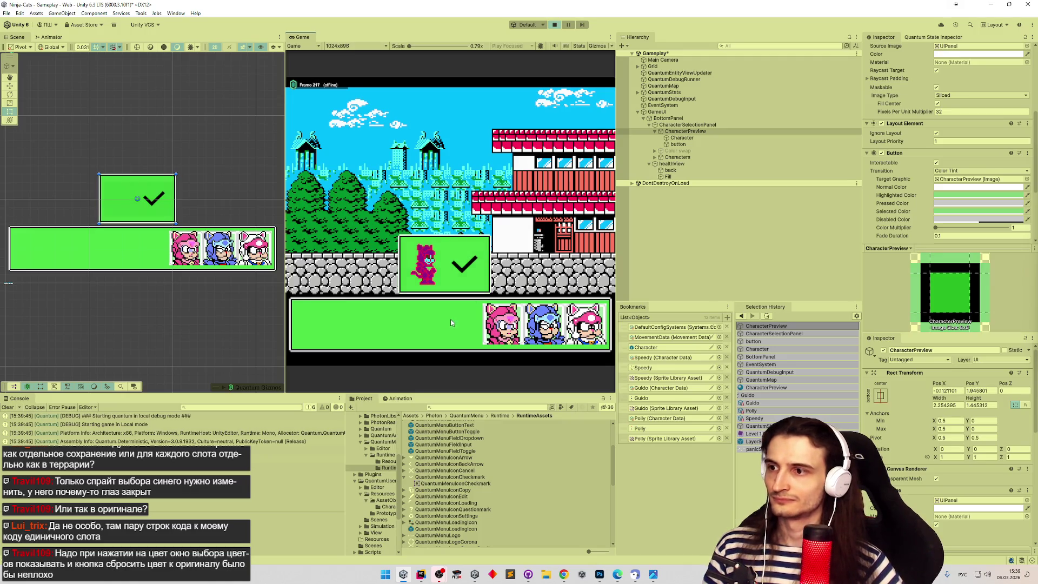
pyautogui.click(501, 322)
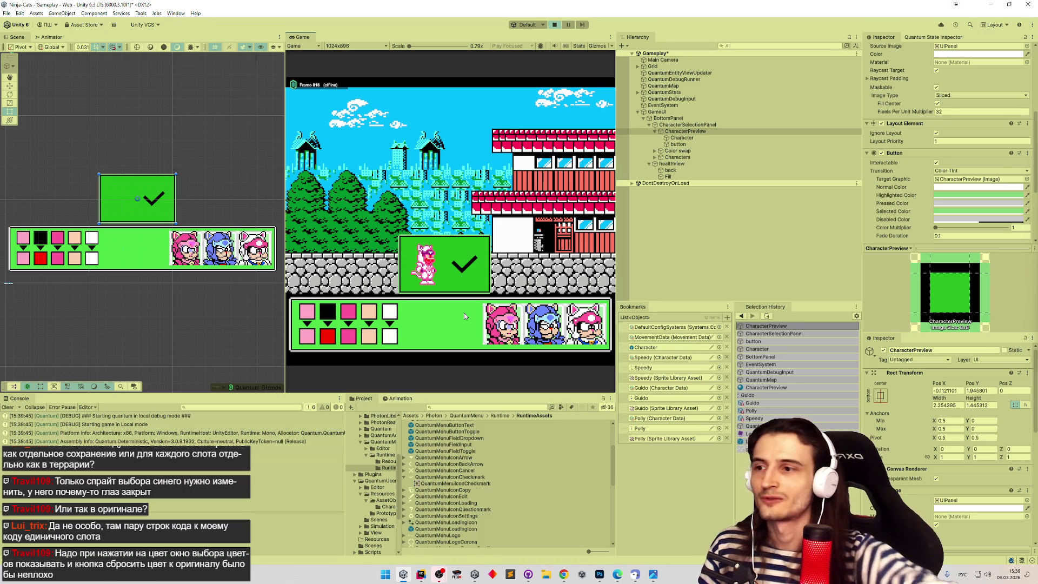
pyautogui.click(464, 316)
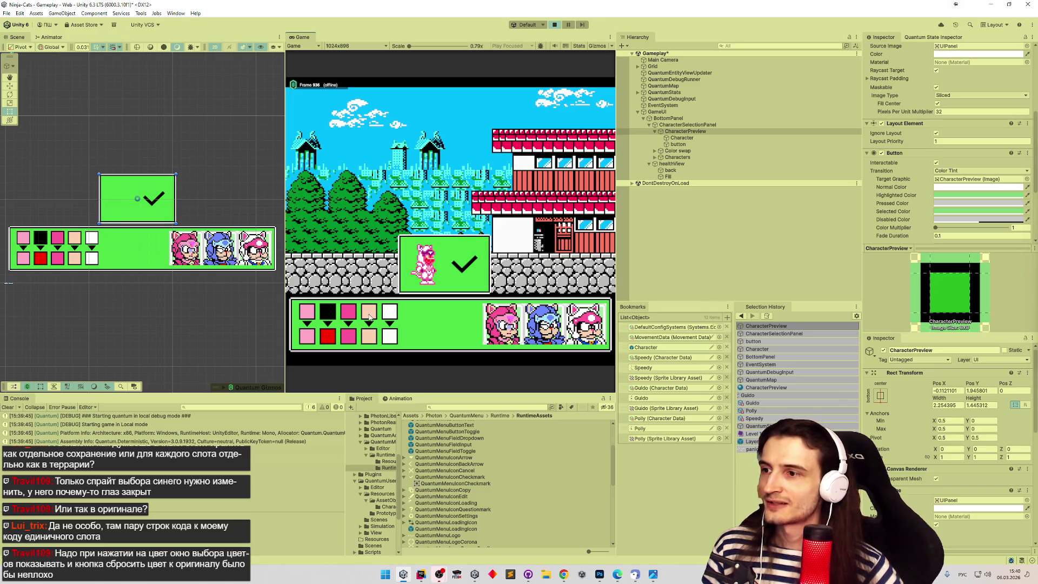
pyautogui.click(421, 575)
pyautogui.scroll(10, 606, 243)
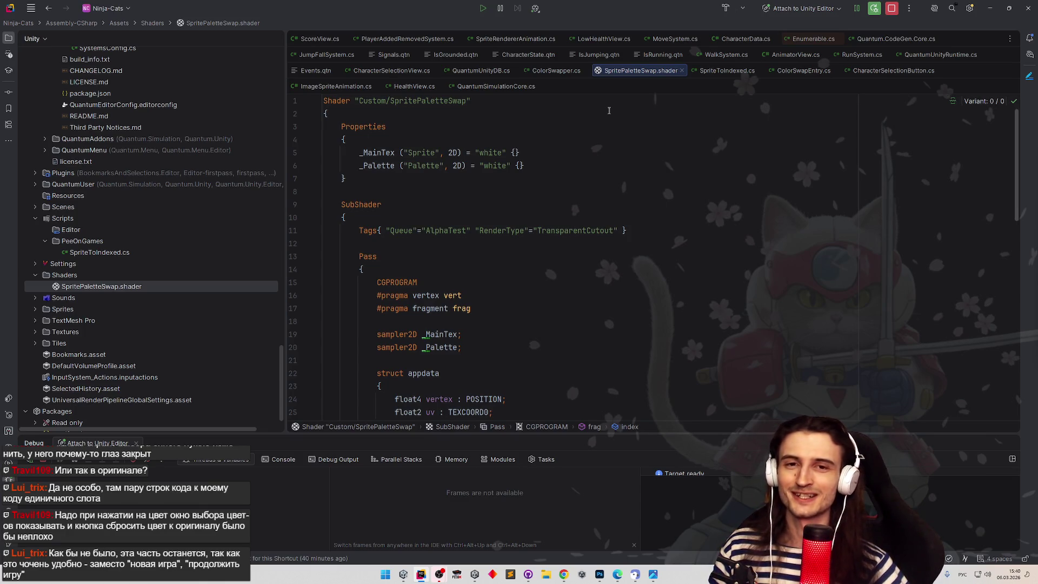
# Review ColorSwapper.cs's _colorSwapEntries usages and jump to SetOriginalColor in ColorSwapEntry.
pyautogui.click(557, 71)
pyautogui.scroll(10, 558, 131)
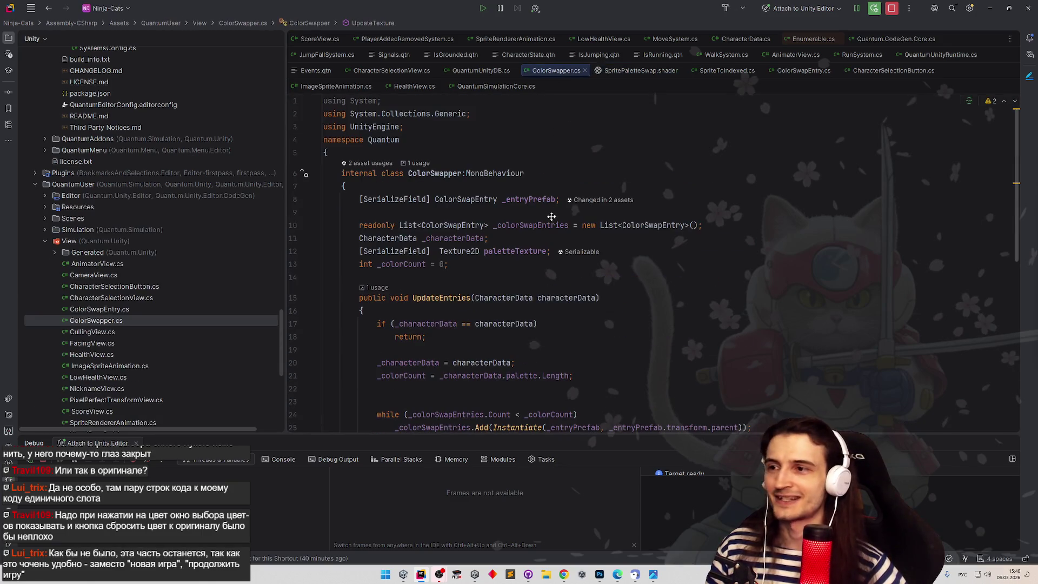
pyautogui.scroll(-5, 549, 218)
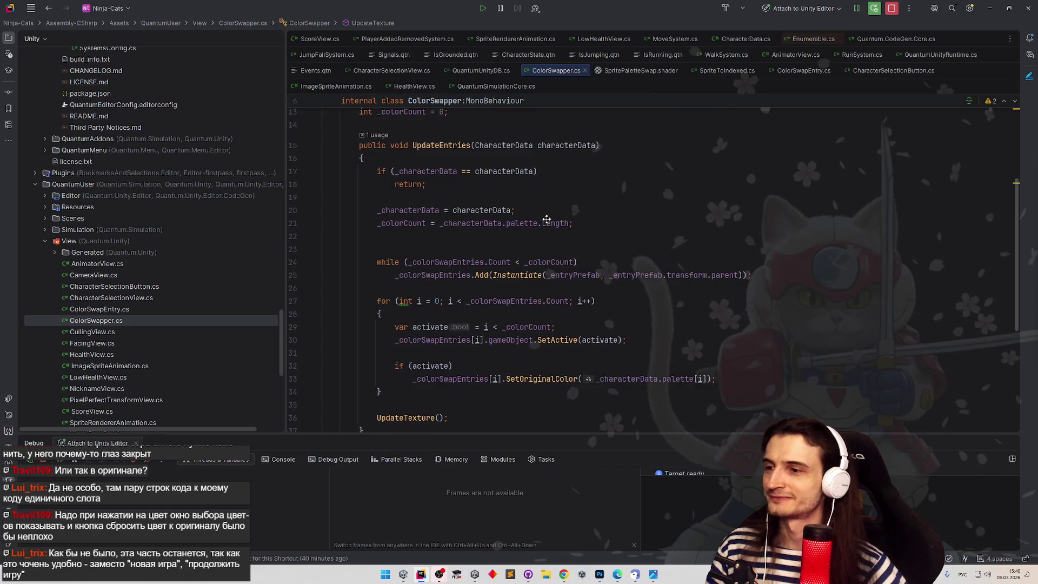
pyautogui.moveTo(546, 219)
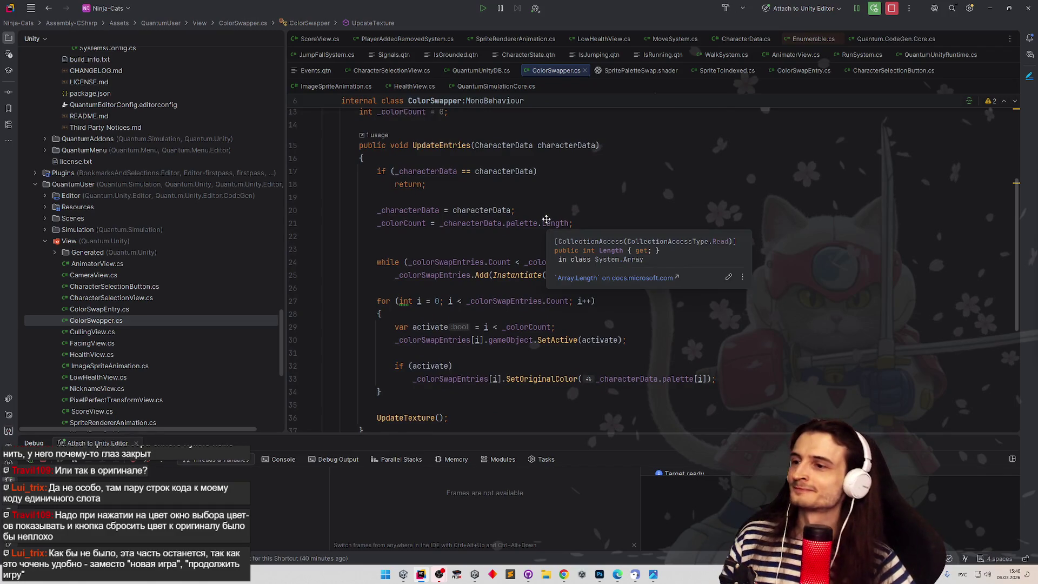
pyautogui.scroll(5, 547, 217)
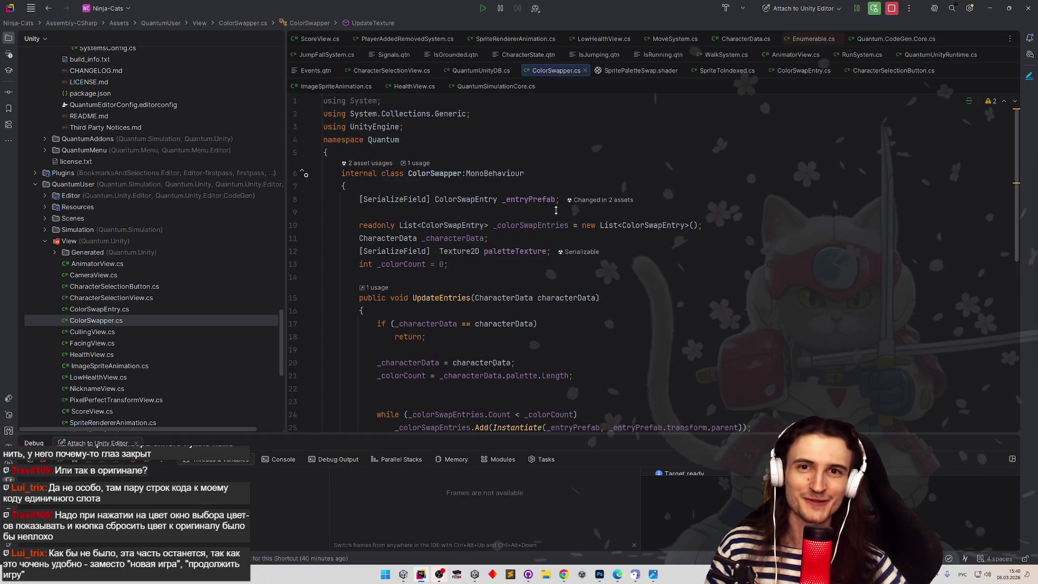
pyautogui.scroll(-5, 554, 217)
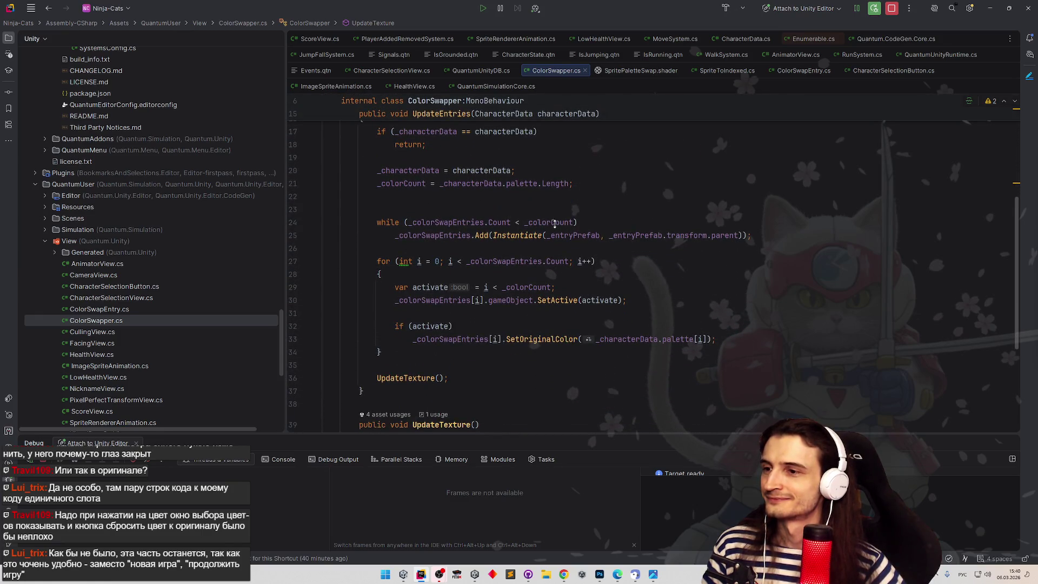
pyautogui.scroll(-1, 555, 223)
pyautogui.scroll(-1, 554, 224)
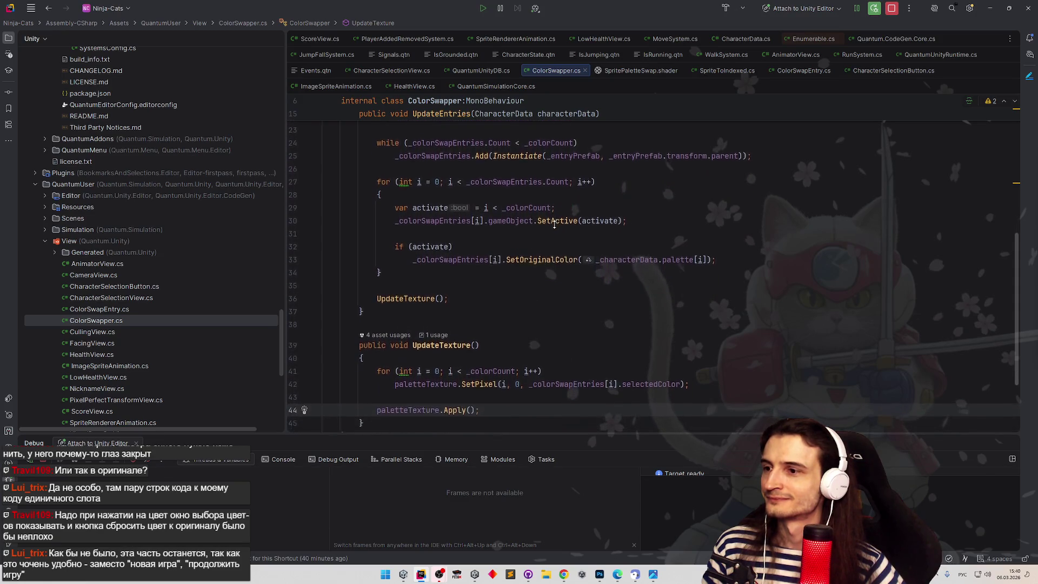
pyautogui.scroll(7, 555, 225)
pyautogui.scroll(-3, 550, 253)
pyautogui.scroll(-2, 551, 238)
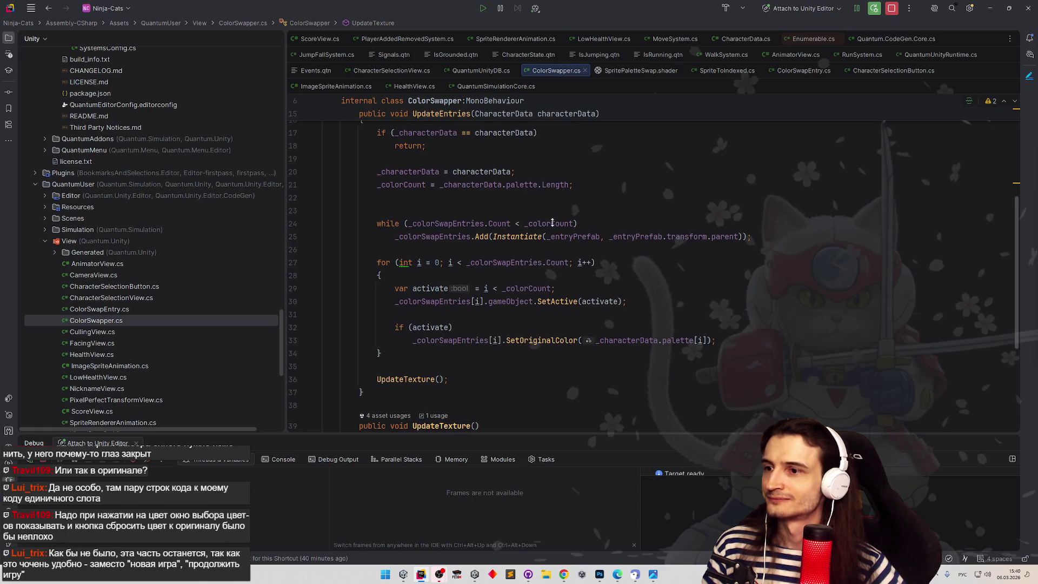
pyautogui.scroll(-1, 552, 222)
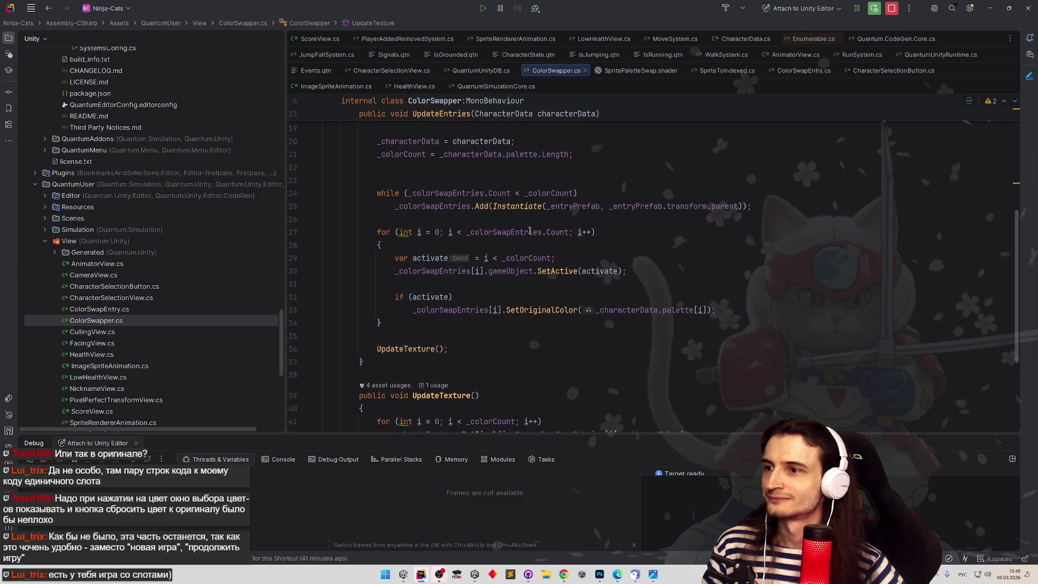
pyautogui.doubleClick(530, 231)
pyautogui.click(664, 281)
pyautogui.scroll(-1, 663, 273)
pyautogui.keyDown('ctrl'); pyautogui.click(564, 295); pyautogui.keyUp('ctrl')
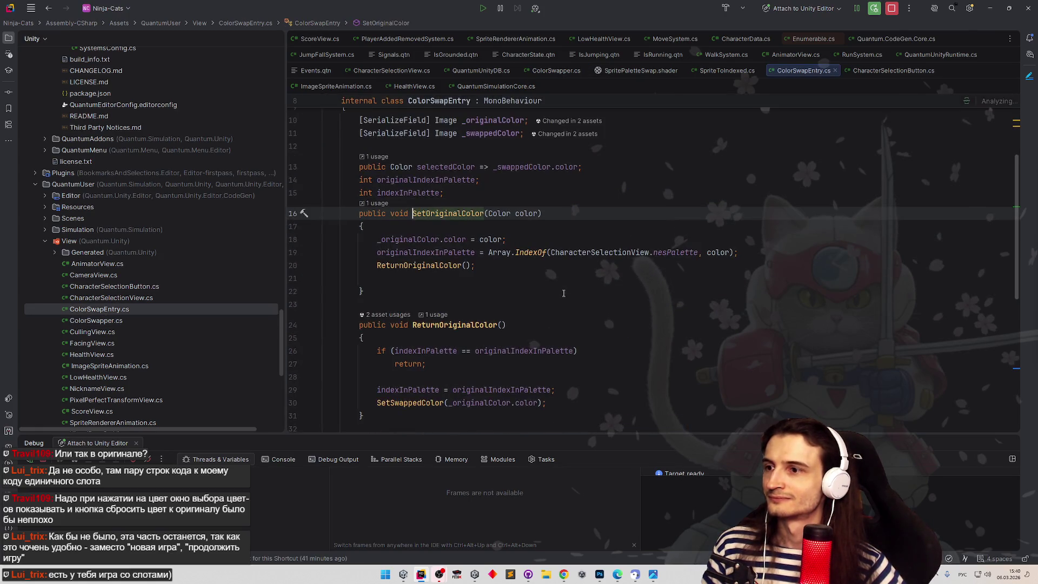
# Delete the indexInPalette and originalIndexInPalette fields and the palette index lookup line.
pyautogui.scroll(2, 506, 266)
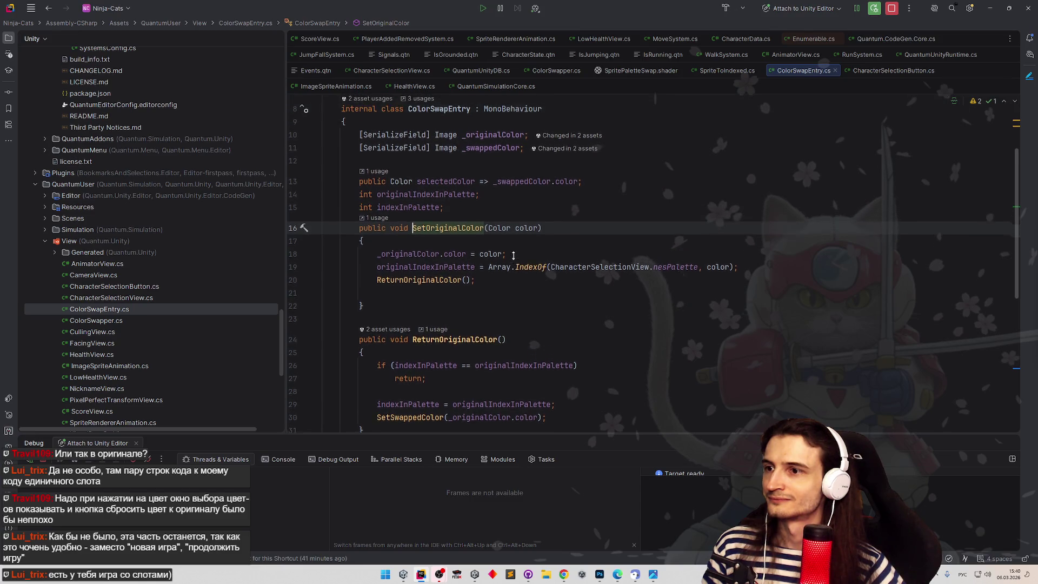
pyautogui.moveTo(738, 275); pyautogui.dragTo(363, 276)
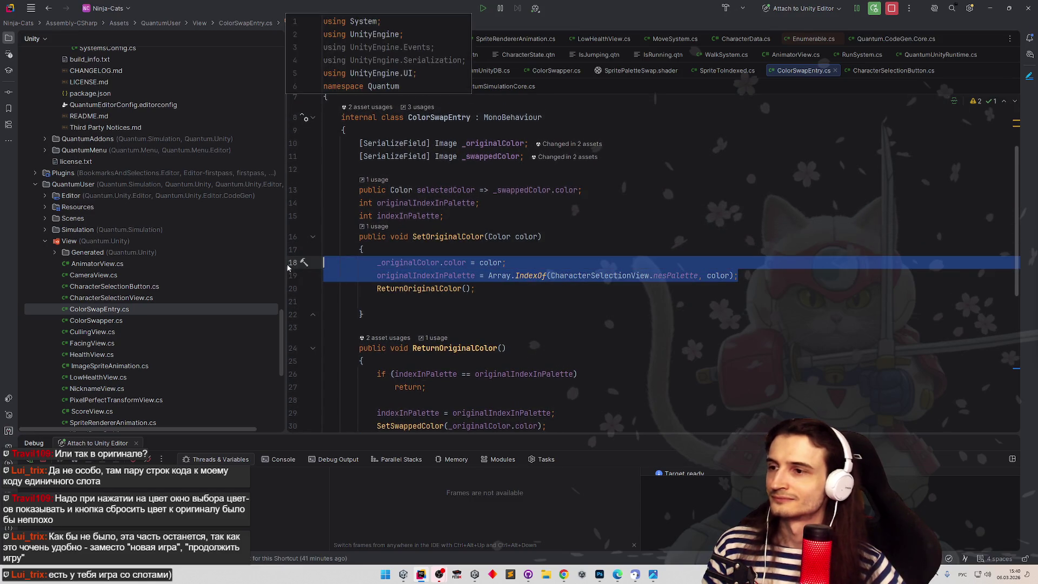
pyautogui.click(296, 217)
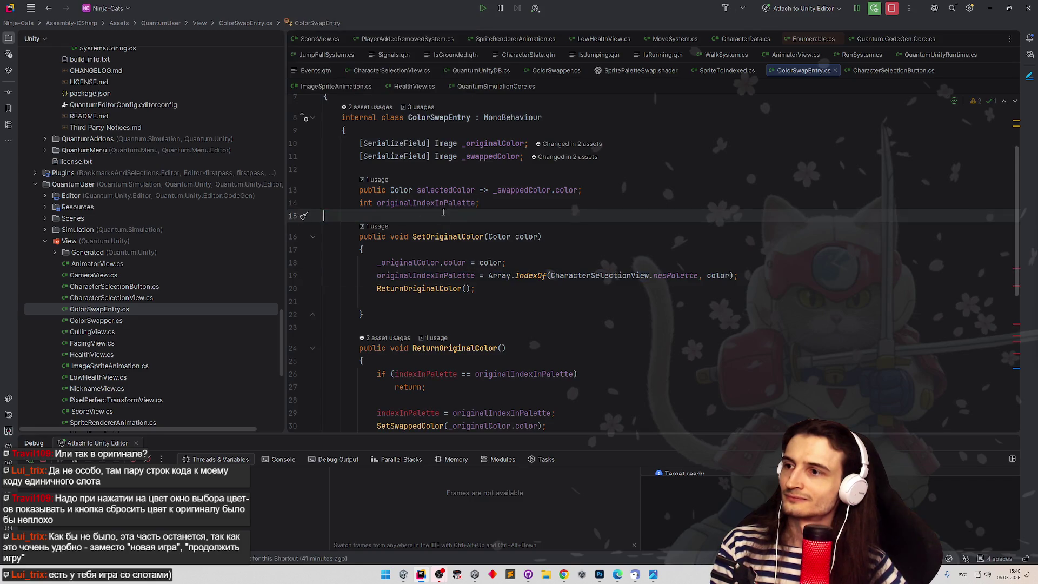
pyautogui.hotkey('shift', 'Up')
pyautogui.press('BackSpace')
pyautogui.press('BackSpace')
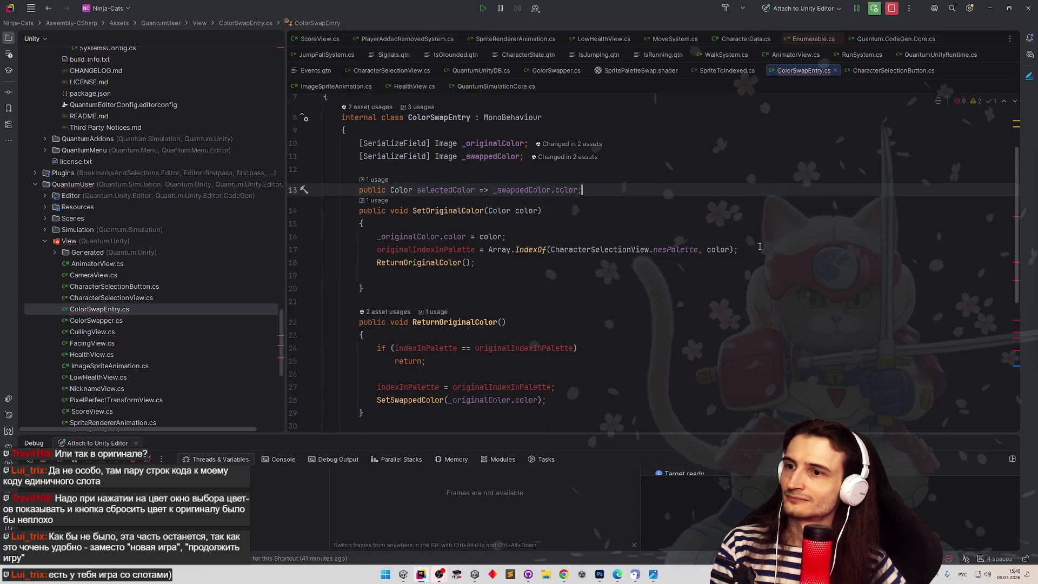
pyautogui.moveTo(751, 249); pyautogui.dragTo(377, 250)
pyautogui.press('BackSpace')
pyautogui.press('BackSpace')
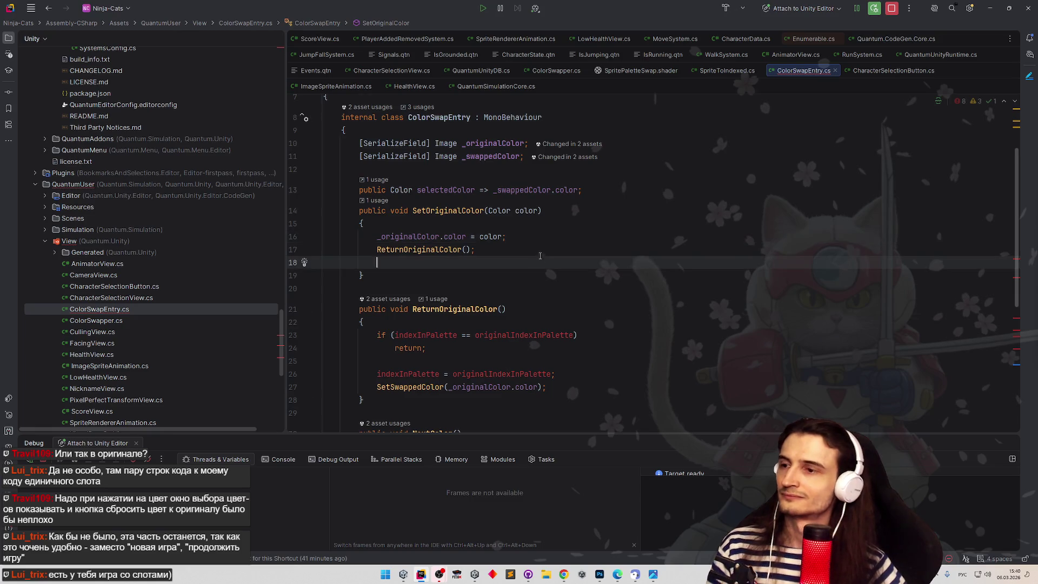
pyautogui.click(541, 246)
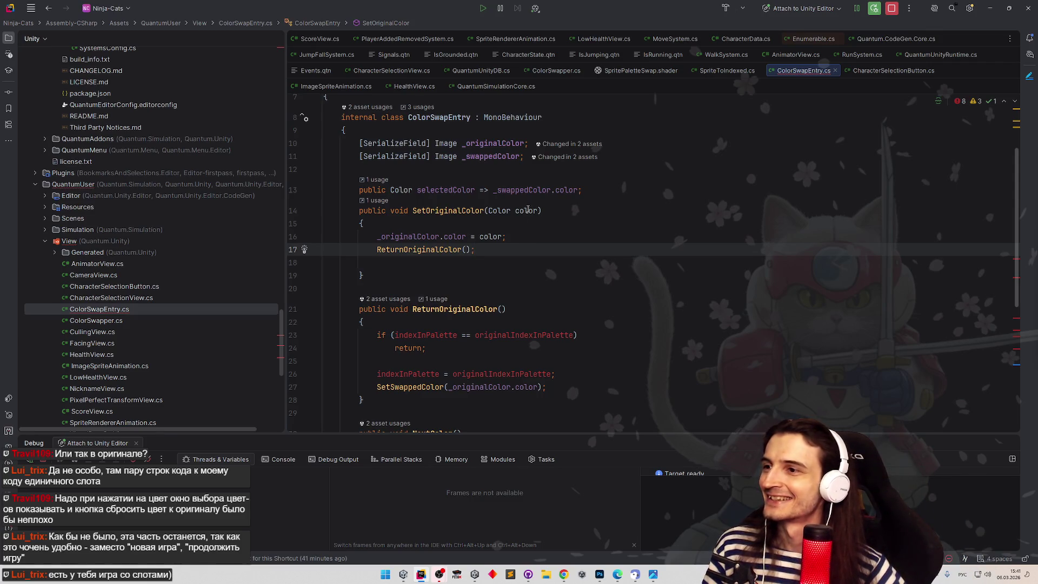
# Remove the early-return check and index-reset line from ReturnOriginalColor.
pyautogui.scroll(-1, 568, 216)
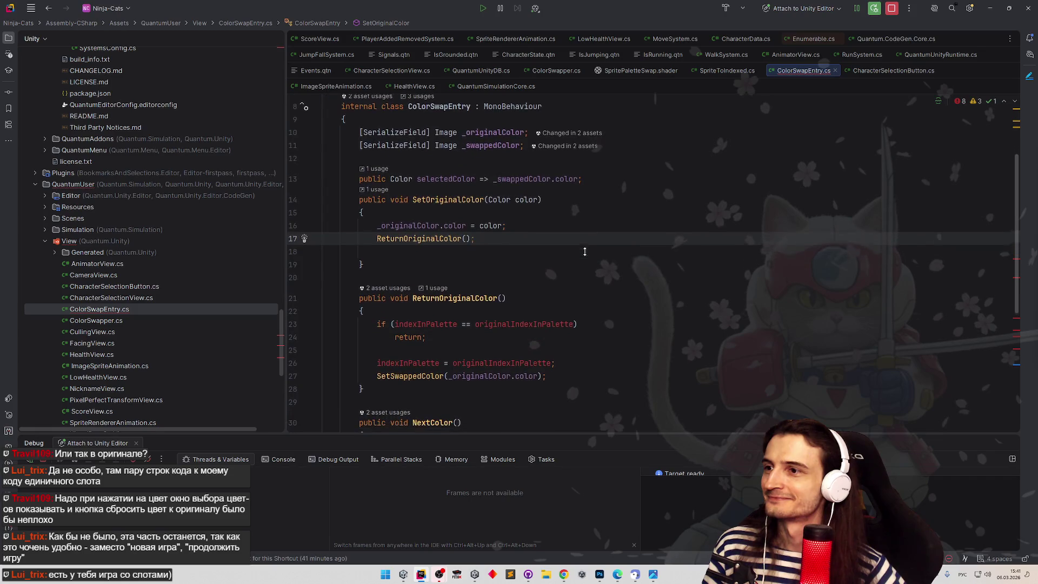
pyautogui.scroll(-2, 582, 247)
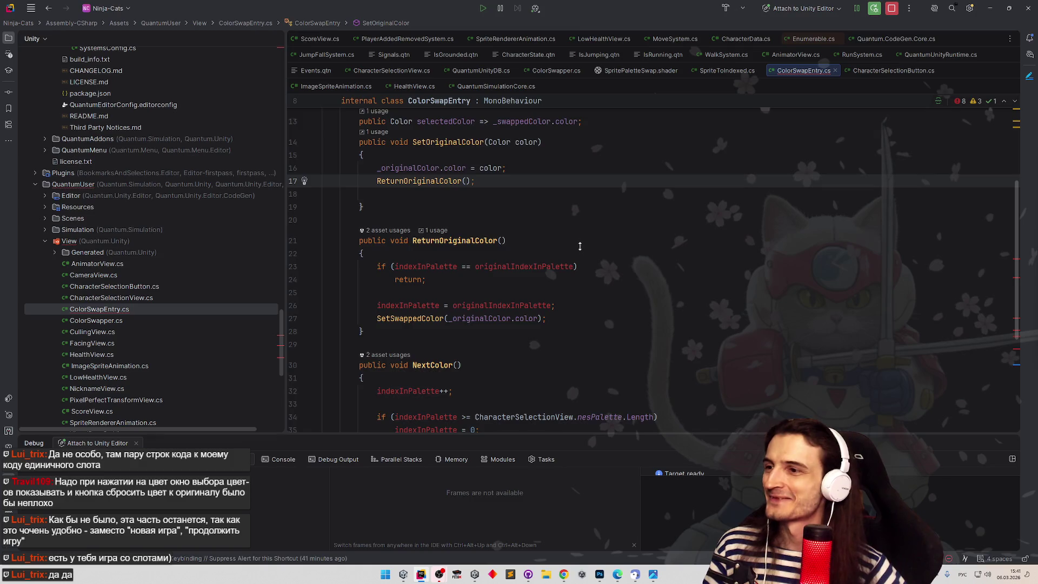
pyautogui.scroll(-2, 576, 234)
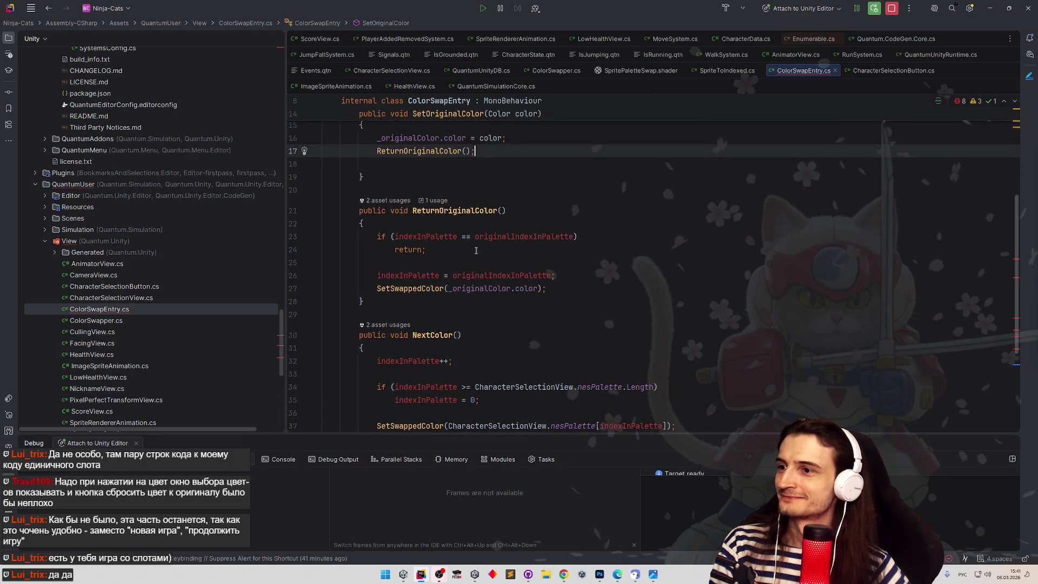
pyautogui.moveTo(570, 229); pyautogui.dragTo(585, 252)
pyautogui.press('BackSpace')
pyautogui.keyDown('shift'); pyautogui.click(586, 252); pyautogui.keyUp('shift')
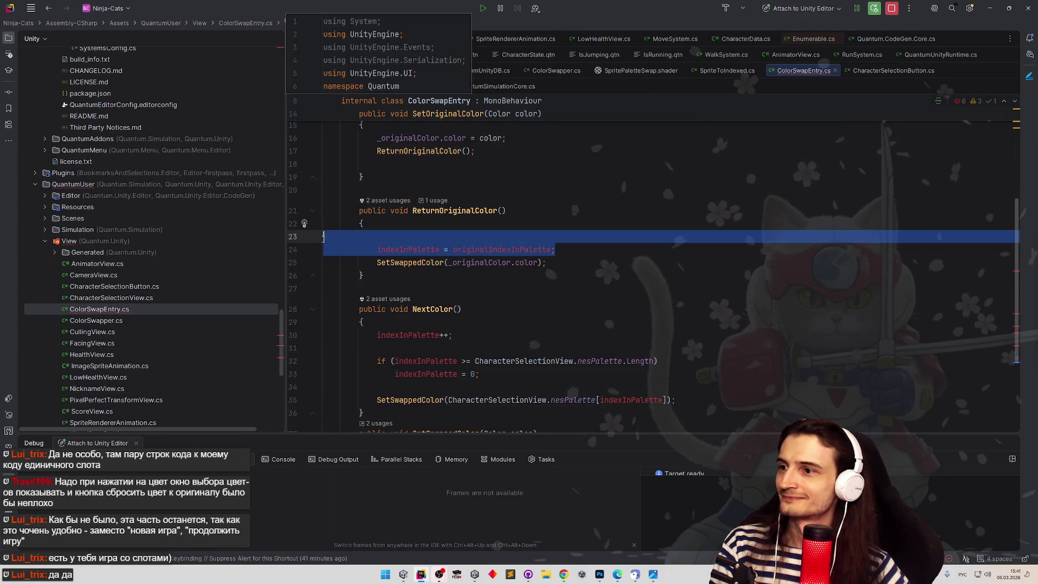
pyautogui.press('BackSpace')
pyautogui.click(563, 271)
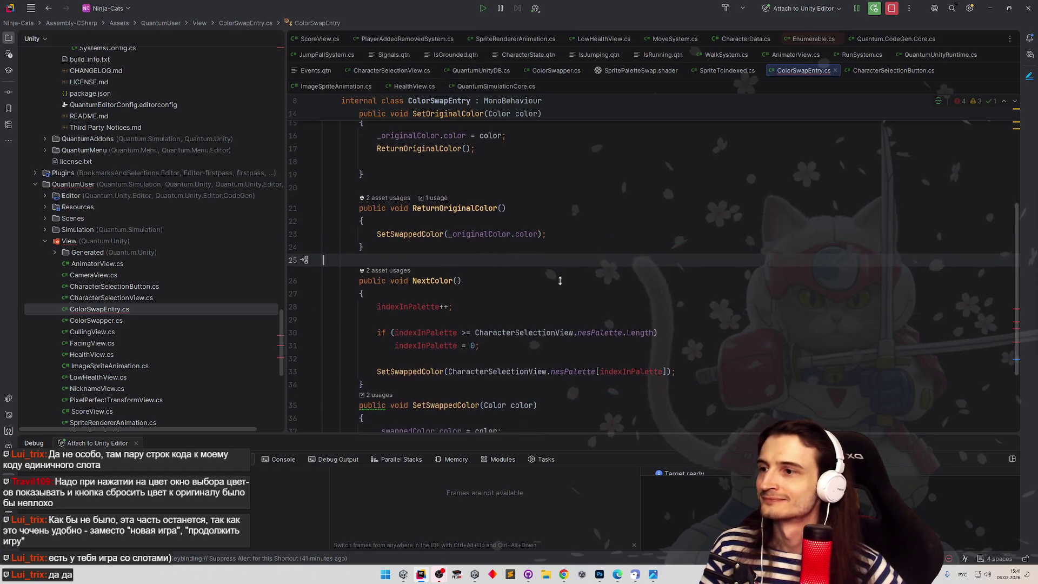
# Strip the index-stepping code and delete the entire NextColor method.
pyautogui.scroll(-3, 540, 287)
pyautogui.moveTo(507, 307); pyautogui.dragTo(536, 274)
pyautogui.press('BackSpace')
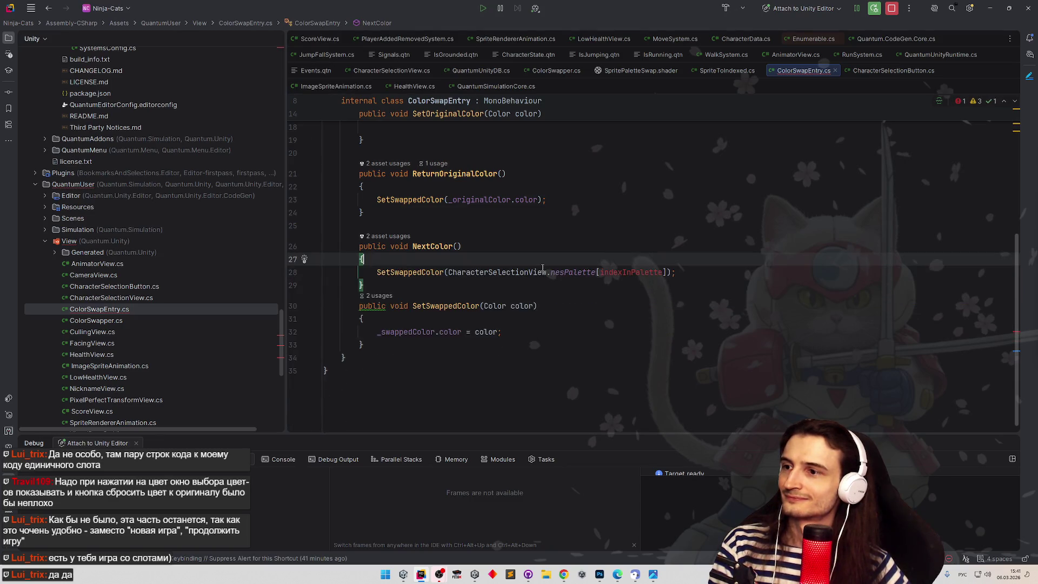
pyautogui.press('BackSpace')
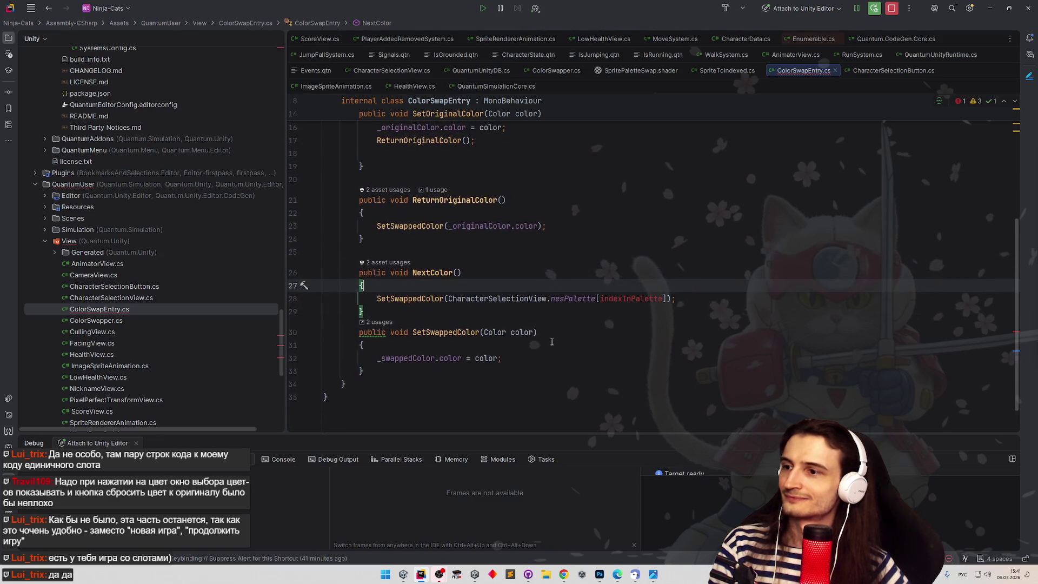
pyautogui.click(552, 342)
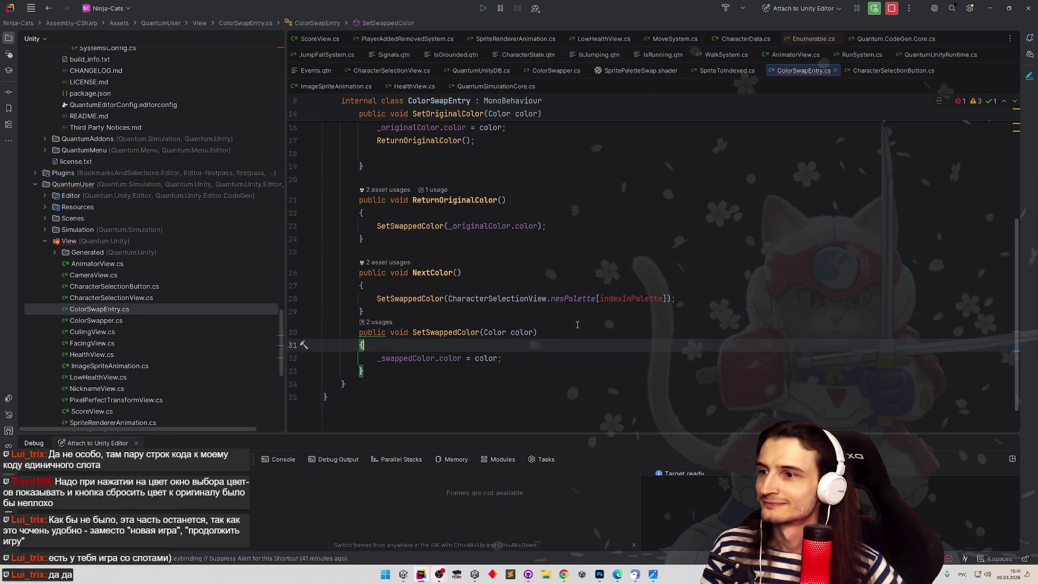
pyautogui.click(687, 300)
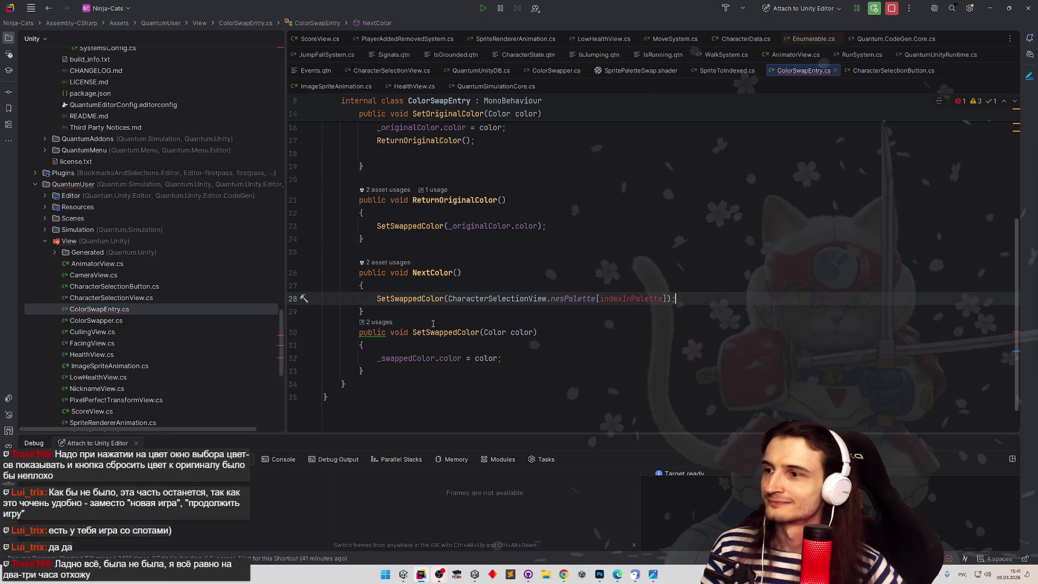
pyautogui.hotkey('ctrl', 'w')
pyautogui.hotkey('ctrl', 'w')
pyautogui.hotkey('ctrl', 'w')
pyautogui.press('Delete')
pyautogui.press('BackSpace')
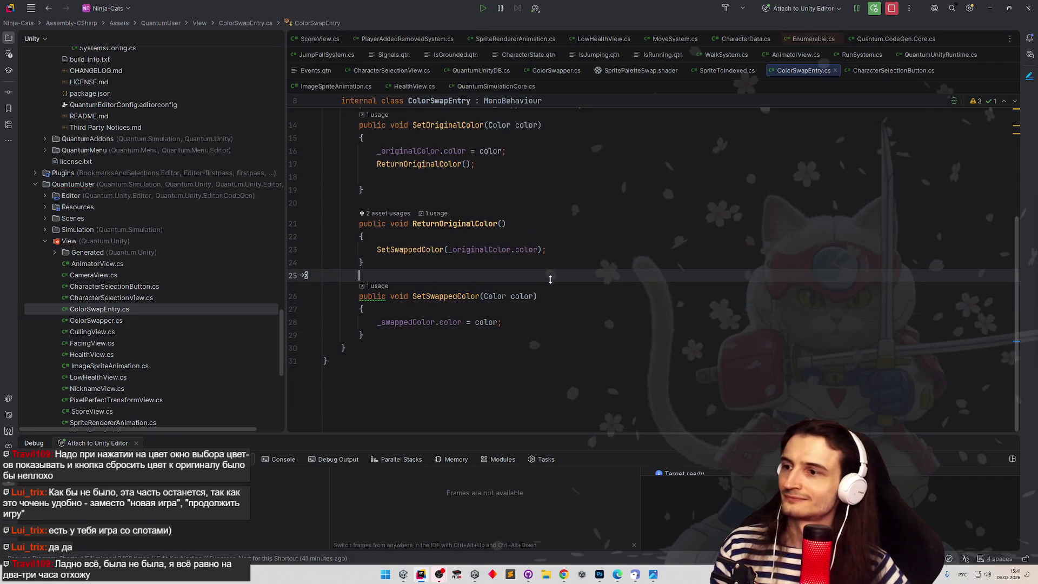
pyautogui.scroll(4, 593, 260)
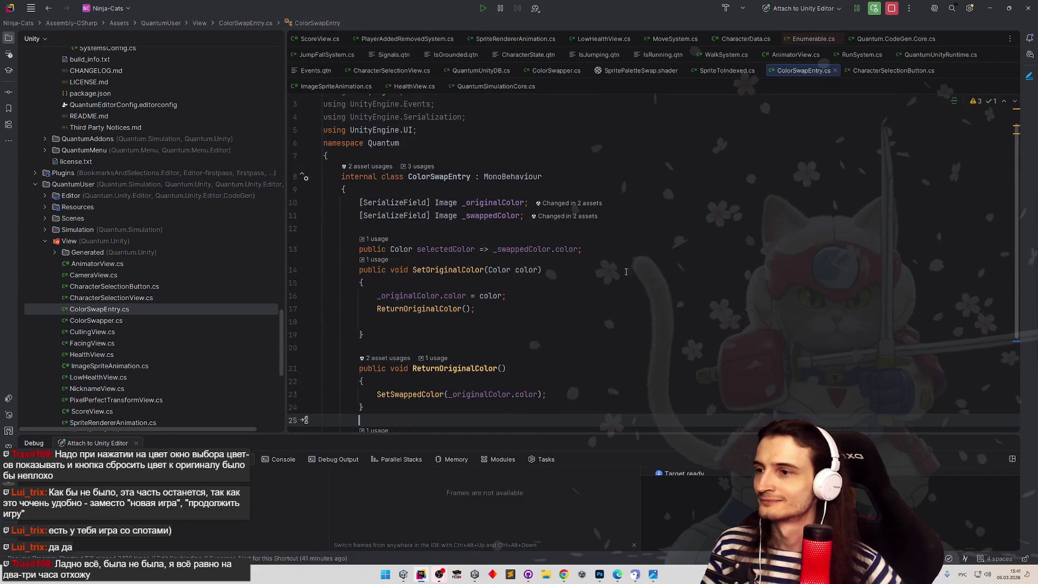
pyautogui.click(990, 8)
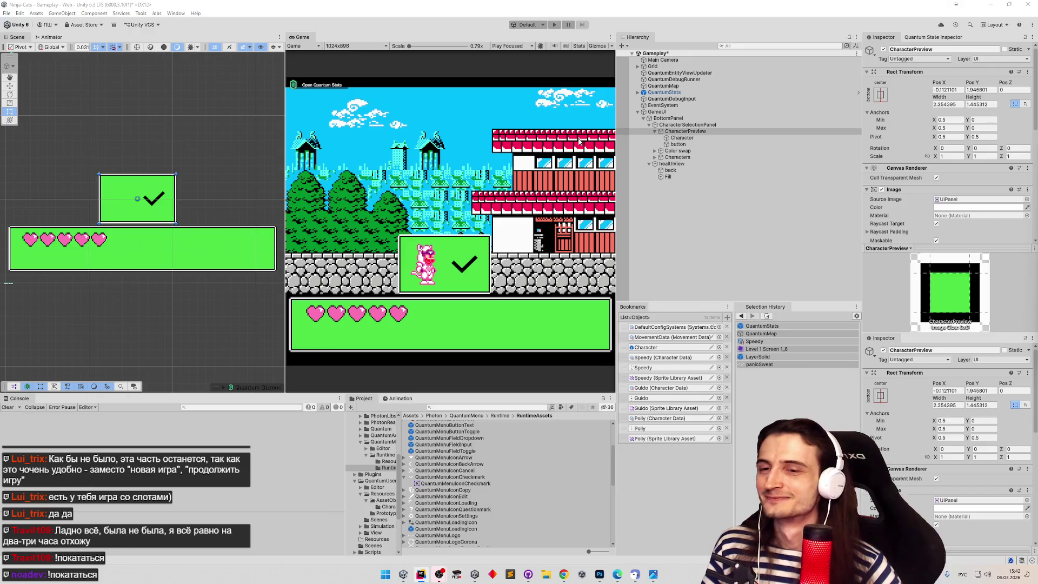
# Search the Project for 'mater' and open the CharacterPreview material in Materials.
pyautogui.click(558, 182)
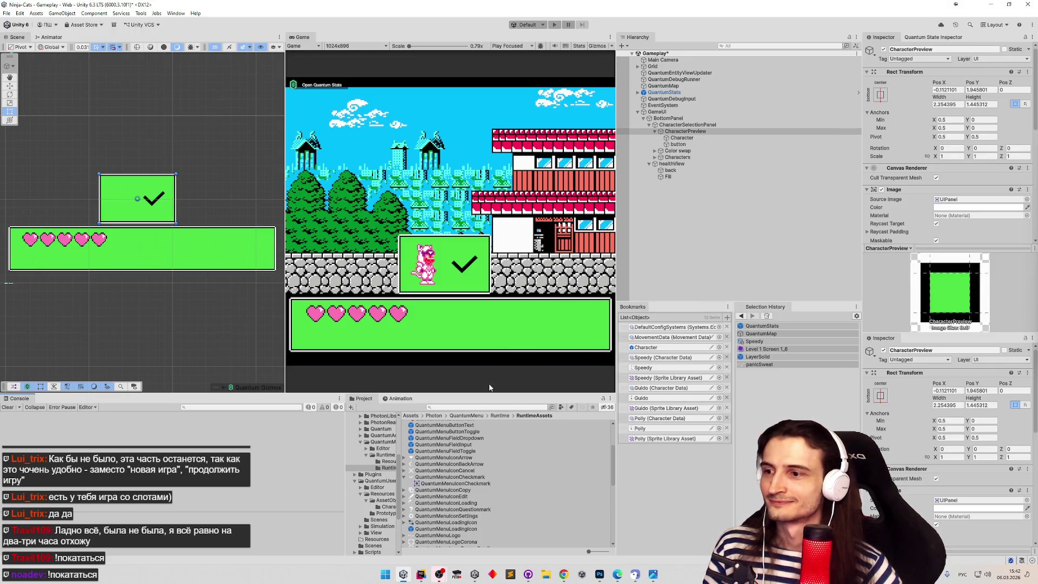
pyautogui.scroll(3, 613, 461)
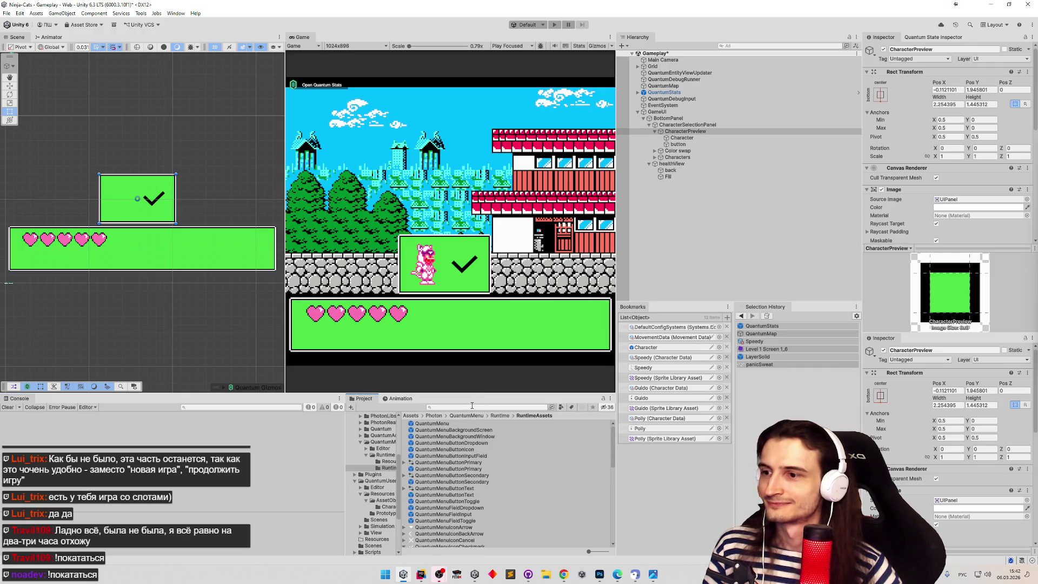
pyautogui.click(472, 404)
pyautogui.write('ыфф')
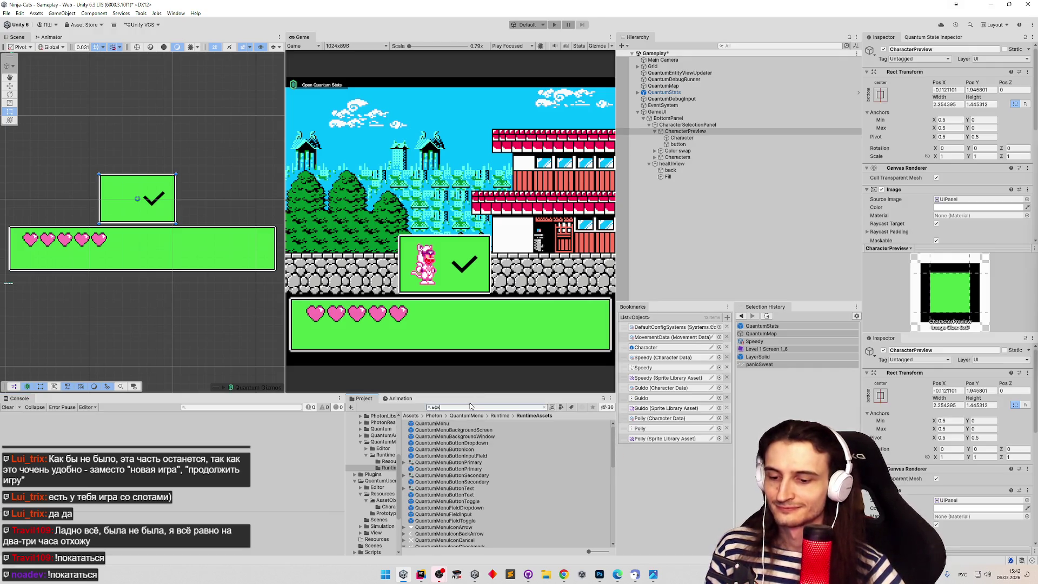
pyautogui.hotkey('alt', 'shift')
pyautogui.press('BackSpace')
pyautogui.press('BackSpace')
pyautogui.press('BackSpace')
pyautogui.write('mater')
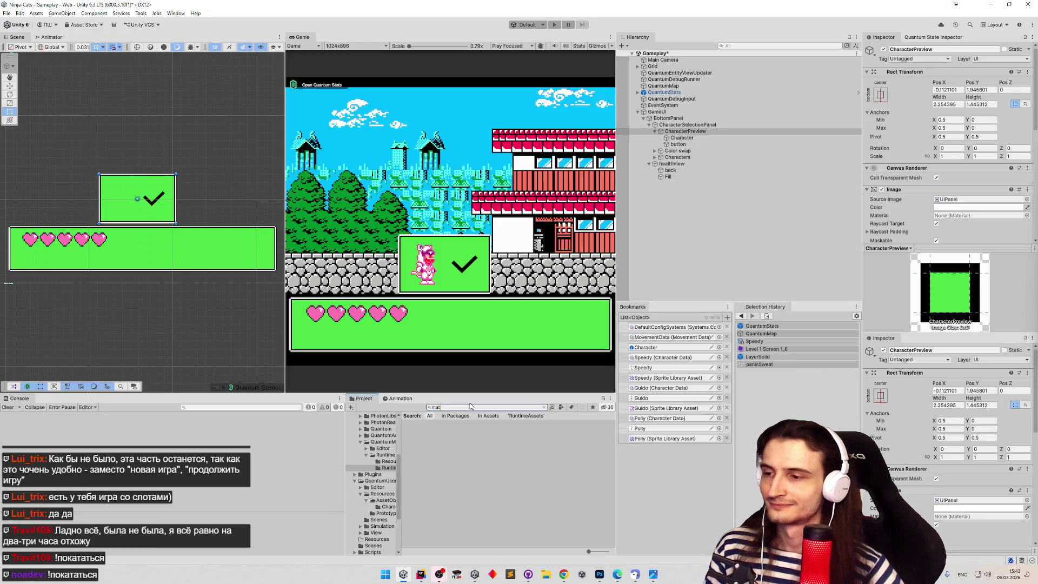
pyautogui.click(425, 488)
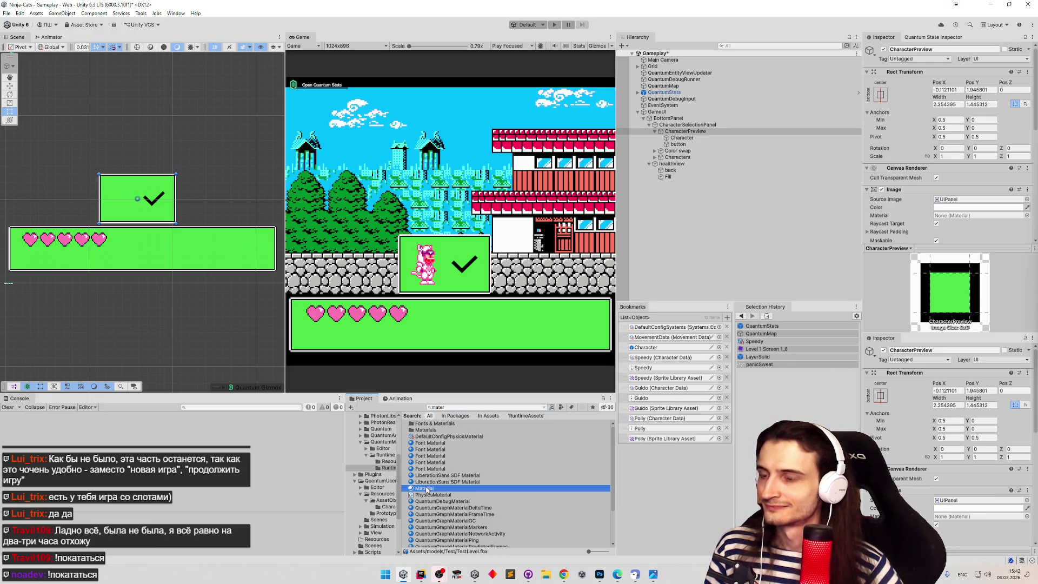
pyautogui.click(431, 430)
pyautogui.doubleClick(431, 429)
pyautogui.click(435, 423)
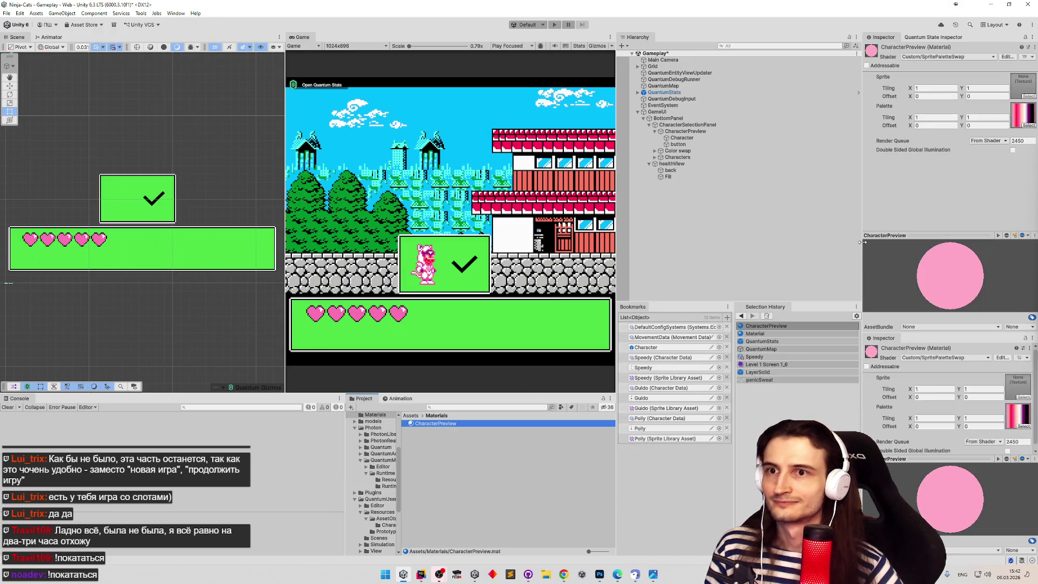
# Set the CharacterPreview material's Render Queue to Transparent (3000) and save the scene.
pyautogui.click(1003, 140)
pyautogui.click(996, 160)
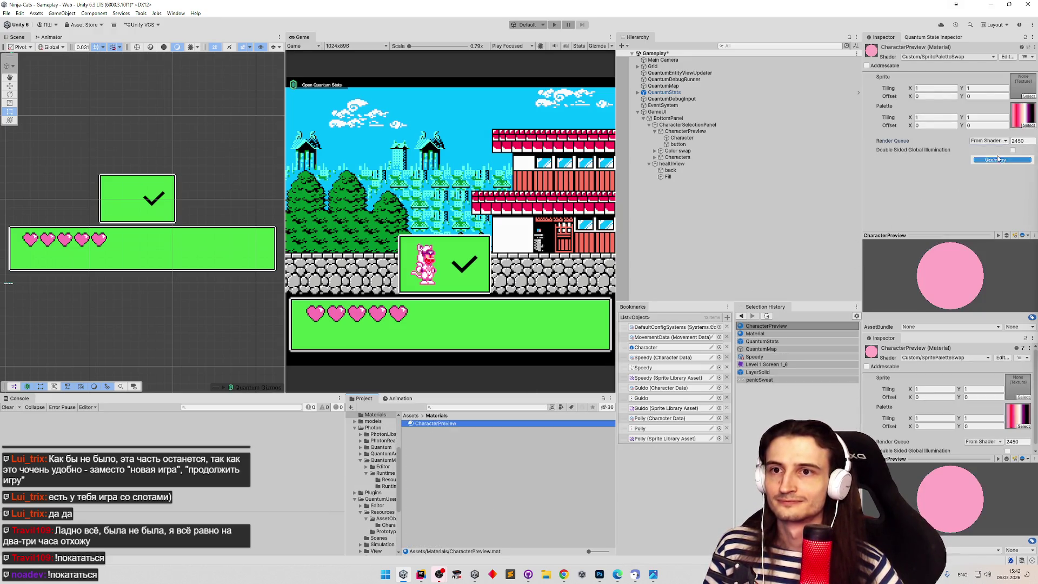
pyautogui.click(1001, 141)
pyautogui.click(998, 169)
pyautogui.click(1001, 140)
pyautogui.click(998, 177)
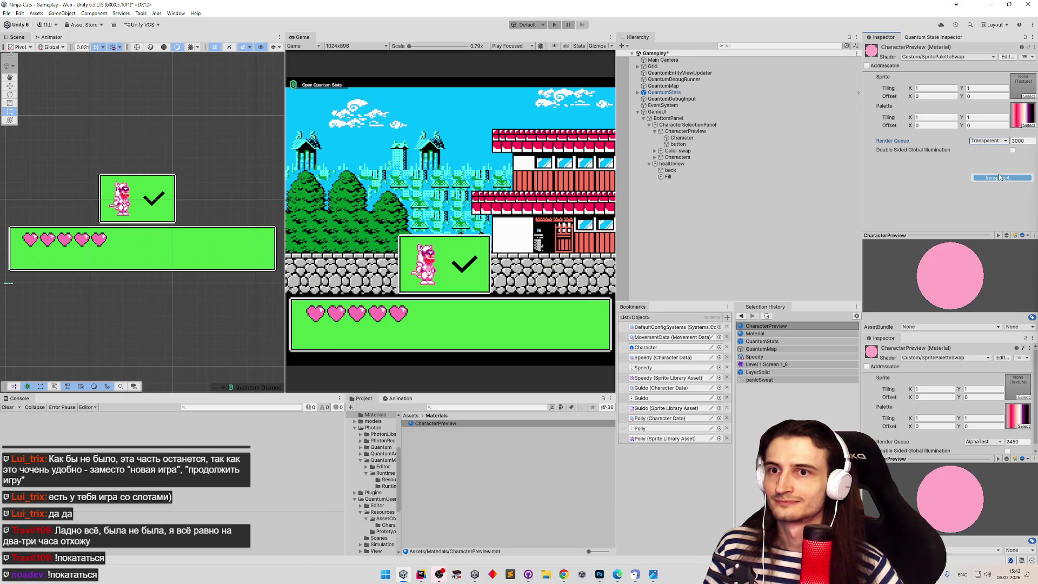
pyautogui.hotkey('ctrl', 's')
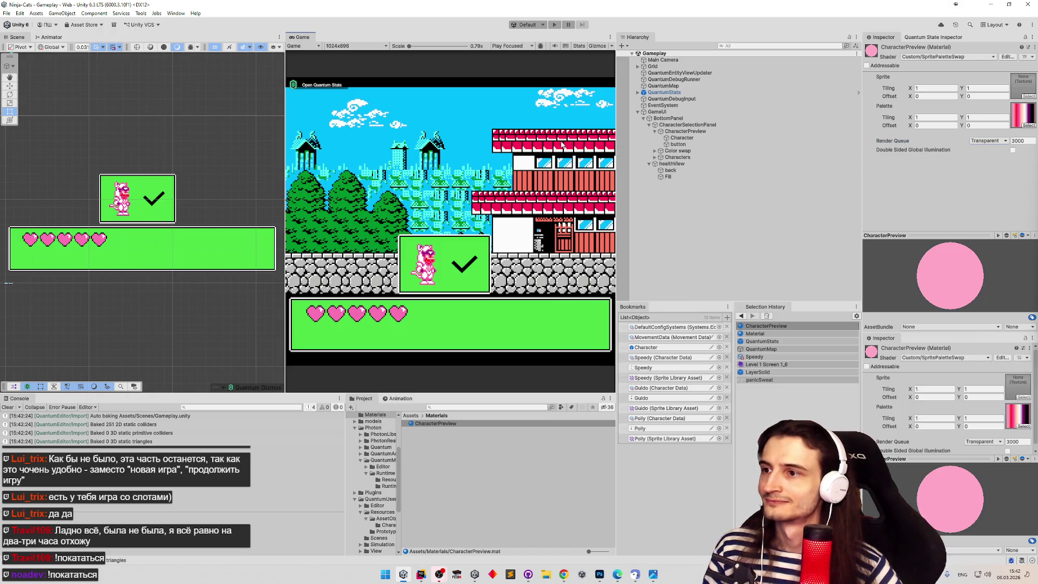
pyautogui.hotkey('ctrl', 'p')
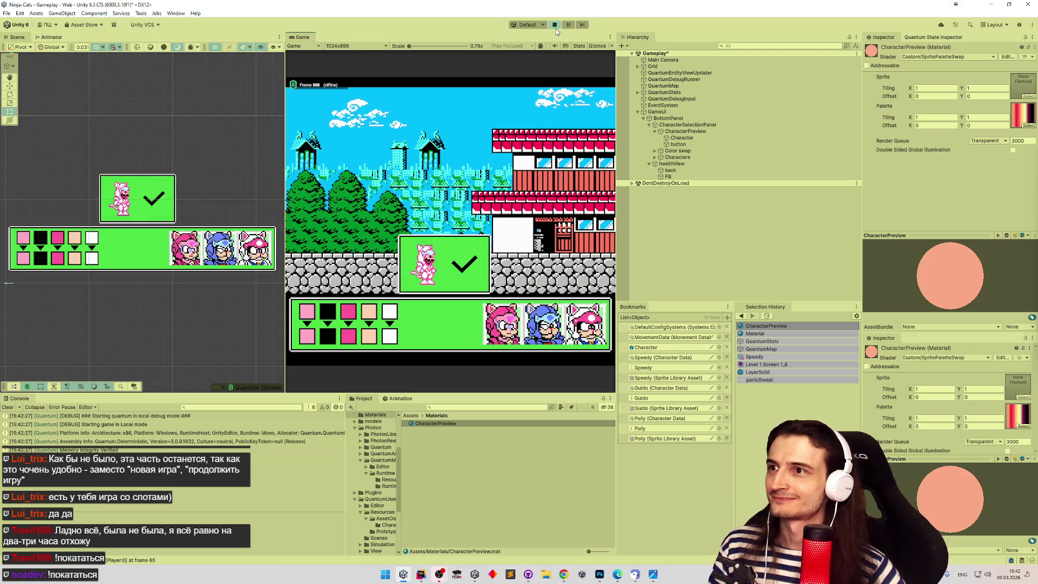
pyautogui.hotkey('ctrl', 'p')
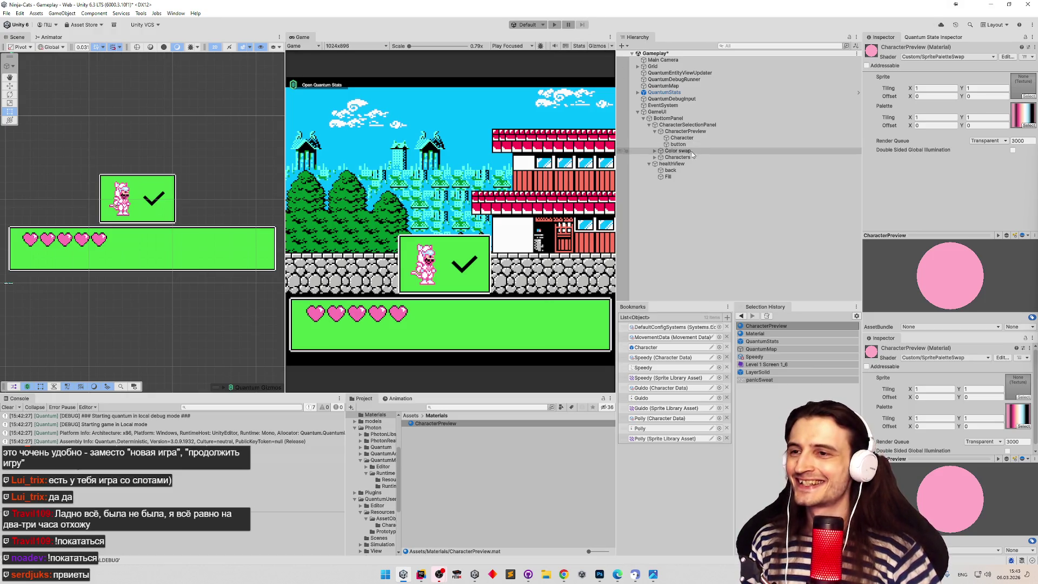
# Anchor CharacterPreview to the bottom-right and raise it above the hearts bar.
pyautogui.click(679, 165)
pyautogui.click(677, 125)
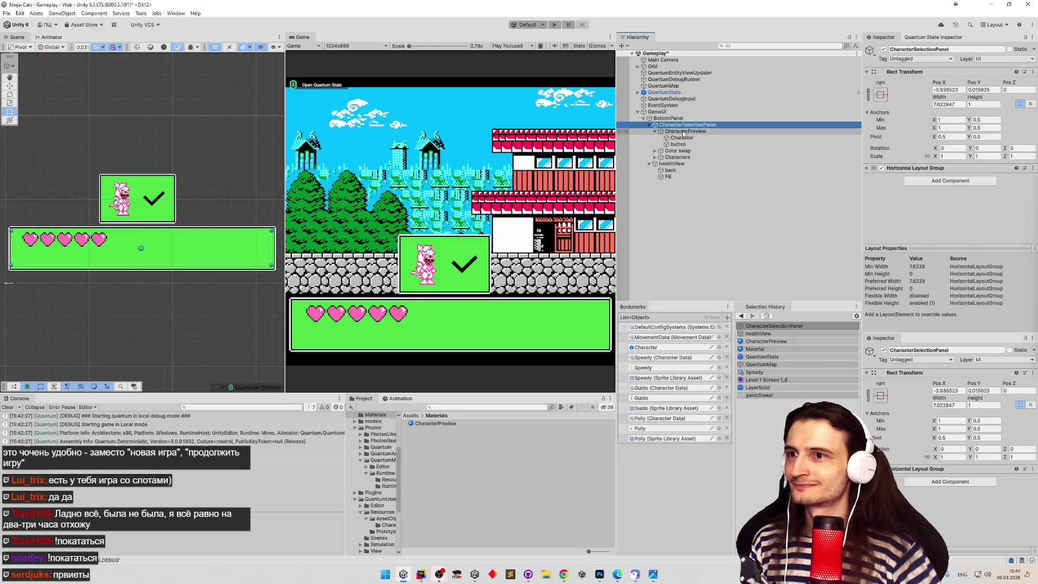
pyautogui.click(833, 132)
pyautogui.click(881, 95)
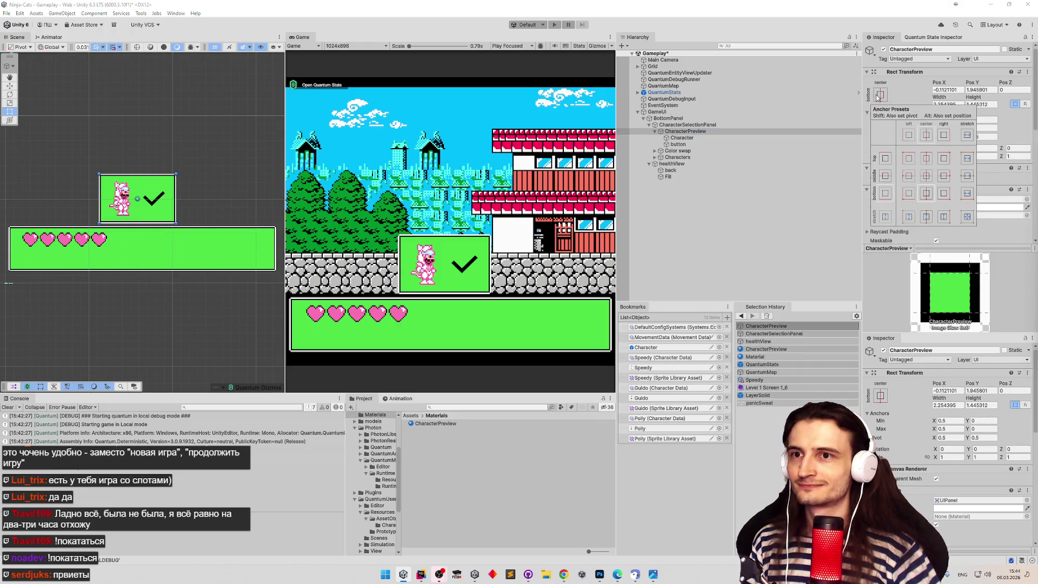
pyautogui.keyDown('alt'); pyautogui.click(945, 196); pyautogui.keyUp('alt')
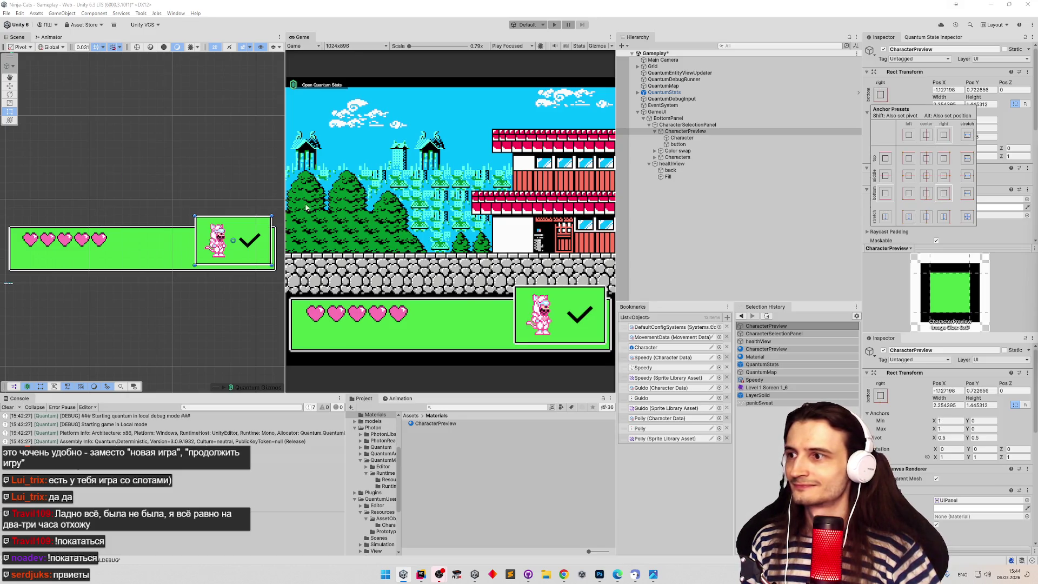
pyautogui.click(271, 244)
pyautogui.moveTo(270, 244); pyautogui.dragTo(269, 202)
# Nudge CharacterPreview into place with the Move tool, framing it in the Scene view.
pyautogui.scroll(5, 269, 202)
pyautogui.press('w')
pyautogui.moveTo(246, 141)
pyautogui.mouseDown()
pyautogui.moveTo(242, 153)
pyautogui.moveTo(116, 145)
pyautogui.mouseUp()
pyautogui.scroll(2, 186, 156)
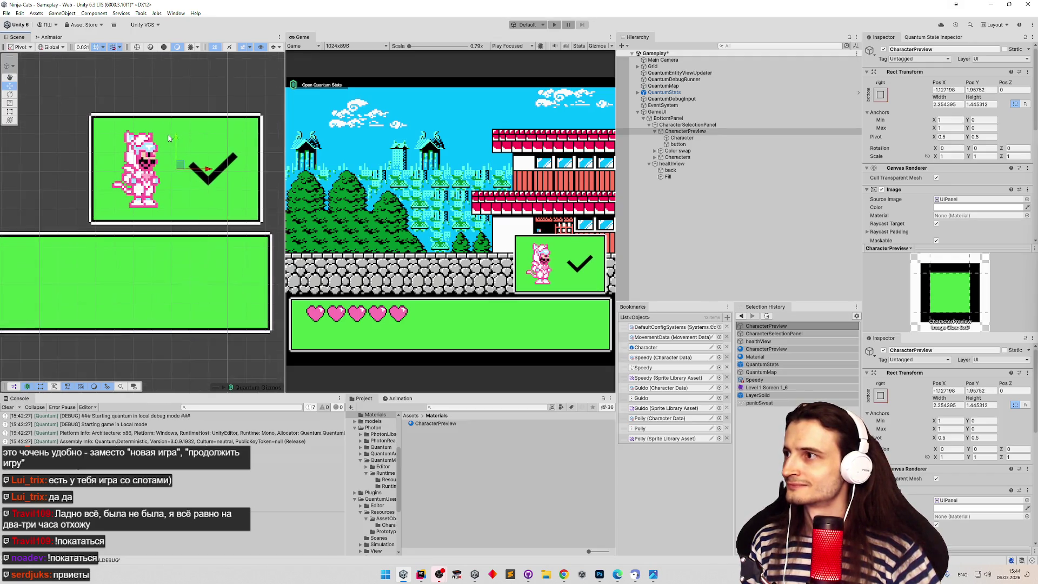
pyautogui.scroll(2, 186, 156)
pyautogui.moveTo(186, 155)
pyautogui.mouseDown()
pyautogui.moveTo(129, 144)
pyautogui.moveTo(161, 164)
pyautogui.mouseUp()
pyautogui.scroll(8, 203, 185)
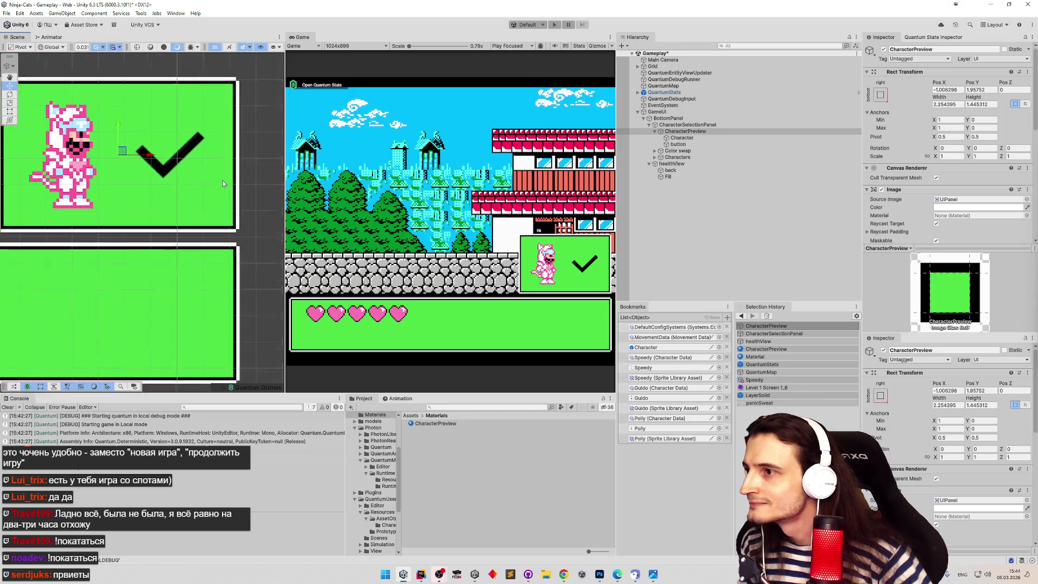
pyautogui.scroll(4, 233, 192)
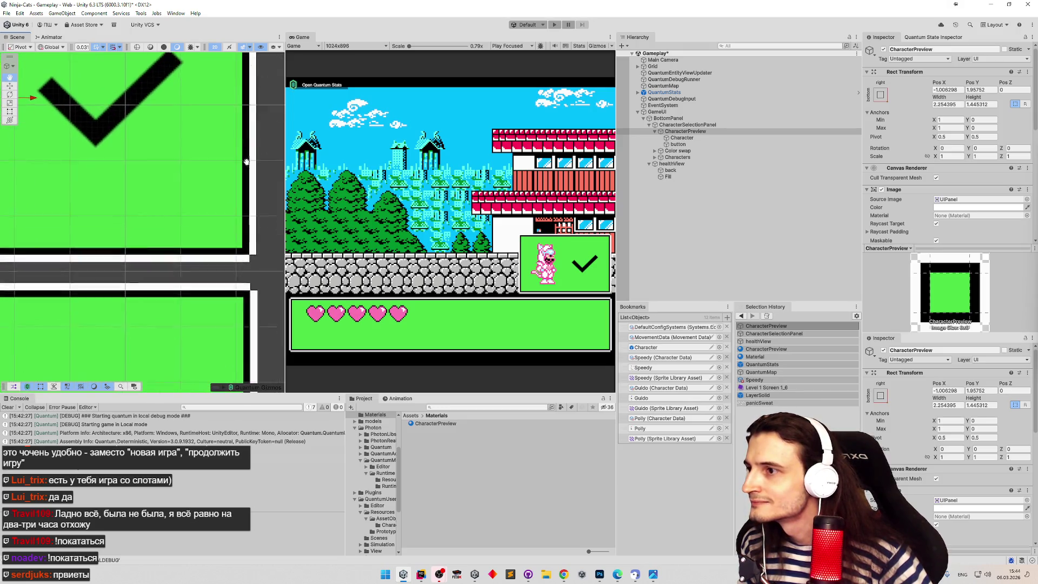
pyautogui.scroll(2, 232, 170)
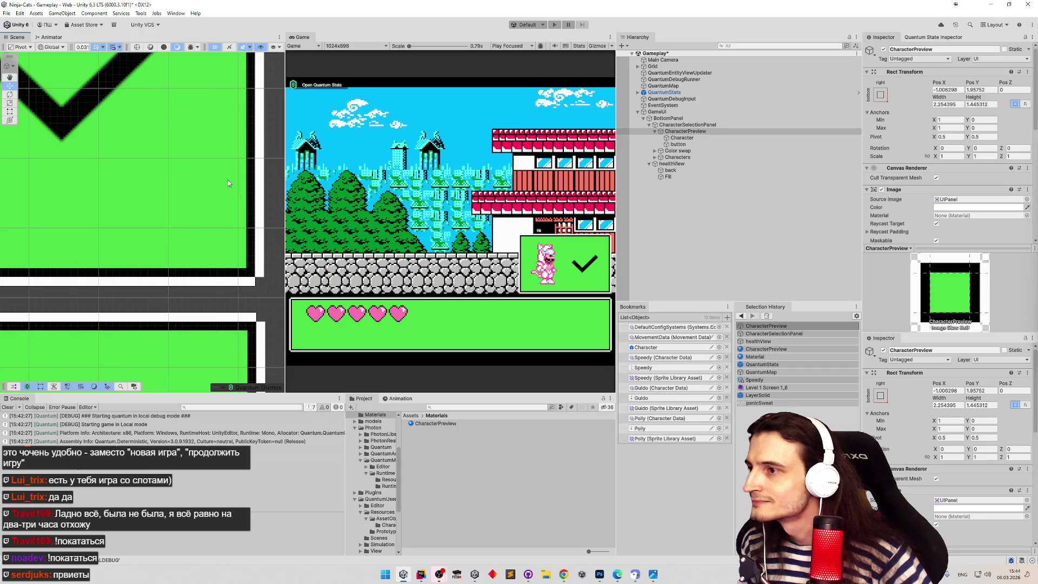
pyautogui.scroll(3, 200, 170)
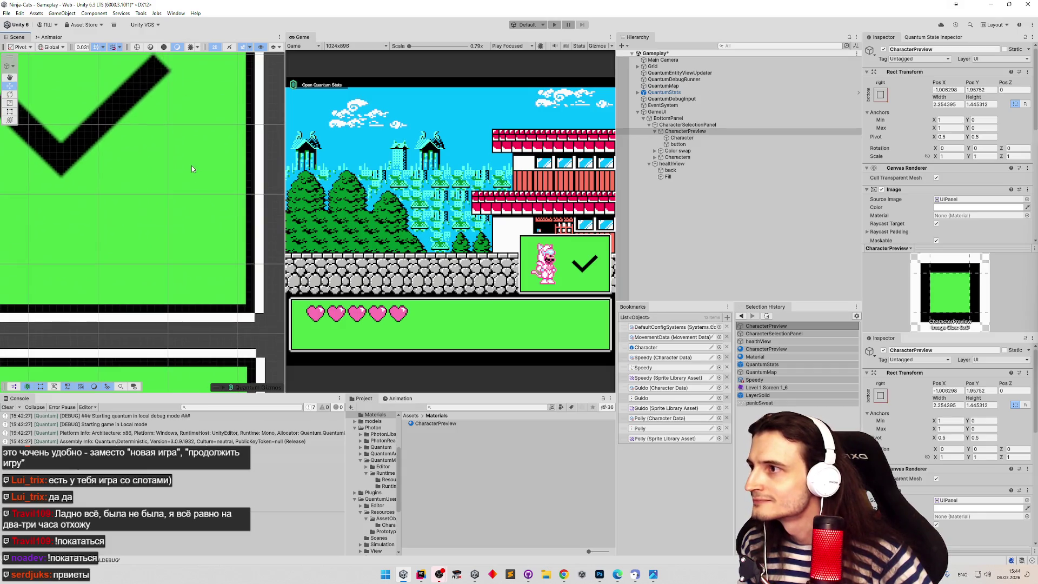
pyautogui.press('f')
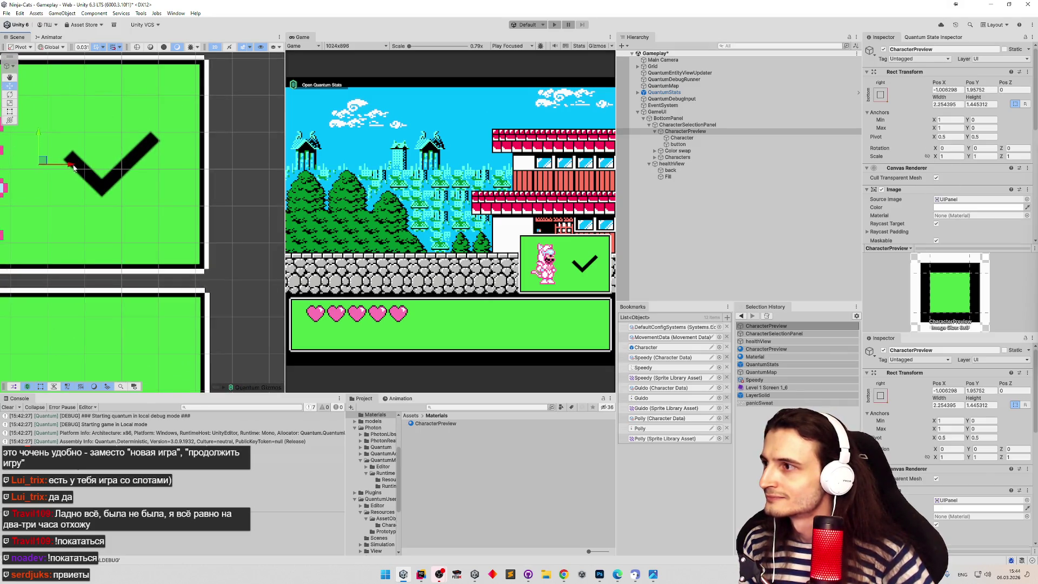
pyautogui.moveTo(71, 166); pyautogui.dragTo(75, 168)
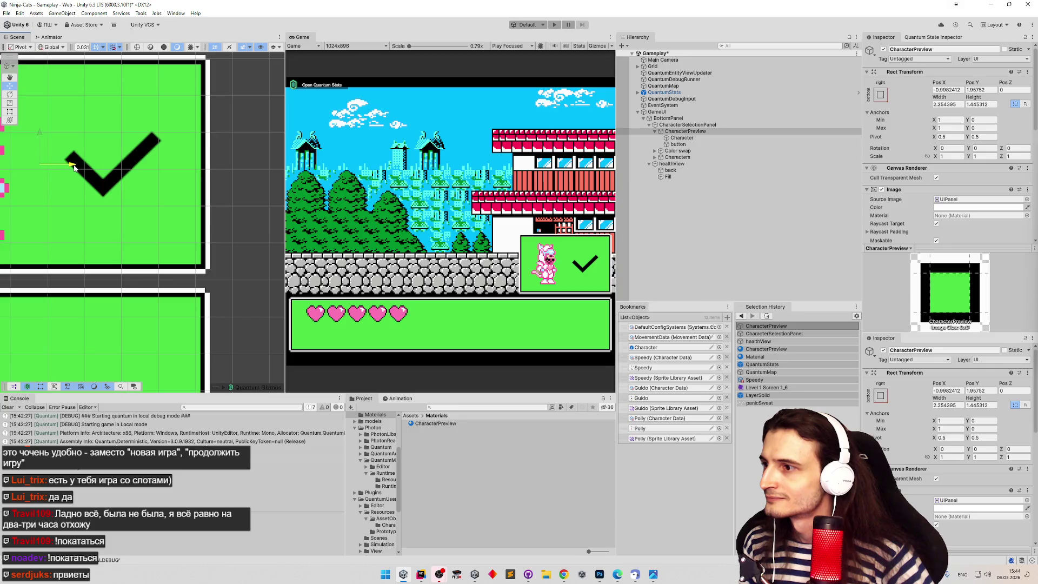
pyautogui.scroll(3, 130, 200)
pyautogui.scroll(-2, 104, 167)
pyautogui.scroll(2, 221, 203)
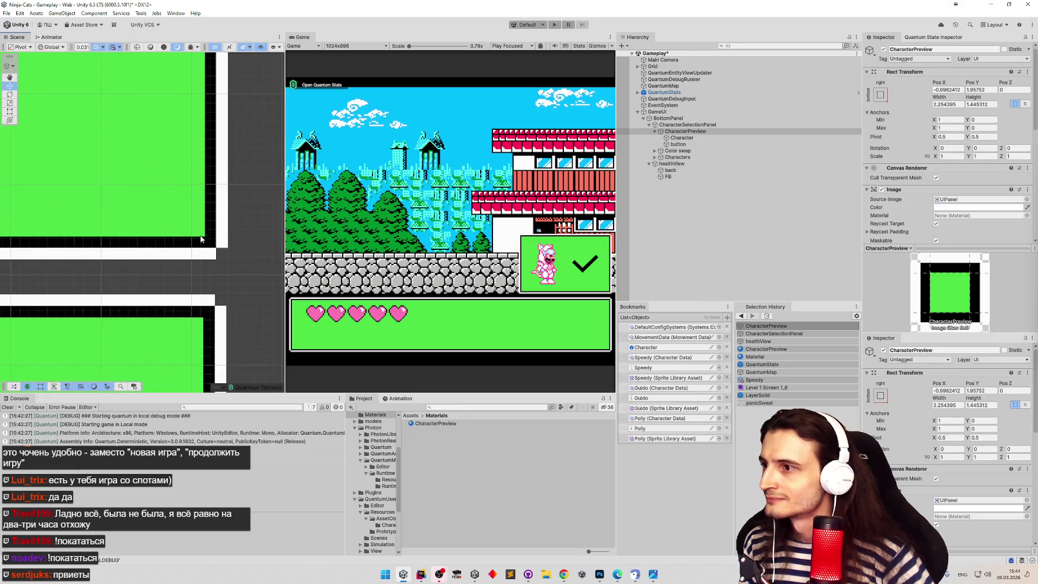
pyautogui.scroll(3, 173, 172)
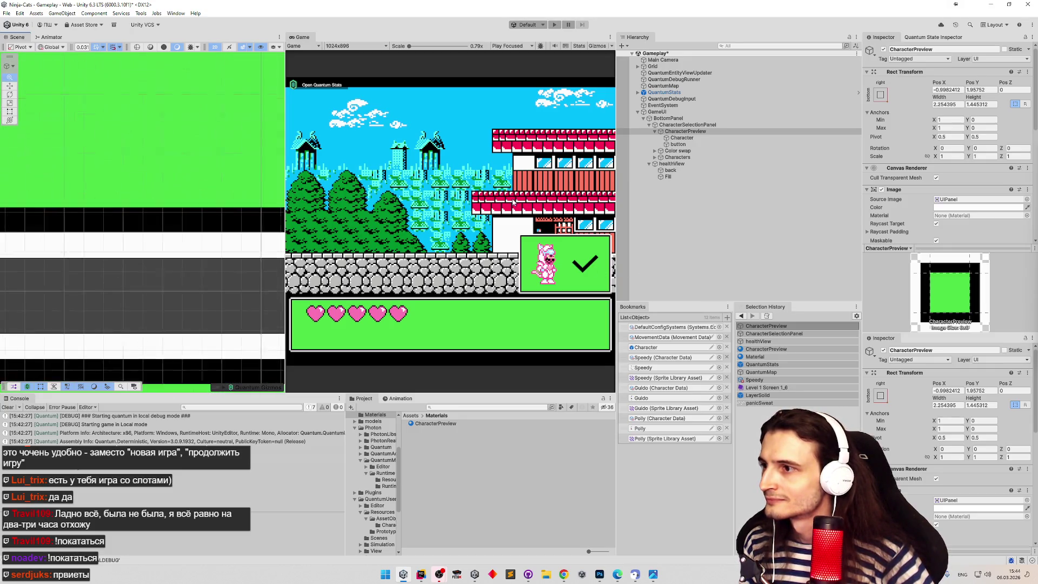
pyautogui.scroll(2, 207, 158)
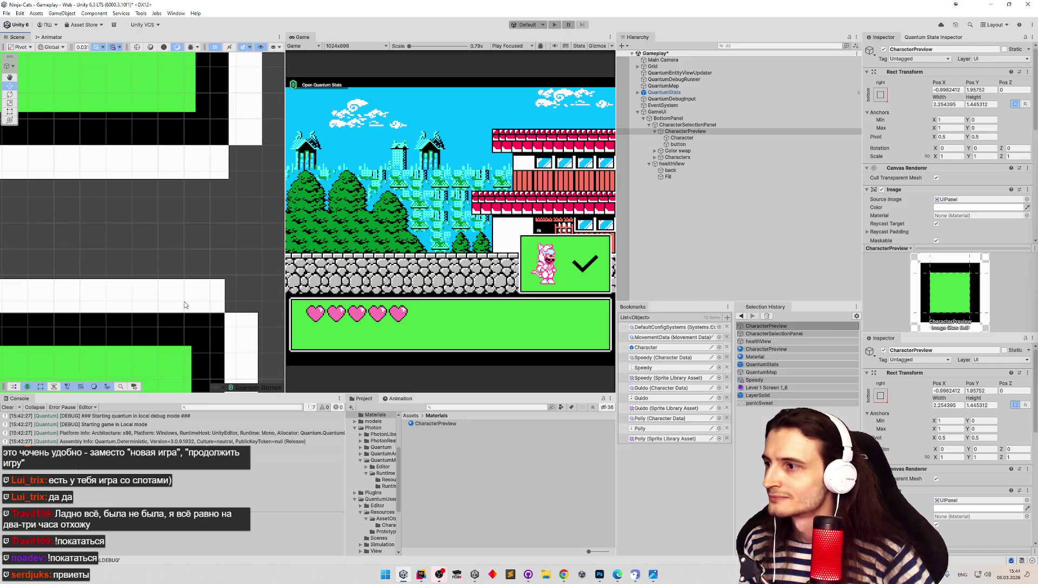
pyautogui.scroll(-2, 217, 233)
pyautogui.scroll(-2, 140, 216)
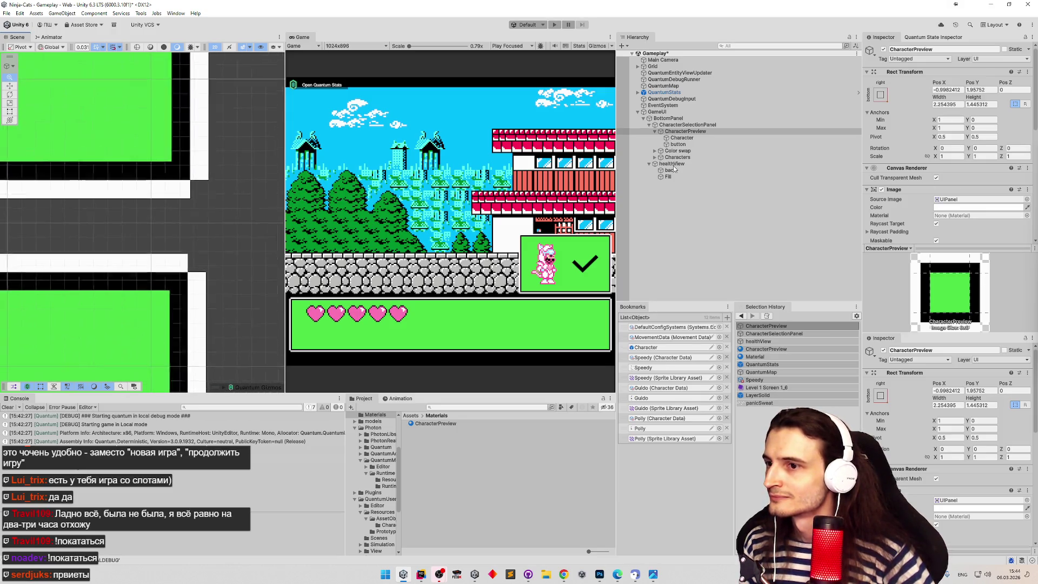
pyautogui.moveTo(112, 213)
pyautogui.mouseDown()
pyautogui.moveTo(256, 141)
pyautogui.moveTo(256, 254)
pyautogui.mouseUp()
pyautogui.scroll(2, 264, 150)
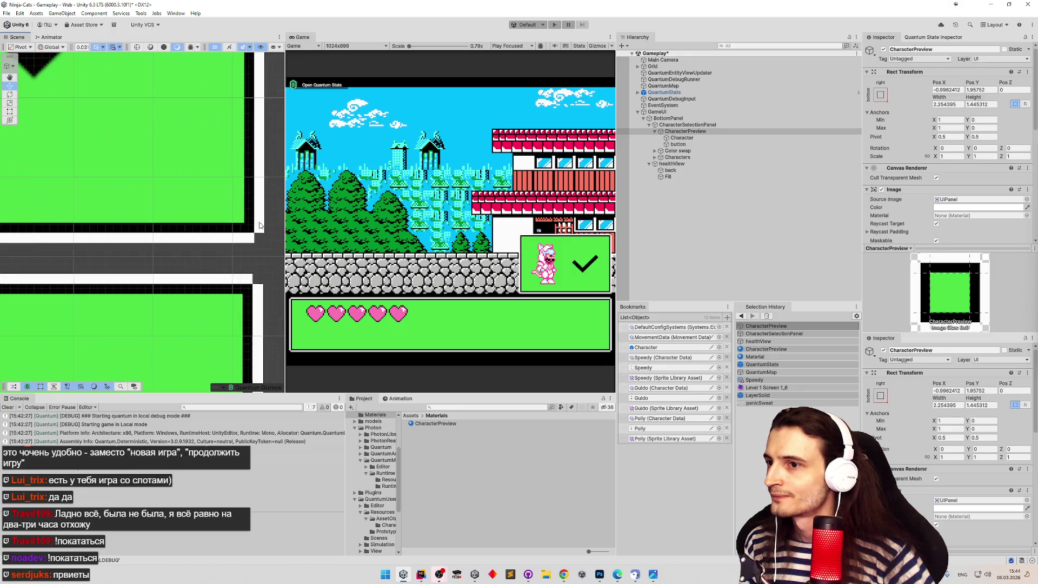
pyautogui.scroll(-2, 255, 254)
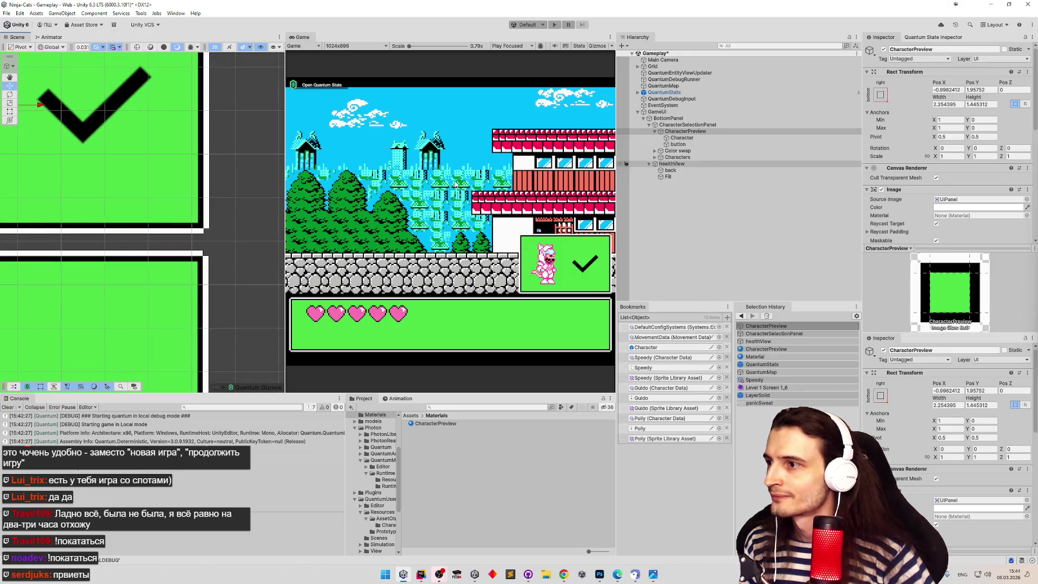
pyautogui.doubleClick(674, 132)
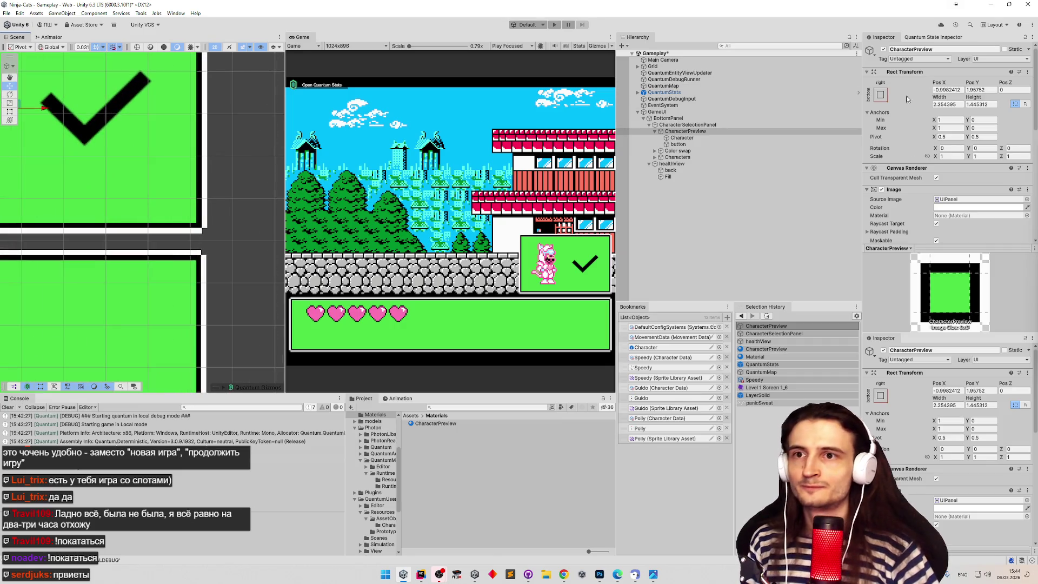
# Set CharacterPreview's Pos X to -1, save the Gameplay scene, and enter Play mode.
pyautogui.click(958, 90)
pyautogui.write('-')
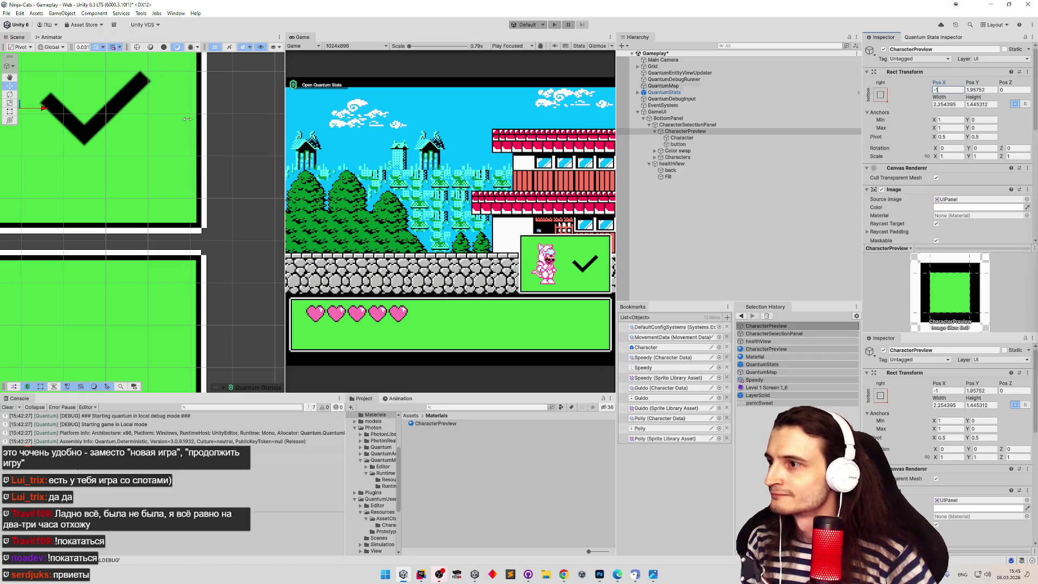
pyautogui.write('1')
pyautogui.press('Return')
pyautogui.scroll(5, 224, 204)
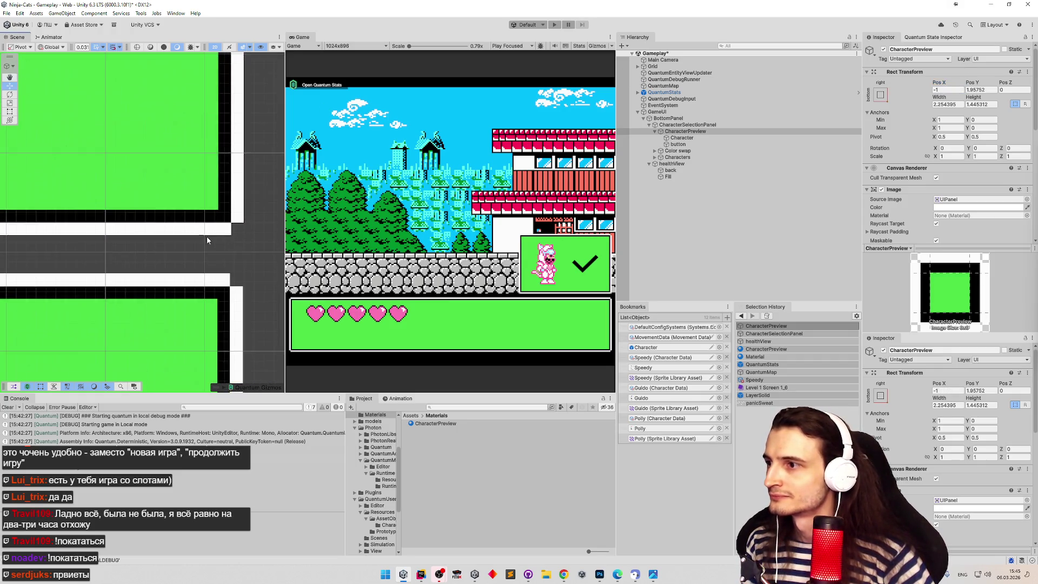
pyautogui.press('f')
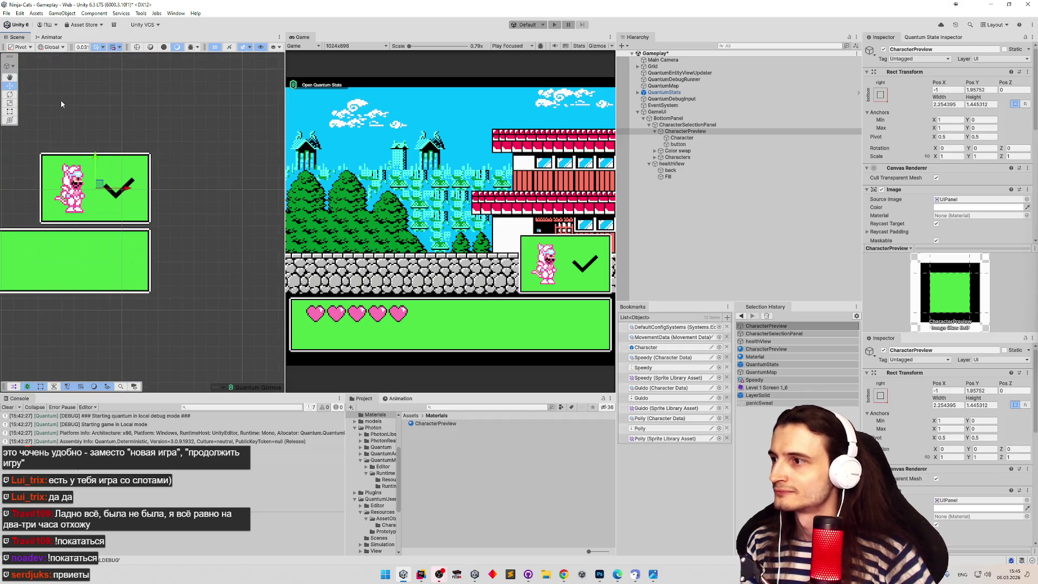
pyautogui.press('f')
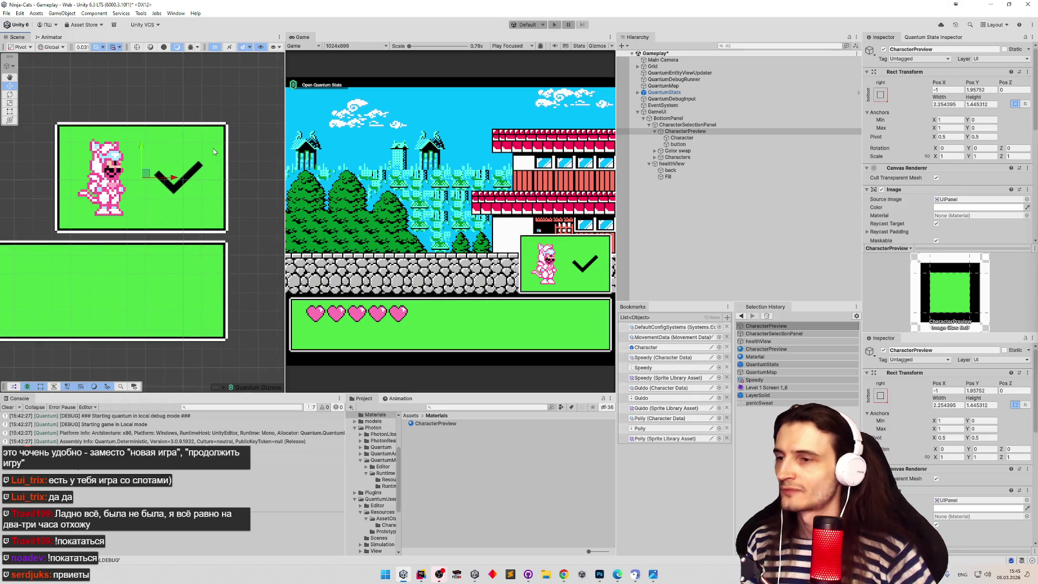
pyautogui.hotkey('ctrl', 's')
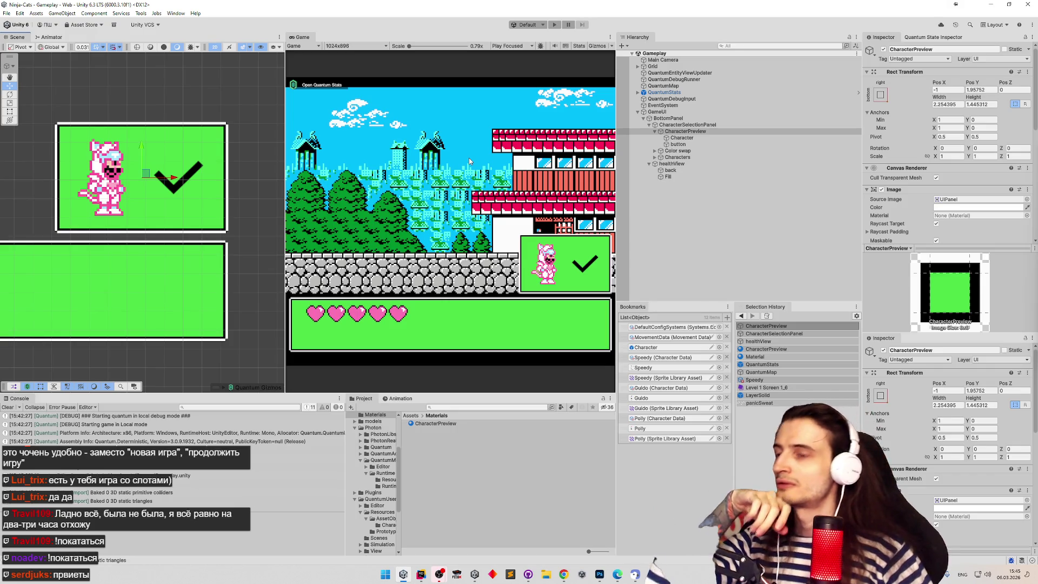
pyautogui.click(554, 24)
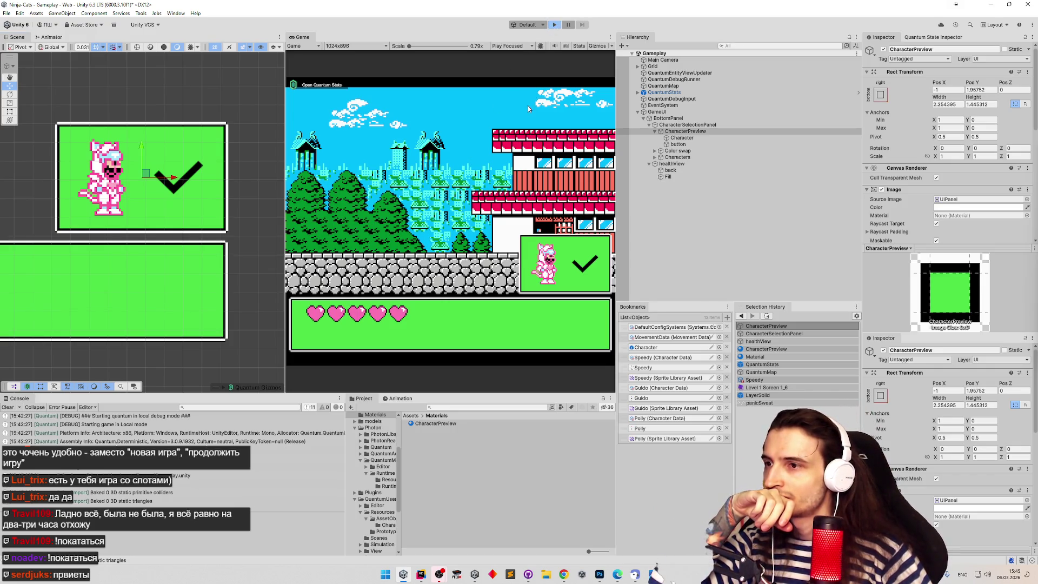
# Run the game to the character select screen, pause it, and switch to Rider.
pyautogui.hotkey('ctrl', 'p')
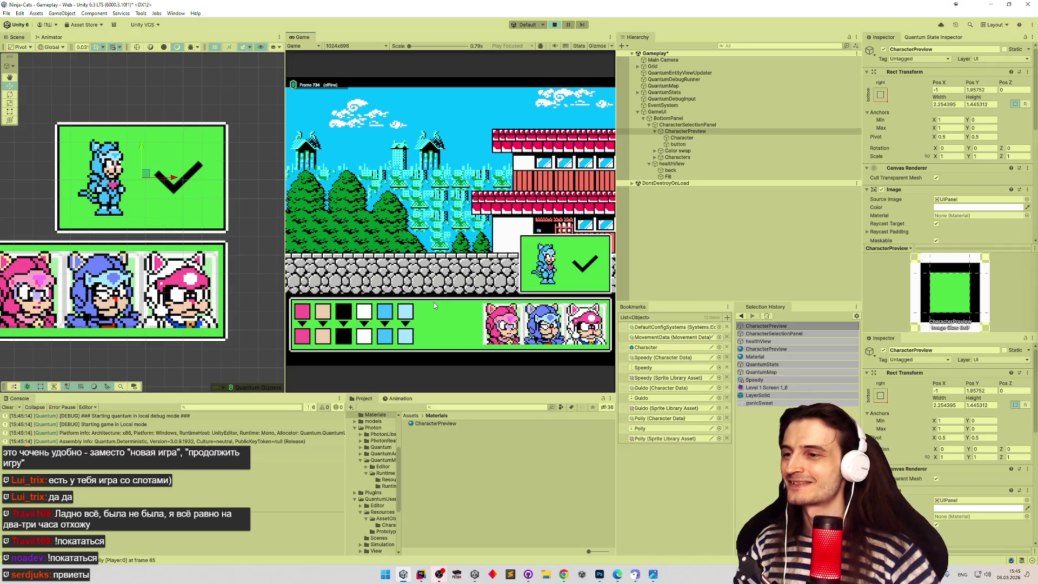
pyautogui.hotkey('ctrl', 'shift', 'p')
pyautogui.click(422, 576)
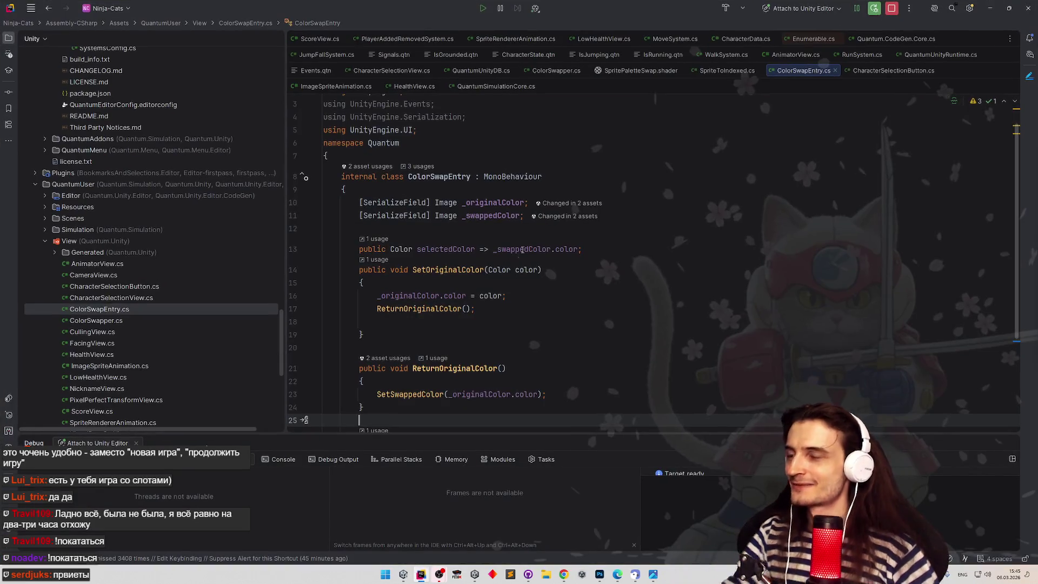
# Glance at SpriteToIndexed.cs, review ColorSwapEntry.cs from the top, then minimize Rider.
pyautogui.click(712, 73)
pyautogui.click(789, 73)
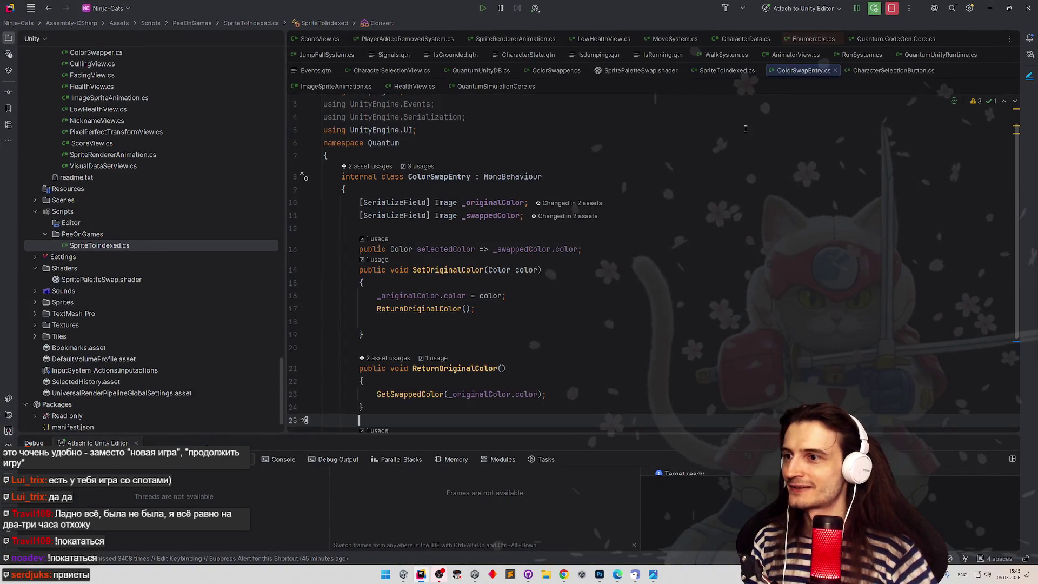
pyautogui.scroll(-3, 756, 119)
pyautogui.scroll(4, 756, 119)
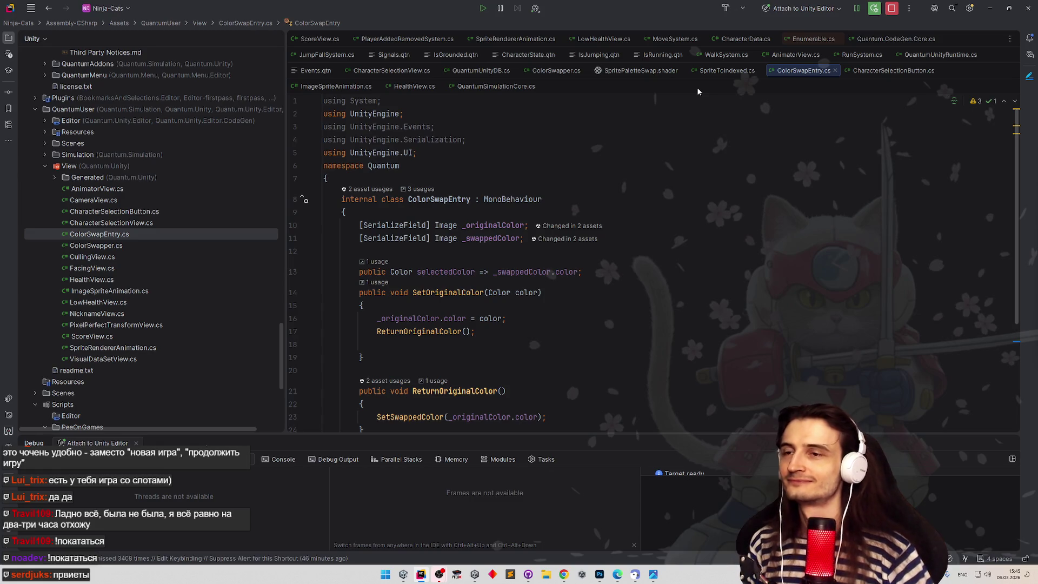
pyautogui.click(990, 8)
# Restart Play mode, bring up the colour-swap palette, and collapse the CharacterSelectionPanel hierarchy.
pyautogui.click(554, 24)
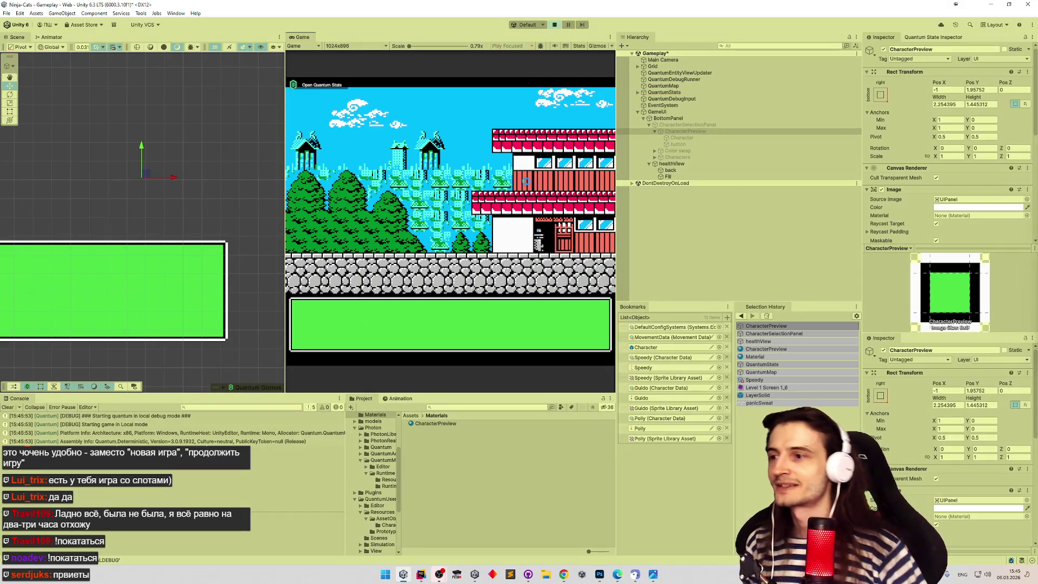
pyautogui.click(549, 328)
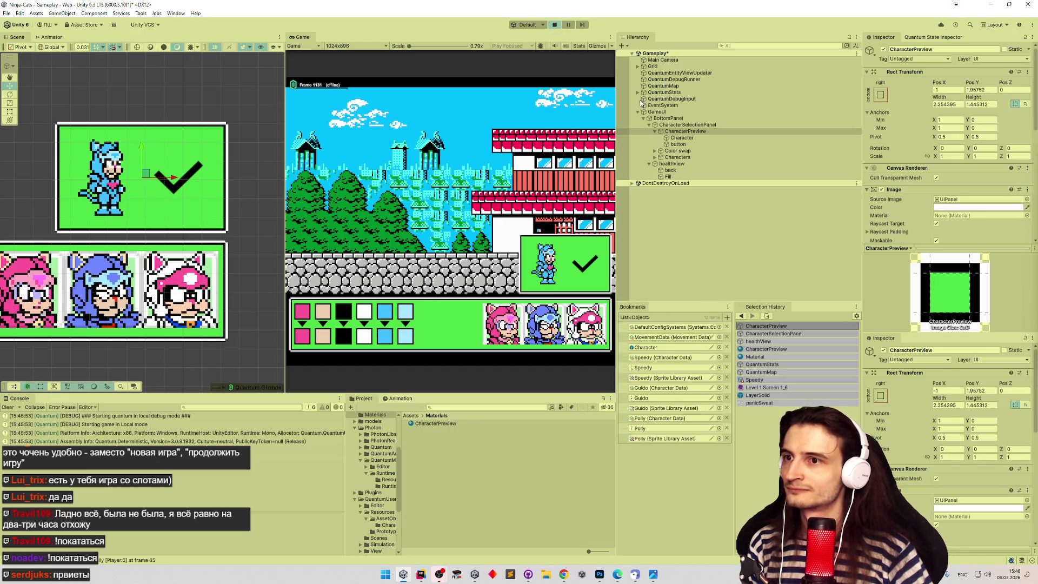
pyautogui.click(680, 131)
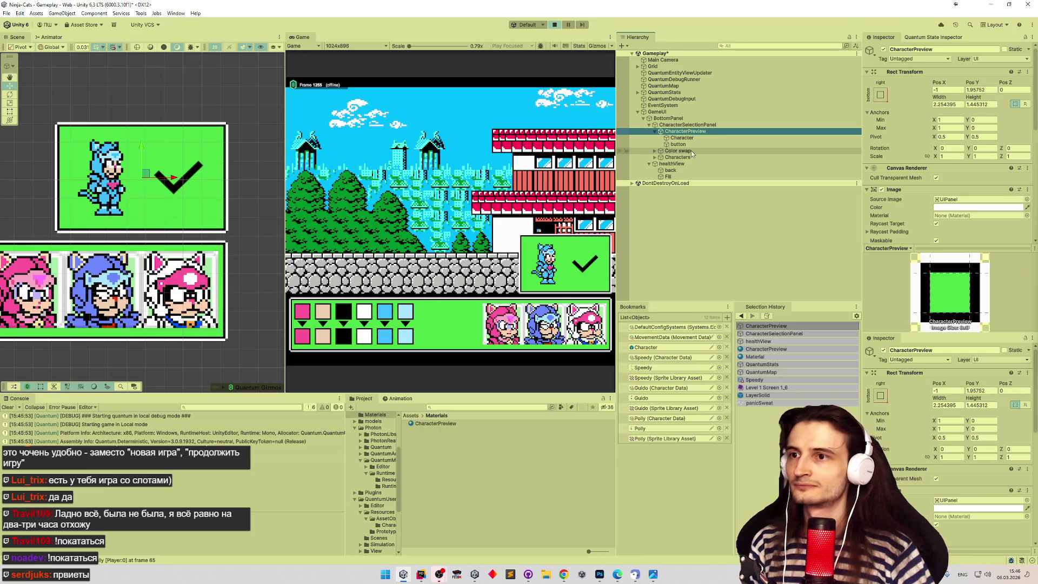
pyautogui.click(654, 132)
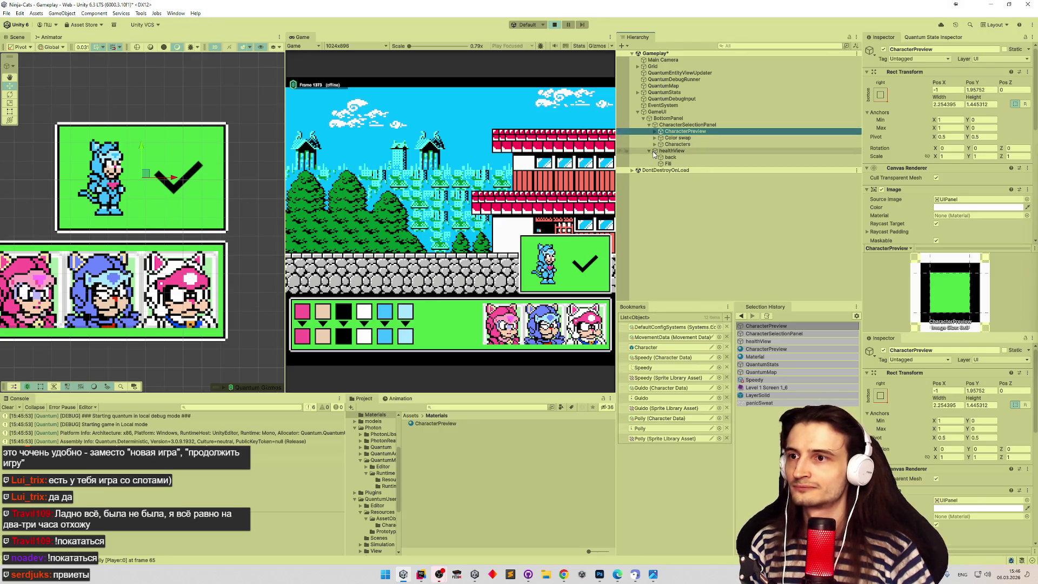
pyautogui.click(649, 151)
pyautogui.click(650, 125)
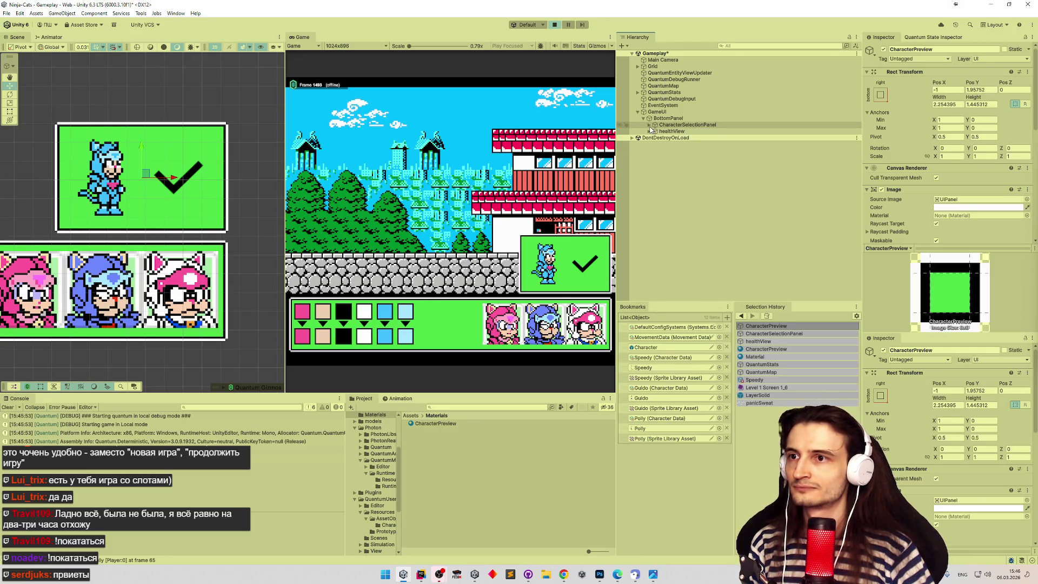
# Frame BottomPanel with the Rect tool active and re-expand CharacterSelectionPanel's children.
pyautogui.click(662, 119)
pyautogui.press('f')
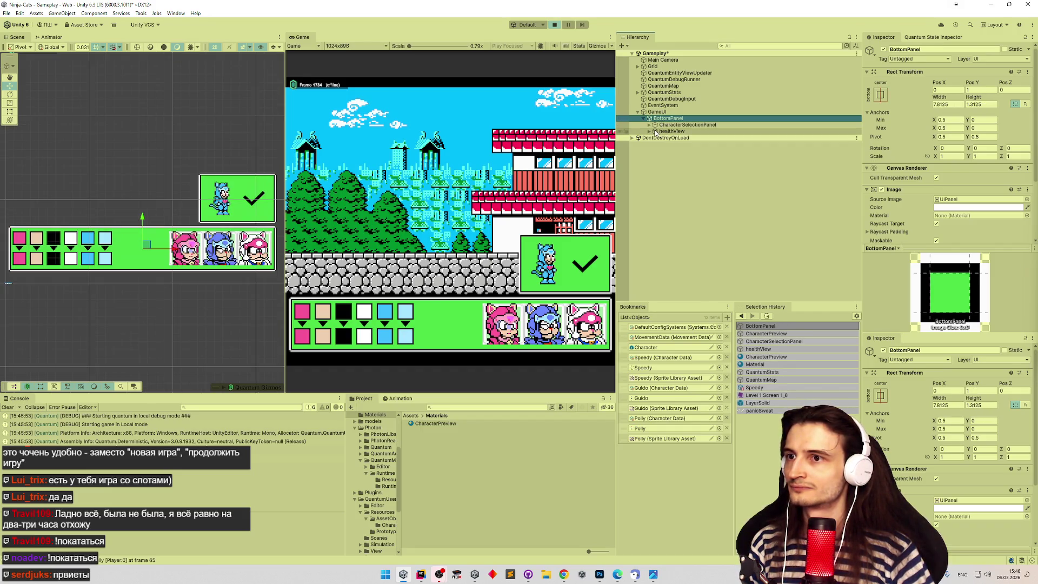
pyautogui.click(645, 118)
pyautogui.click(644, 118)
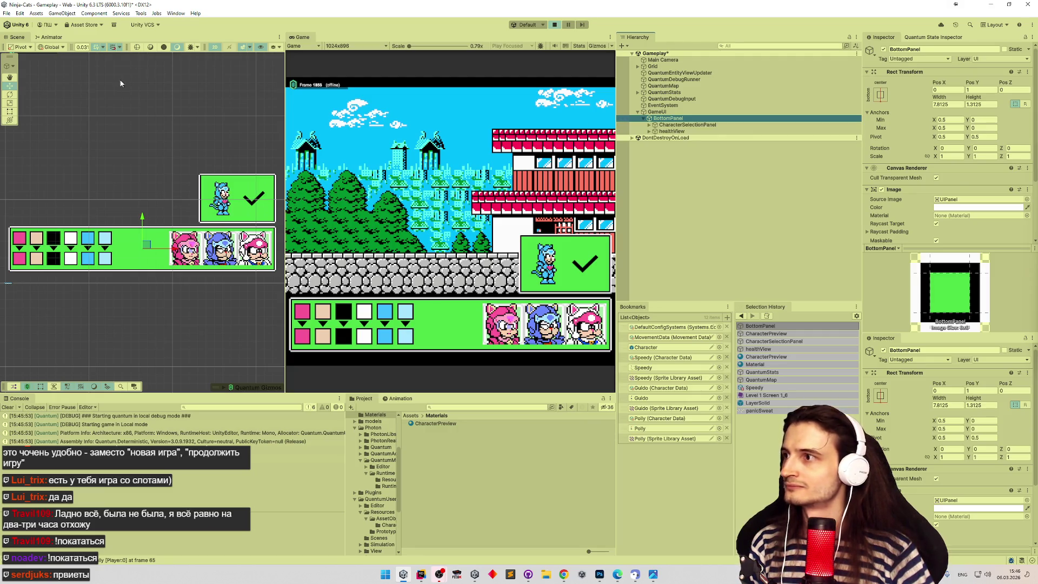
pyautogui.press('t')
pyautogui.doubleClick(669, 118)
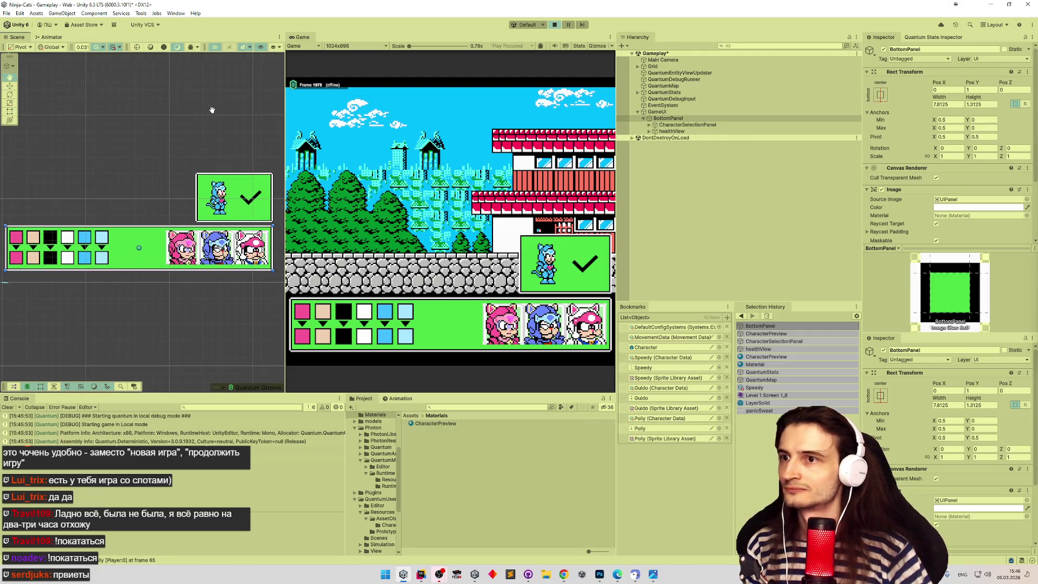
pyautogui.click(650, 132)
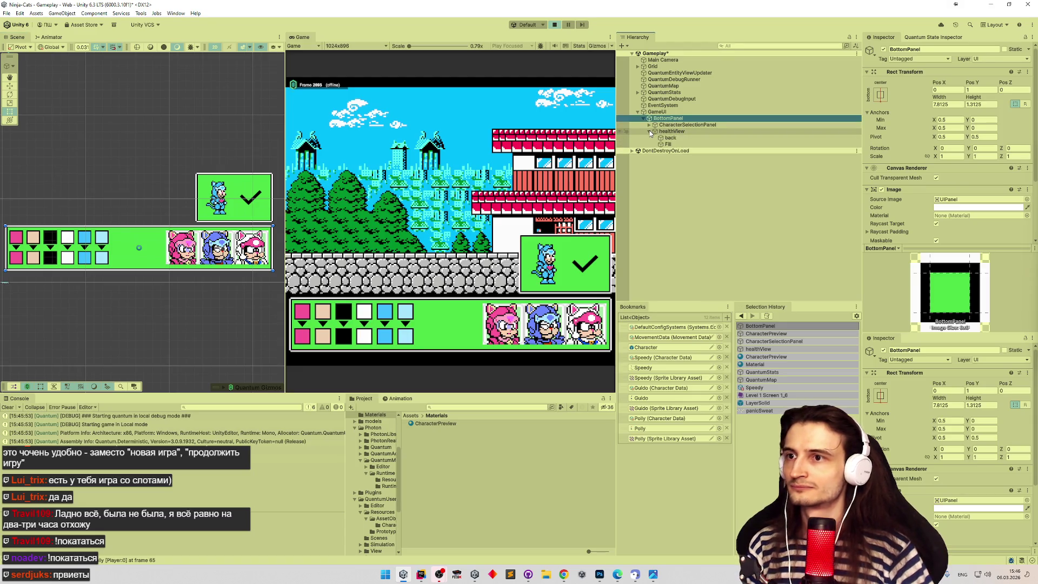
pyautogui.click(649, 125)
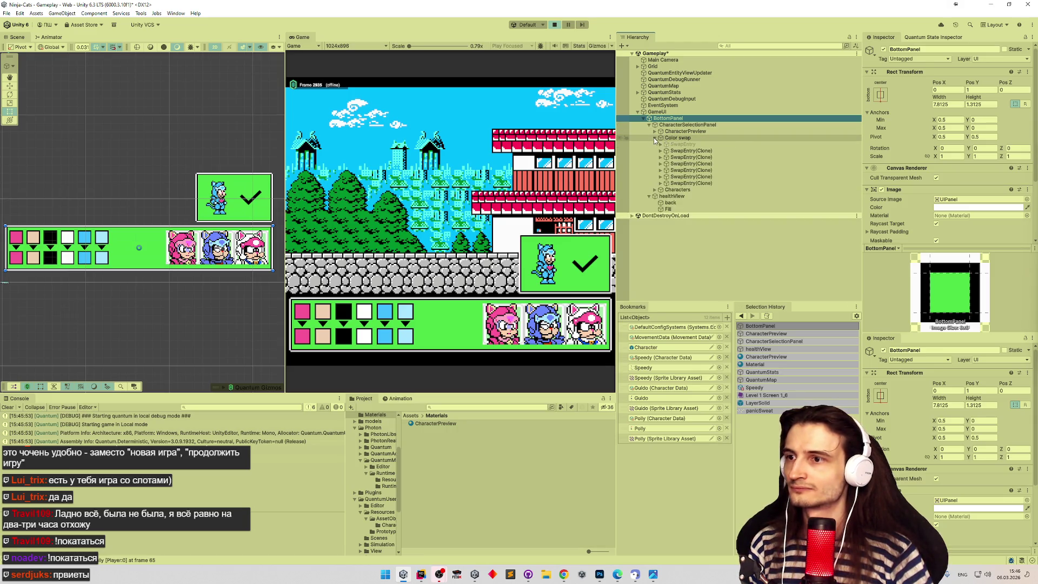
# Create an empty child of CharacterSelectionPanel named Palette.
pyautogui.click(670, 138)
pyautogui.scroll(2, 232, 160)
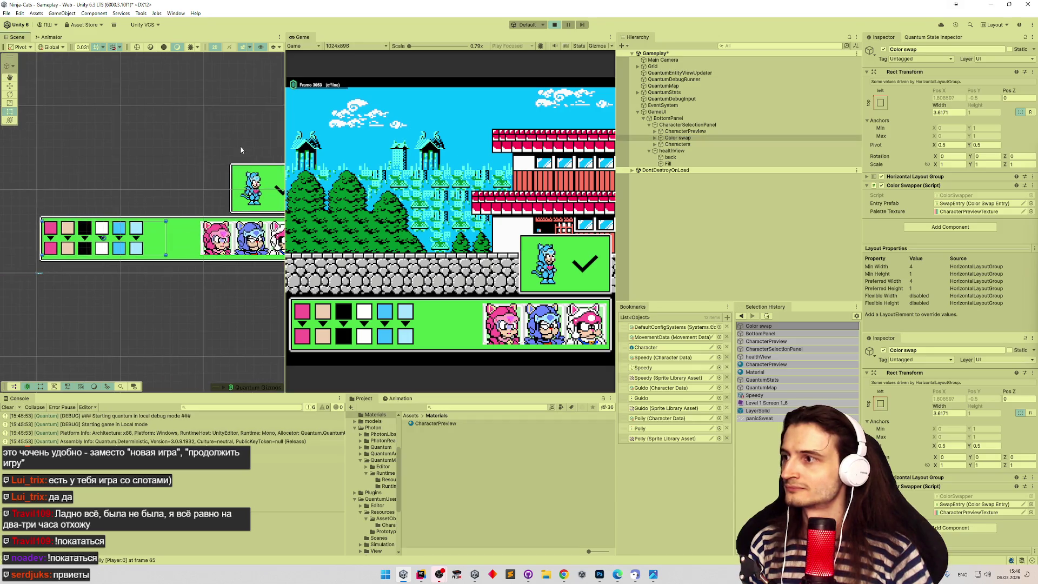
pyautogui.click(655, 139)
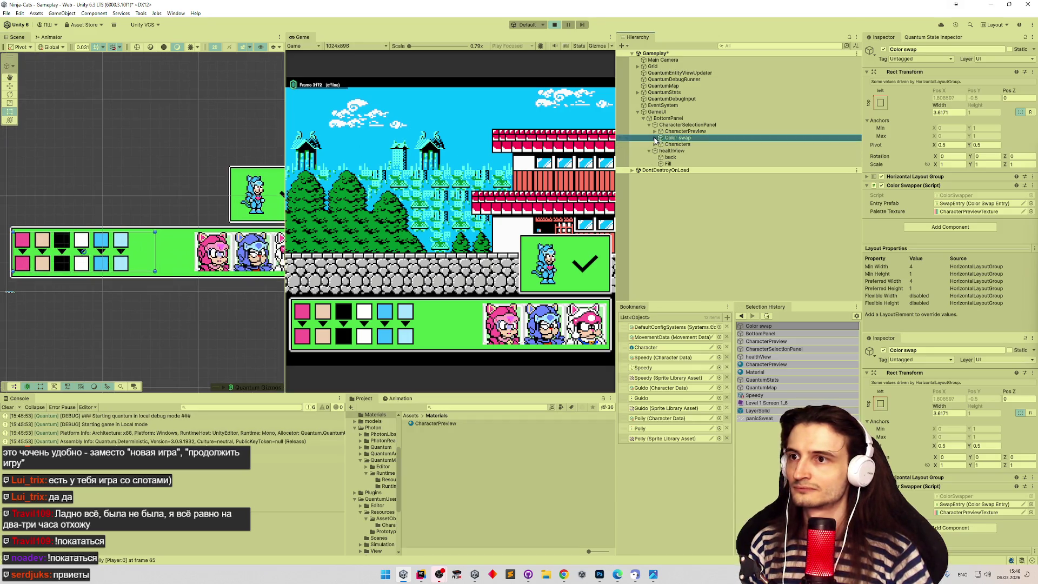
pyautogui.click(655, 139)
pyautogui.rightClick(677, 125)
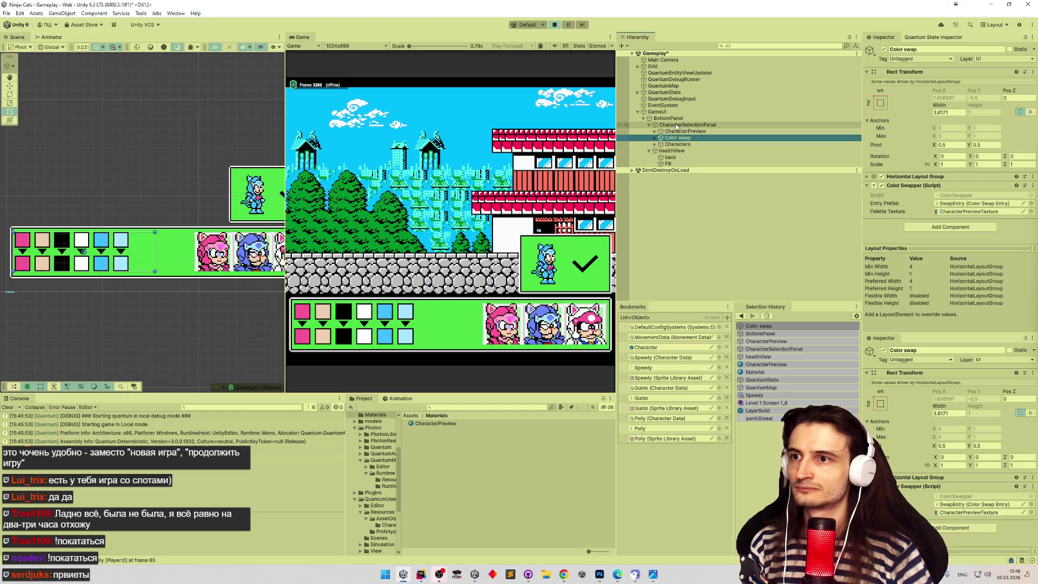
pyautogui.click(730, 275)
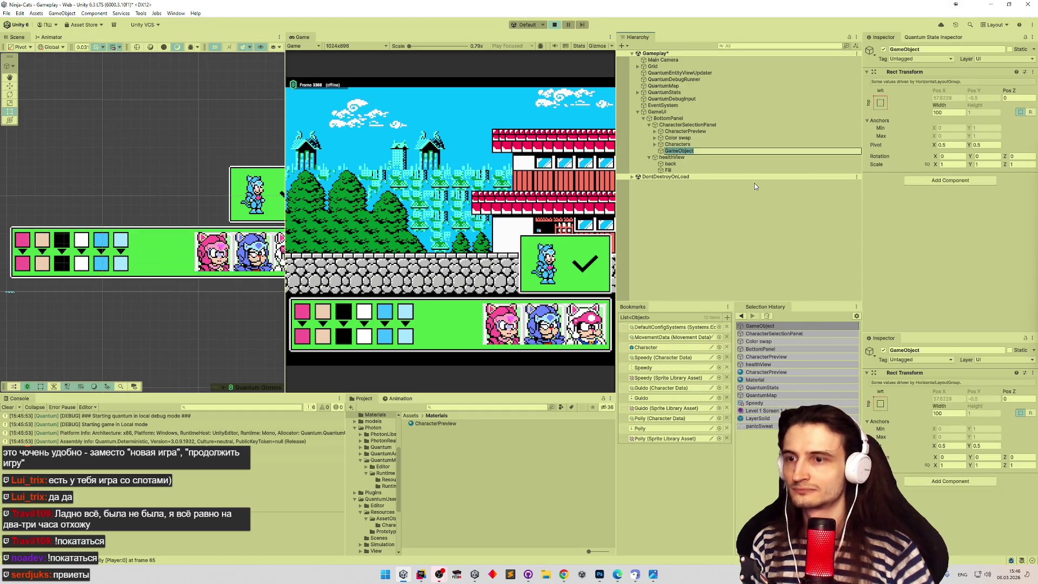
pyautogui.write('Paletter')
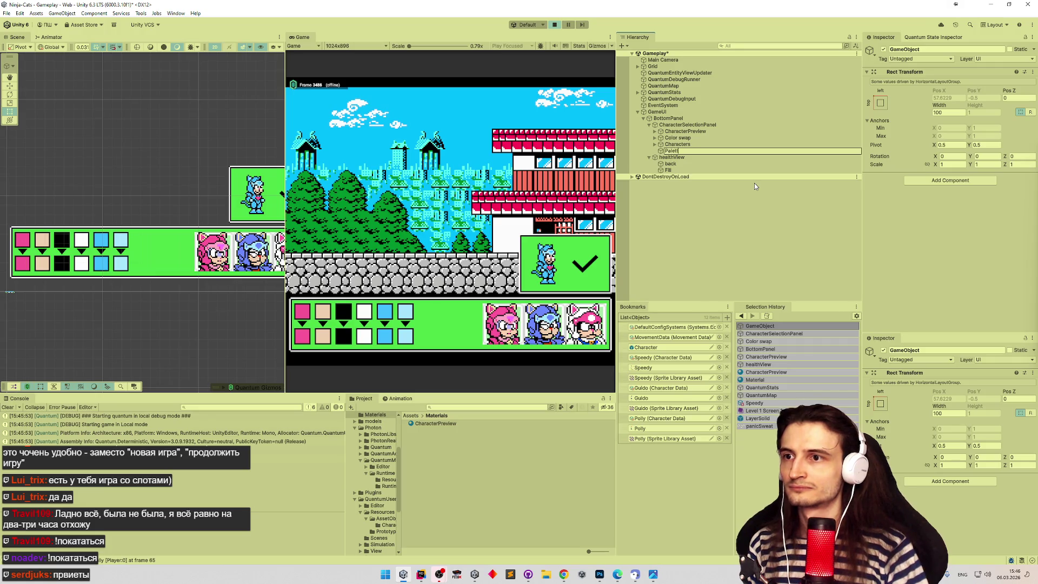
pyautogui.press('Return')
pyautogui.press('F2')
pyautogui.press('End')
pyautogui.press('BackSpace')
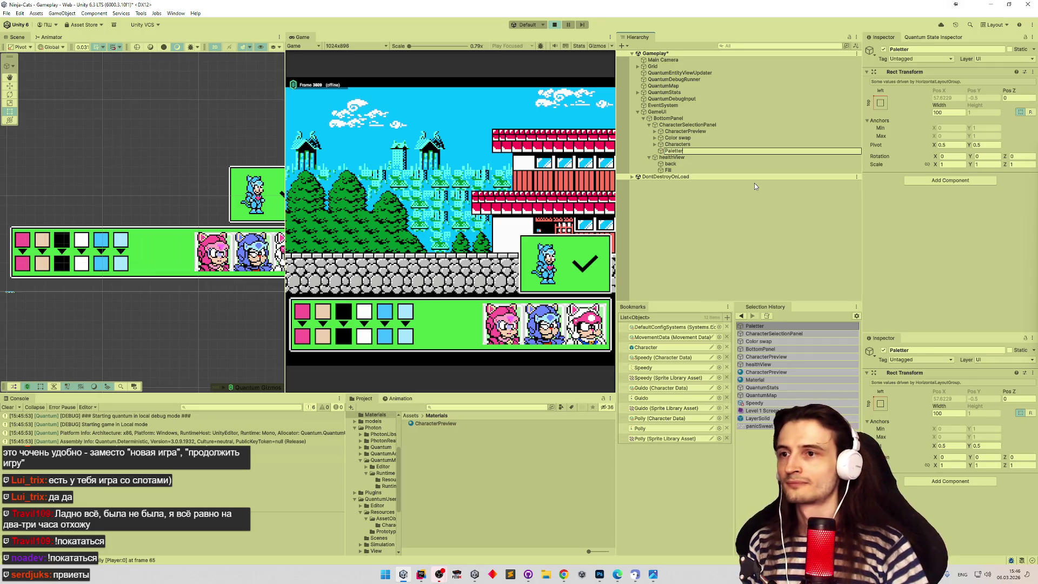
pyautogui.press('Return')
# Add an Image component to Palette and bring up its sprite chooser.
pyautogui.click(920, 181)
pyautogui.write('image')
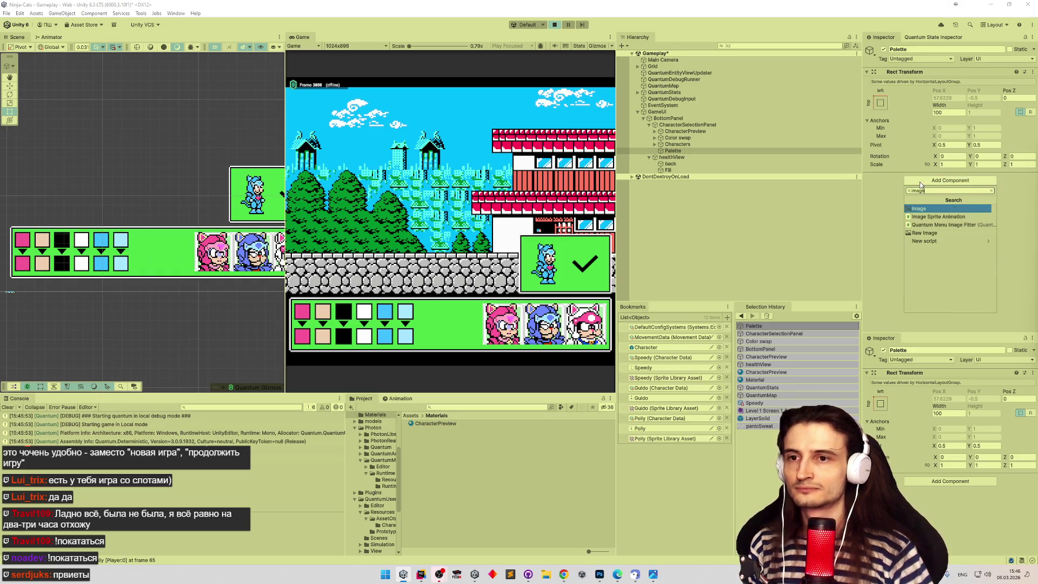
pyautogui.press('Return')
pyautogui.click(1025, 219)
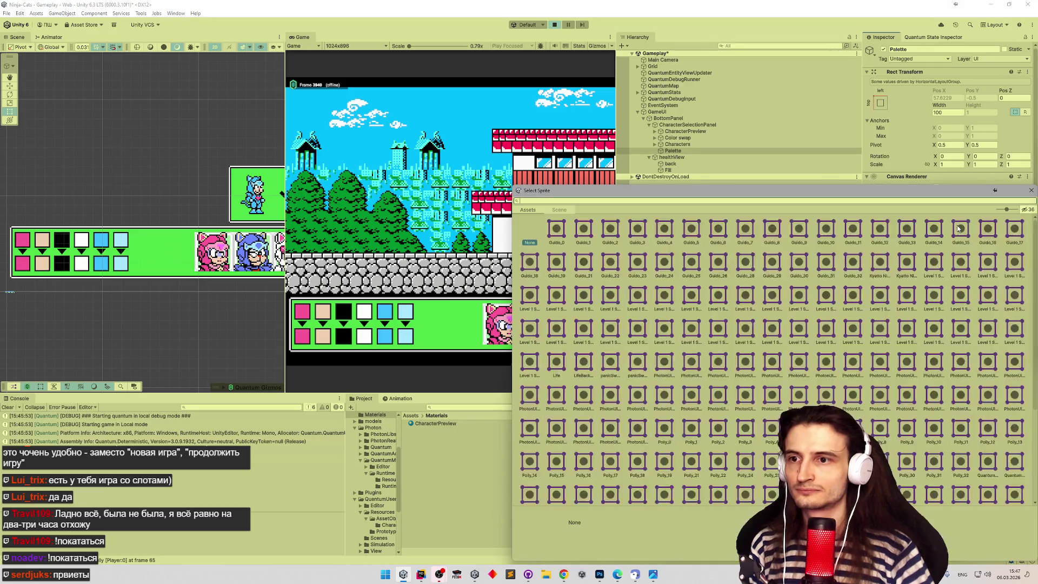
# Give Palette the Level 1 Screen 1_36 sprite and add a Layout Element.
pyautogui.doubleClick(886, 326)
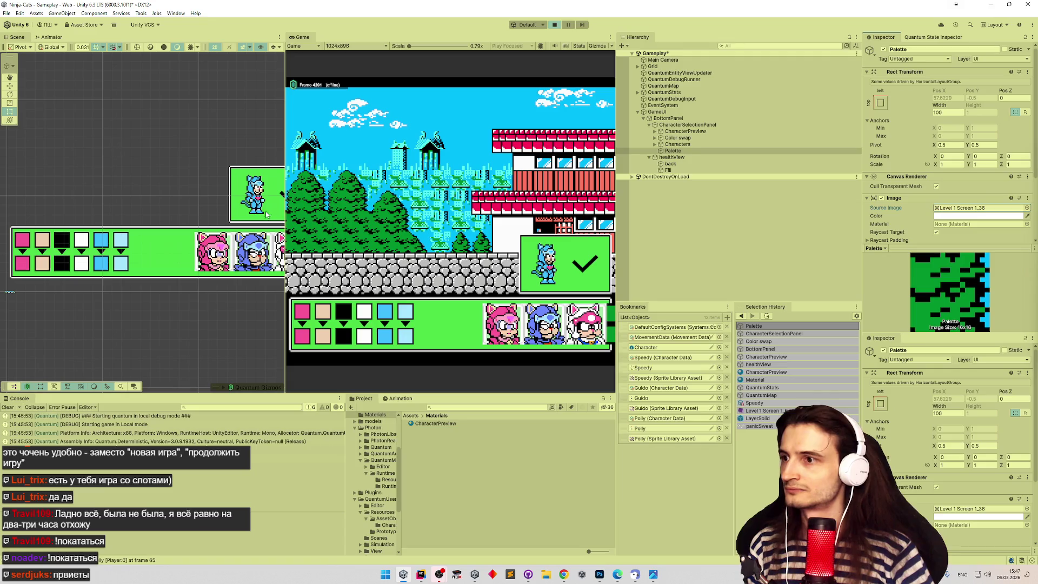
pyautogui.click(680, 152)
pyautogui.press('f')
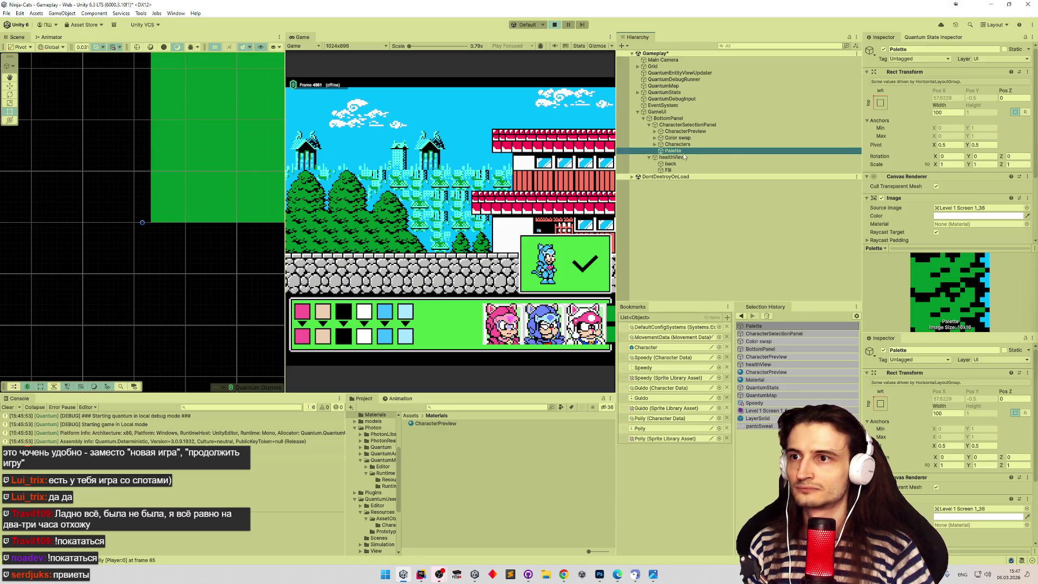
pyautogui.scroll(-3, 898, 194)
pyautogui.scroll(-1, 898, 195)
pyautogui.click(929, 226)
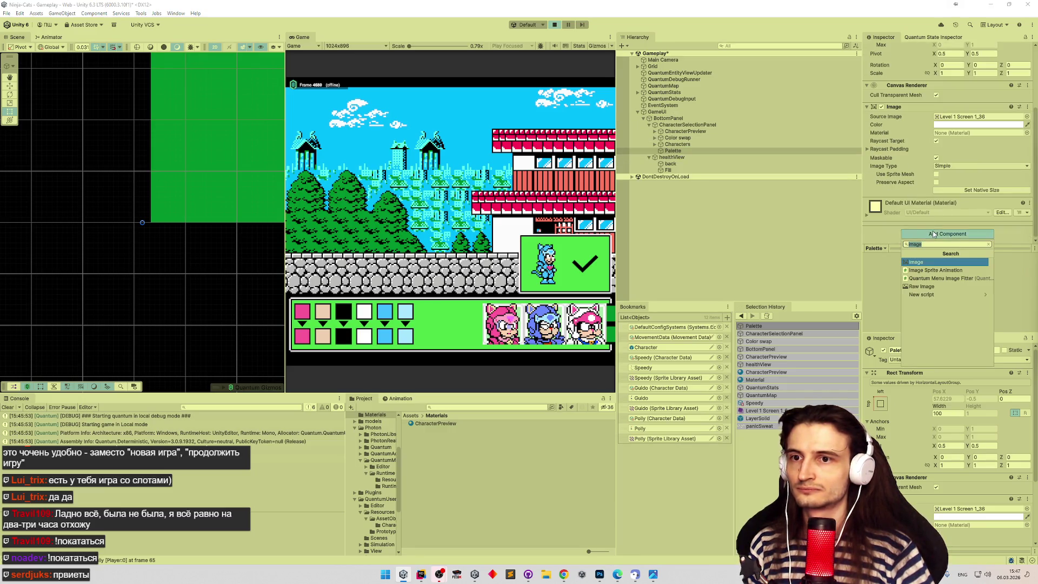
pyautogui.write('eleme')
pyautogui.press('Return')
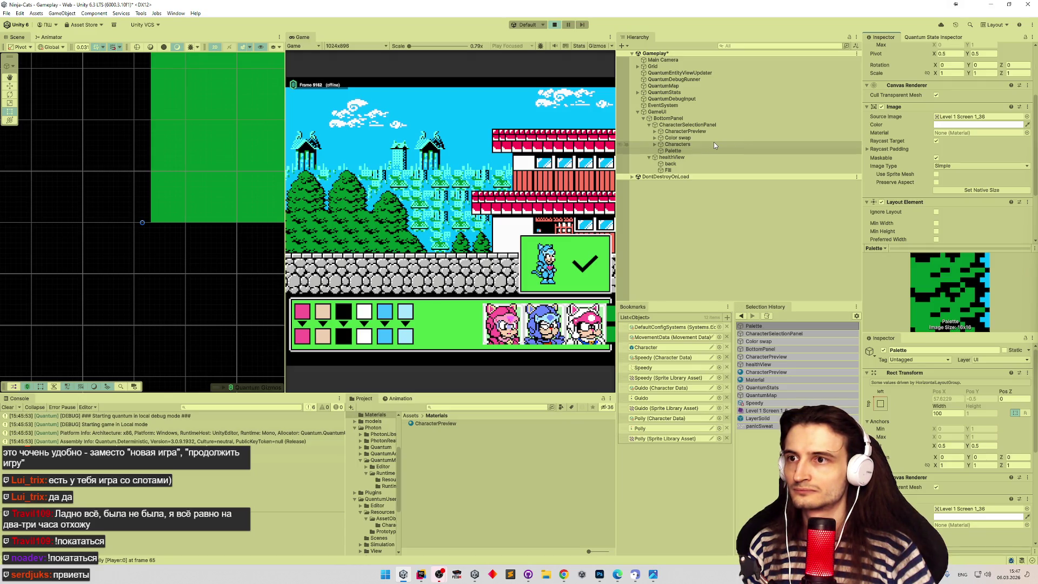
# Remove CharacterSelectionPanel's Horizontal Layout Group.
pyautogui.click(712, 125)
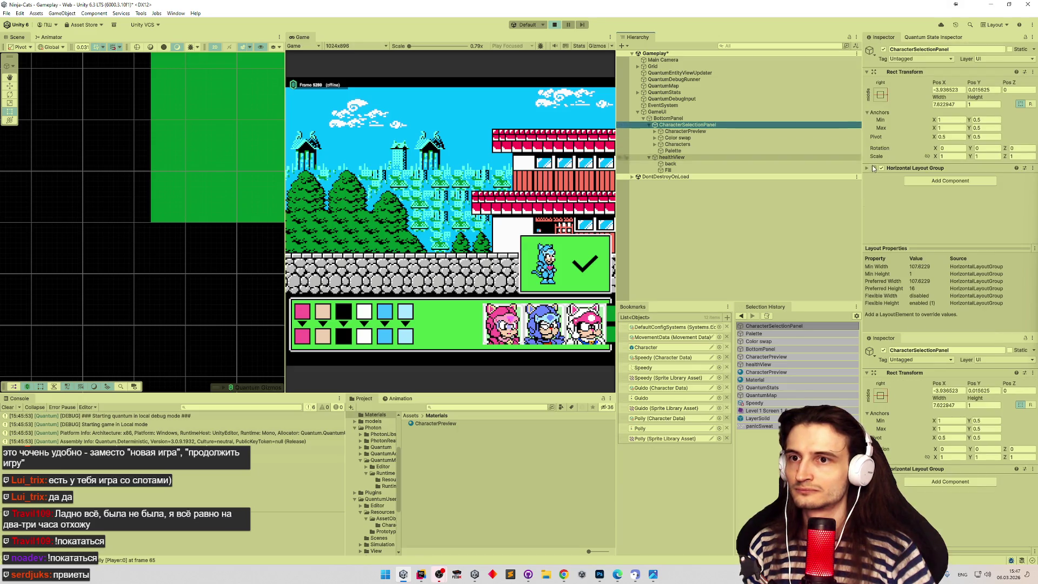
pyautogui.rightClick(898, 168)
pyautogui.click(920, 182)
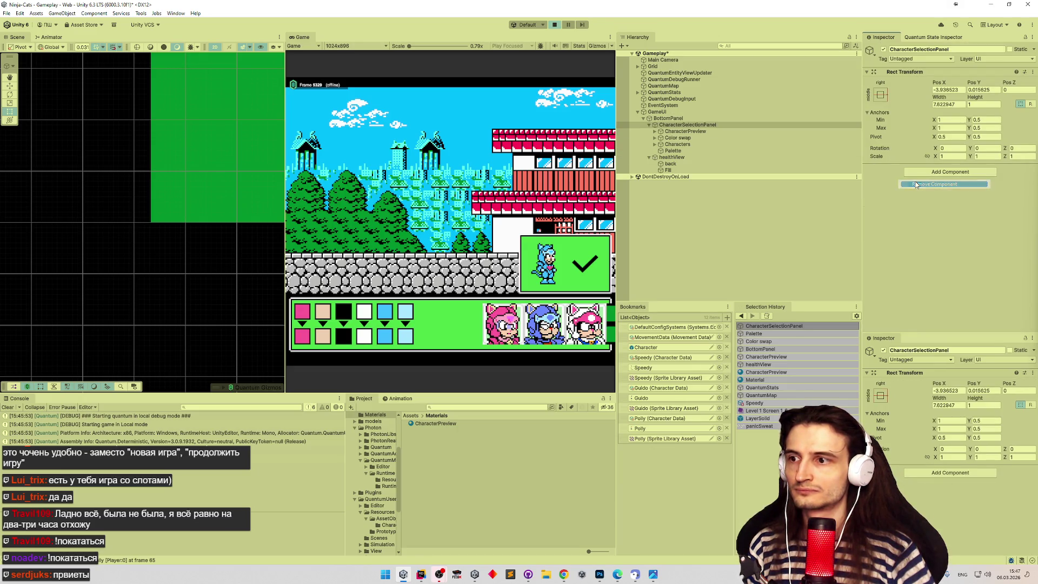
# Set Palette to native size, then give it width and height of 1.
pyautogui.click(697, 151)
pyautogui.press('f')
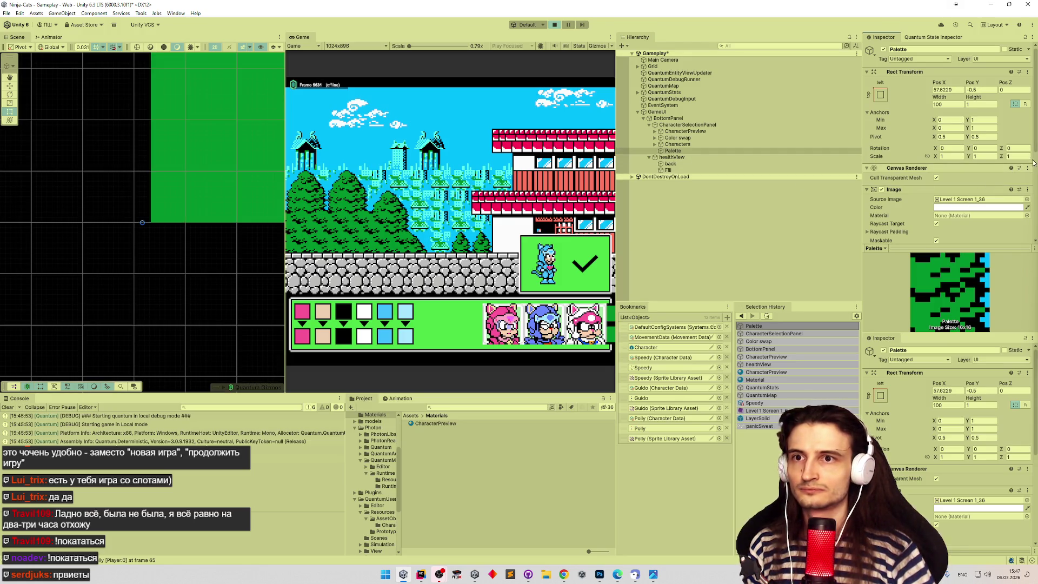
pyautogui.scroll(-5, 1030, 203)
pyautogui.scroll(-2, 1030, 203)
pyautogui.click(963, 163)
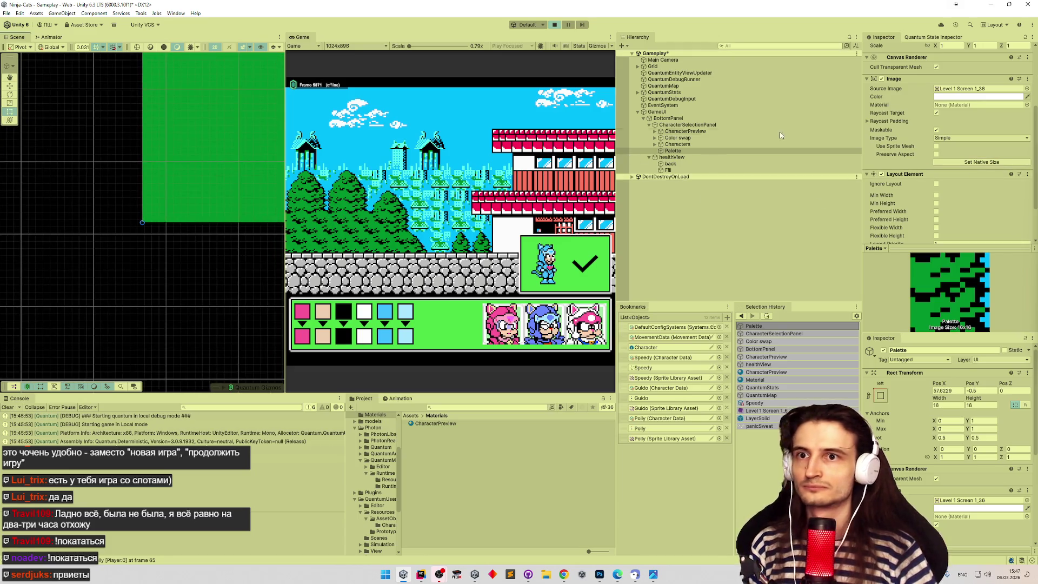
pyautogui.scroll(6, 1009, 131)
pyautogui.click(947, 104)
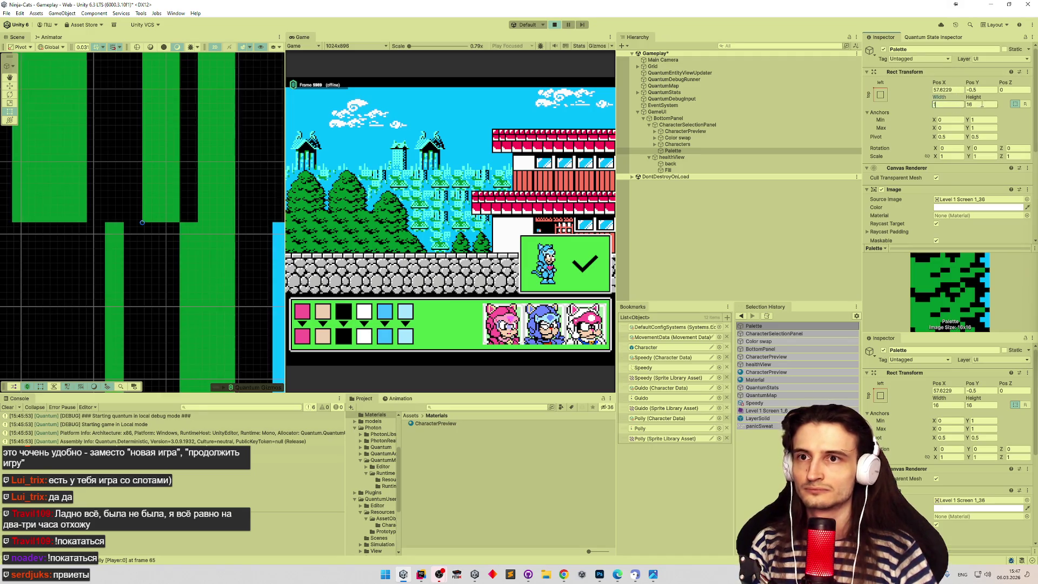
pyautogui.write('1')
pyautogui.press('Return')
pyautogui.doubleClick(673, 150)
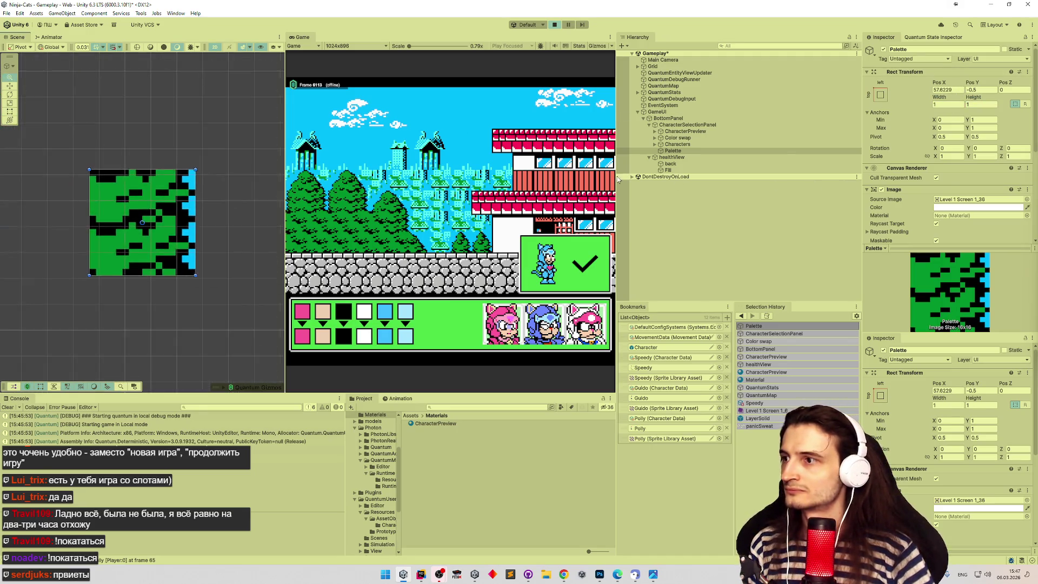
# Zero Palette's Pos X and Y, then drag it just above the left colour swatches.
pyautogui.click(958, 90)
pyautogui.write('0')
pyautogui.press('Tab')
pyautogui.write('0')
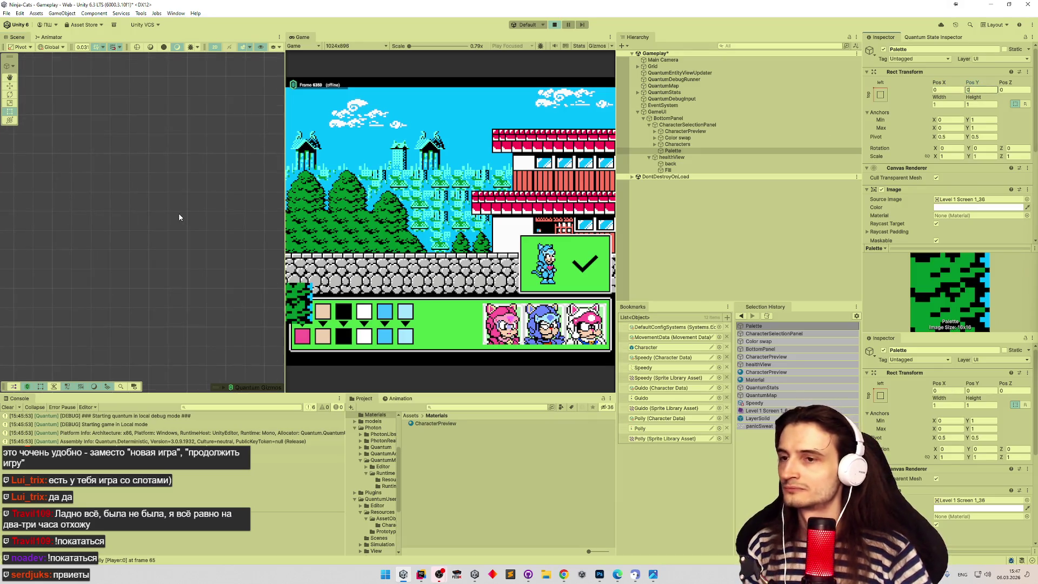
pyautogui.moveTo(422, 170); pyautogui.dragTo(427, 170)
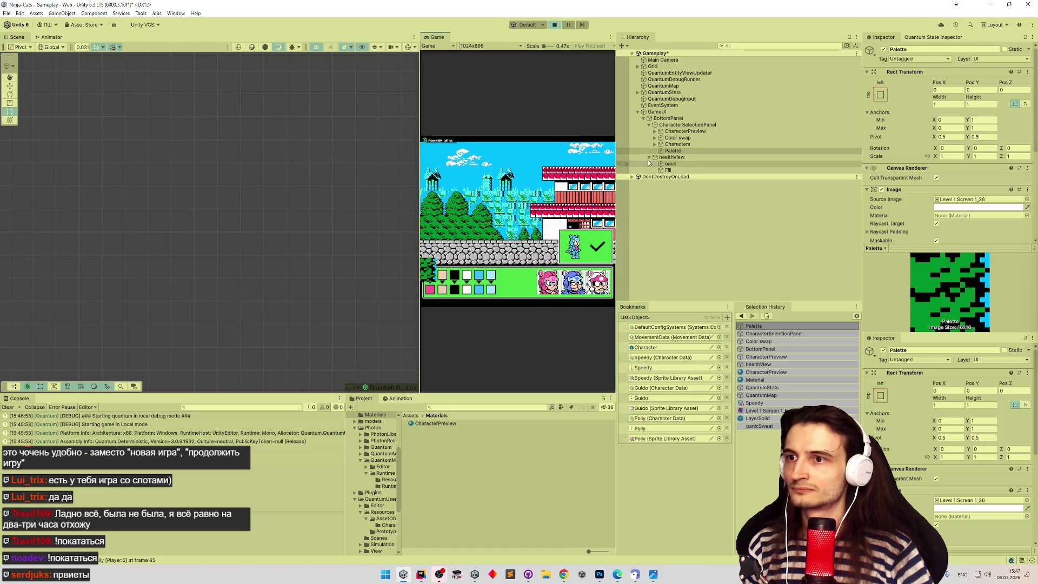
pyautogui.doubleClick(676, 144)
pyautogui.doubleClick(672, 151)
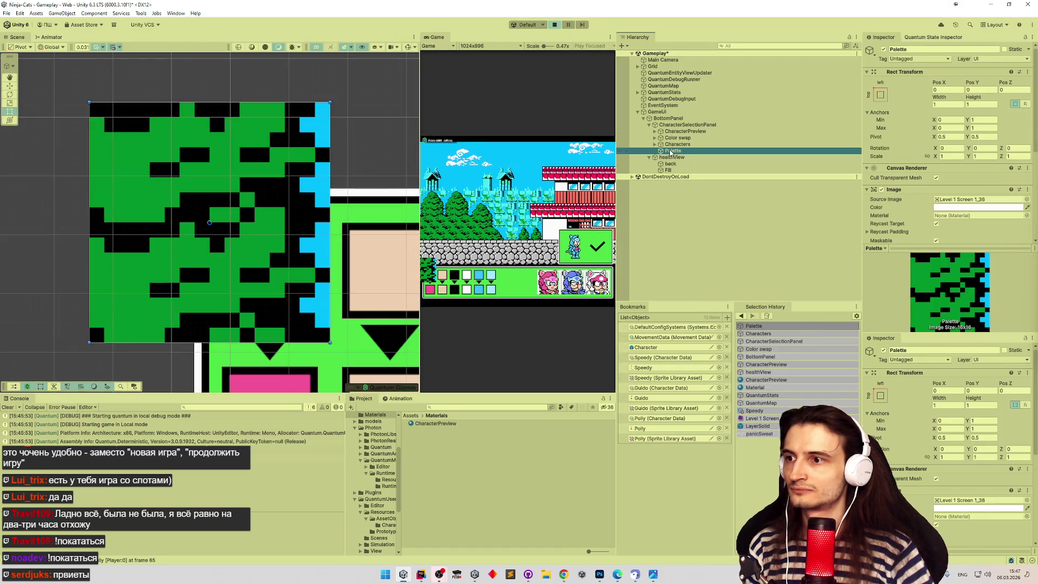
pyautogui.scroll(-5, 273, 187)
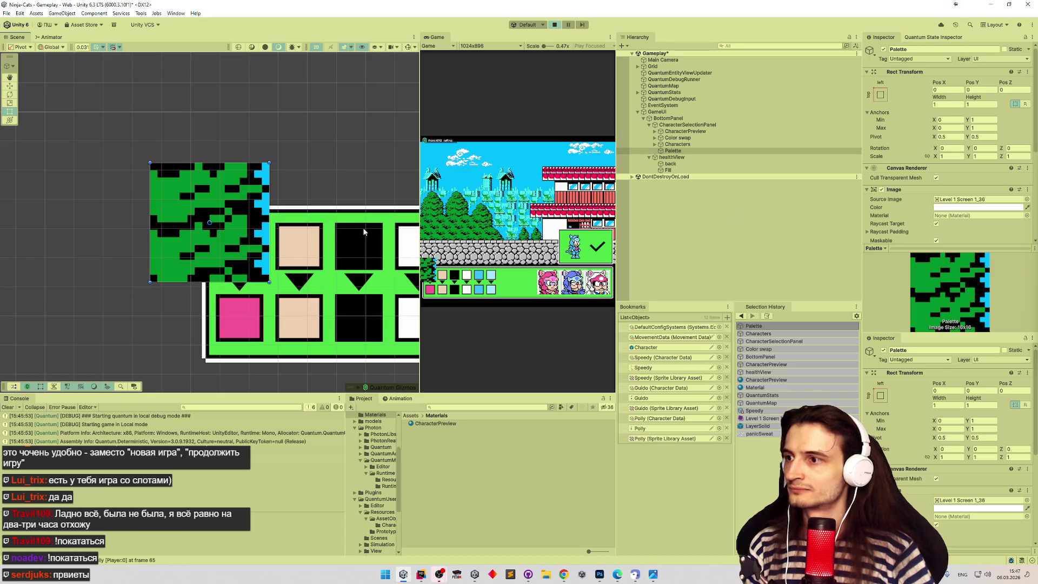
pyautogui.moveTo(218, 205)
pyautogui.mouseDown()
pyautogui.moveTo(264, 135)
pyautogui.moveTo(249, 143)
pyautogui.moveTo(267, 211)
pyautogui.mouseUp()
pyautogui.scroll(5, 262, 144)
pyautogui.scroll(-3, 264, 193)
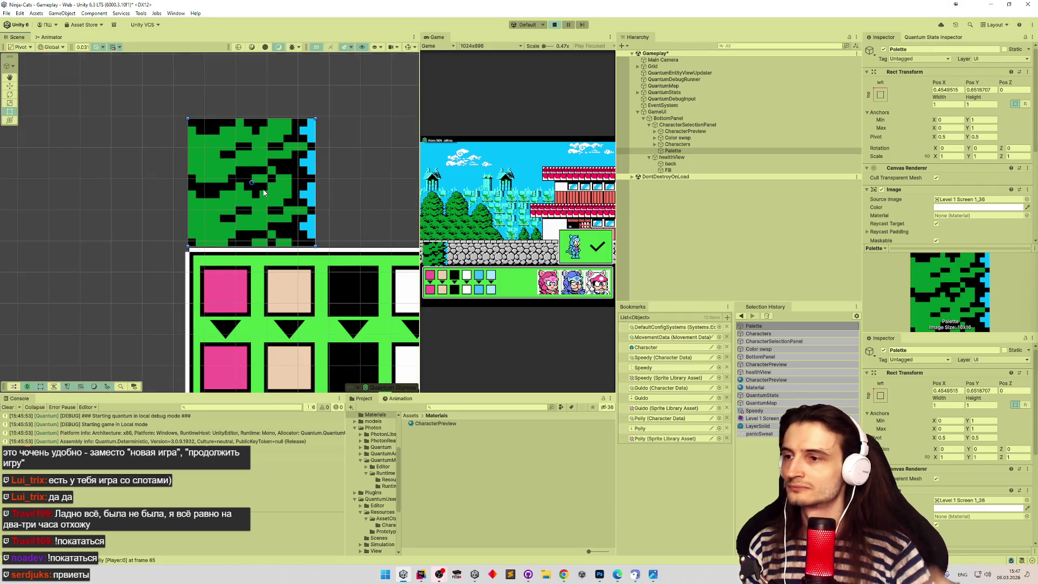
# Duplicate the CharacterPreview frame after Characters and anchor the copy bottom-left.
pyautogui.click(687, 131)
pyautogui.hotkey('ctrl', 'd')
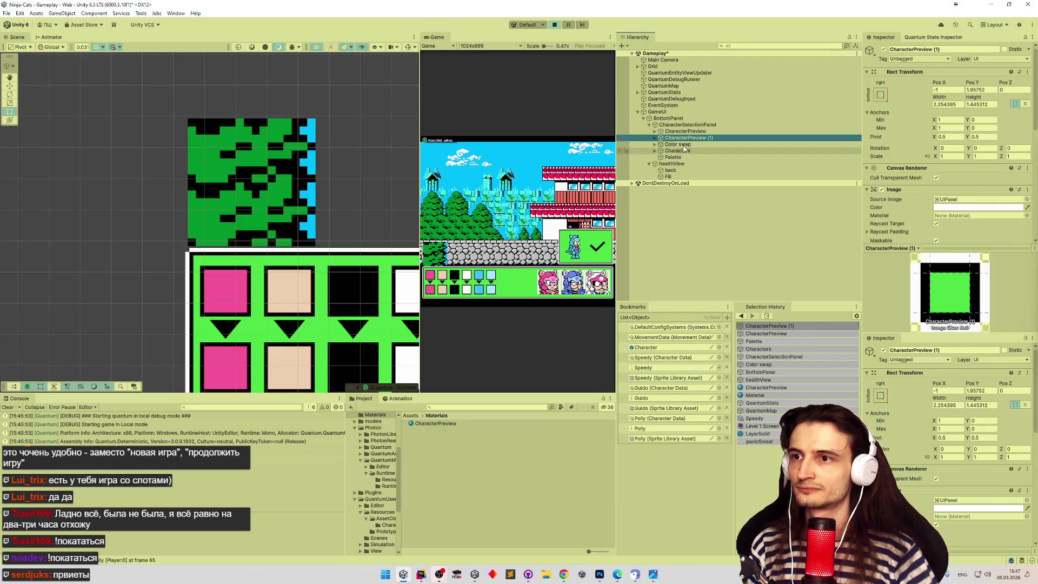
pyautogui.moveTo(683, 156); pyautogui.dragTo(683, 158)
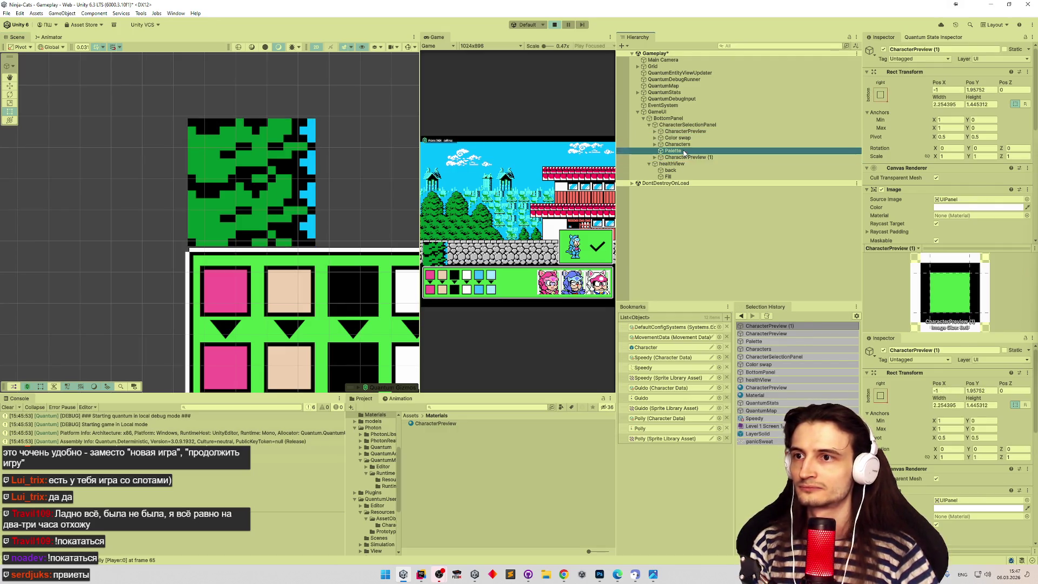
pyautogui.click(883, 95)
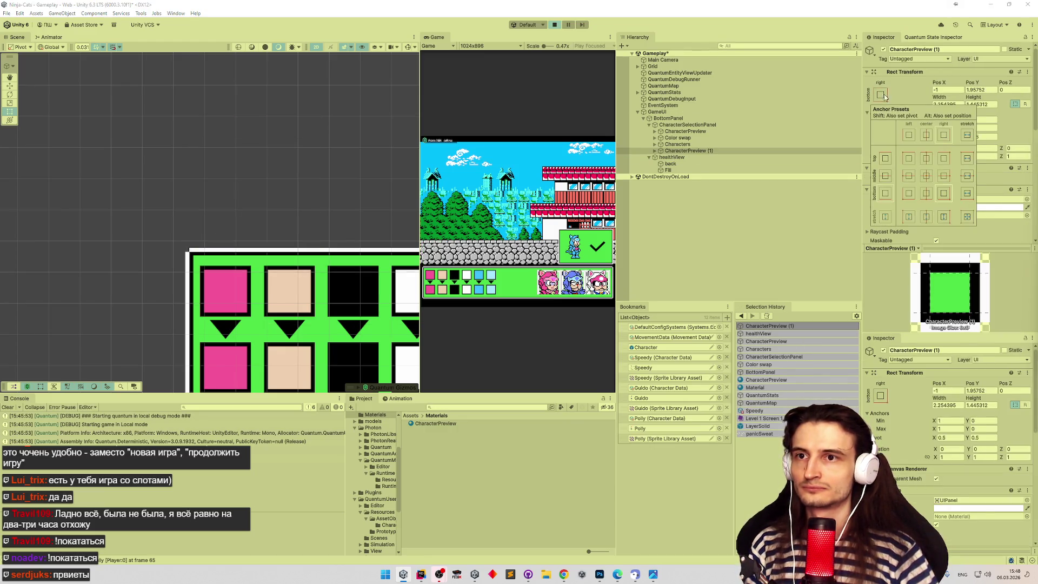
pyautogui.click(914, 194)
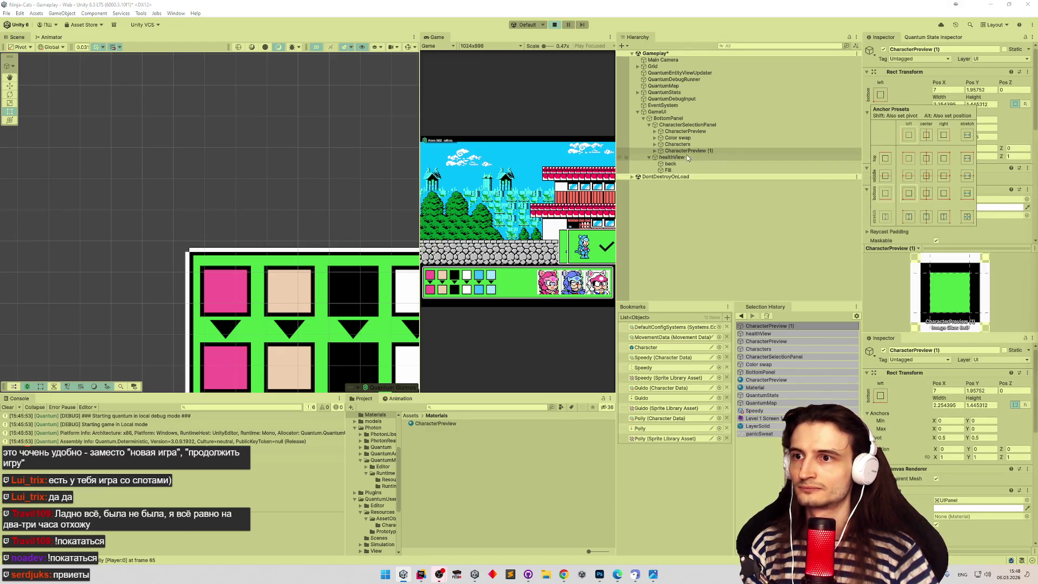
# Rename the copied frame to Palette.
pyautogui.click(843, 151)
pyautogui.click(930, 50)
pyautogui.write('Paletter')
pyautogui.press('Return')
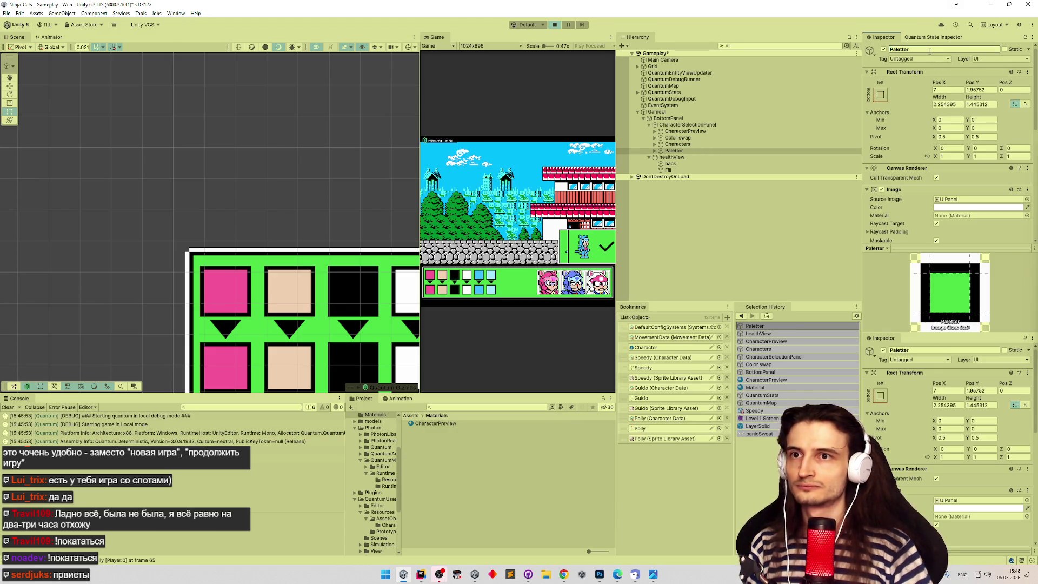
pyautogui.click(930, 50)
pyautogui.press('End')
pyautogui.press('BackSpace')
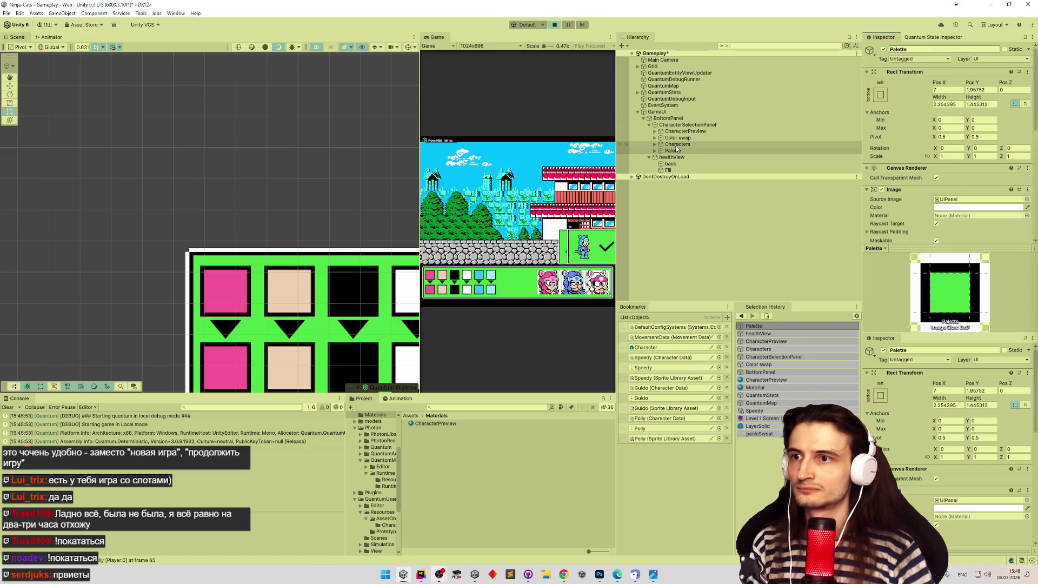
# Check Palette's button and Character children, then collapse Palette in the hierarchy.
pyautogui.click(656, 151)
pyautogui.click(676, 157)
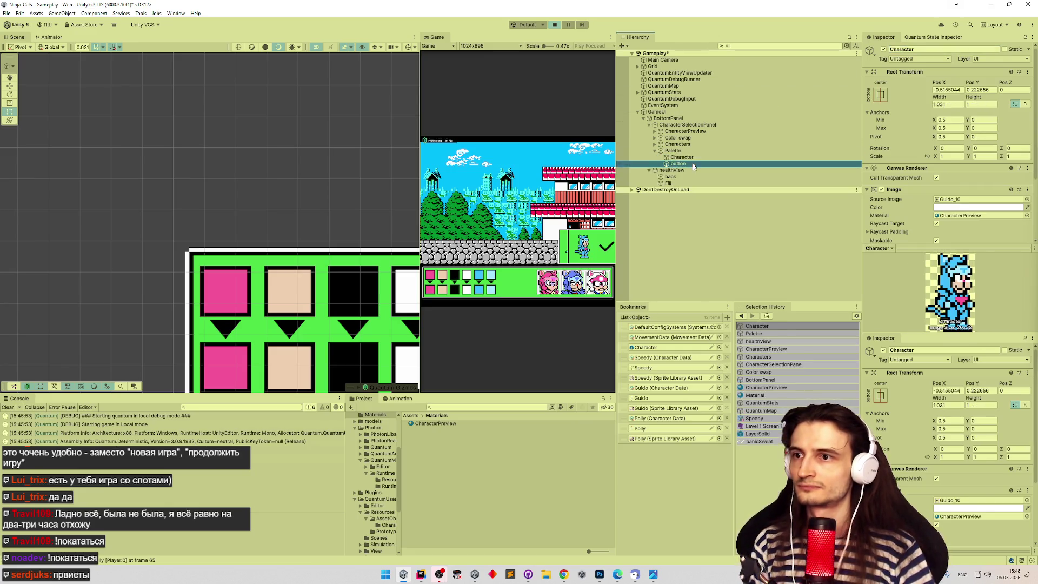
pyautogui.click(693, 163)
pyautogui.press('Up')
pyautogui.press('Left')
pyautogui.press('Left')
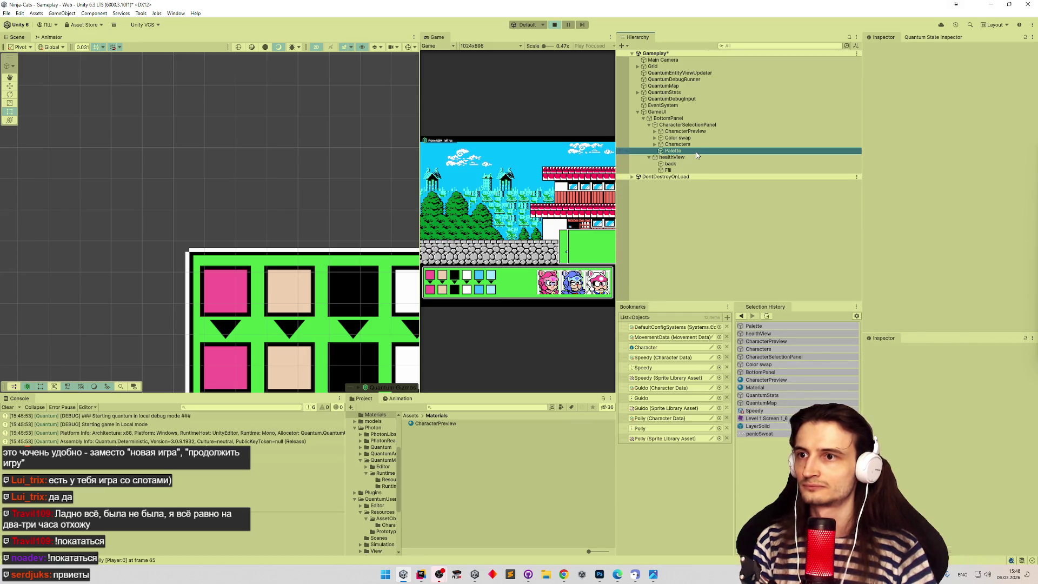
# Apply an anchor preset to Palette and drag it above the swatches to X 1.049934, Y 1.903385.
pyautogui.click(881, 94)
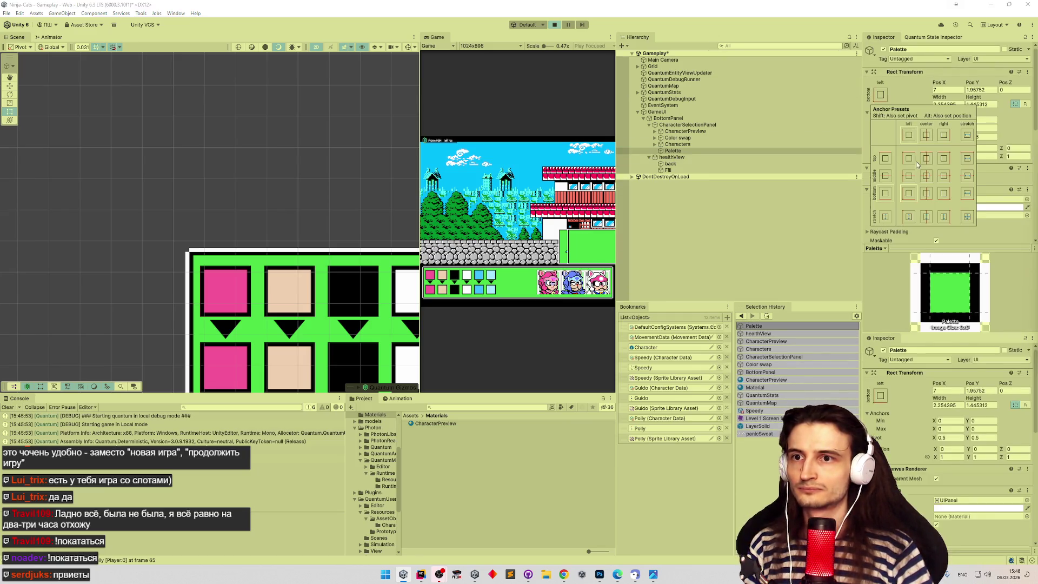
pyautogui.keyDown('alt'); pyautogui.click(909, 193); pyautogui.keyUp('alt')
pyautogui.press('f')
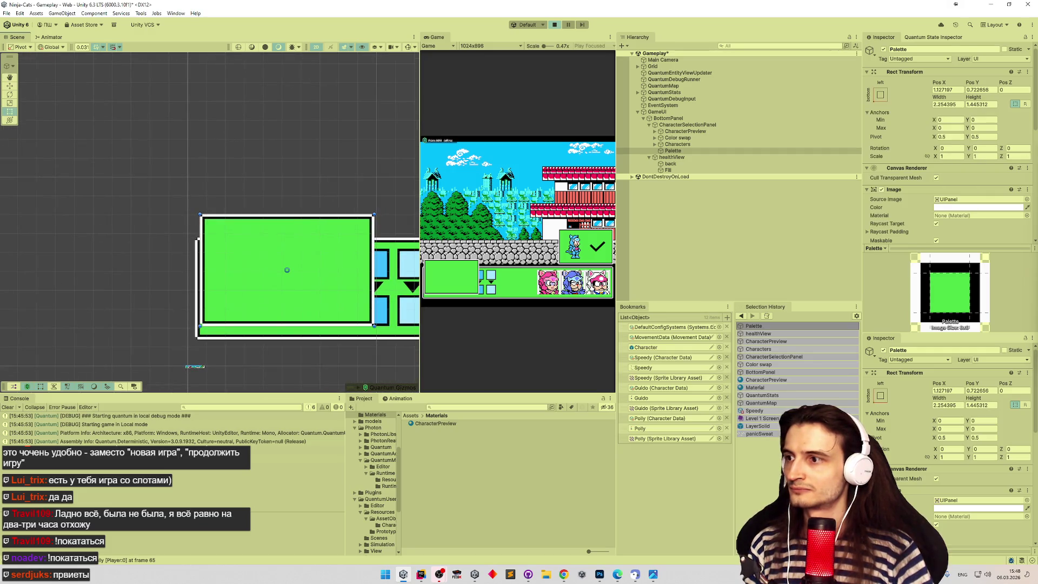
pyautogui.scroll(2, 292, 274)
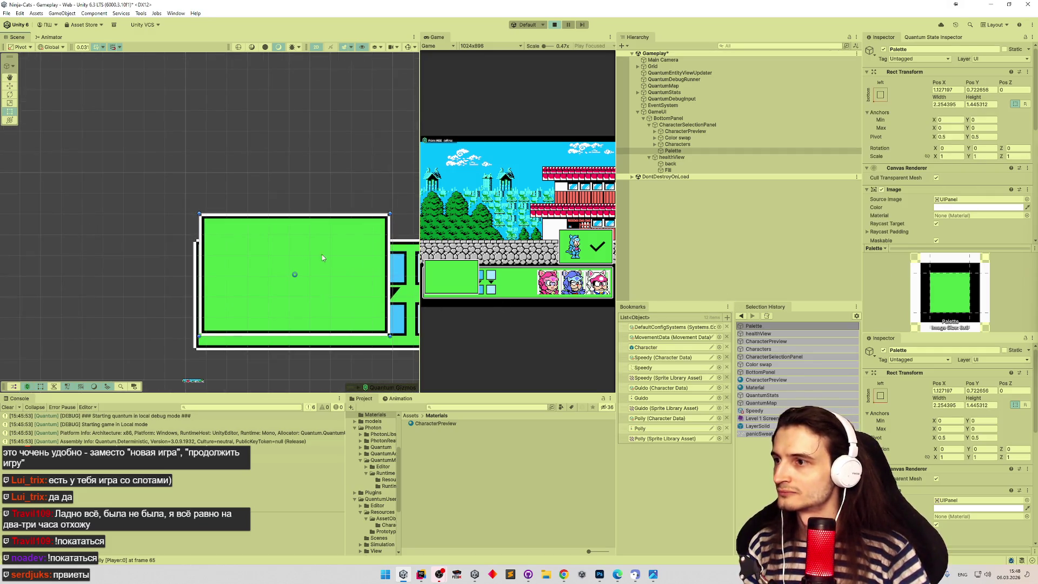
pyautogui.moveTo(350, 269)
pyautogui.mouseDown()
pyautogui.moveTo(342, 269)
pyautogui.moveTo(327, 160)
pyautogui.moveTo(341, 168)
pyautogui.mouseUp()
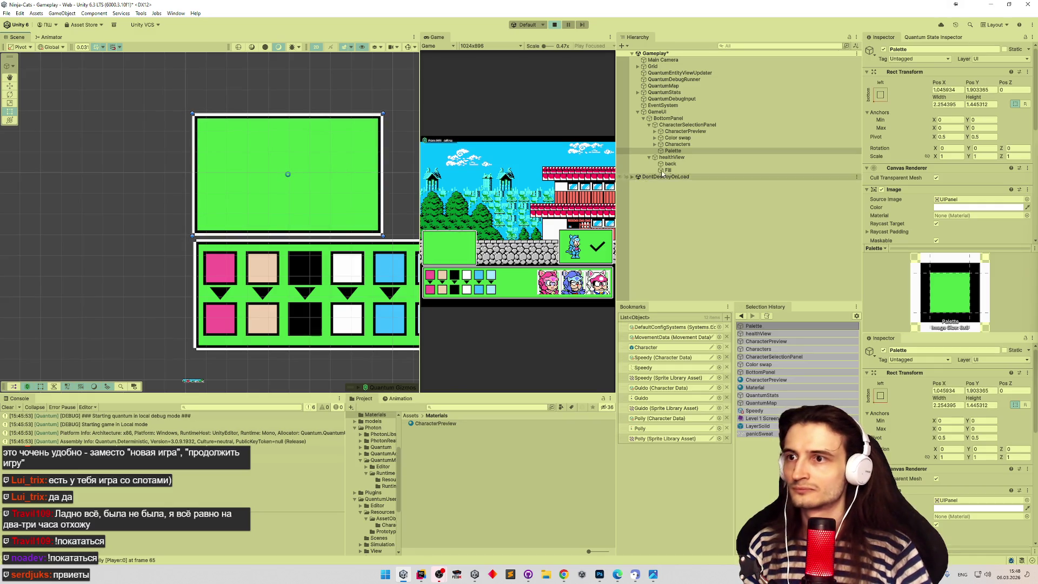
# Try a Pos Y of 2 on the CharacterPreview object.
pyautogui.click(686, 131)
pyautogui.click(983, 89)
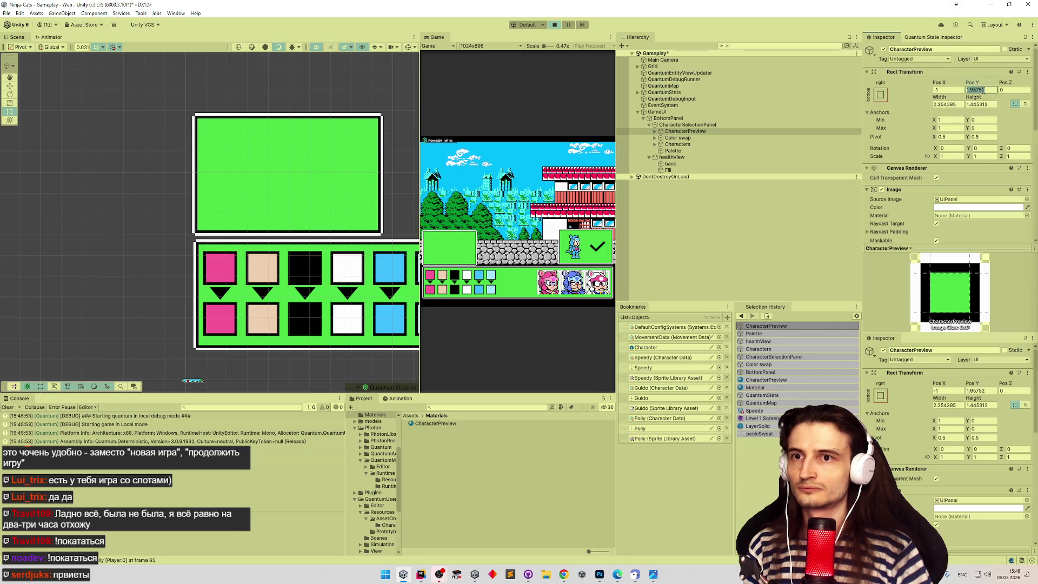
pyautogui.write('2')
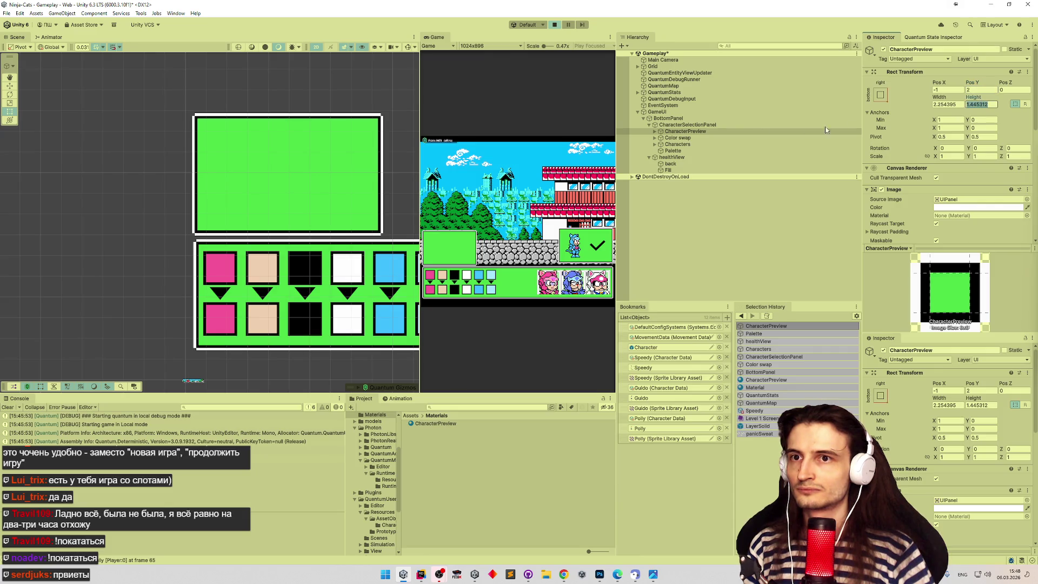
pyautogui.click(708, 131)
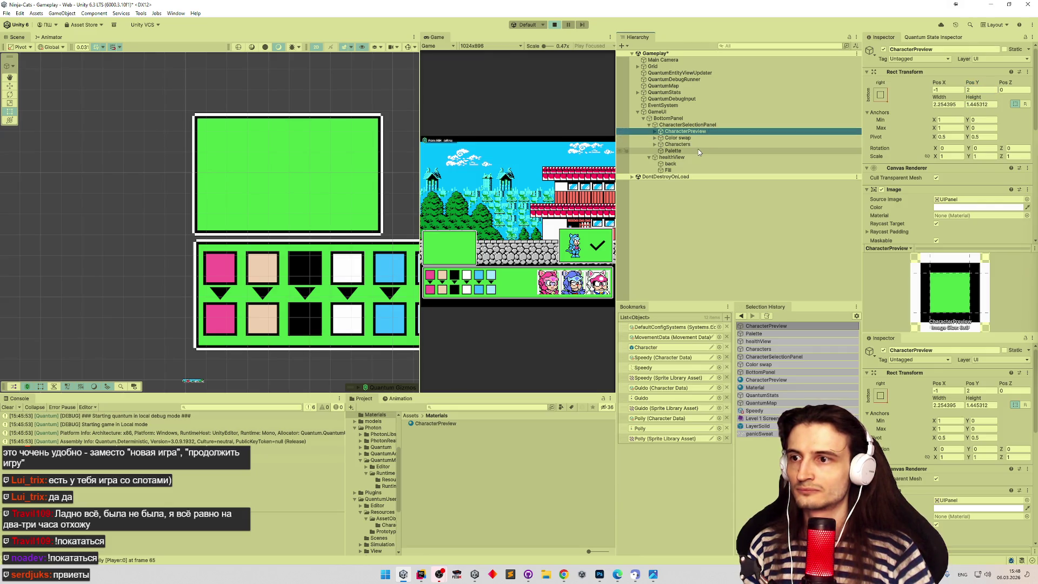
# Compare against Palette, then try CharacterPreview Pos Y 1.75 and undo it.
pyautogui.click(699, 152)
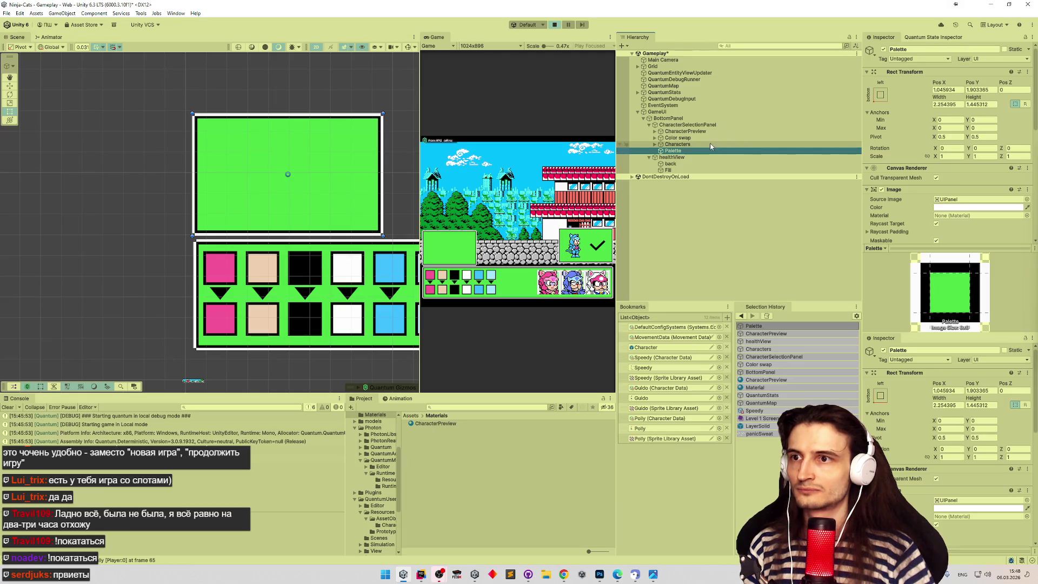
pyautogui.click(709, 132)
pyautogui.click(977, 89)
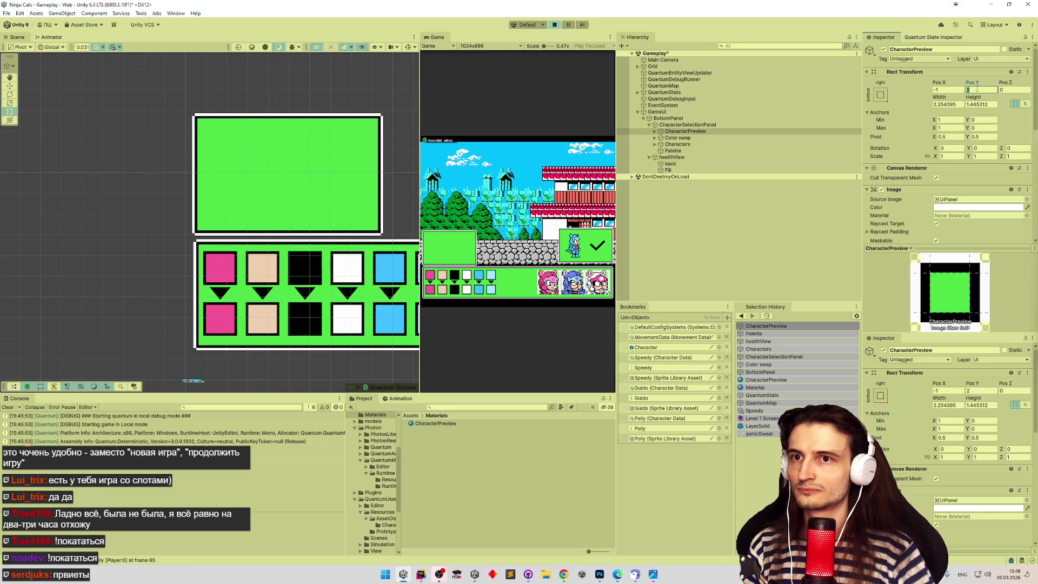
pyautogui.write('1.75')
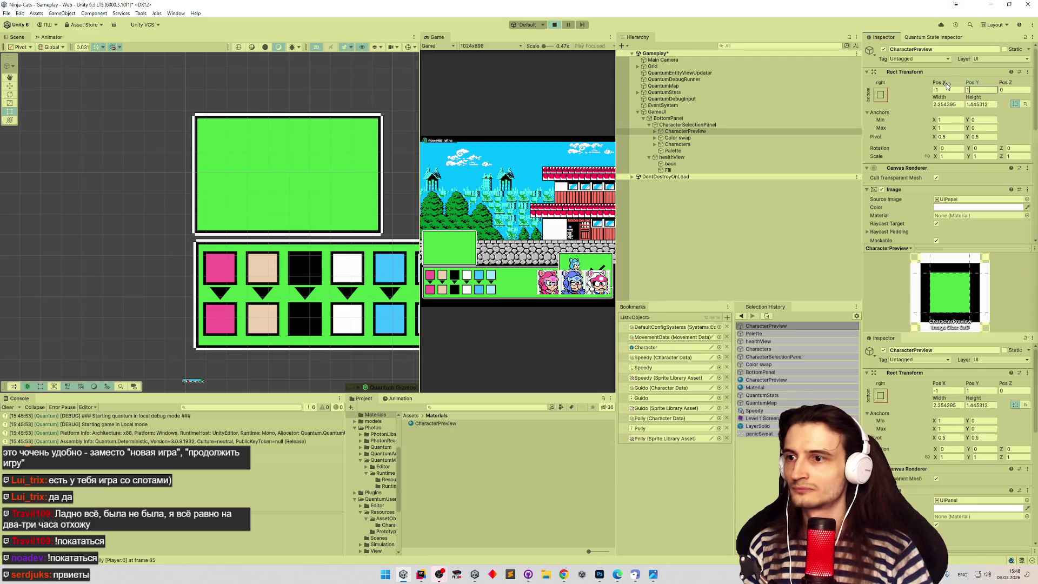
pyautogui.hotkey('ctrl', 'z')
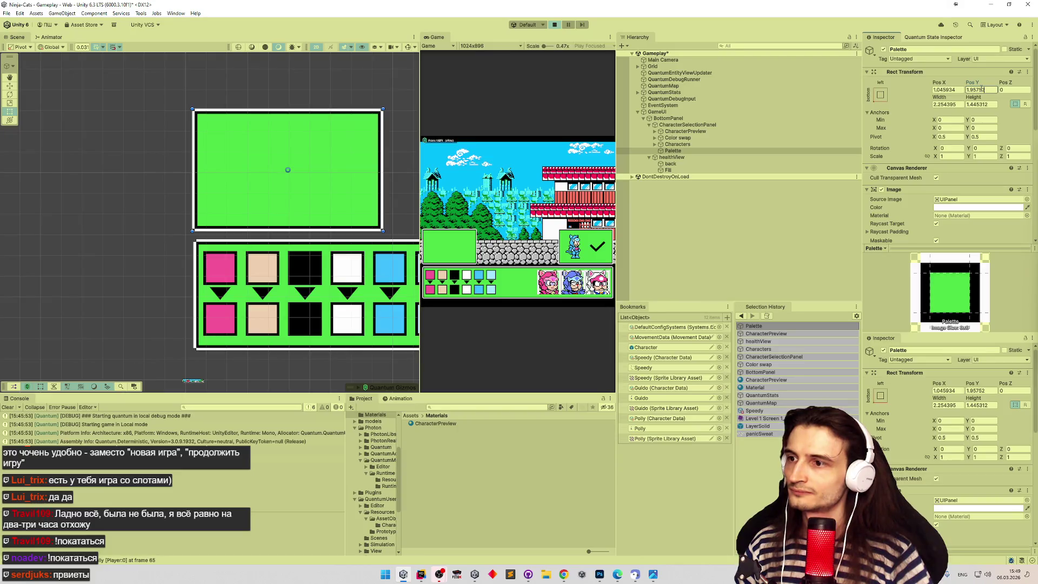
# Cancel an edit to Palette's Pos X, leaving it unchanged.
pyautogui.click(949, 89)
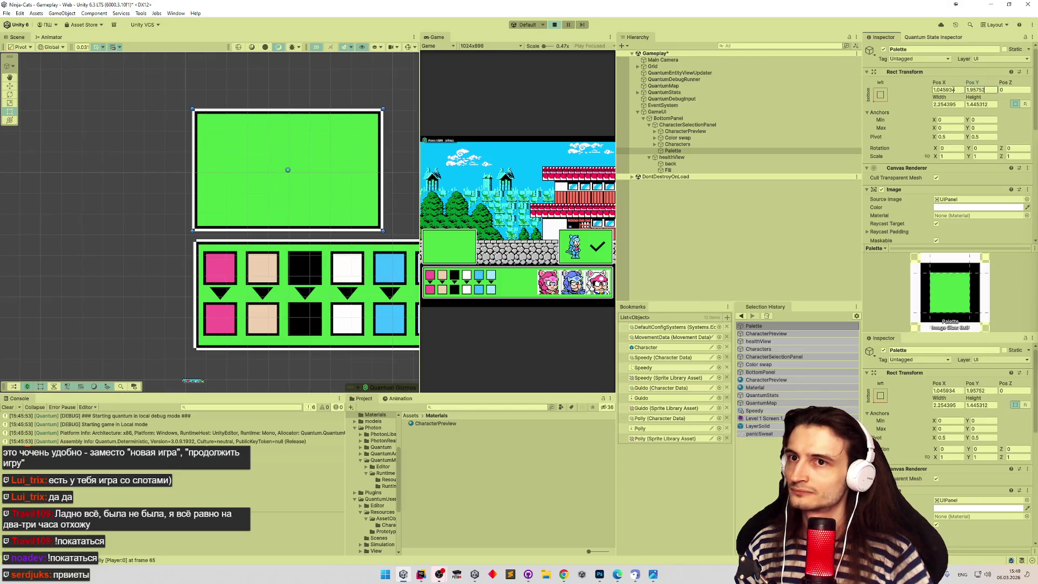
pyautogui.write('1')
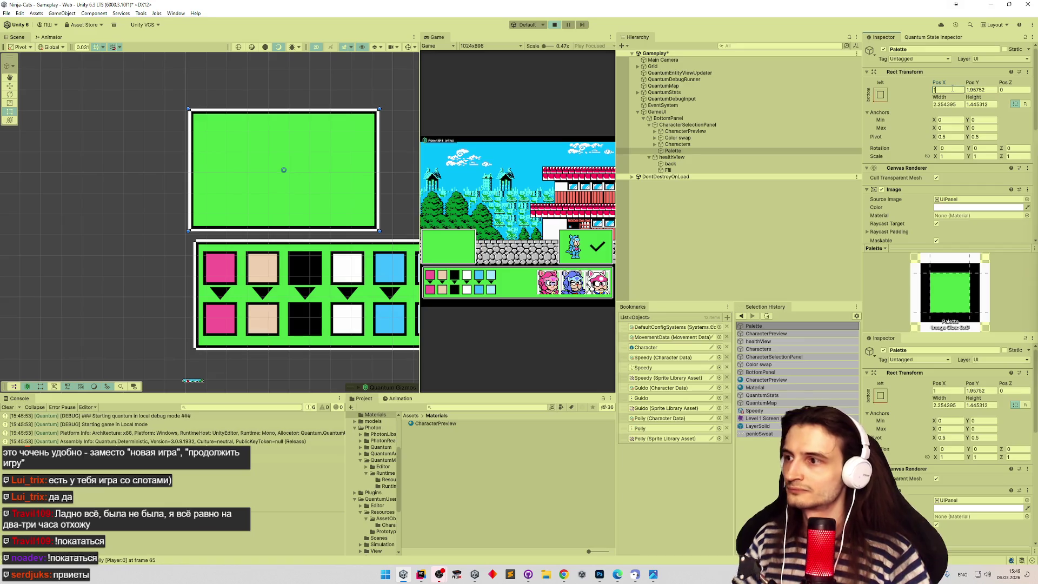
pyautogui.press('Escape')
pyautogui.scroll(3, 183, 212)
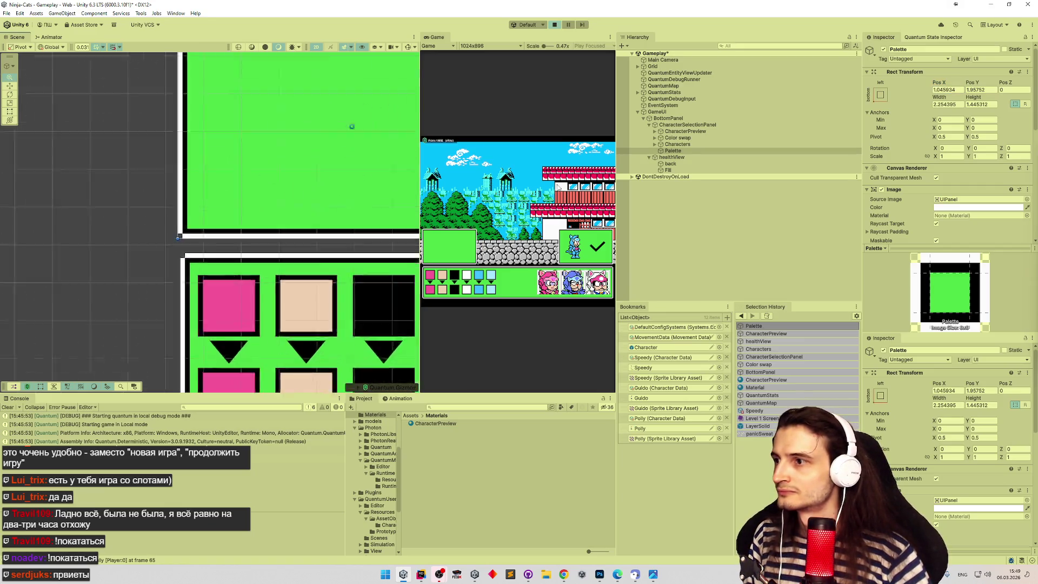
# Set the Palette panel's Rect Transform Pos X to 1.08.
pyautogui.click(958, 90)
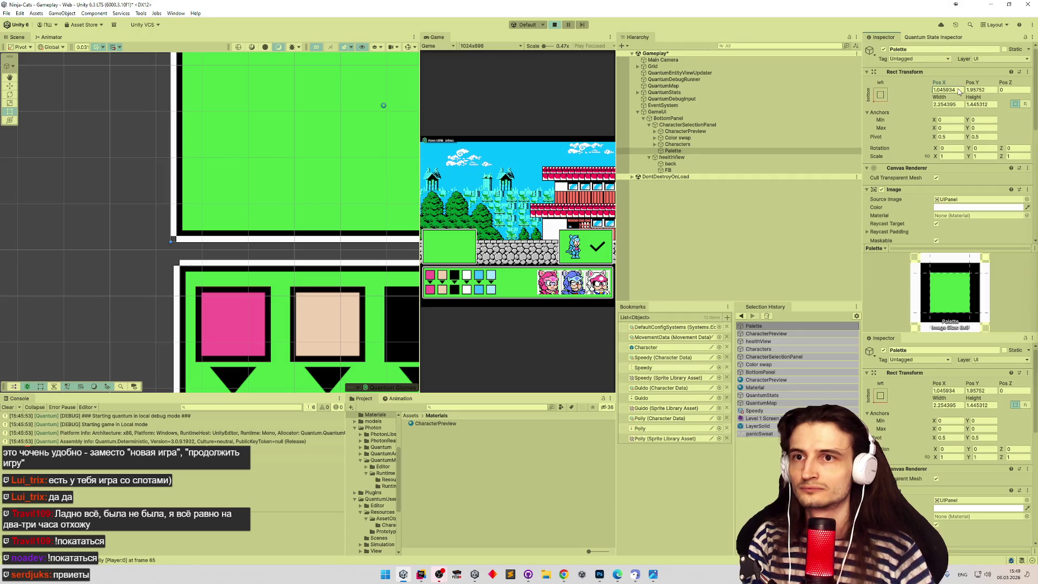
pyautogui.write('1.05')
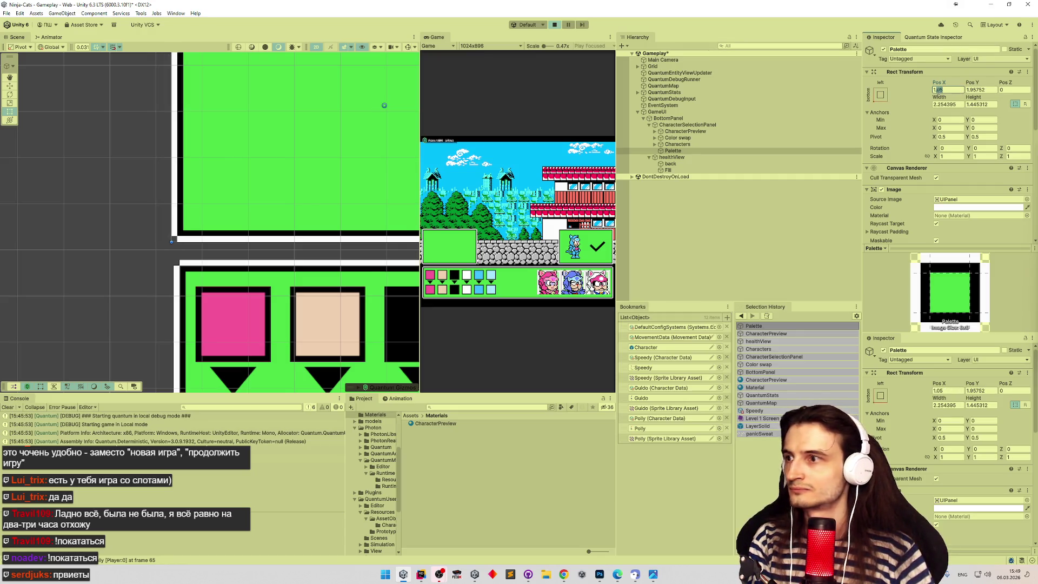
pyautogui.write('1.1')
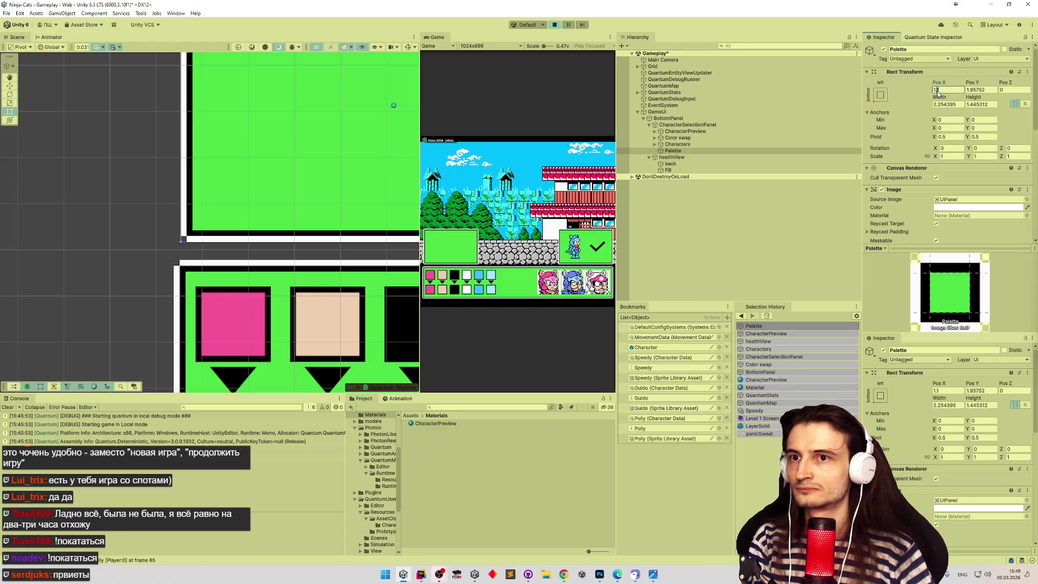
pyautogui.write('1.075')
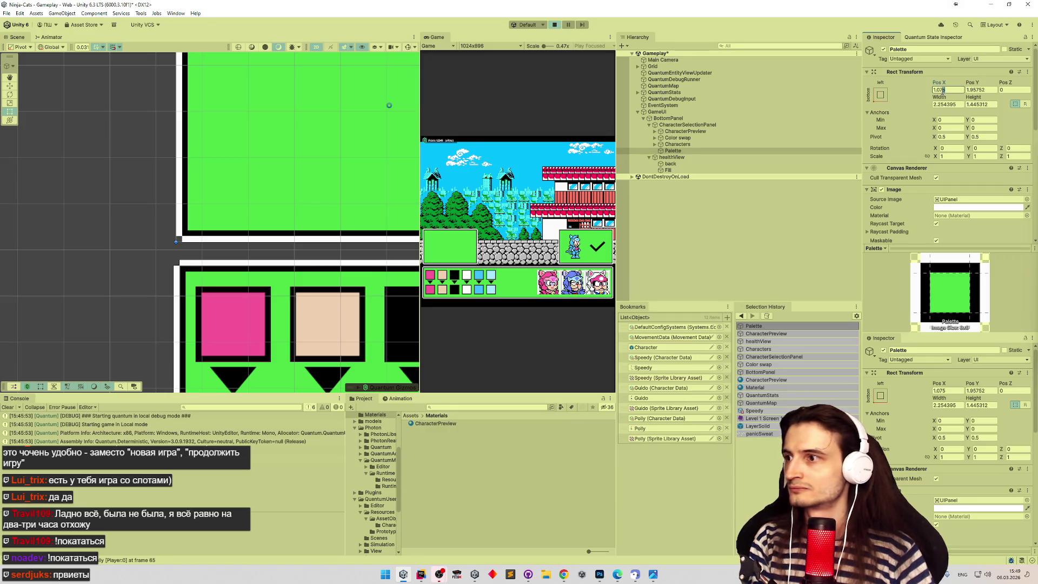
pyautogui.press('BackSpace')
pyautogui.press('BackSpace')
pyautogui.write('6')
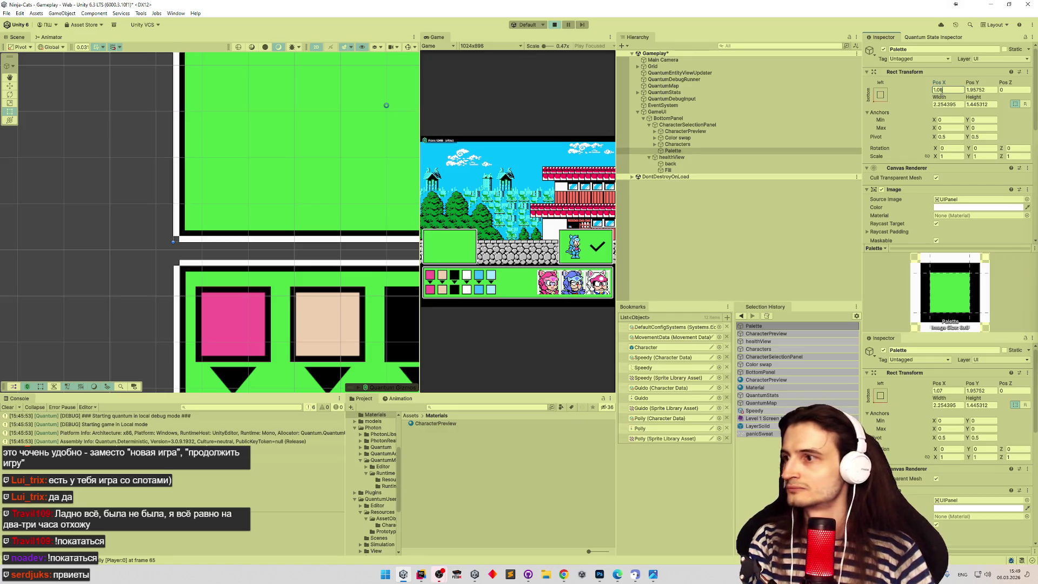
# Frame the Palette panel beside the character portraits in the Scene view, then deselect it.
pyautogui.scroll(3, 222, 216)
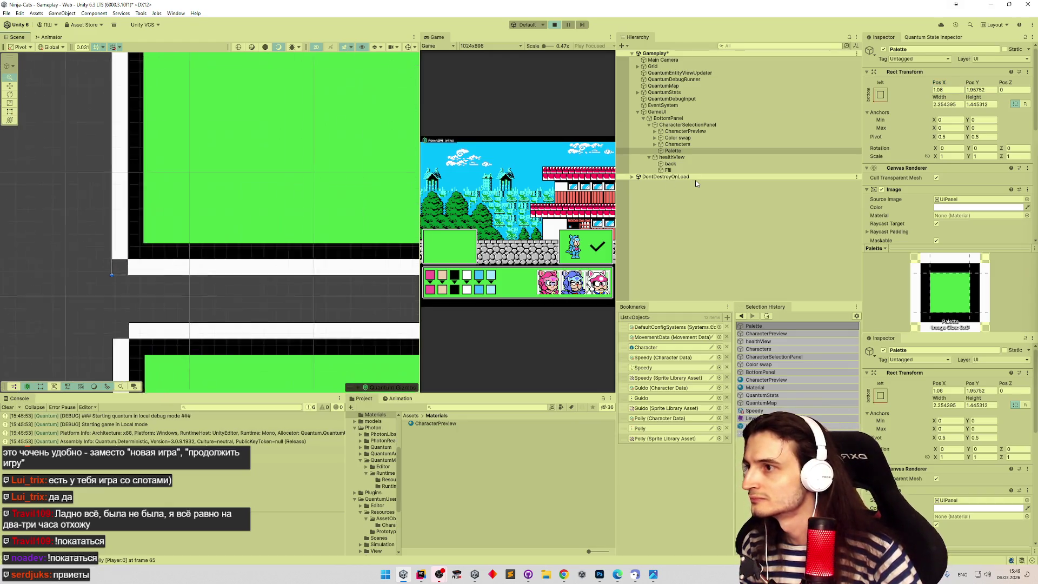
pyautogui.press('f')
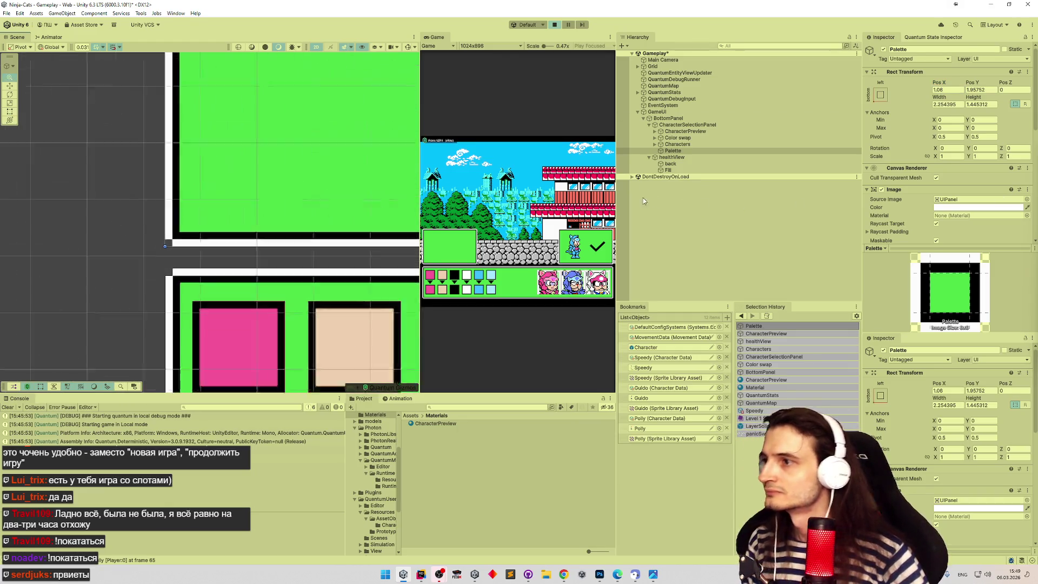
pyautogui.moveTo(373, 233); pyautogui.dragTo(220, 228)
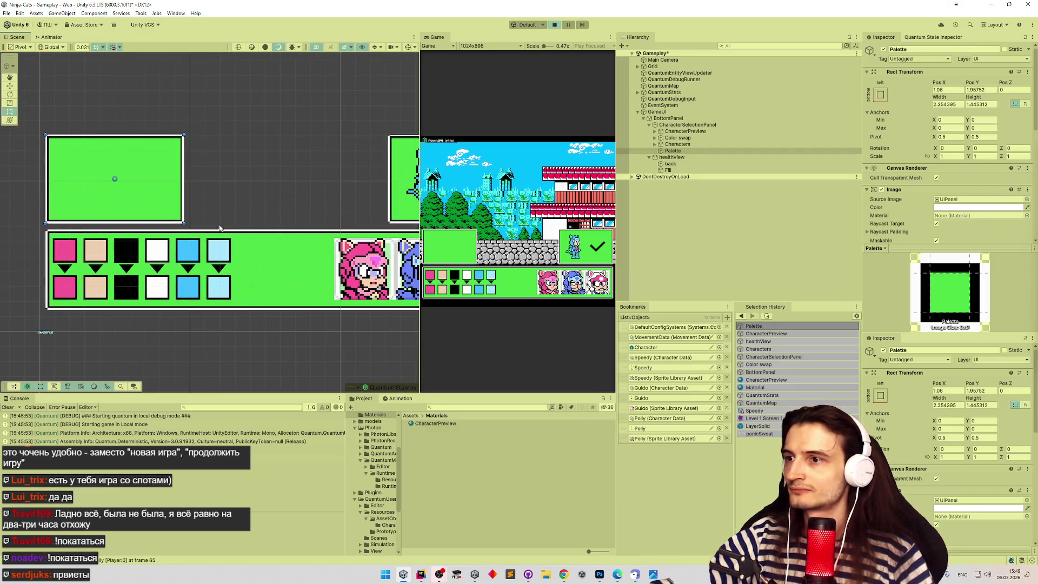
pyautogui.click(233, 196)
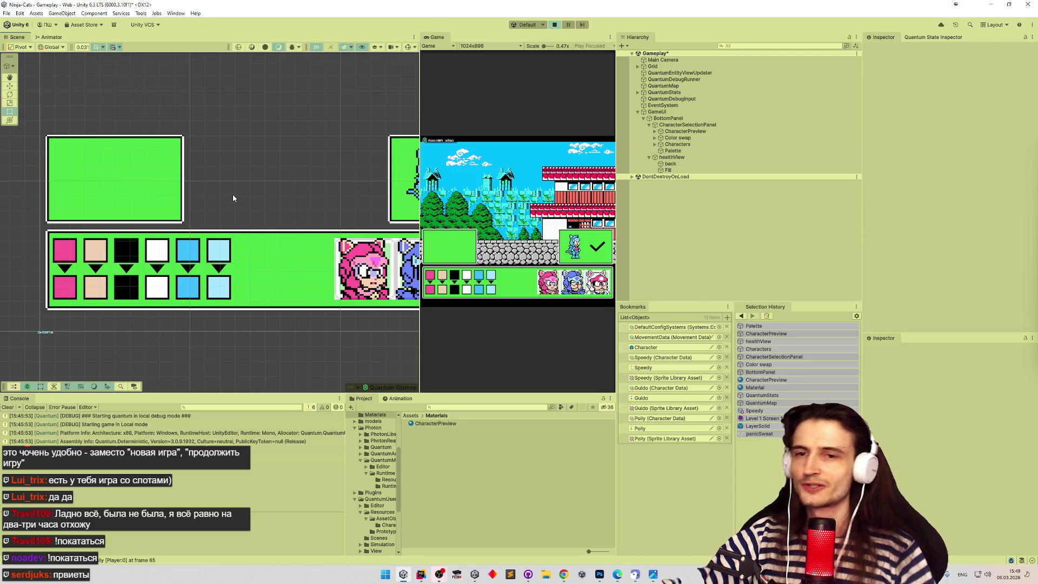
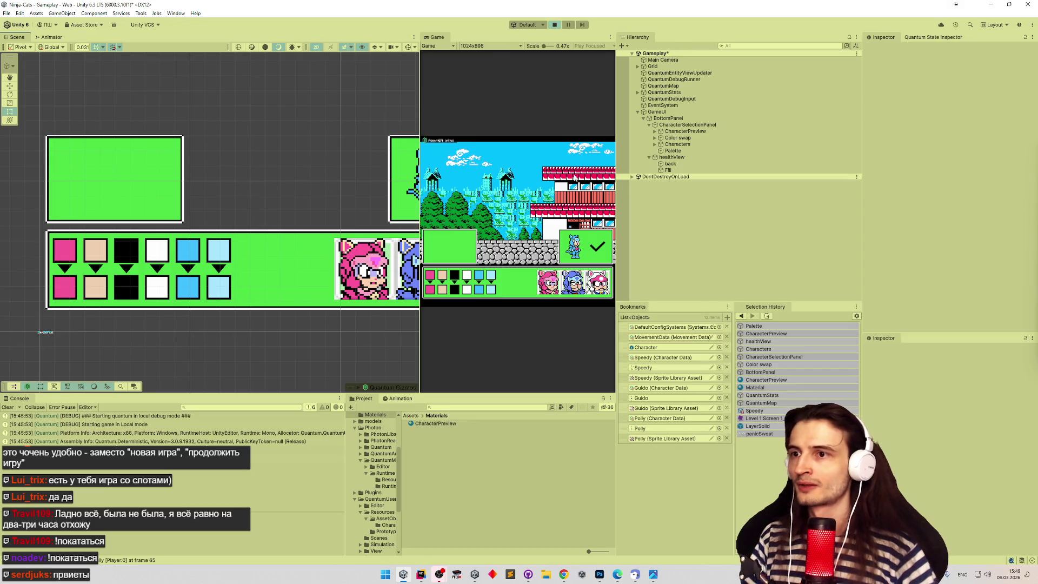
# Create an empty child object under Palette and add an Image component to it.
pyautogui.click(673, 151)
pyautogui.scroll(-3, 923, 169)
pyautogui.scroll(-3, 922, 168)
pyautogui.rightClick(680, 151)
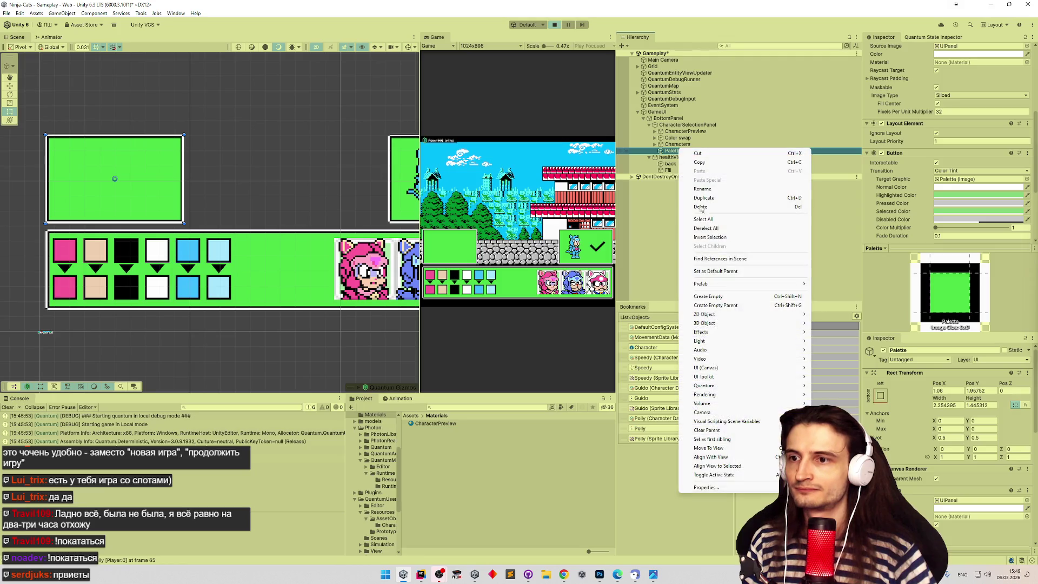
pyautogui.click(709, 296)
pyautogui.click(909, 171)
pyautogui.write('Colors')
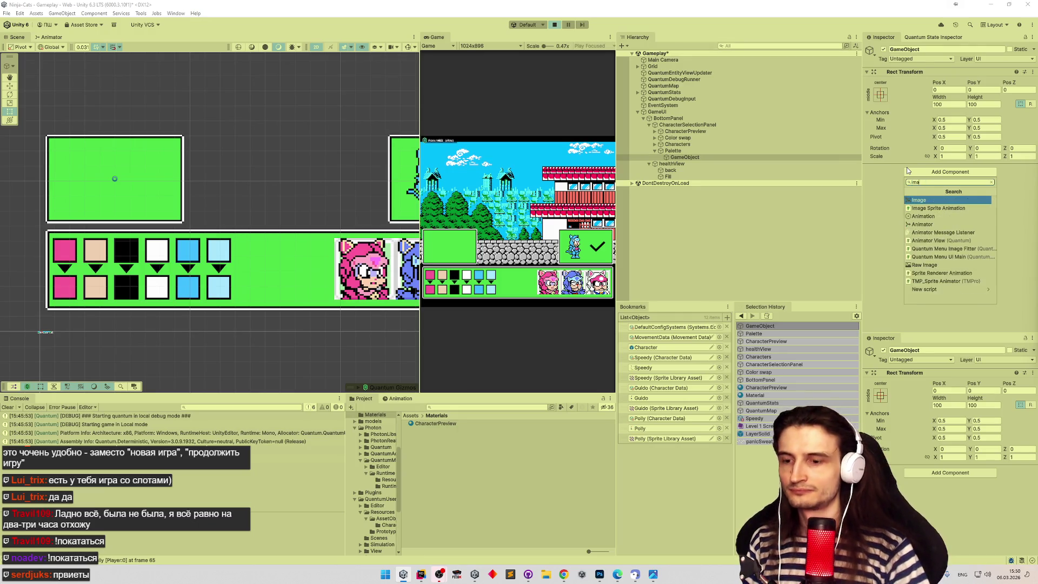
pyautogui.press('Return')
# Rename the new object to 'Colors'.
pyautogui.click(684, 156)
pyautogui.write('Colors')
pyautogui.press('Return')
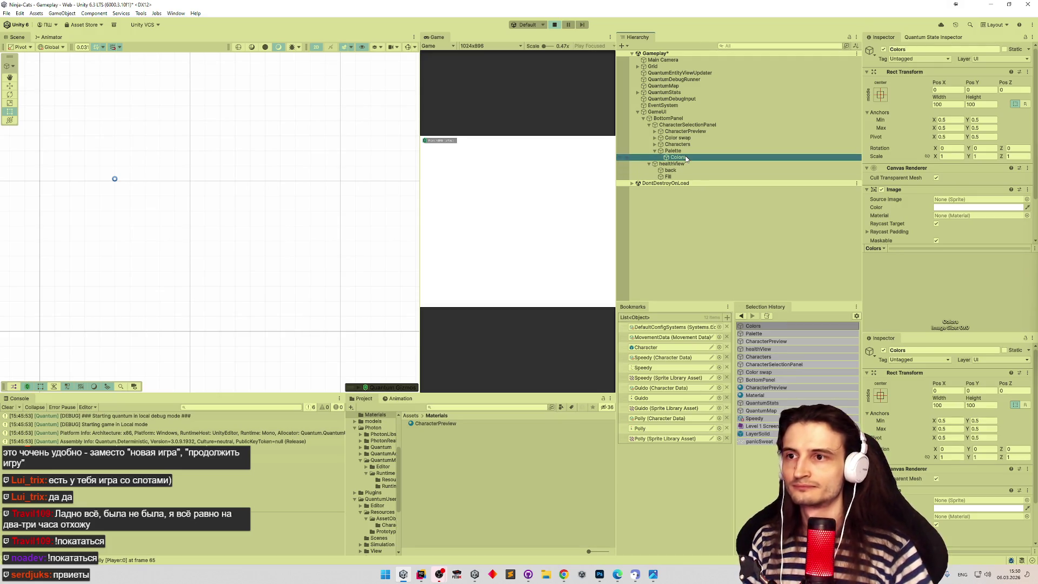
# Give Colors the stretch-stretch anchor preset and enter 1 in each edge offset.
pyautogui.click(881, 94)
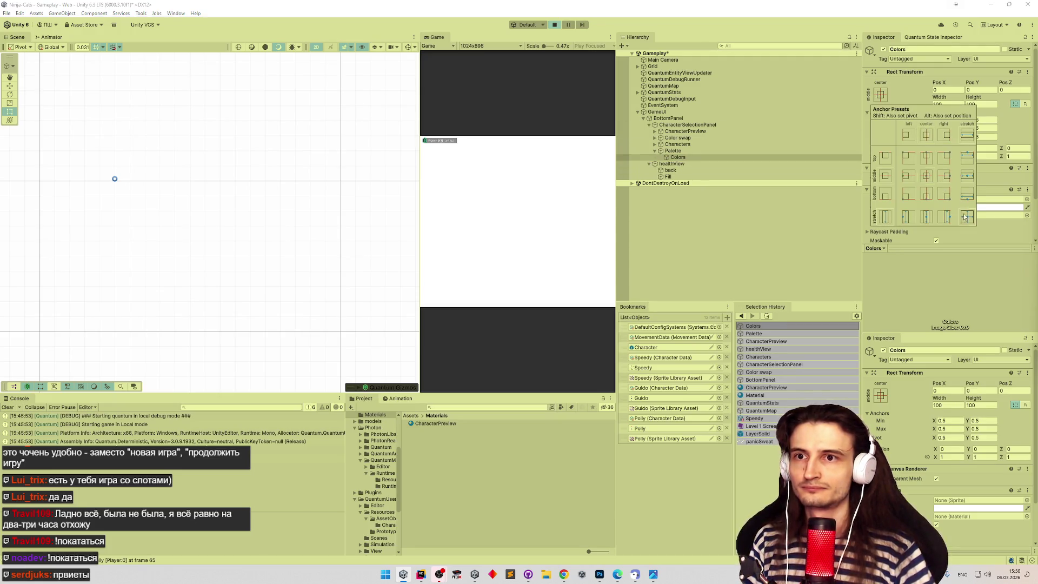
pyautogui.keyDown('alt'); pyautogui.click(965, 218); pyautogui.keyUp('alt')
pyautogui.write('1')
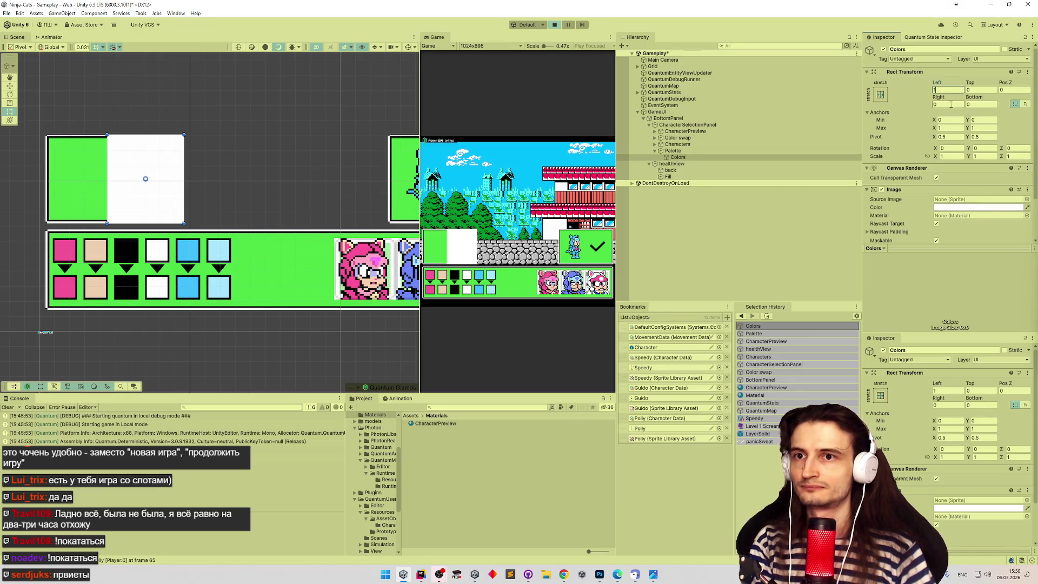
pyautogui.click(946, 105)
pyautogui.write('1')
pyautogui.click(971, 89)
pyautogui.write('1')
pyautogui.click(975, 105)
pyautogui.write('1')
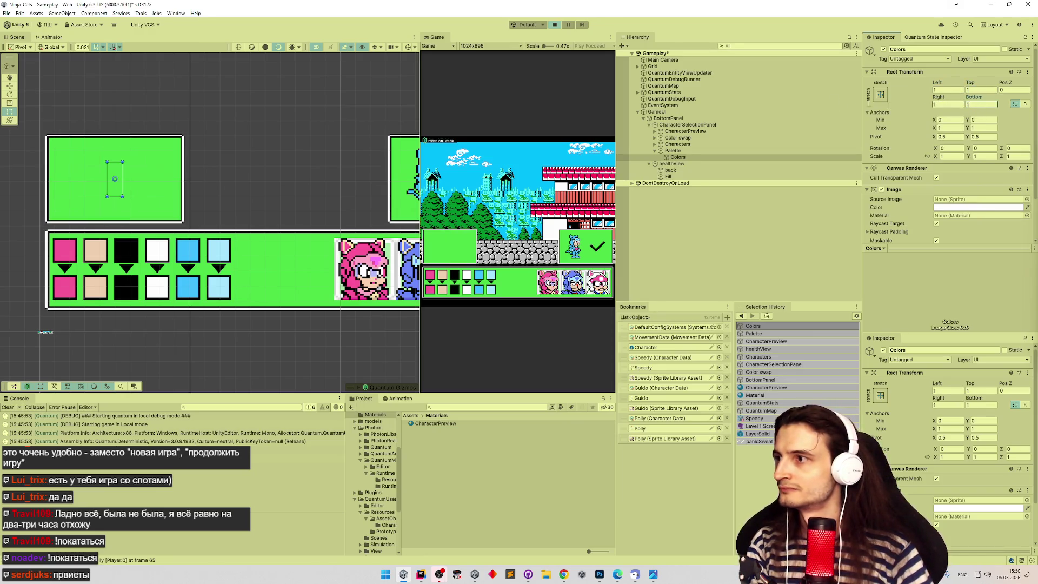
# Change the Left, Top, Right and Bottom offsets of Colors to 0.1.
pyautogui.click(945, 90)
pyautogui.write('0.1')
pyautogui.click(974, 90)
pyautogui.write('0.1')
pyautogui.click(953, 105)
pyautogui.write('0.1')
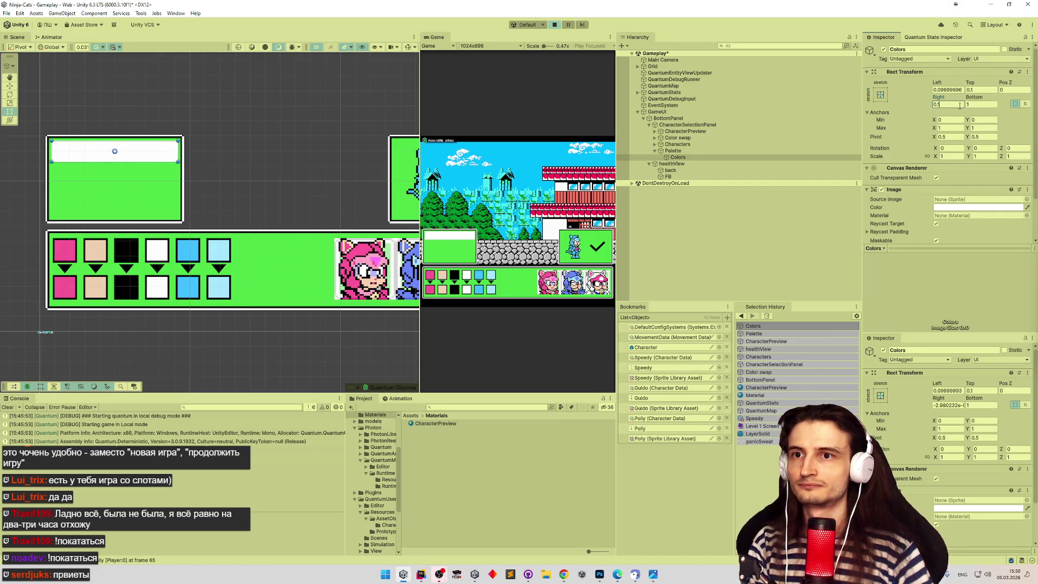
pyautogui.click(976, 105)
pyautogui.write('0.1')
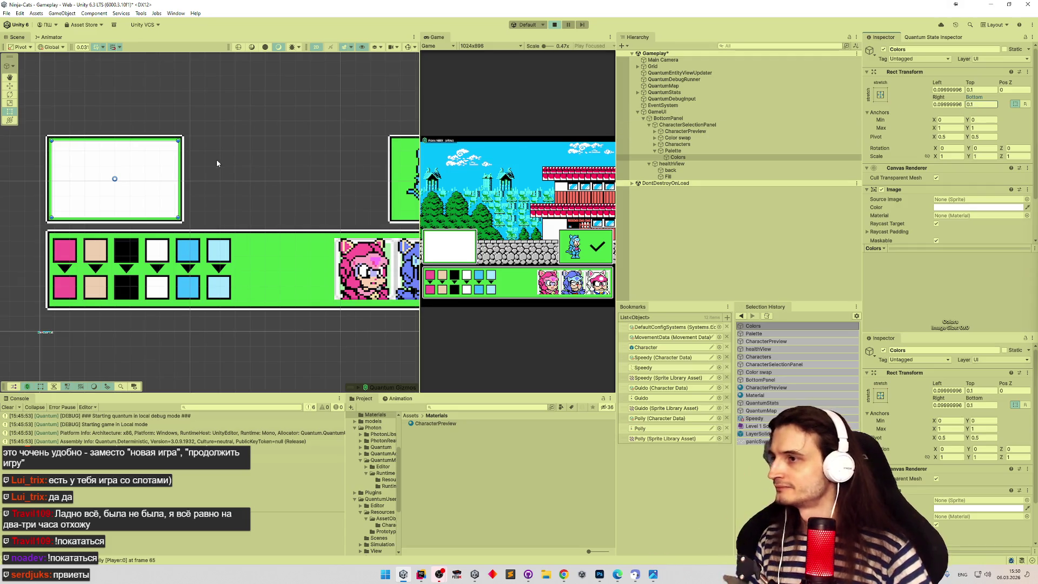
pyautogui.scroll(3, 162, 173)
pyautogui.scroll(-2, 154, 158)
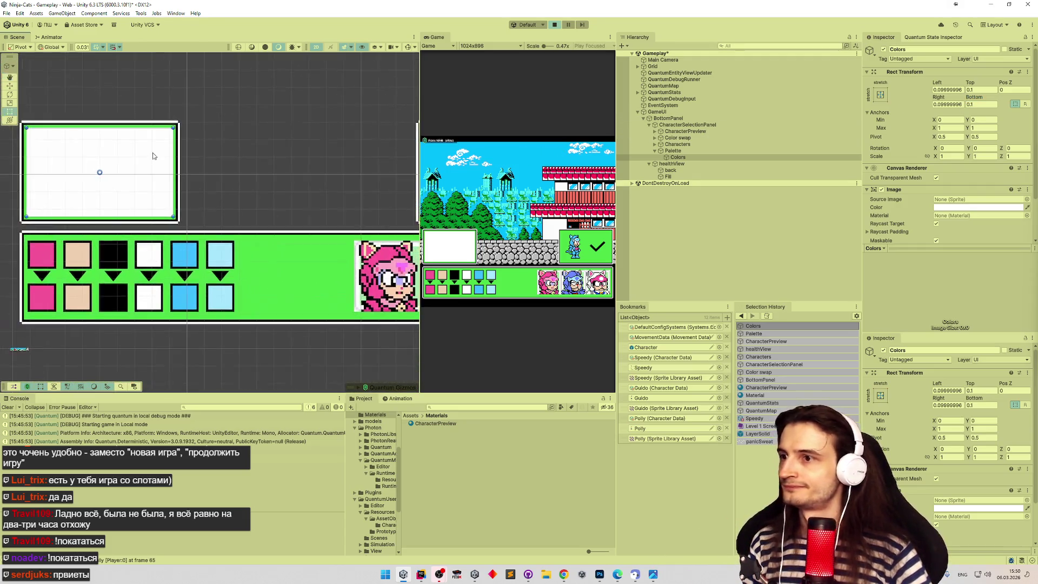
pyautogui.scroll(1, 150, 153)
pyautogui.scroll(1, 216, 157)
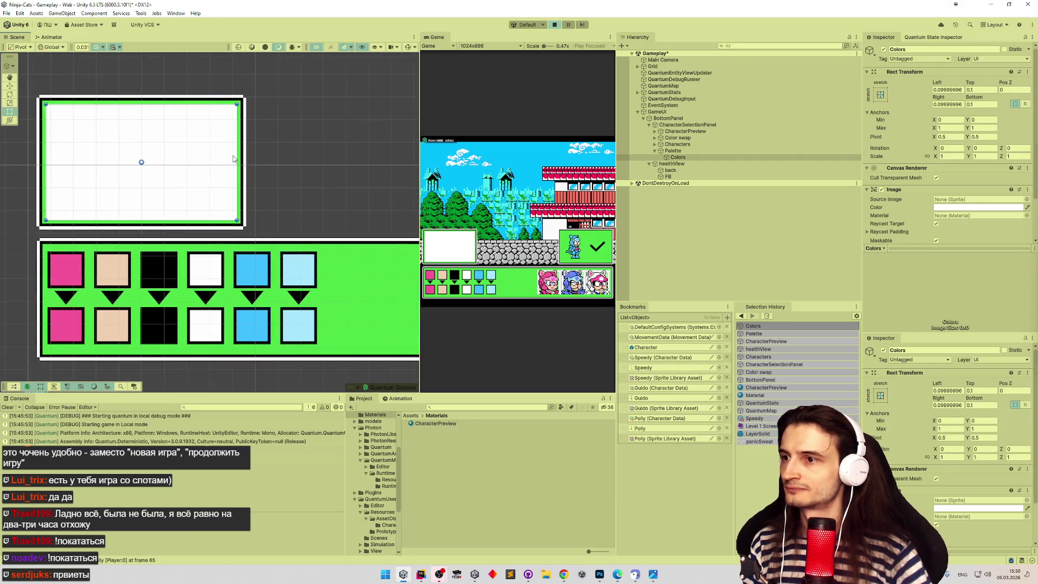
pyautogui.scroll(3, 206, 160)
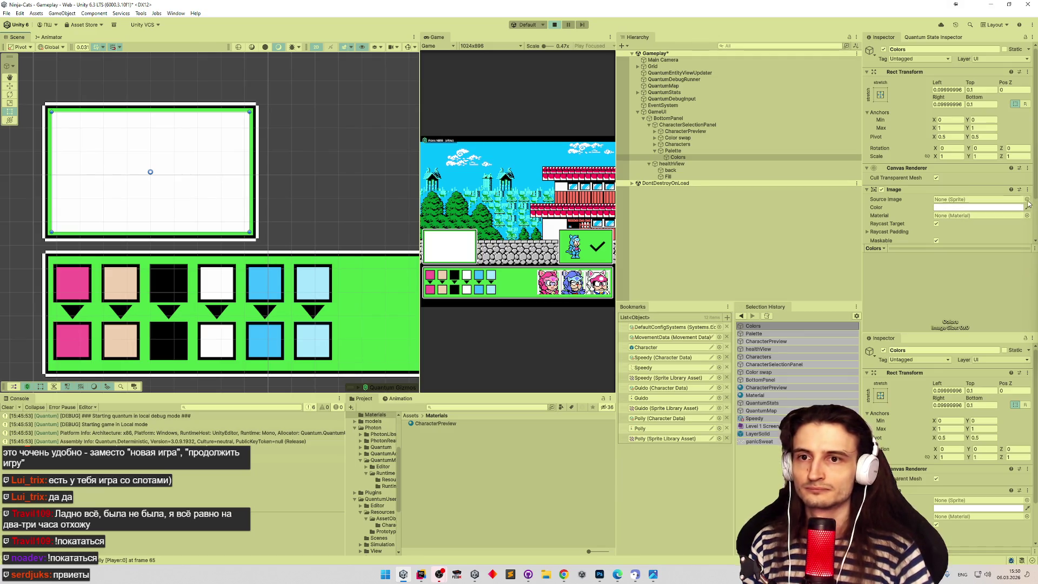
# Assign the Level 1 Screen 1_28 sprite as the Colors Source Image.
pyautogui.click(1027, 199)
pyautogui.scroll(-3, 1026, 399)
pyautogui.scroll(2, 1026, 399)
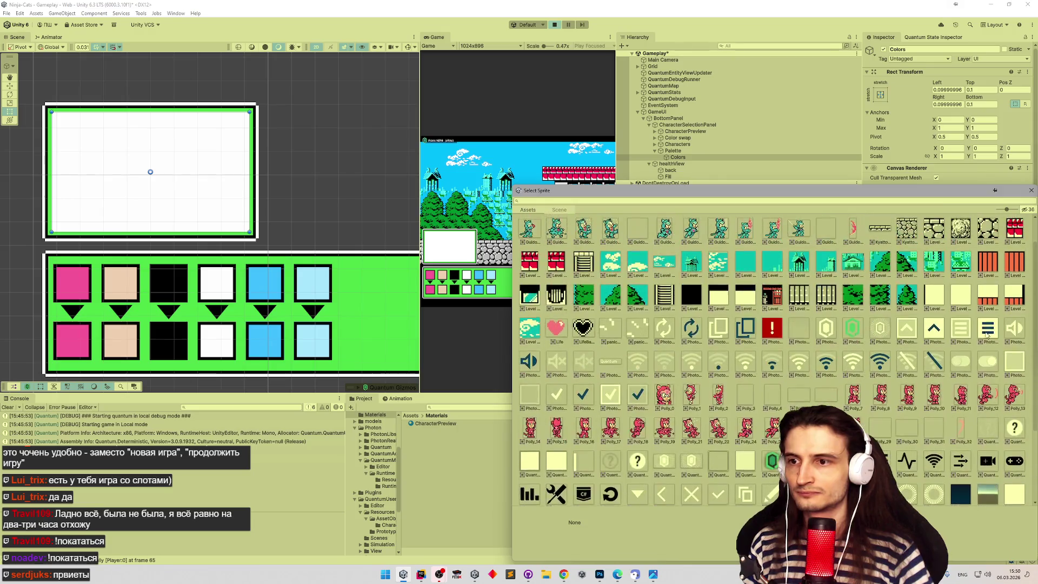
pyautogui.click(667, 298)
pyautogui.doubleClick(668, 299)
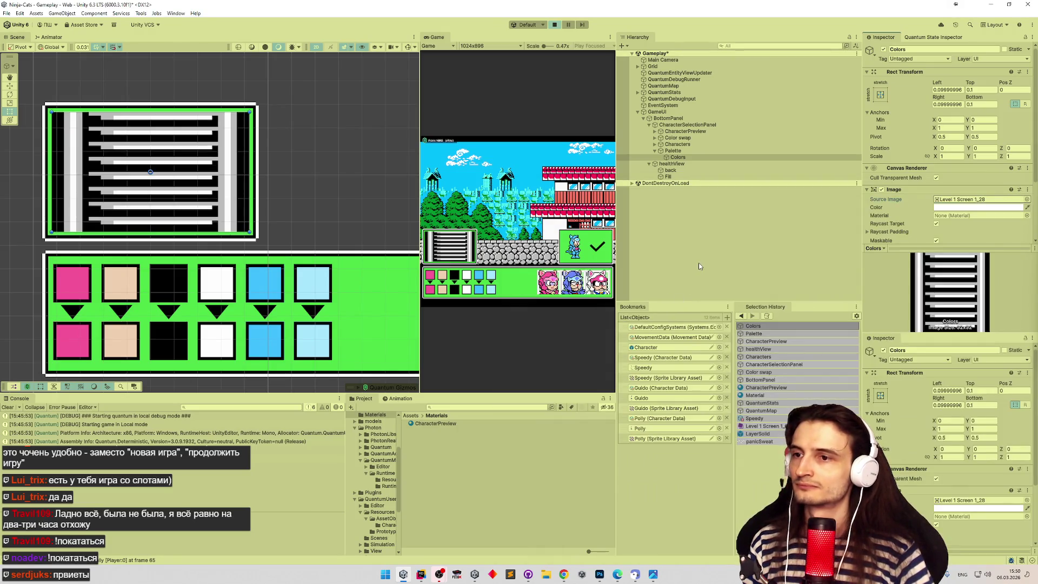
pyautogui.hotkey('ctrl', 's')
# Select Palette, exit play mode, then select CharacterSelectionPanel.
pyautogui.click(696, 151)
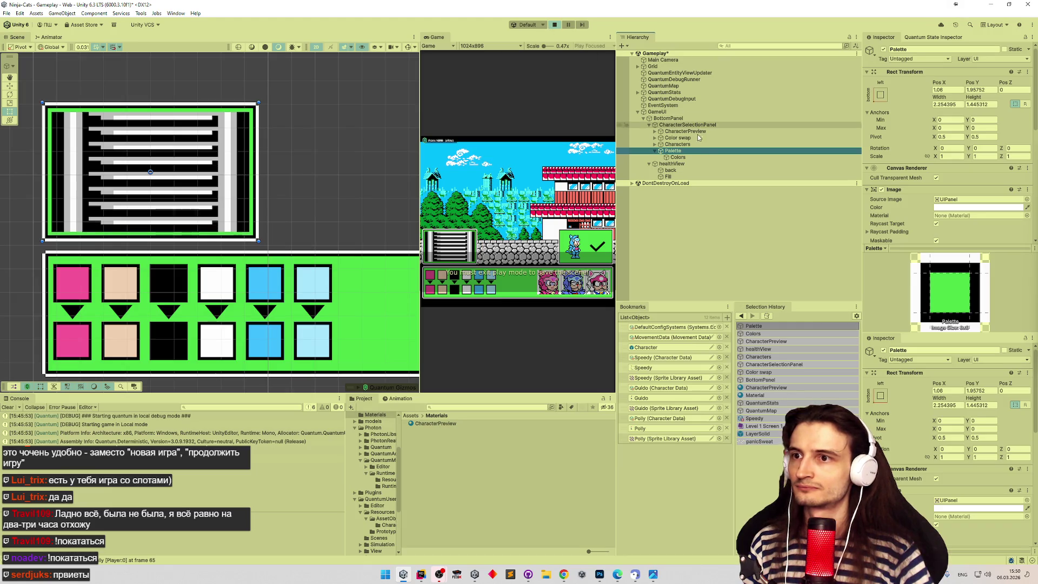
pyautogui.click(555, 25)
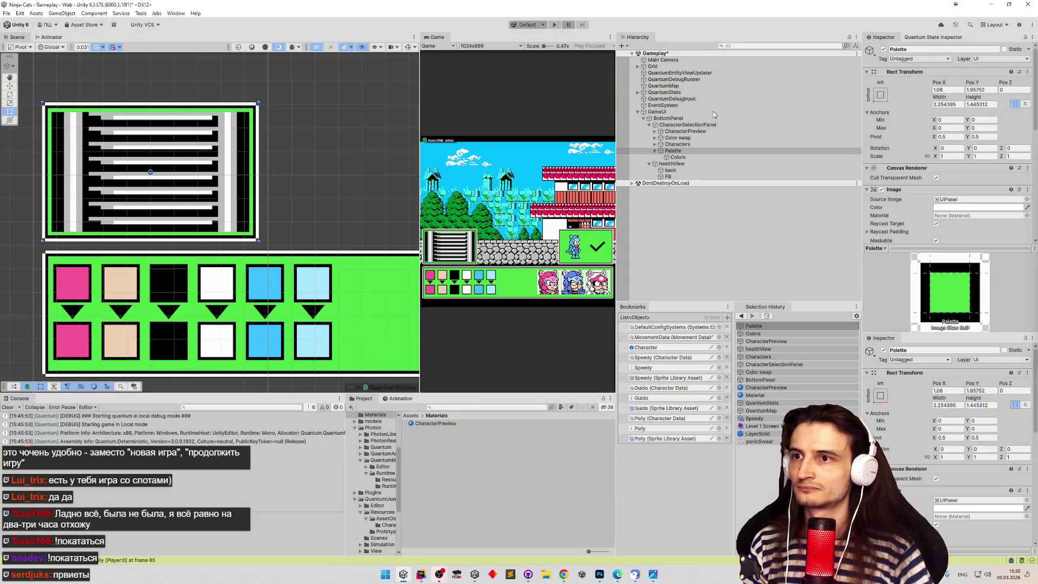
pyautogui.click(703, 125)
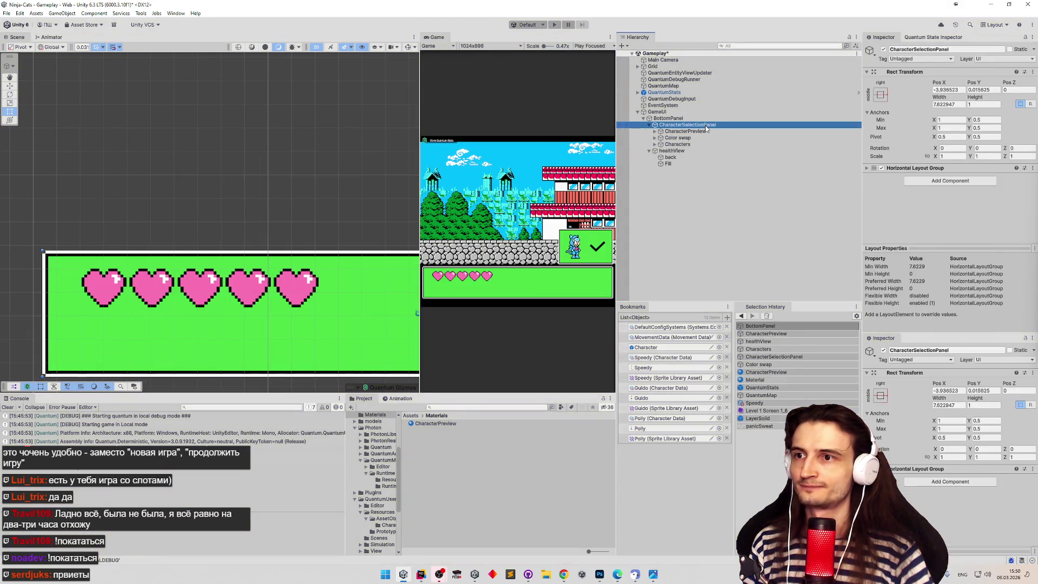
# Paste the copied Palette back into the panel below the Characters object.
pyautogui.click(950, 181)
pyautogui.press('Escape')
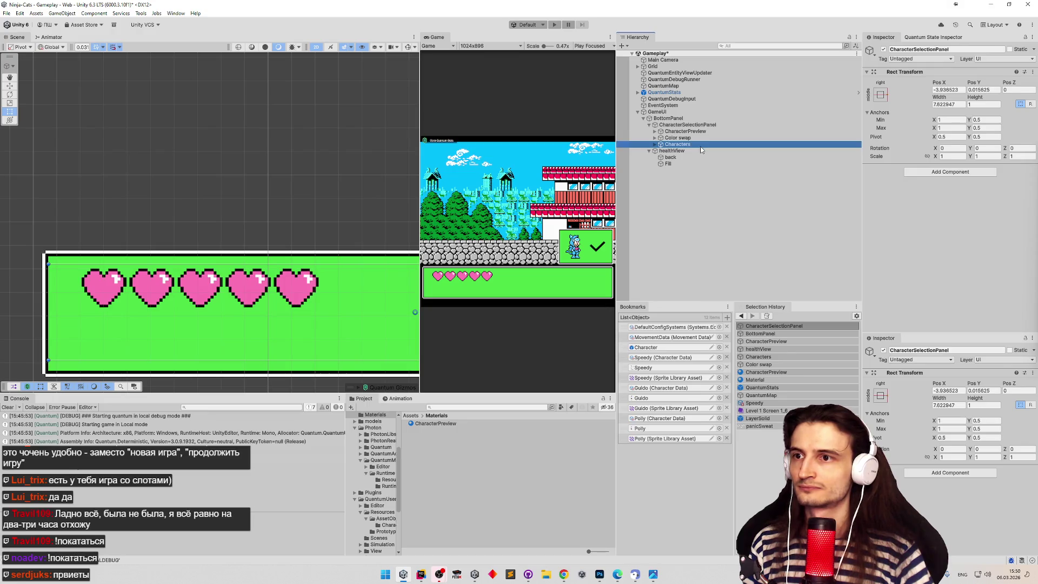
pyautogui.click(700, 144)
pyautogui.hotkey('ctrl', 'v')
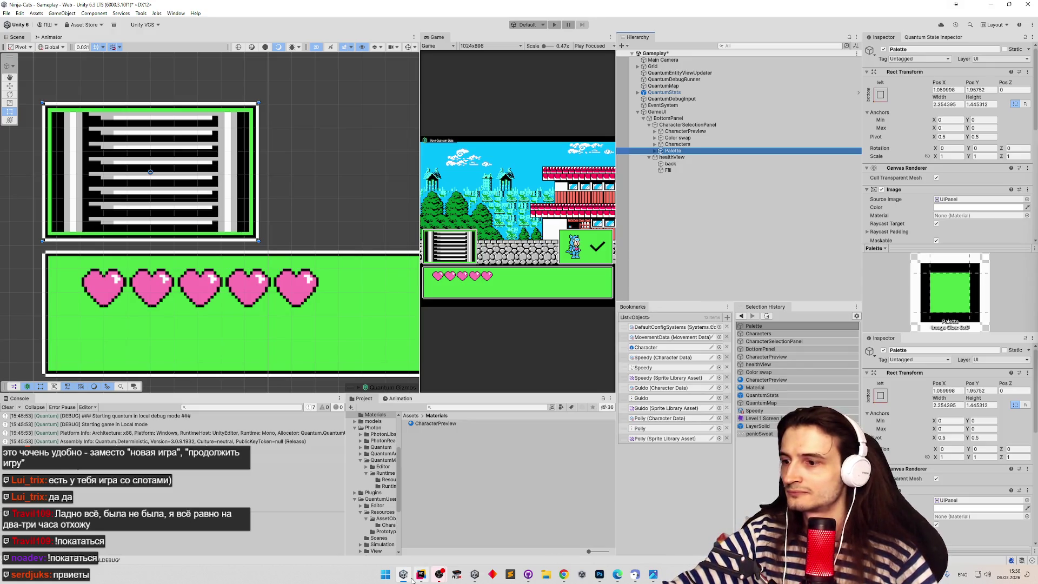
# Review Palette's Button settings and drag its pivot toward the left edge.
pyautogui.moveTo(420, 578)
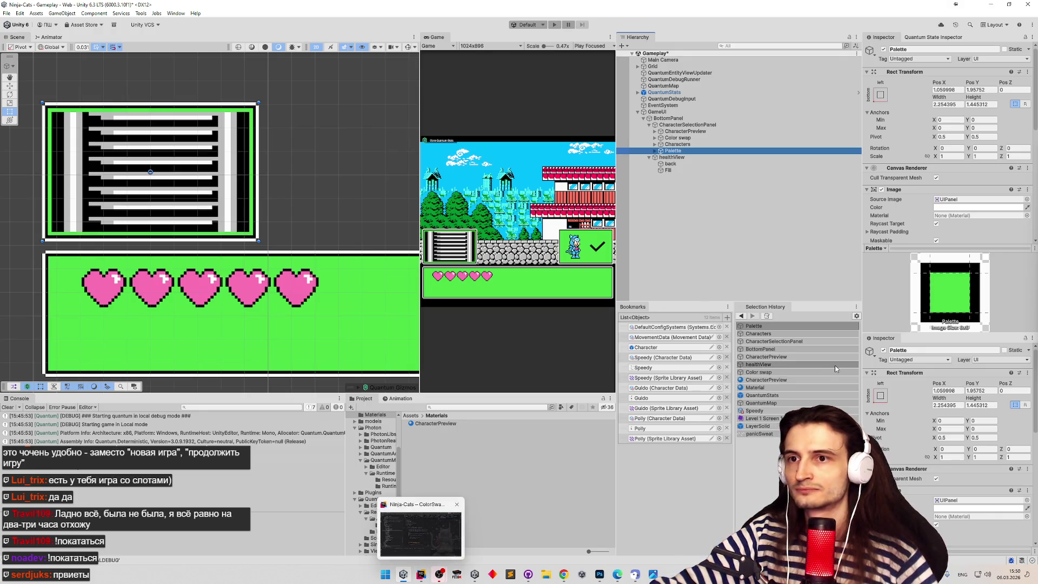
pyautogui.scroll(-2, 1029, 166)
pyautogui.scroll(-6, 1028, 165)
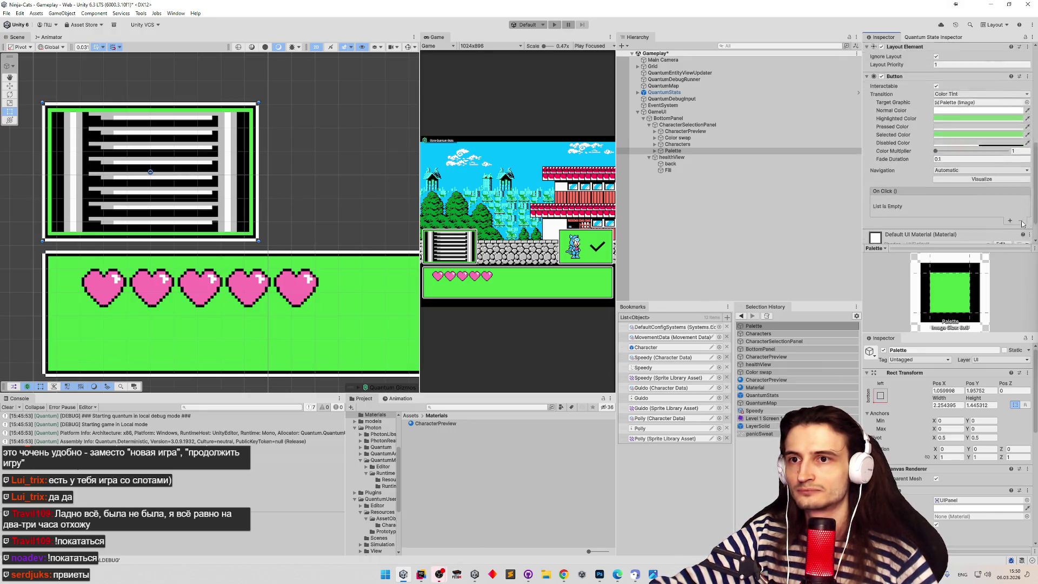
pyautogui.scroll(-6, 1020, 162)
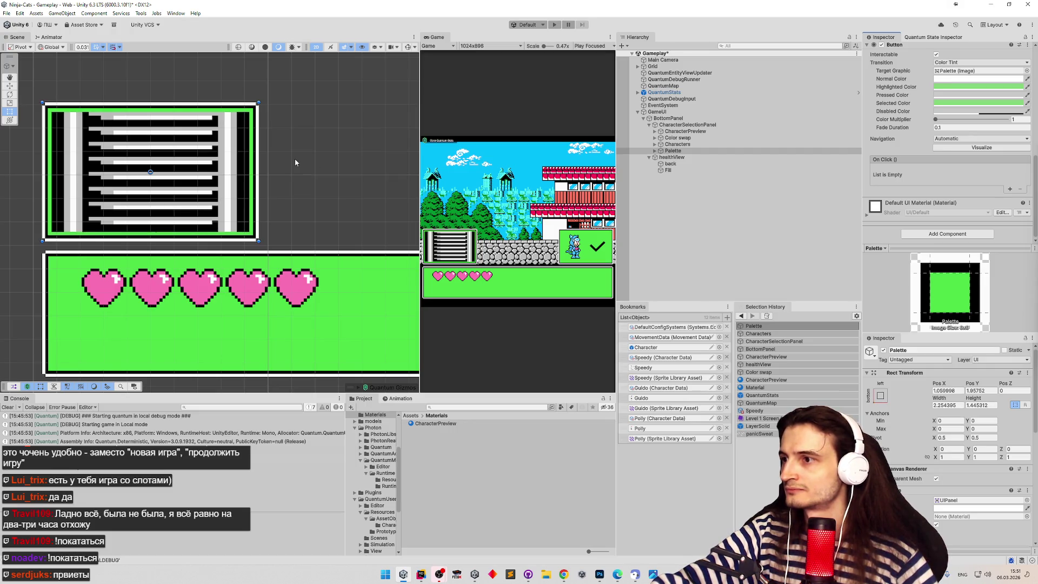
pyautogui.moveTo(151, 174); pyautogui.dragTo(46, 172)
# Set Palette's Pivot Y to 0.5, then enter Play mode.
pyautogui.scroll(10, 907, 129)
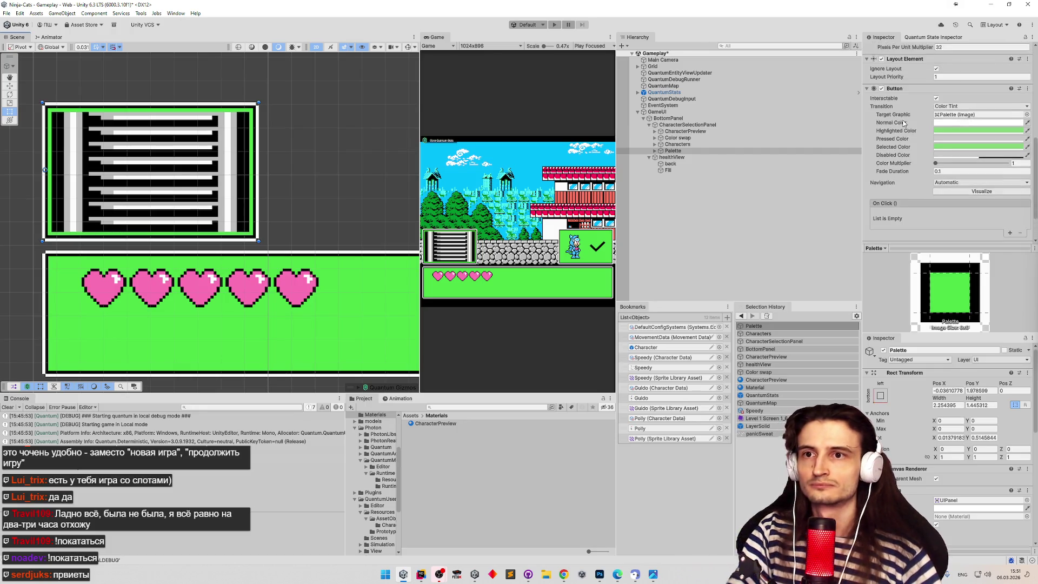
pyautogui.scroll(1, 907, 129)
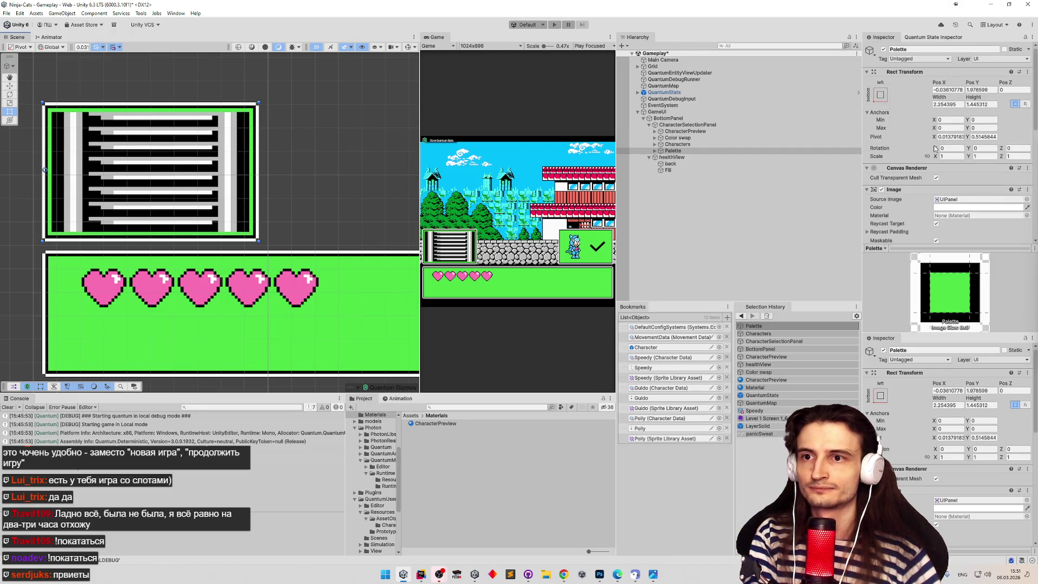
pyautogui.click(984, 137)
pyautogui.write('0.5')
pyautogui.press('Return')
pyautogui.click(960, 137)
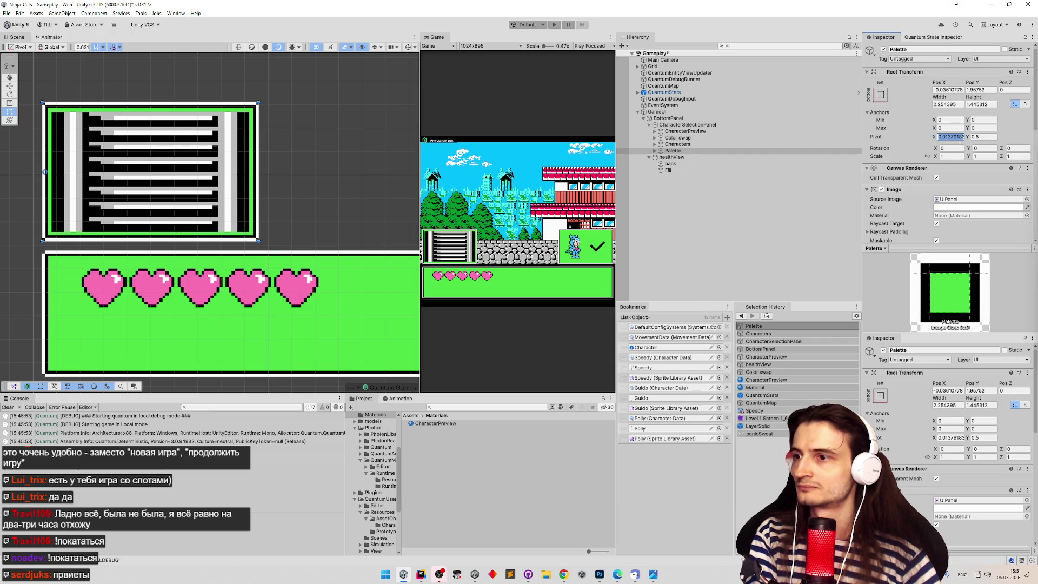
pyautogui.click(559, 24)
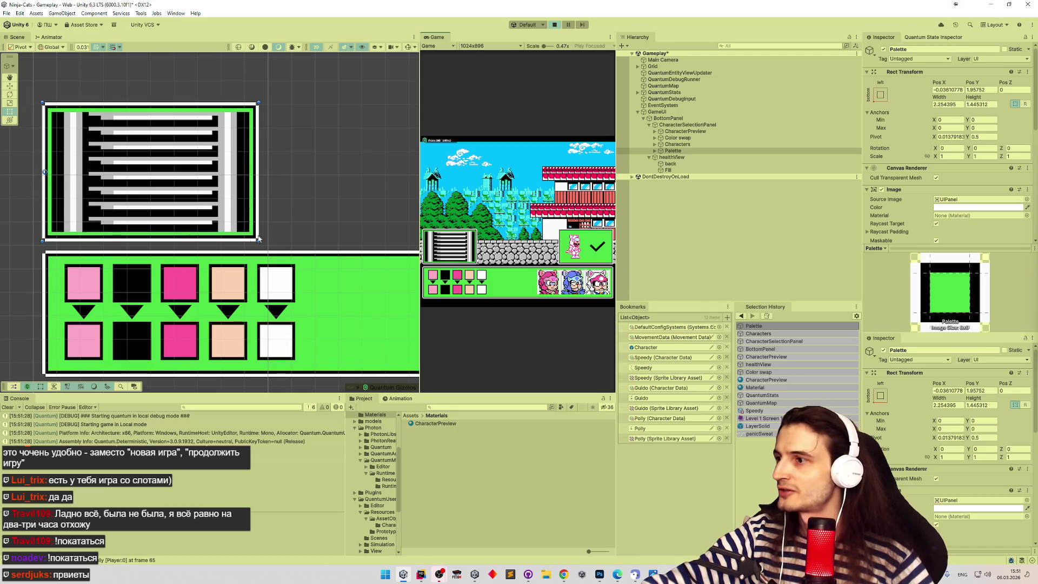
# Expand Color swap and select the first swap entry's To swatch.
pyautogui.click(655, 138)
pyautogui.click(668, 152)
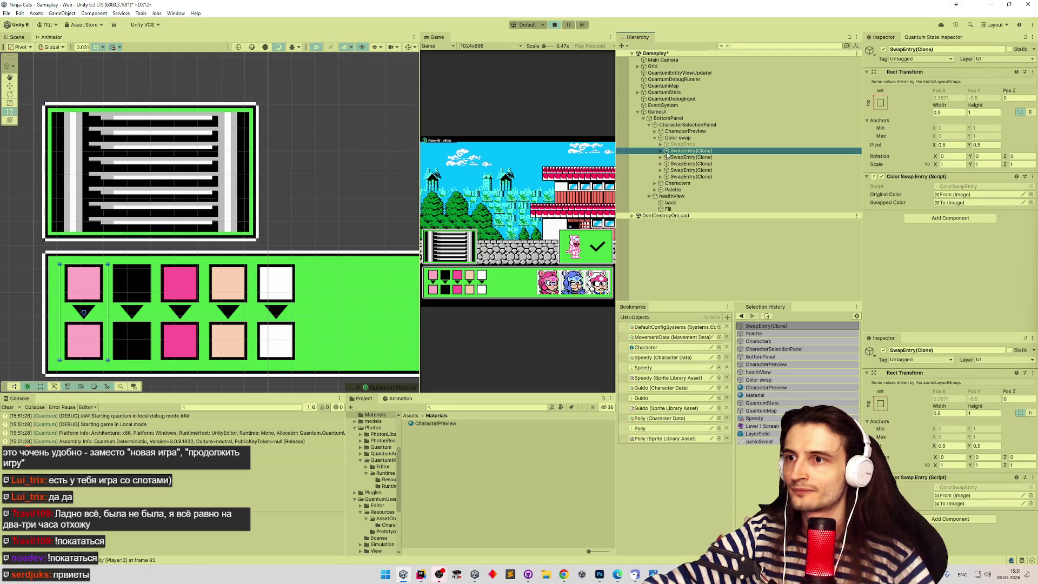
pyautogui.click(660, 151)
pyautogui.click(664, 171)
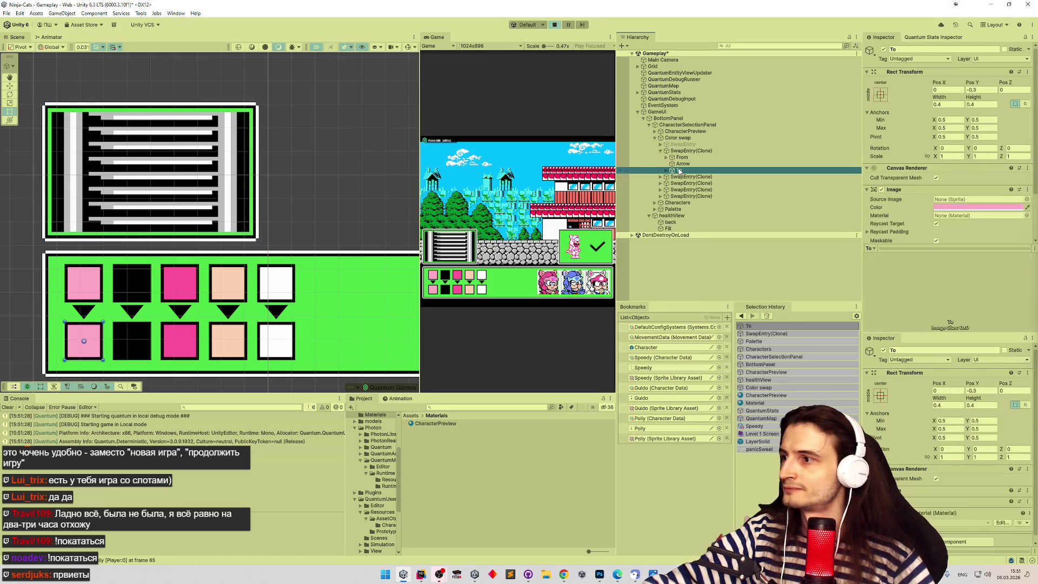
pyautogui.moveTo(79, 191); pyautogui.dragTo(132, 178)
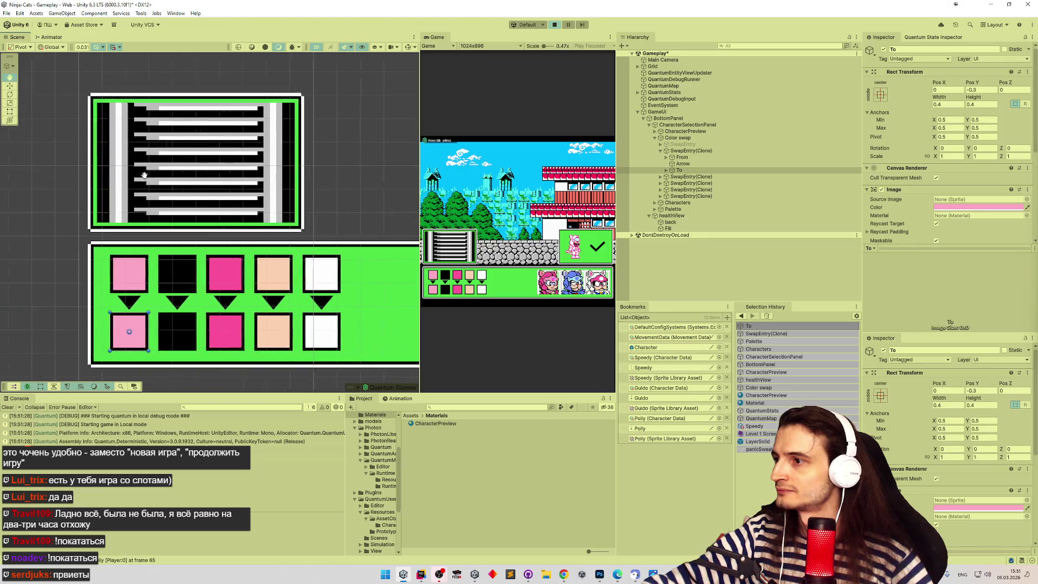
pyautogui.scroll(2, 135, 175)
pyautogui.scroll(-2, 154, 178)
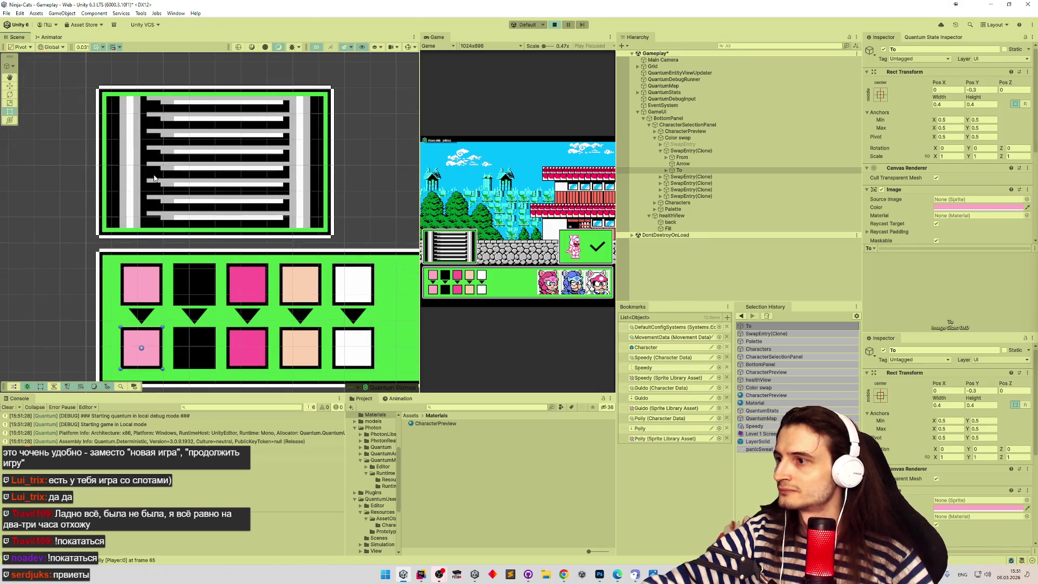
pyautogui.scroll(-1, 962, 157)
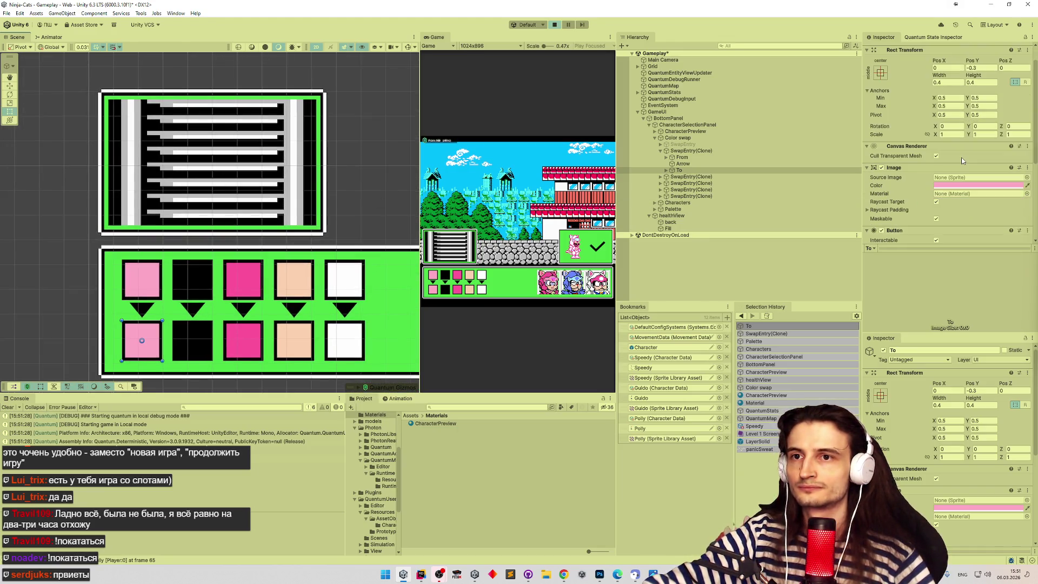
pyautogui.scroll(1, 962, 159)
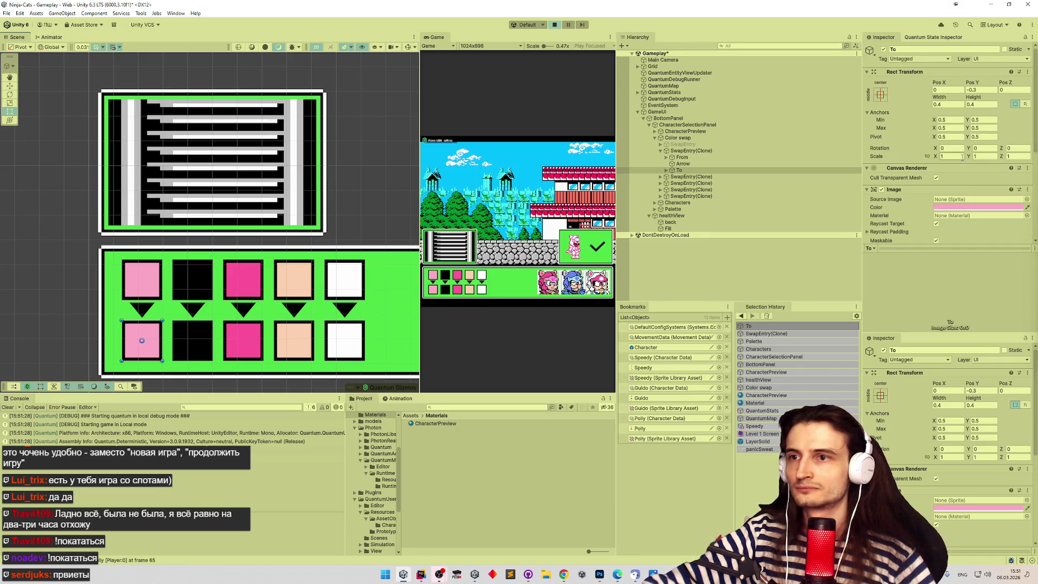
# Raise the pink To square above the swatch row to Pos Y 0.72, then select Palette.
pyautogui.press('w')
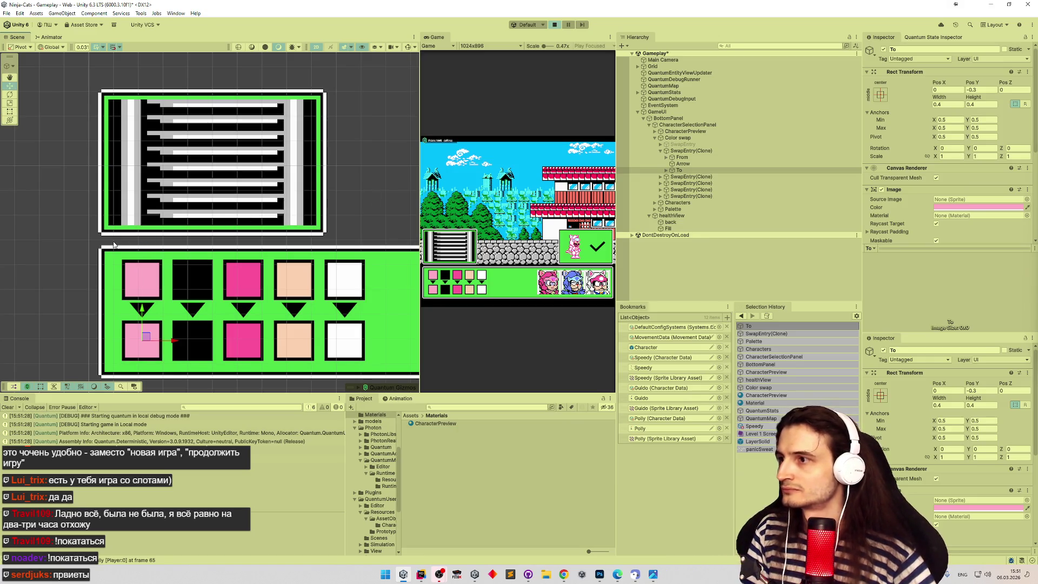
pyautogui.scroll(2, 212, 251)
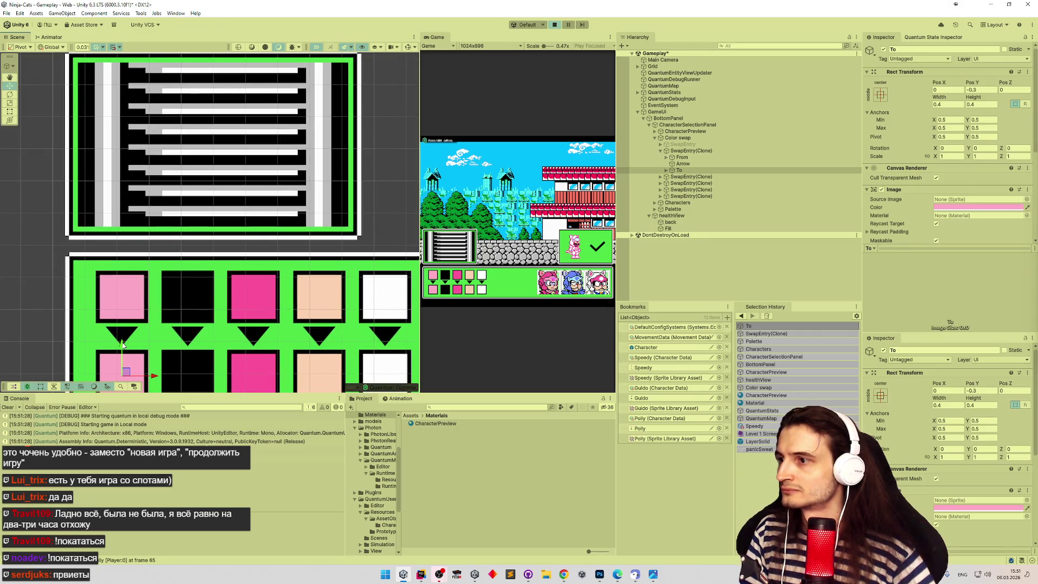
pyautogui.moveTo(124, 343)
pyautogui.mouseDown()
pyautogui.moveTo(138, 189)
pyautogui.moveTo(135, 213)
pyautogui.mouseUp()
pyautogui.scroll(1, 160, 220)
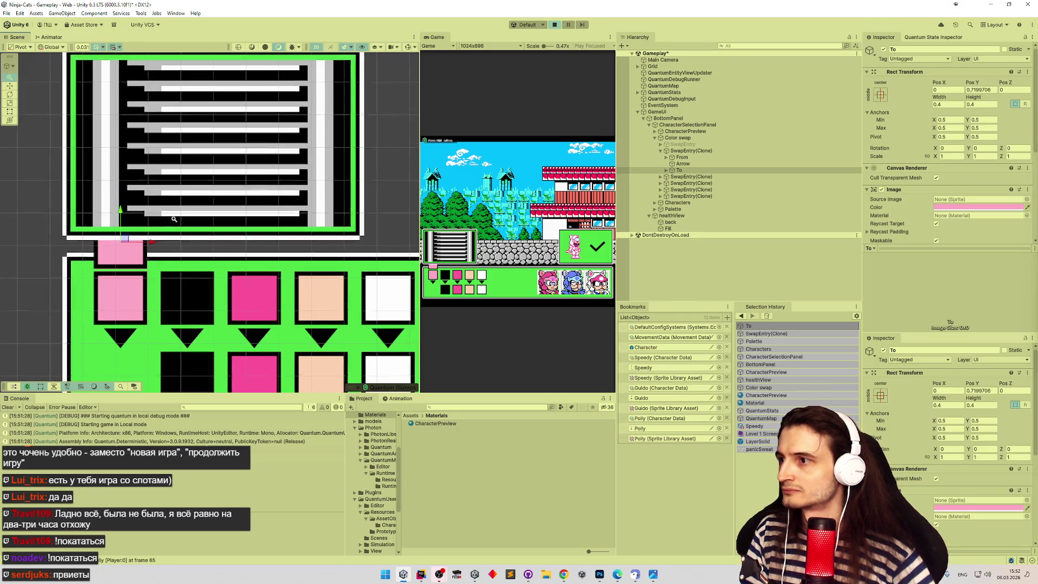
pyautogui.scroll(6, 160, 220)
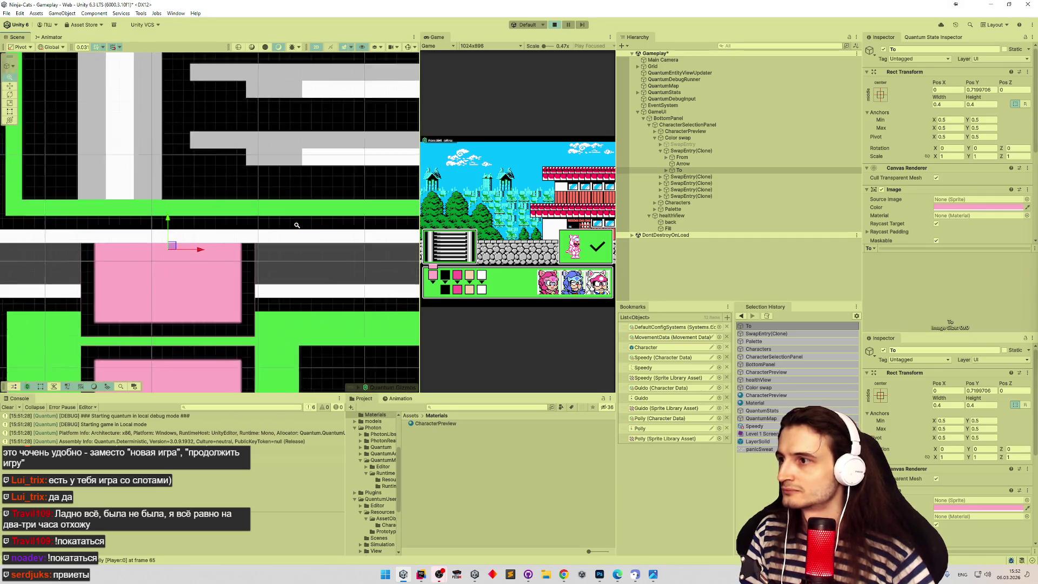
pyautogui.scroll(-1, 205, 227)
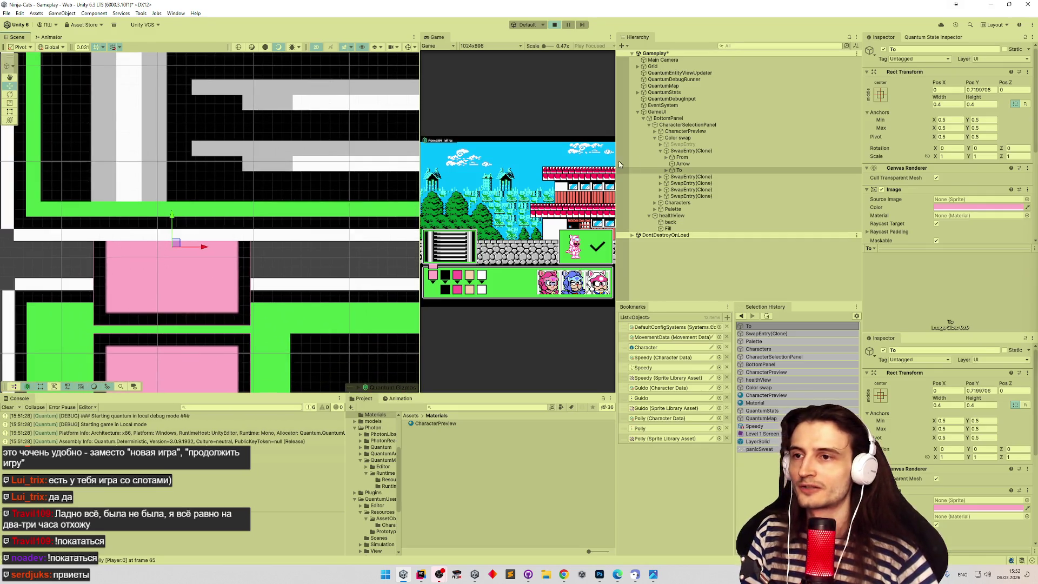
pyautogui.click(674, 209)
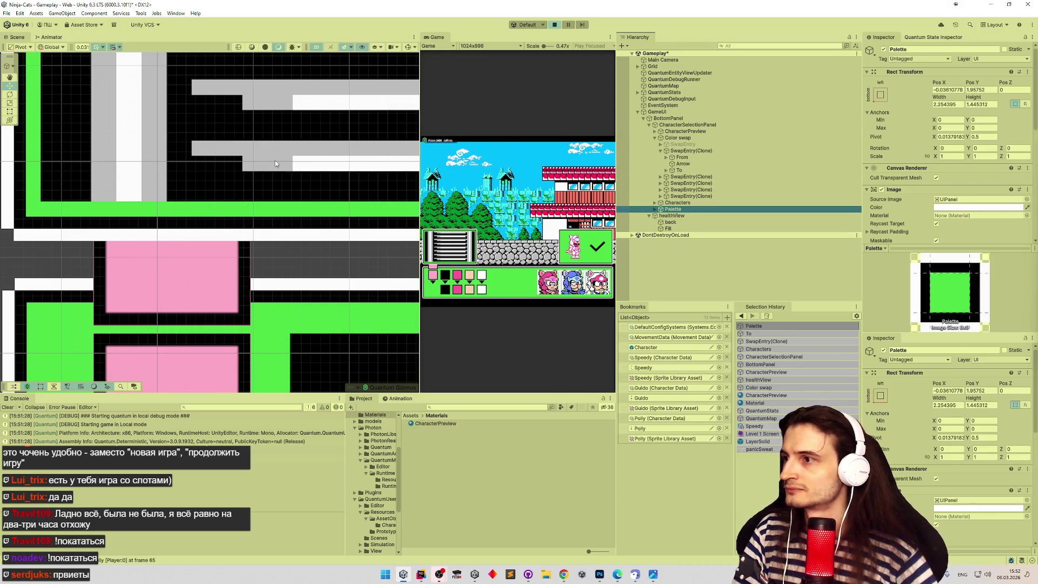
# Shift Palette's pivot and, with the Rect tool, drag it down onto the pink swatch.
pyautogui.scroll(-3, 281, 160)
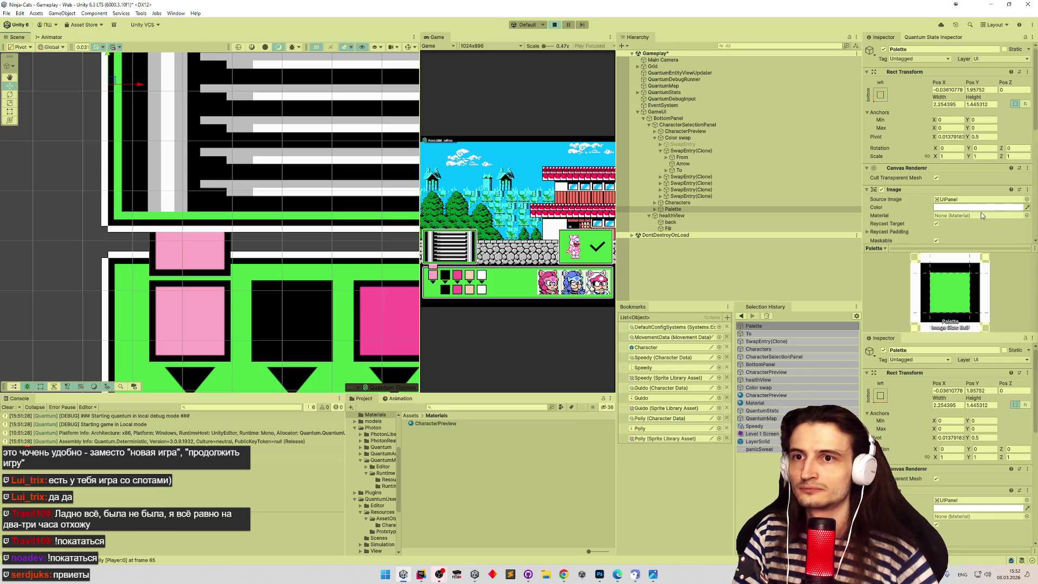
pyautogui.moveTo(939, 137)
pyautogui.mouseDown()
pyautogui.moveTo(965, 137)
pyautogui.moveTo(956, 141)
pyautogui.mouseUp()
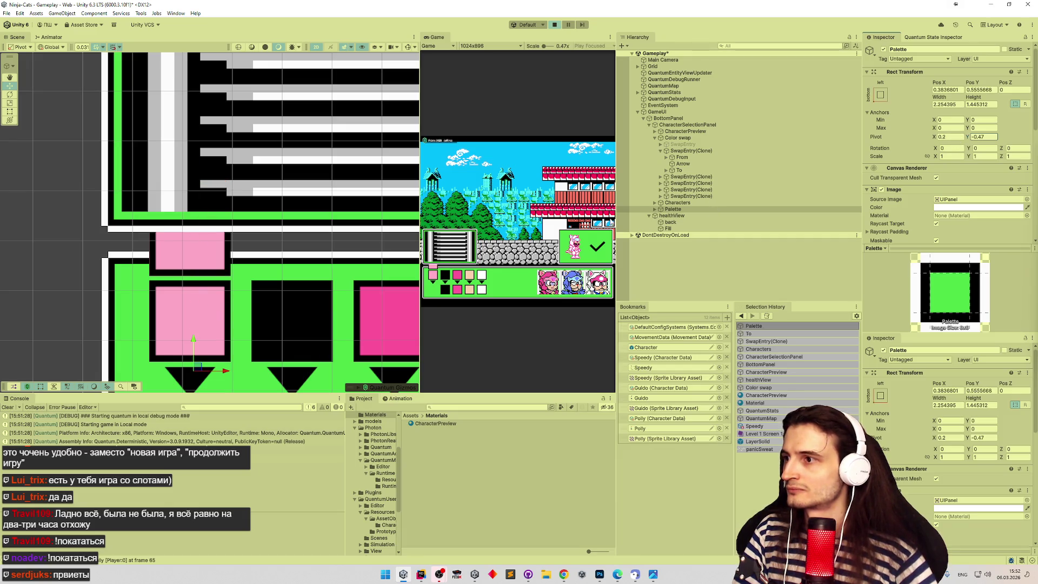
pyautogui.scroll(-4, 285, 201)
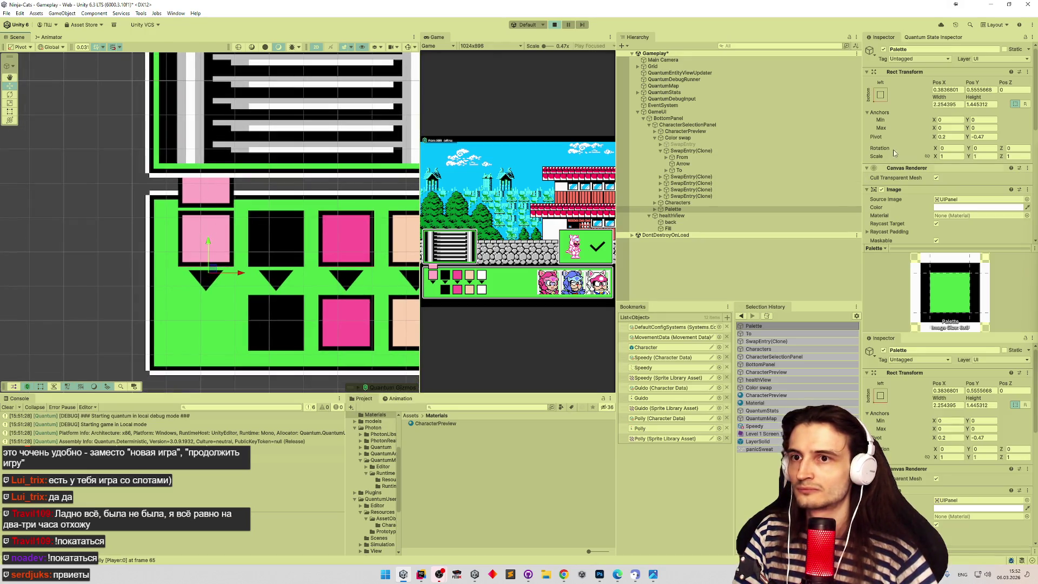
pyautogui.click(9, 112)
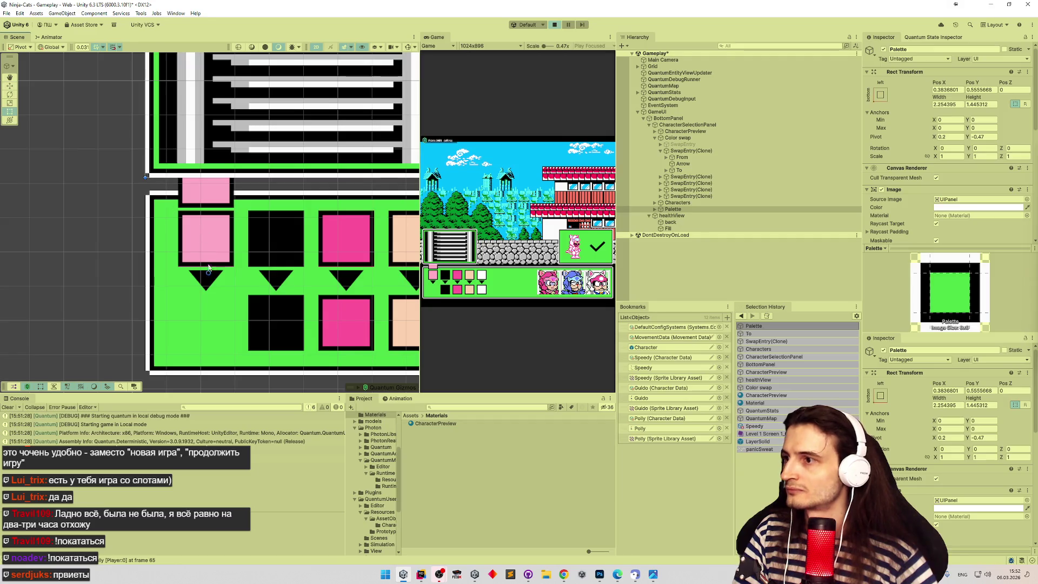
pyautogui.moveTo(210, 278); pyautogui.dragTo(205, 323)
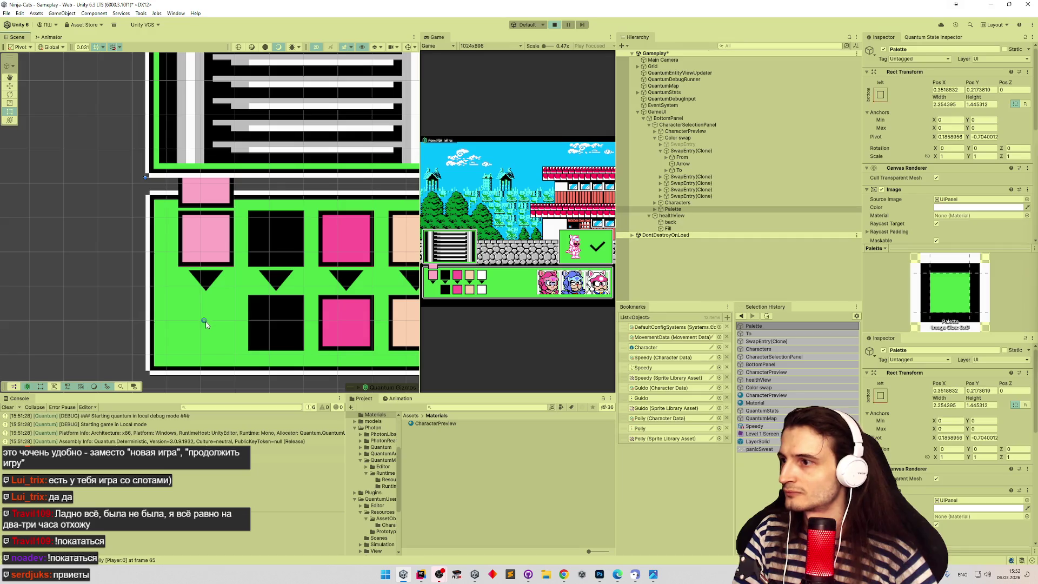
pyautogui.click(221, 190)
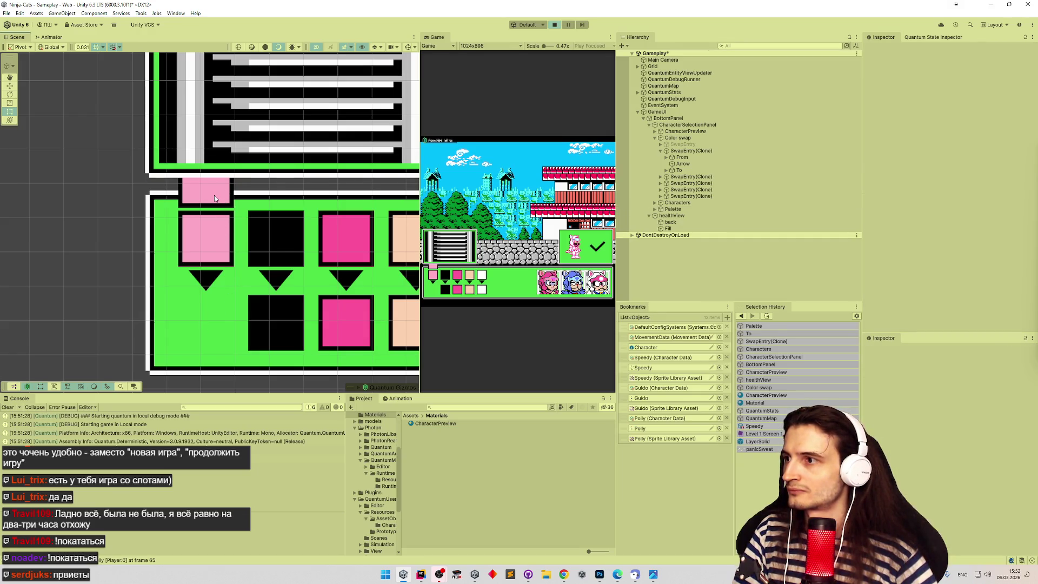
# Move the first entry's To square back down to the lower row at Pos Y -0.3.
pyautogui.click(680, 170)
pyautogui.moveTo(219, 199); pyautogui.dragTo(218, 343)
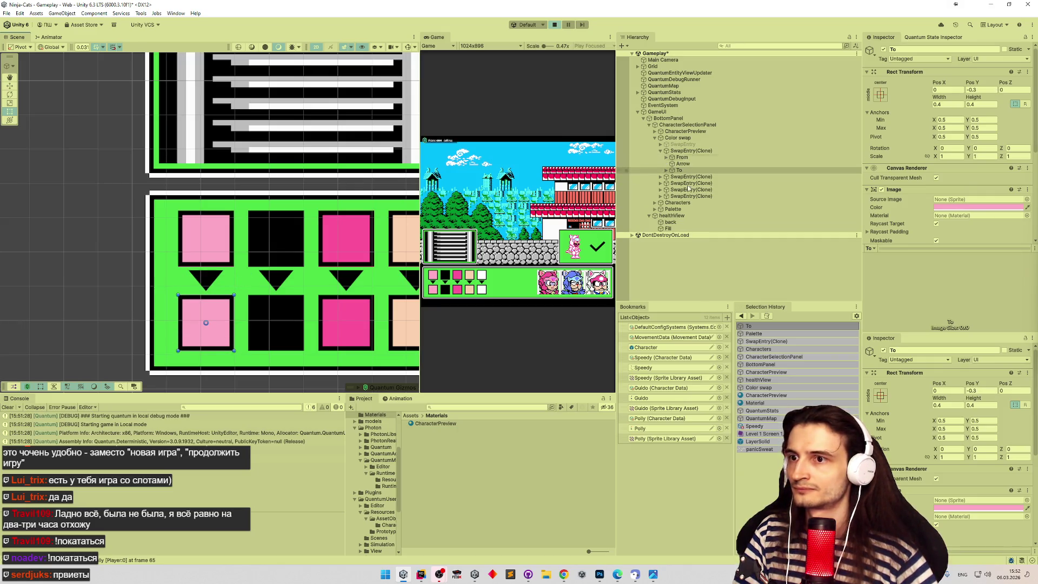
pyautogui.click(679, 210)
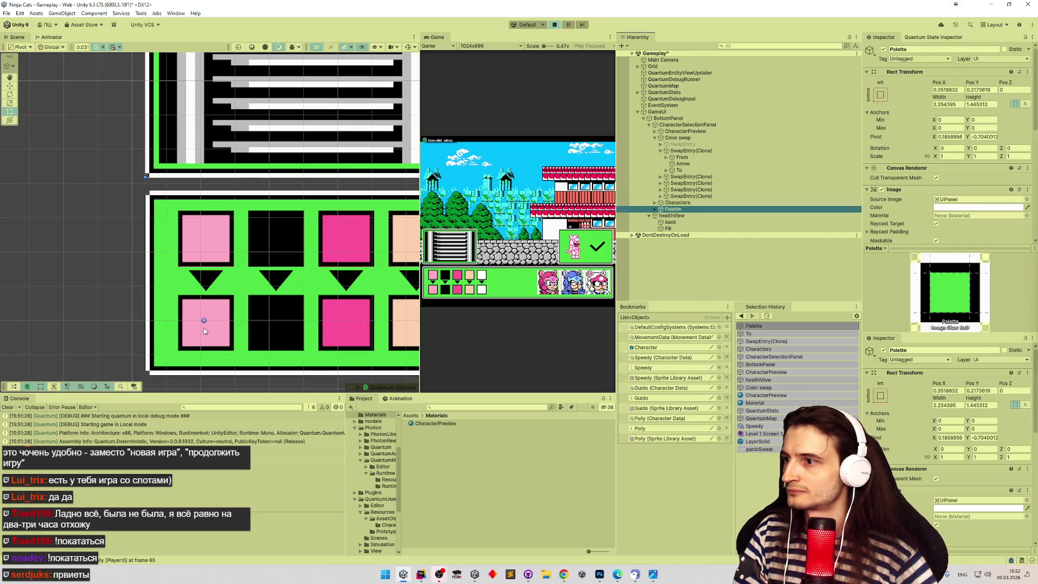
pyautogui.scroll(5, 208, 330)
# Reposition Palette's pivot onto the pink To square and nudge it slightly right.
pyautogui.press('t')
pyautogui.moveTo(266, 298)
pyautogui.mouseDown()
pyautogui.moveTo(265, 285)
pyautogui.moveTo(217, 301)
pyautogui.mouseUp()
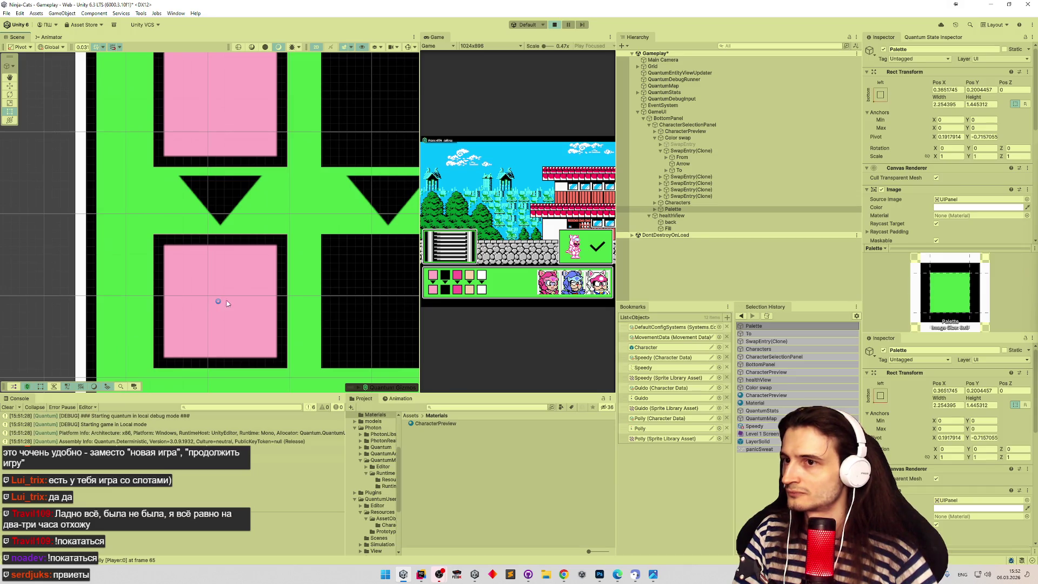
pyautogui.click(679, 170)
pyautogui.click(676, 210)
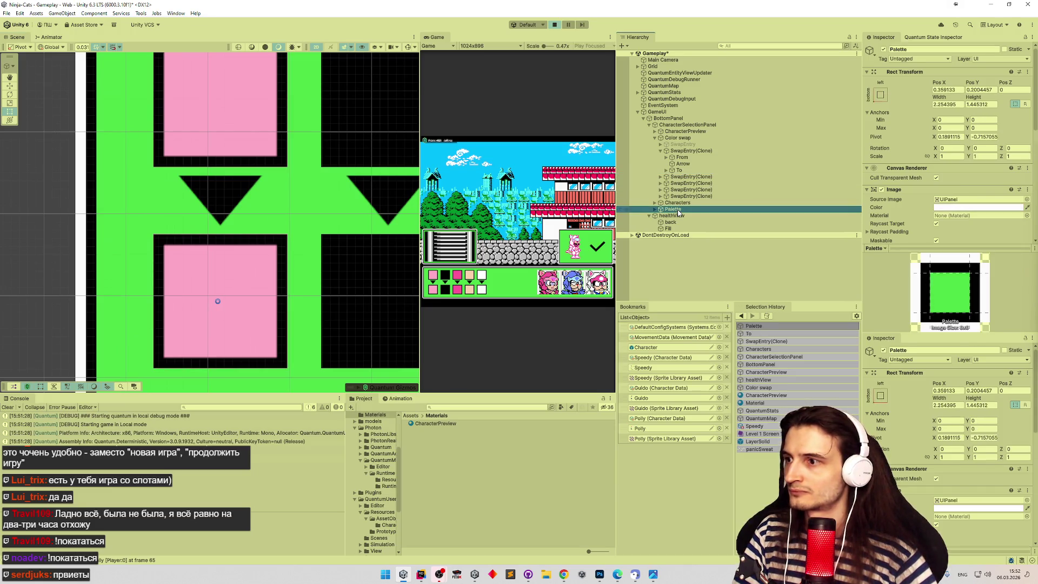
pyautogui.scroll(6, 213, 292)
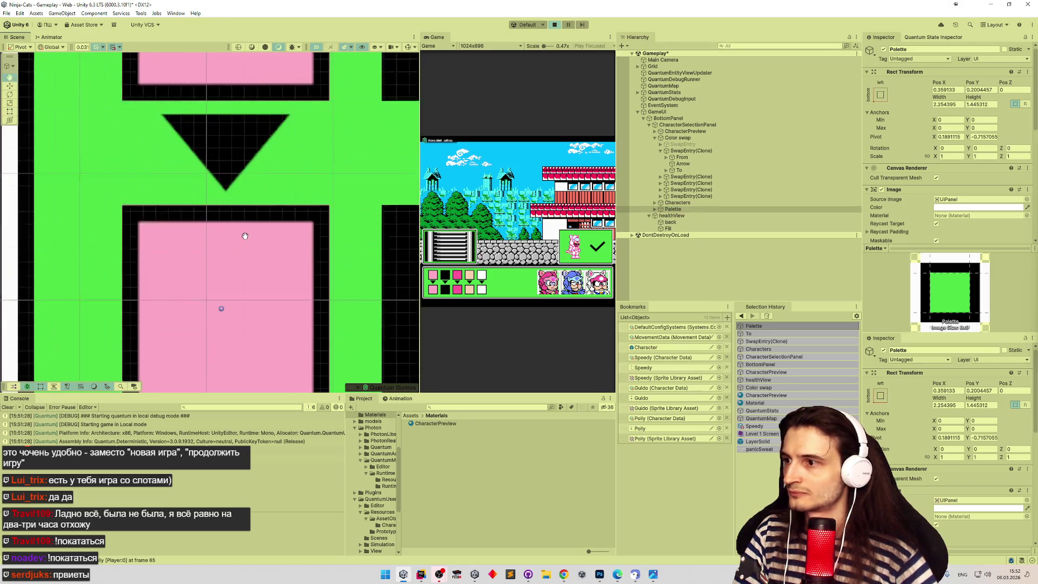
pyautogui.scroll(3, 289, 219)
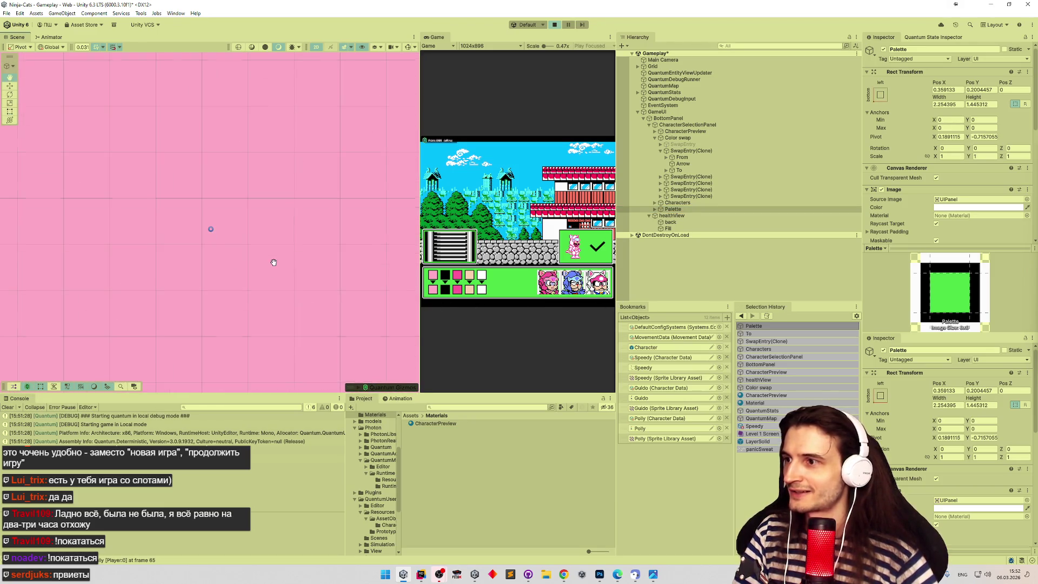
pyautogui.click(680, 171)
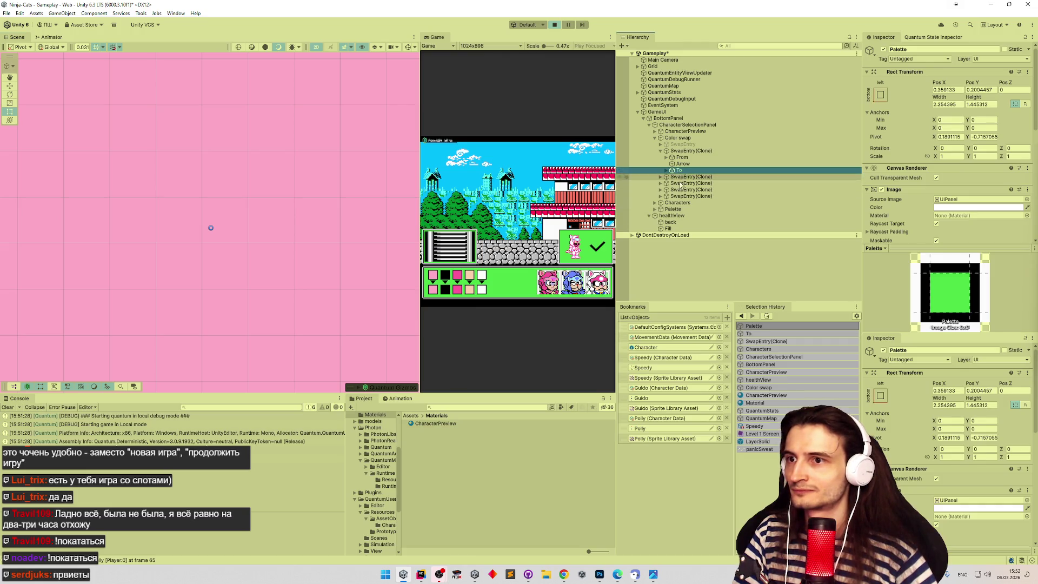
pyautogui.click(674, 210)
pyautogui.moveTo(211, 230); pyautogui.dragTo(224, 228)
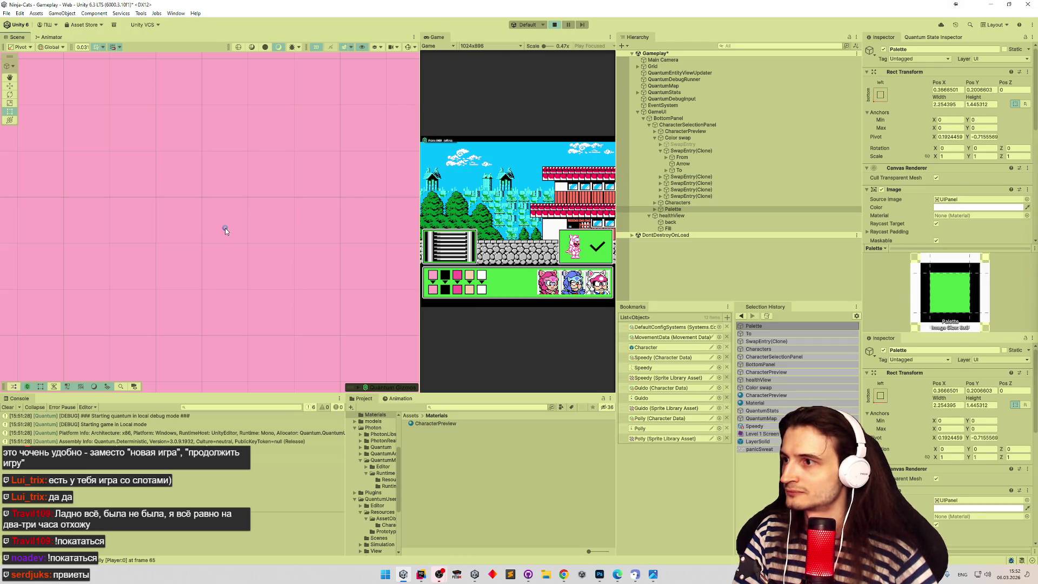
# Compare the positions of the To square and Palette (Pos X 0.367, Y 0.2).
pyautogui.click(692, 171)
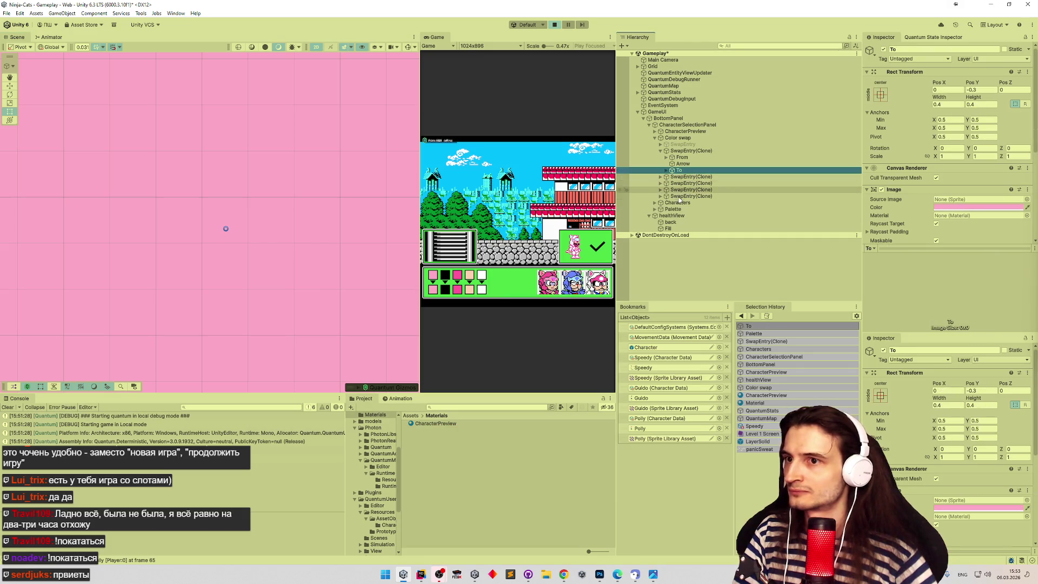
pyautogui.scroll(2, 244, 233)
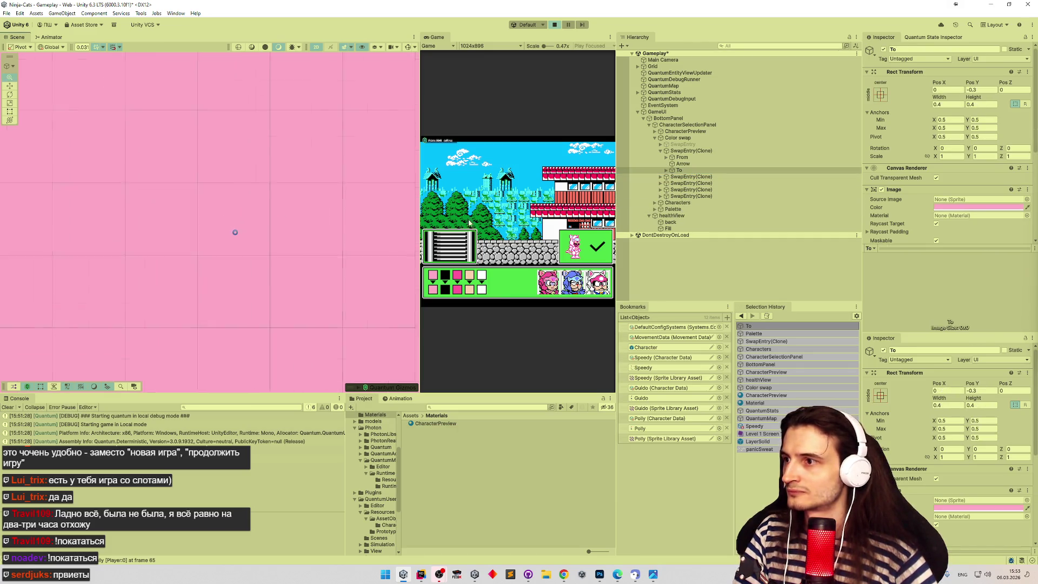
pyautogui.scroll(-2, 237, 225)
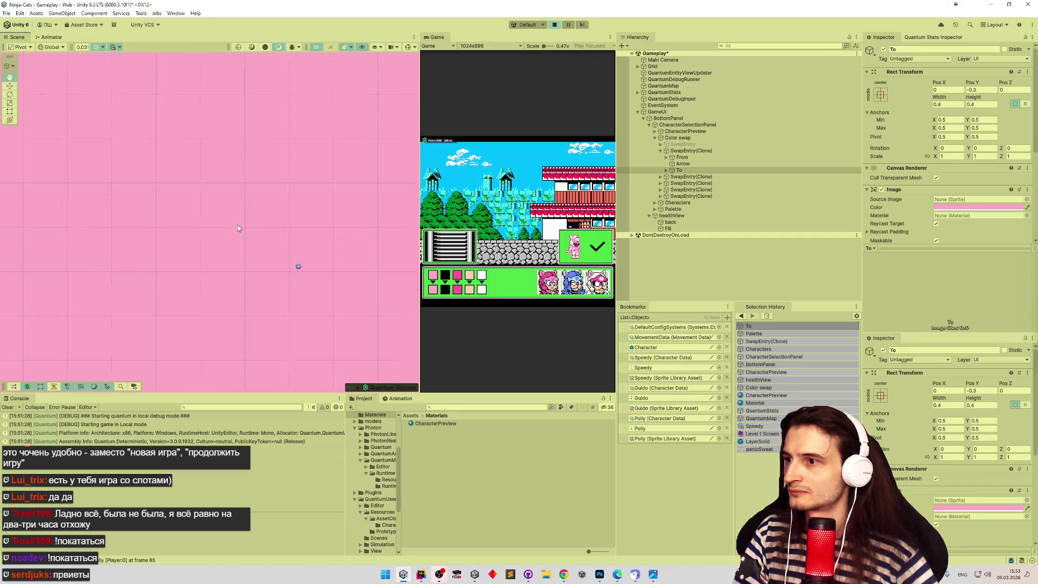
pyautogui.click(684, 208)
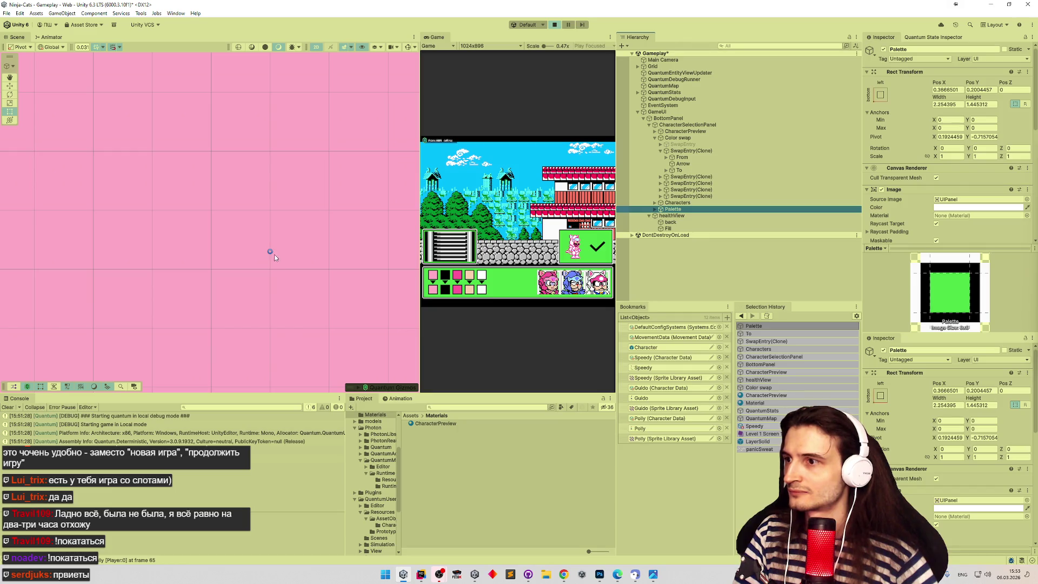
pyautogui.click(679, 170)
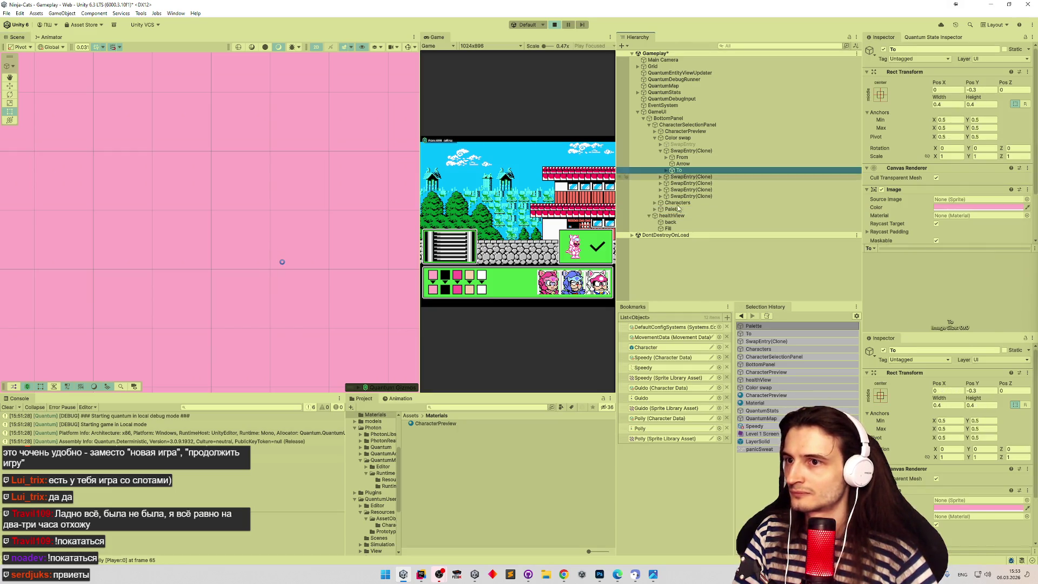
pyautogui.scroll(3, 242, 228)
pyautogui.scroll(-5, 241, 227)
pyautogui.scroll(3, 241, 215)
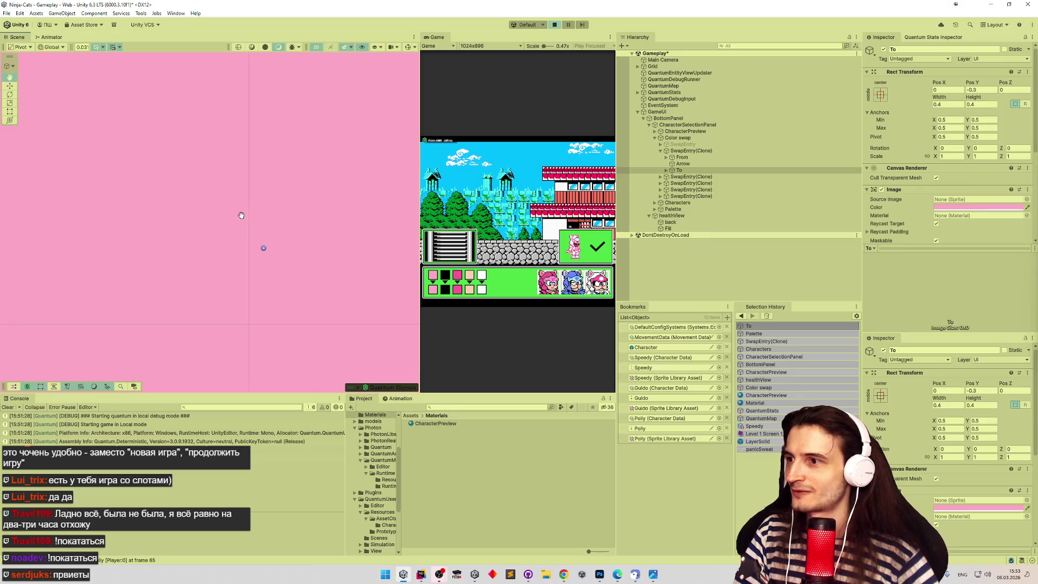
pyautogui.click(746, 209)
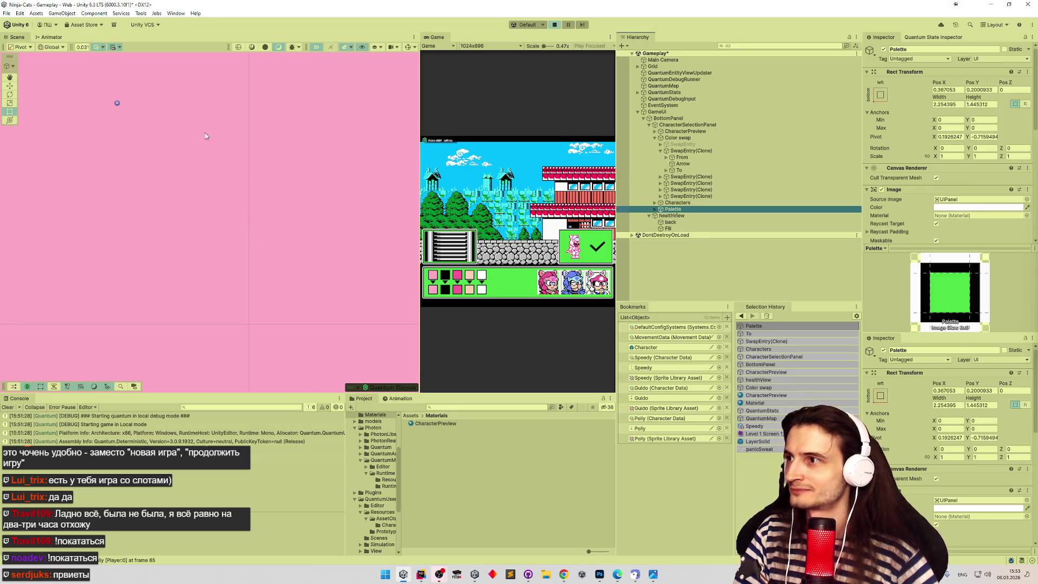
pyautogui.moveTo(118, 104)
pyautogui.mouseDown()
pyautogui.moveTo(242, 214)
pyautogui.moveTo(254, 269)
pyautogui.mouseUp()
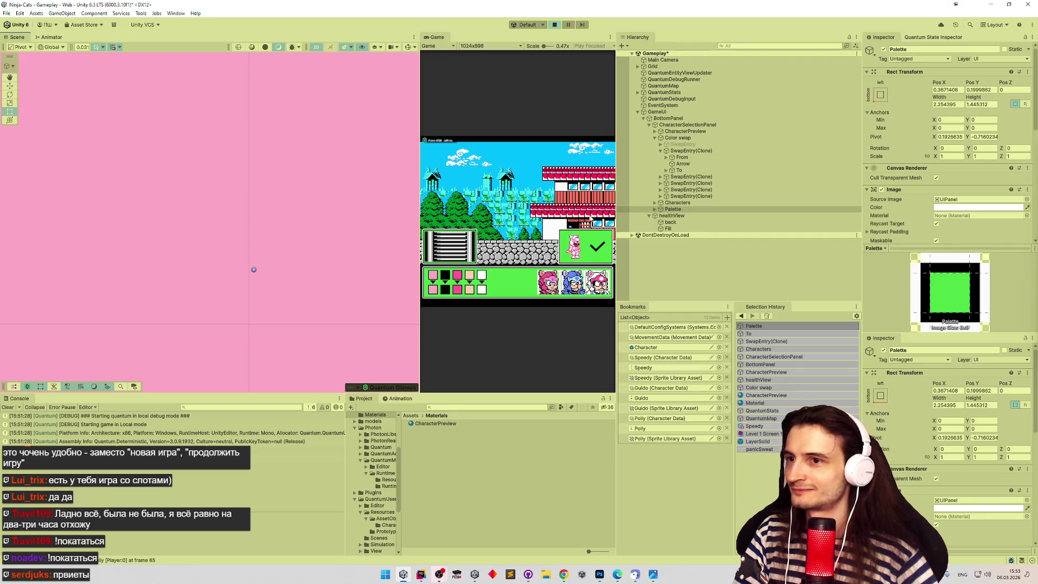
pyautogui.click(669, 171)
pyautogui.hotkey('ctrl', 'z')
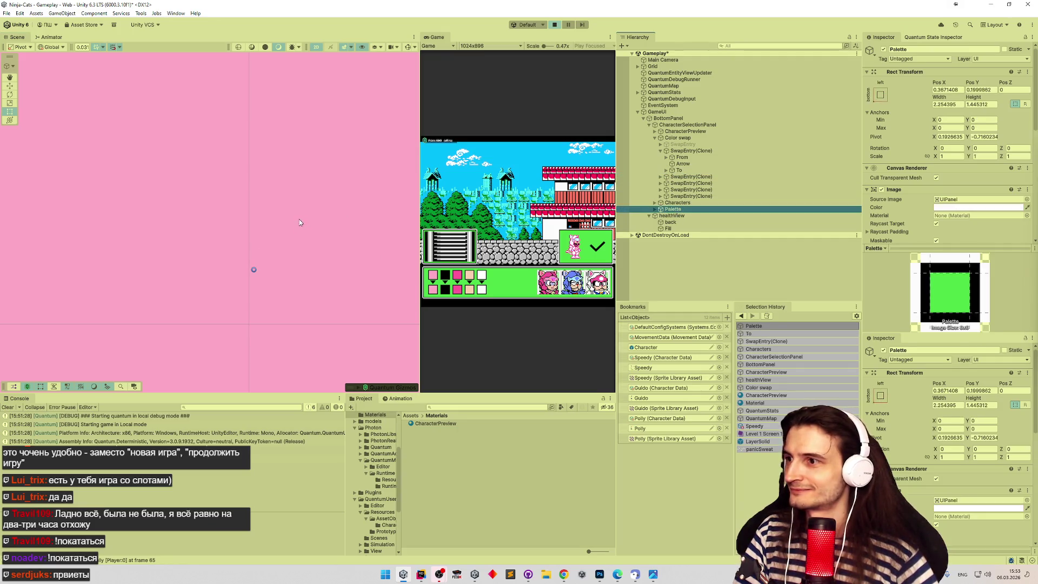
pyautogui.click(254, 271)
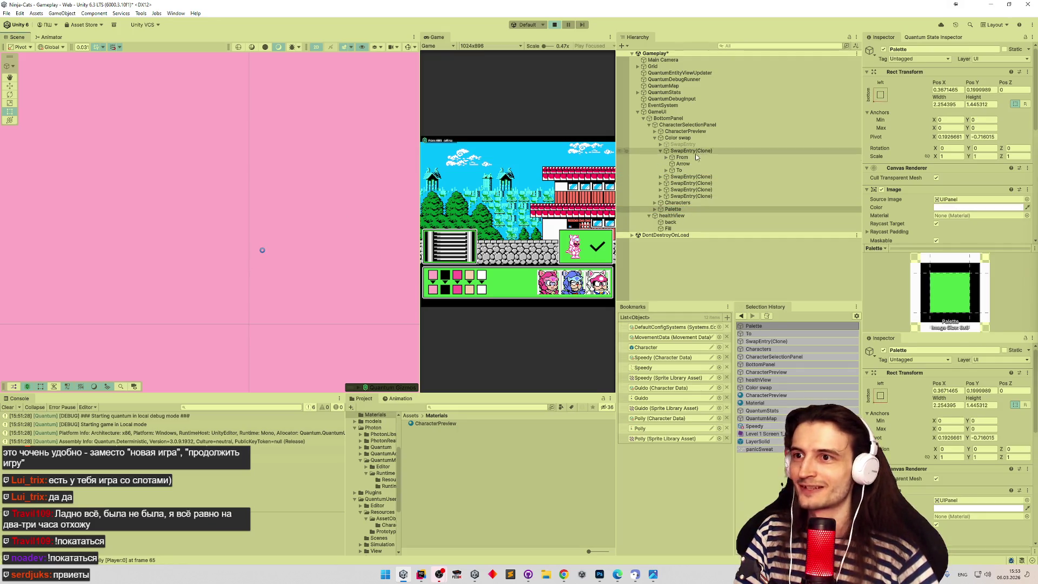
pyautogui.click(680, 170)
pyautogui.click(678, 211)
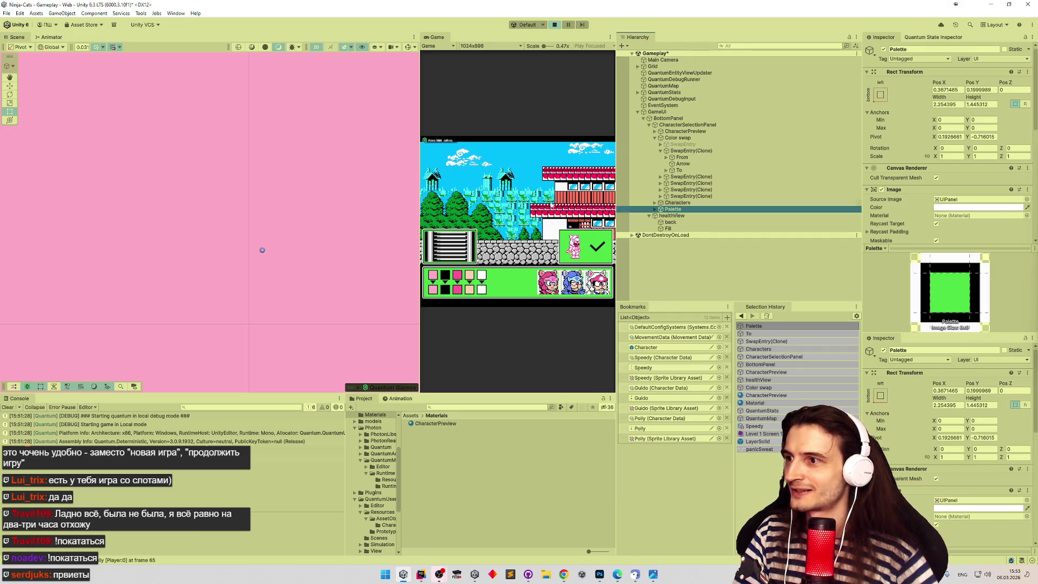
pyautogui.click(264, 252)
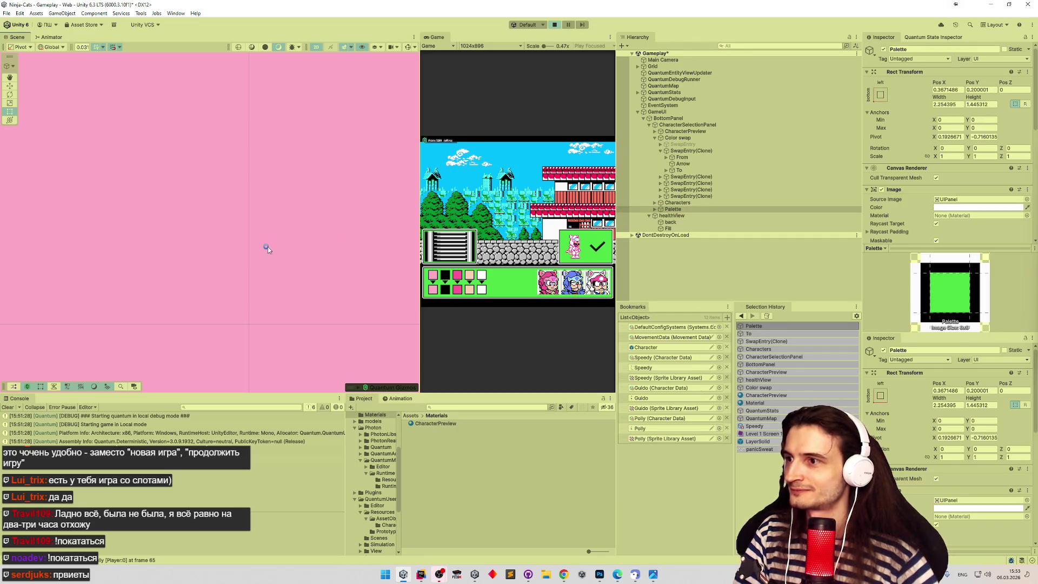
pyautogui.click(679, 169)
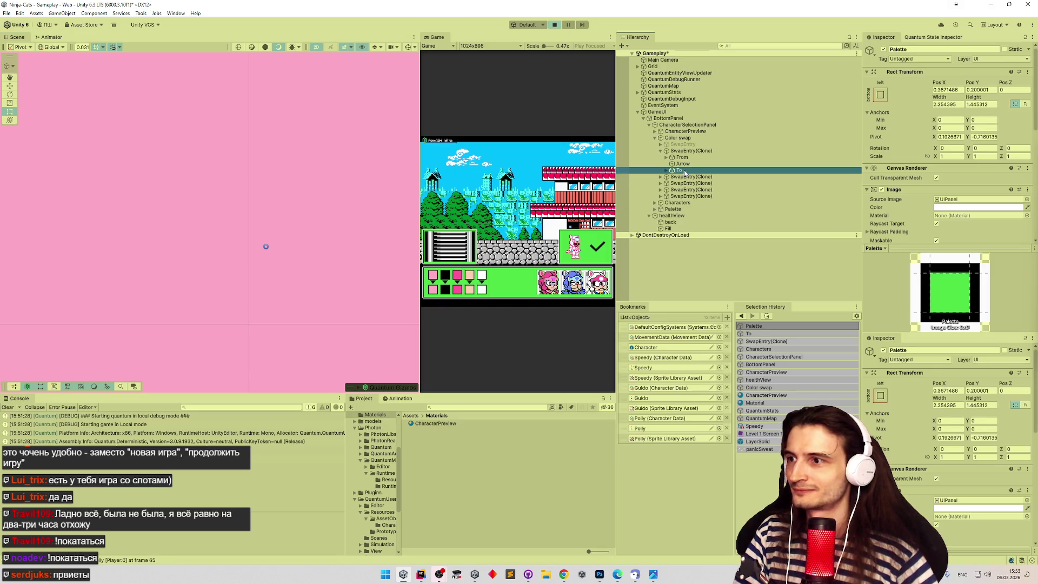
pyautogui.click(676, 209)
pyautogui.click(261, 251)
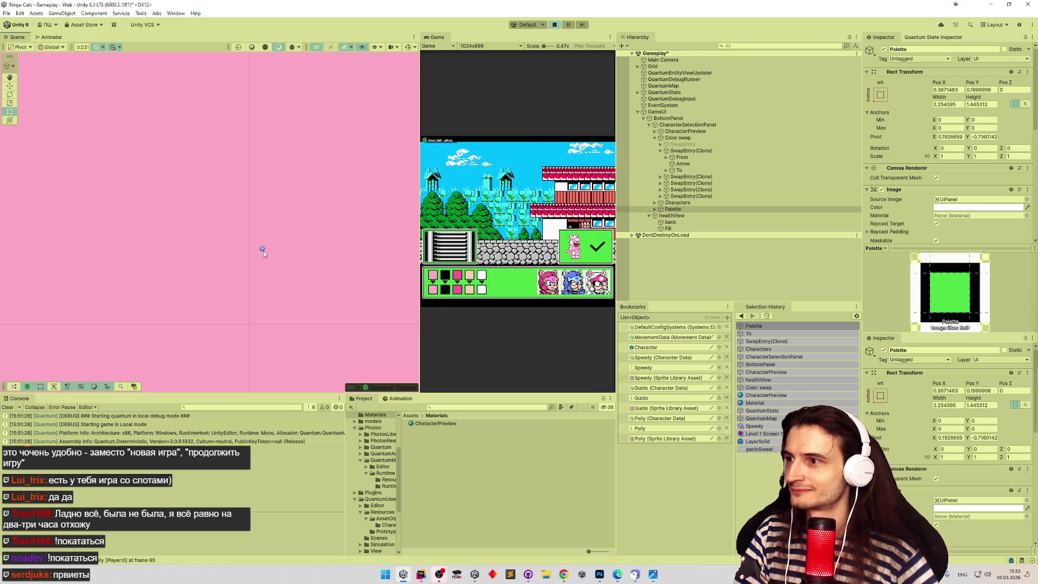
pyautogui.click(685, 171)
pyautogui.click(676, 211)
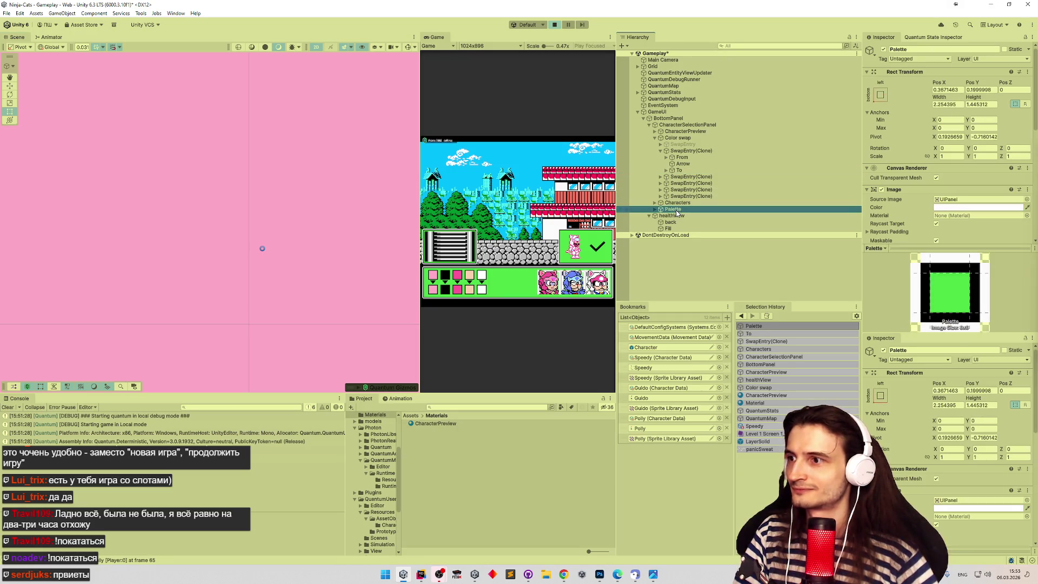
pyautogui.click(262, 251)
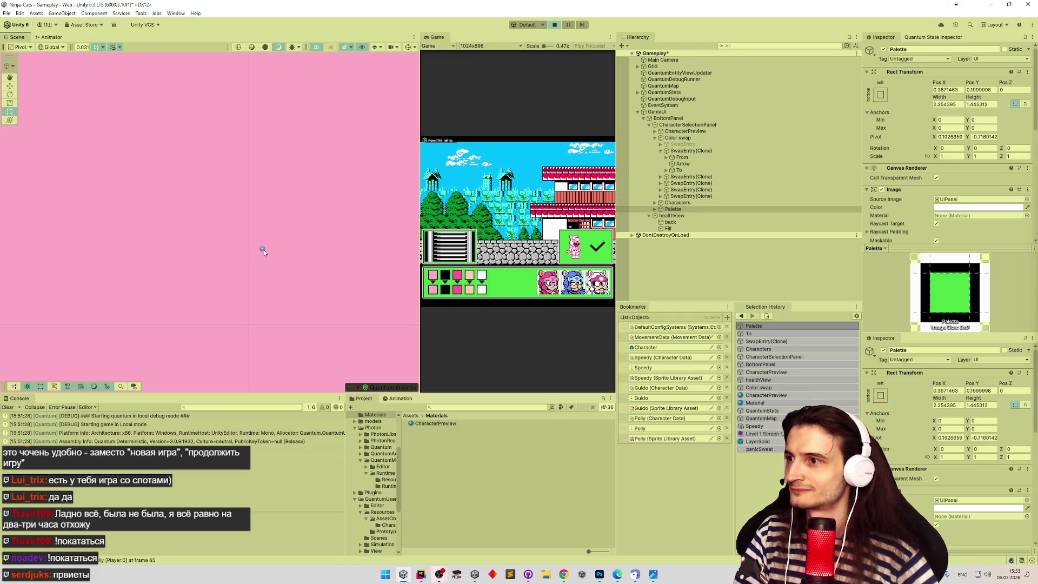
pyautogui.click(697, 171)
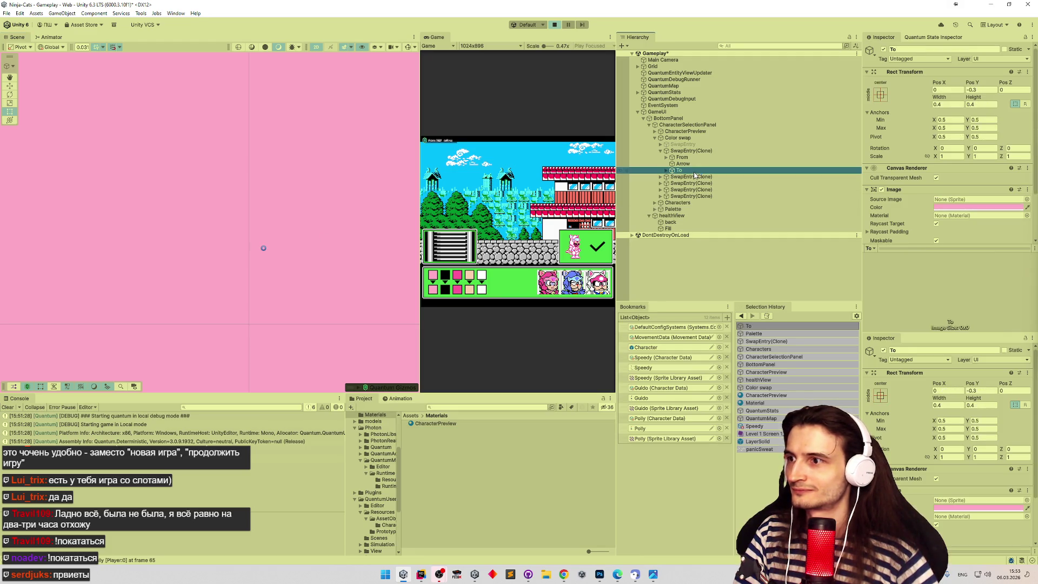
pyautogui.click(685, 211)
pyautogui.click(264, 251)
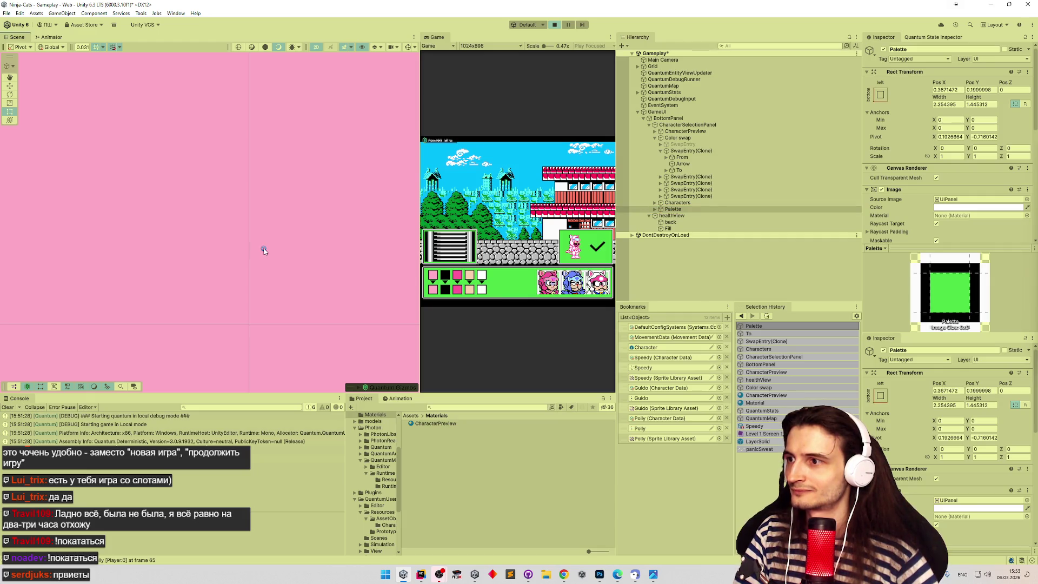
pyautogui.click(637, 171)
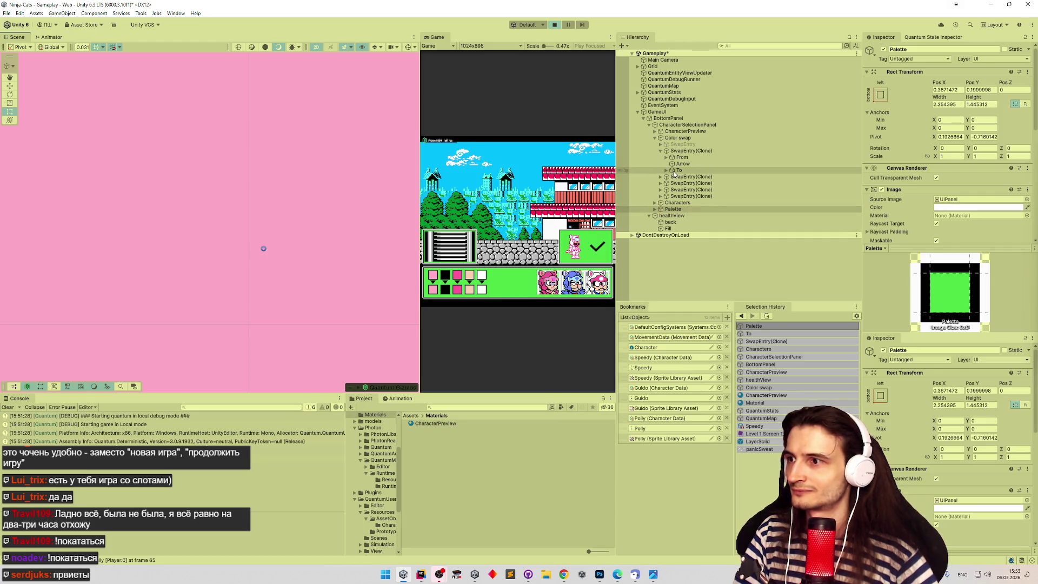
pyautogui.click(681, 210)
pyautogui.click(299, 264)
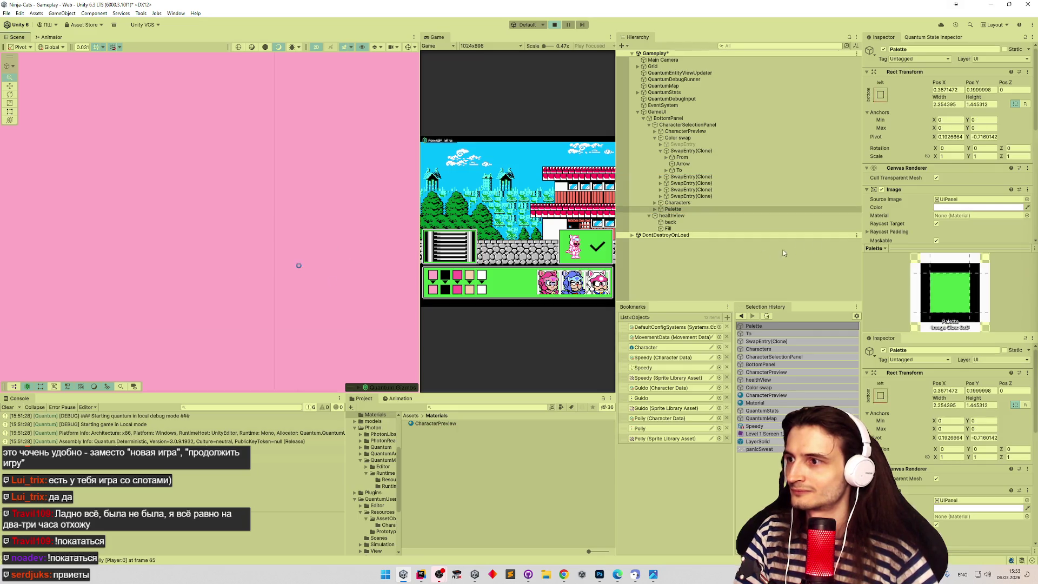
pyautogui.scroll(5, 303, 227)
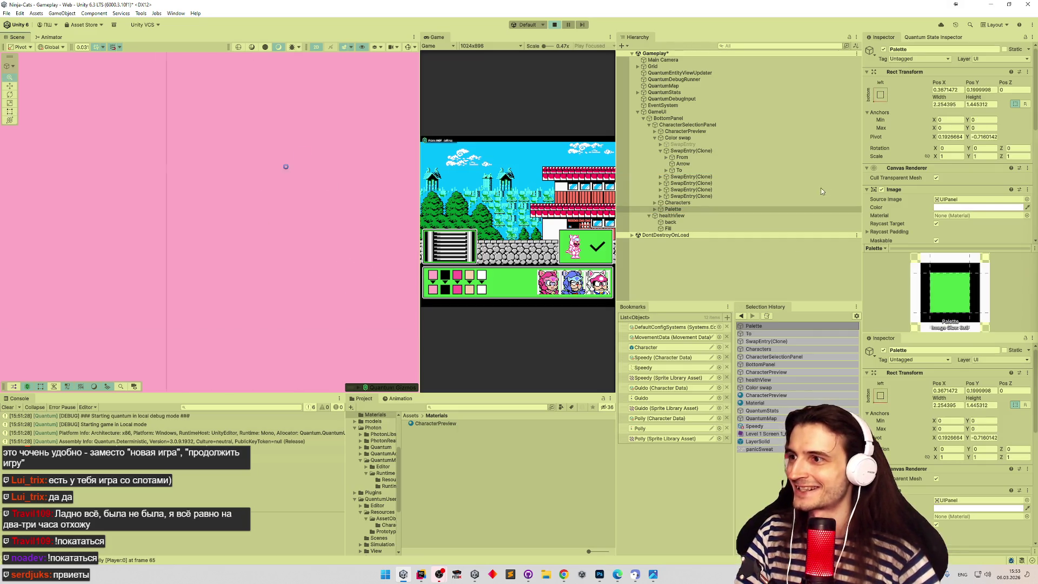
pyautogui.scroll(5, 332, 204)
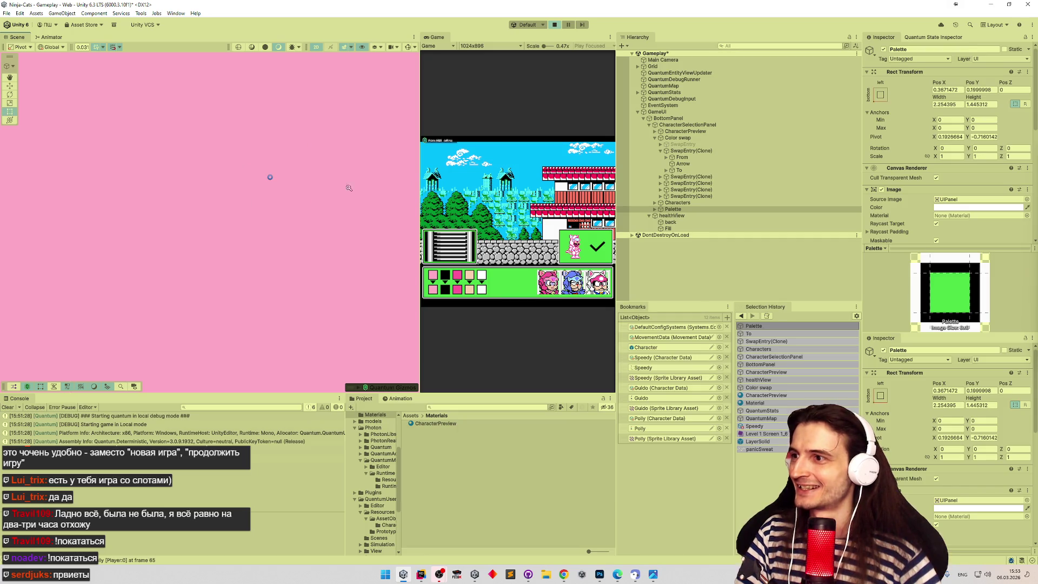
pyautogui.scroll(5, 325, 195)
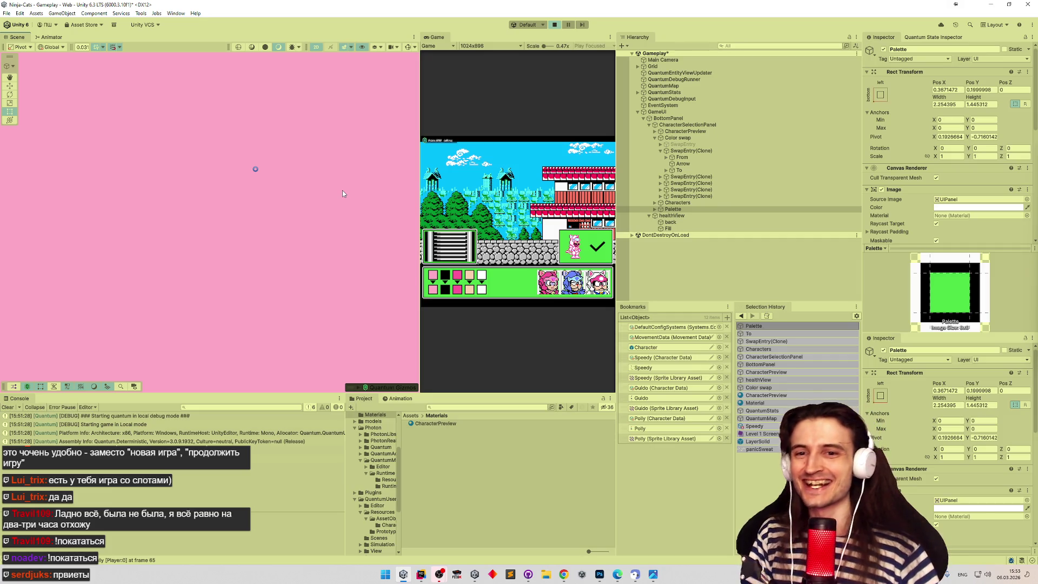
pyautogui.moveTo(321, 176); pyautogui.dragTo(320, 187)
pyautogui.click(693, 170)
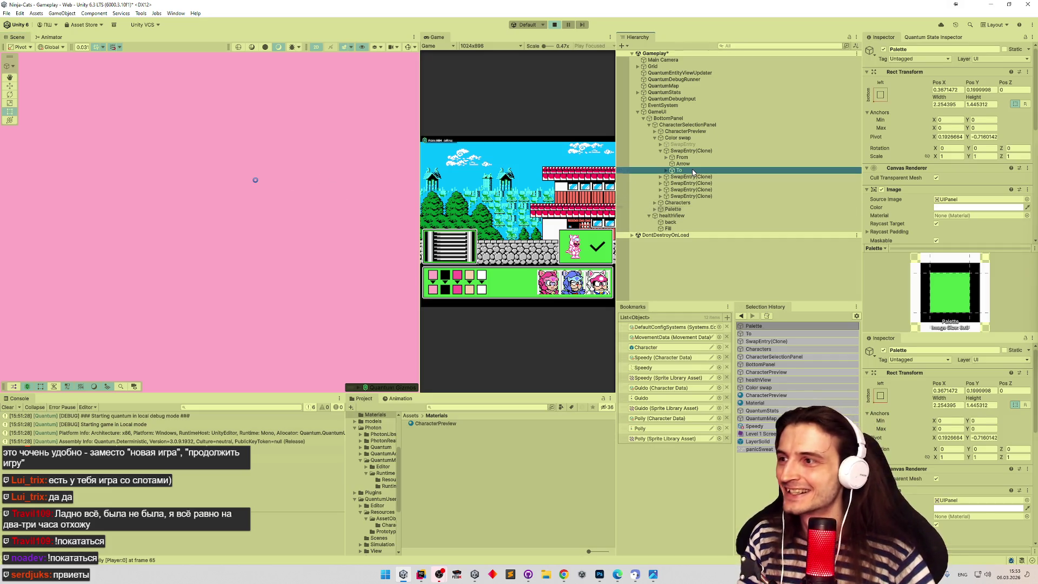
pyautogui.click(675, 210)
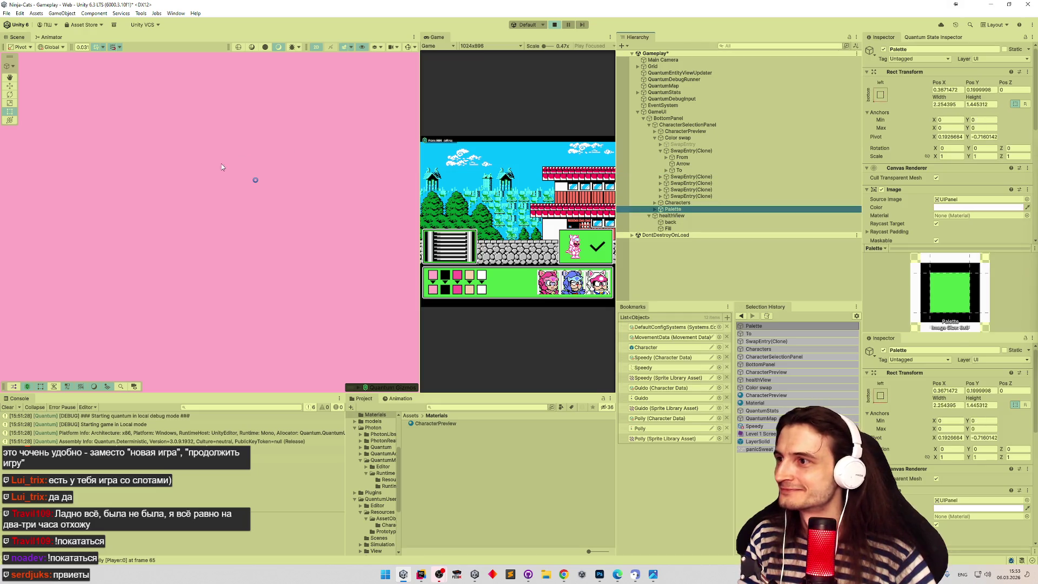
pyautogui.click(257, 180)
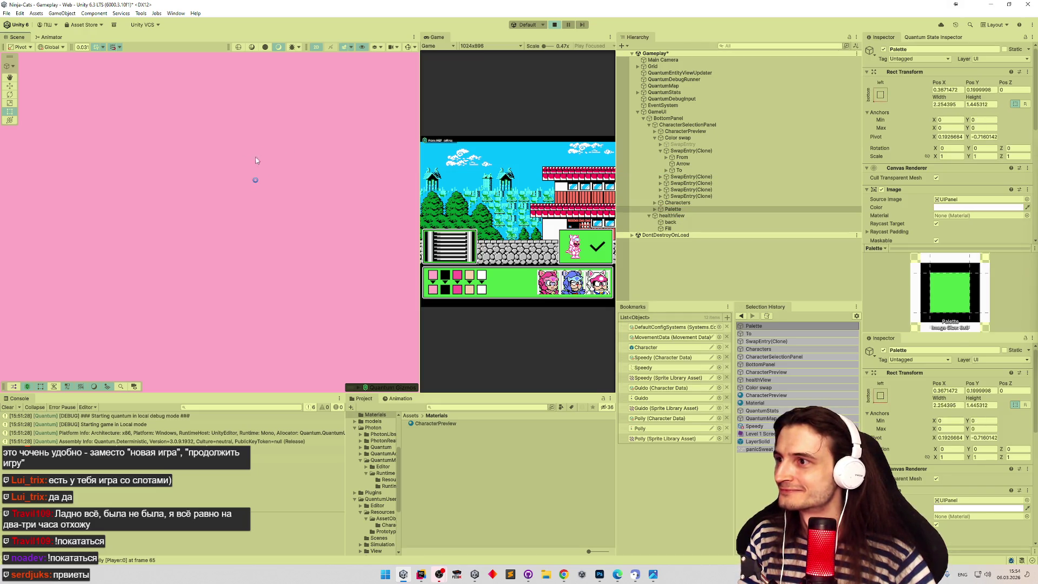
pyautogui.moveTo(255, 179); pyautogui.dragTo(267, 74)
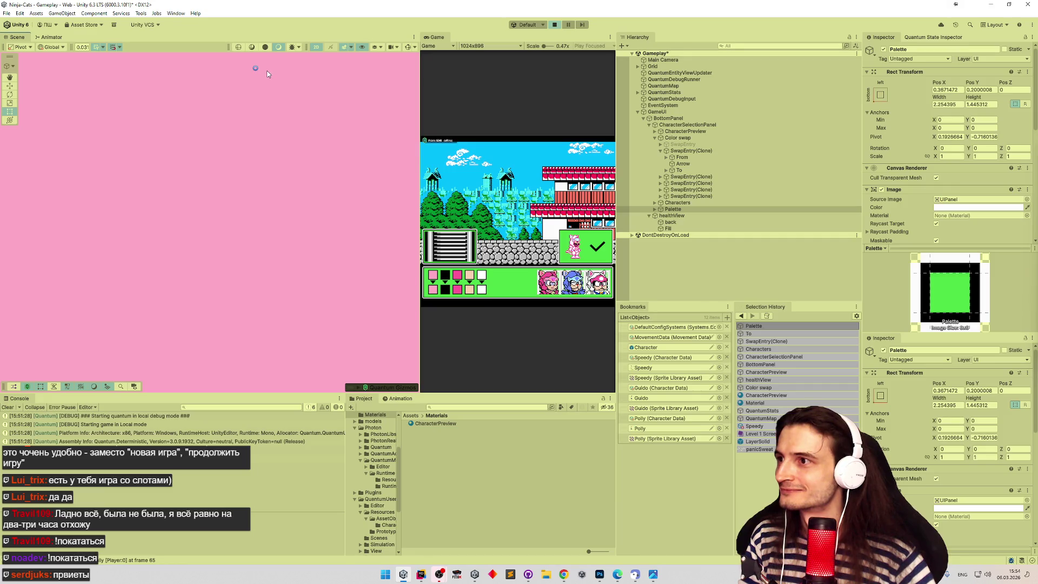
pyautogui.hotkey('ctrl', 'z')
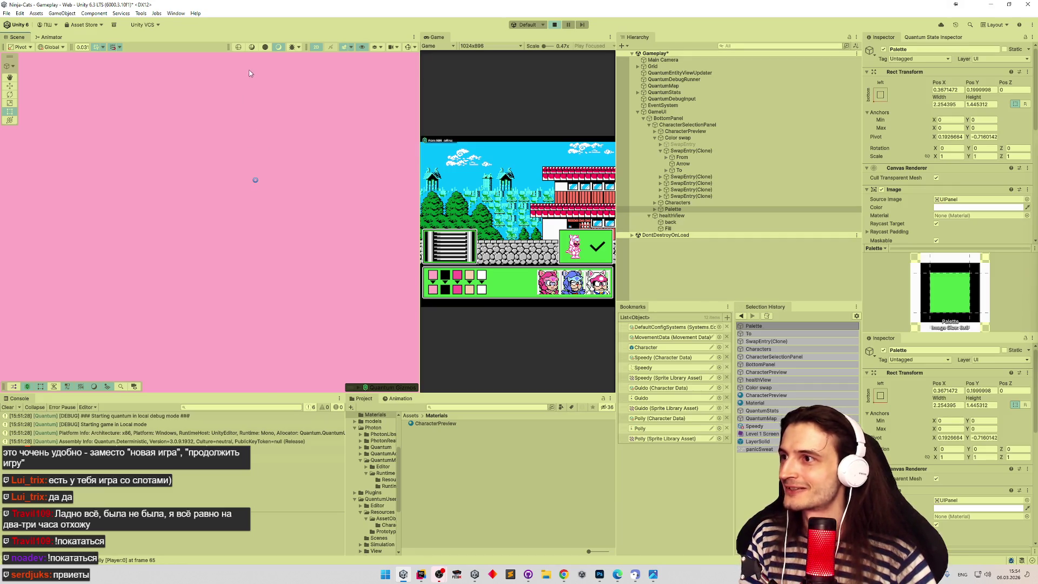
pyautogui.click(697, 170)
pyautogui.click(680, 209)
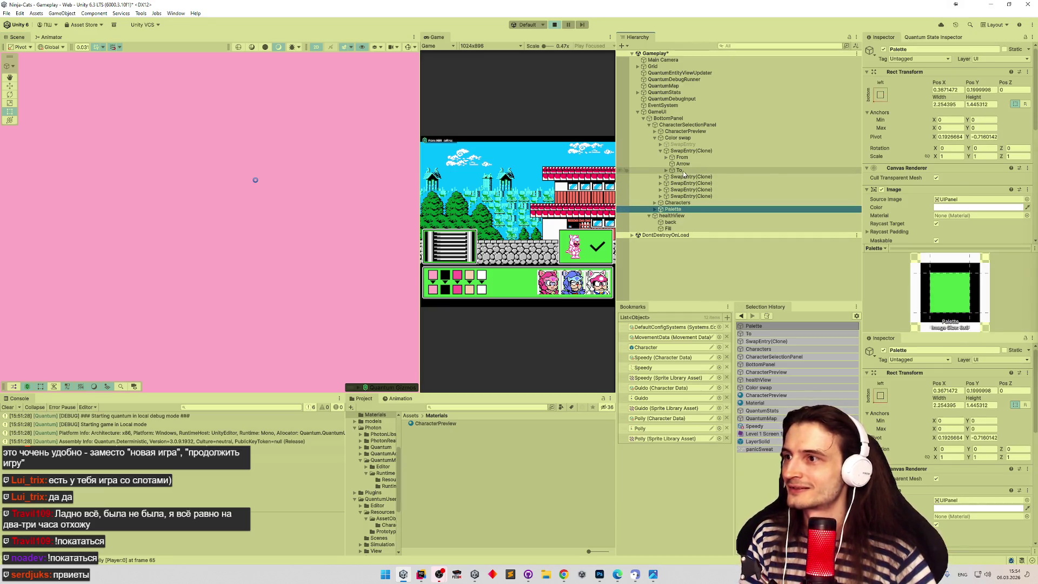
pyautogui.click(681, 171)
pyautogui.click(680, 211)
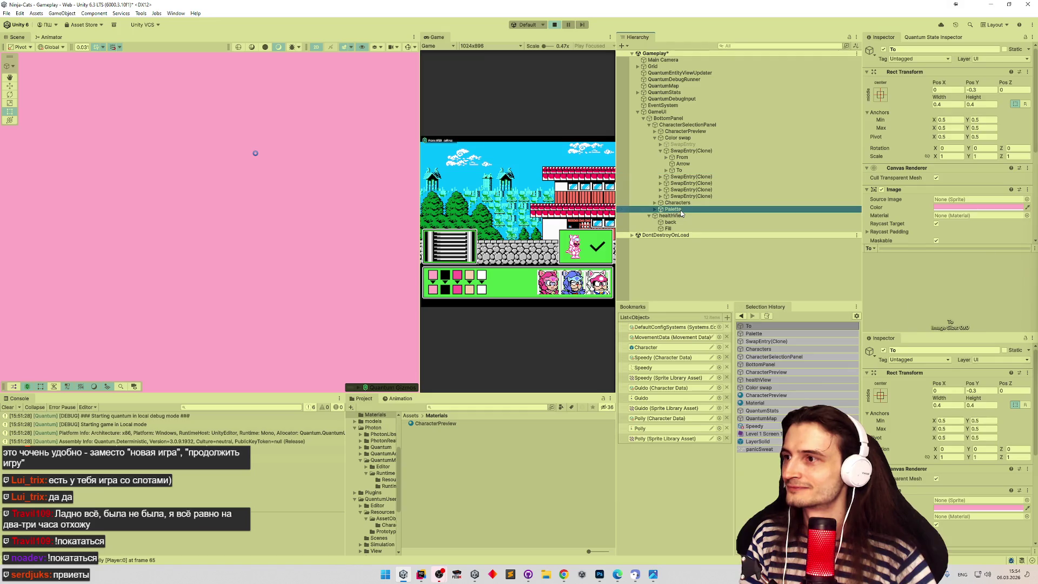
# Abandon an edit to Palette's Pos Y, then try changing a digit of its Pivot Y.
pyautogui.click(995, 90)
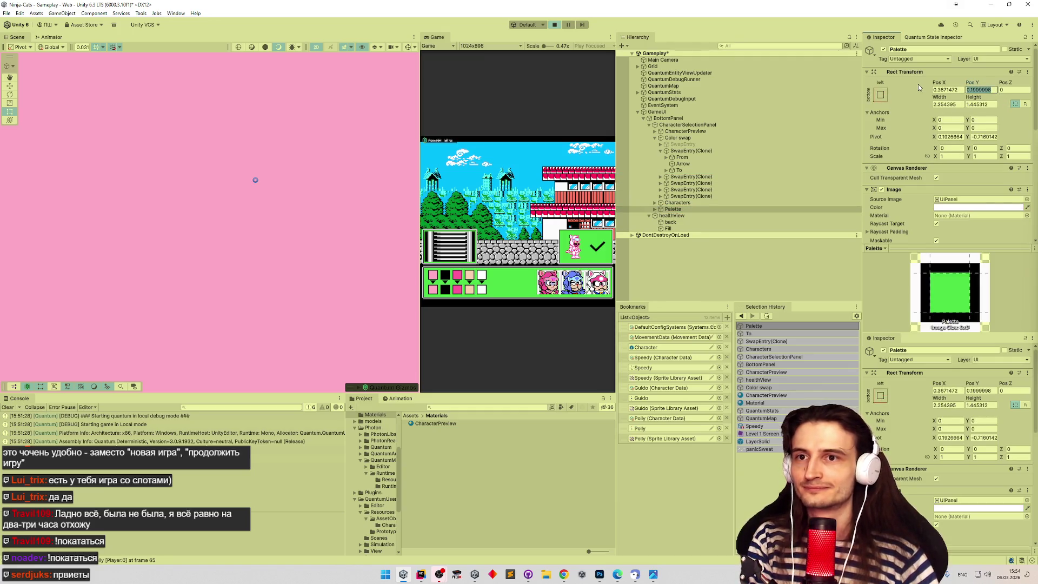
pyautogui.write('2')
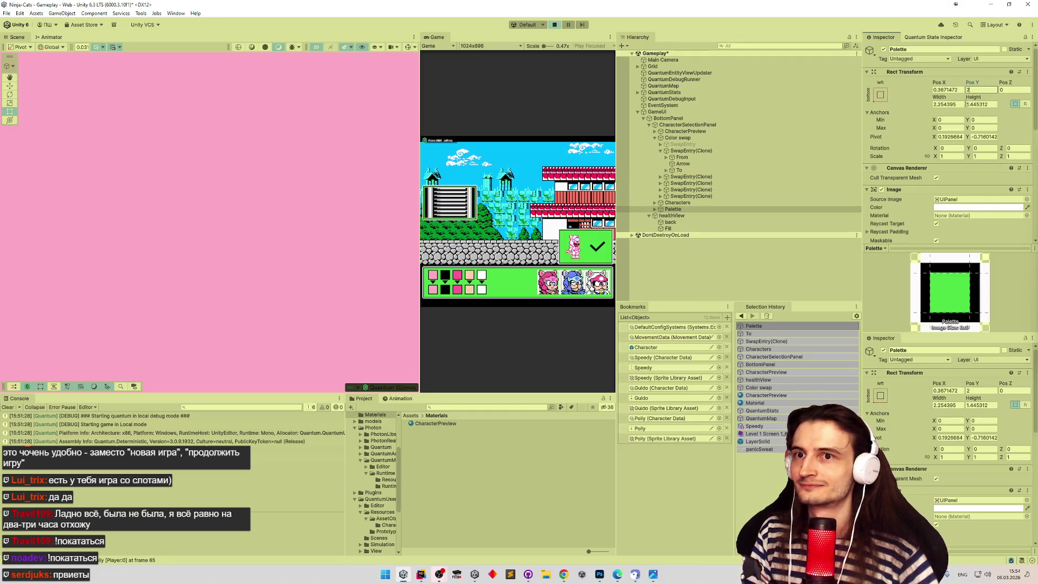
pyautogui.click(974, 119)
pyautogui.click(989, 138)
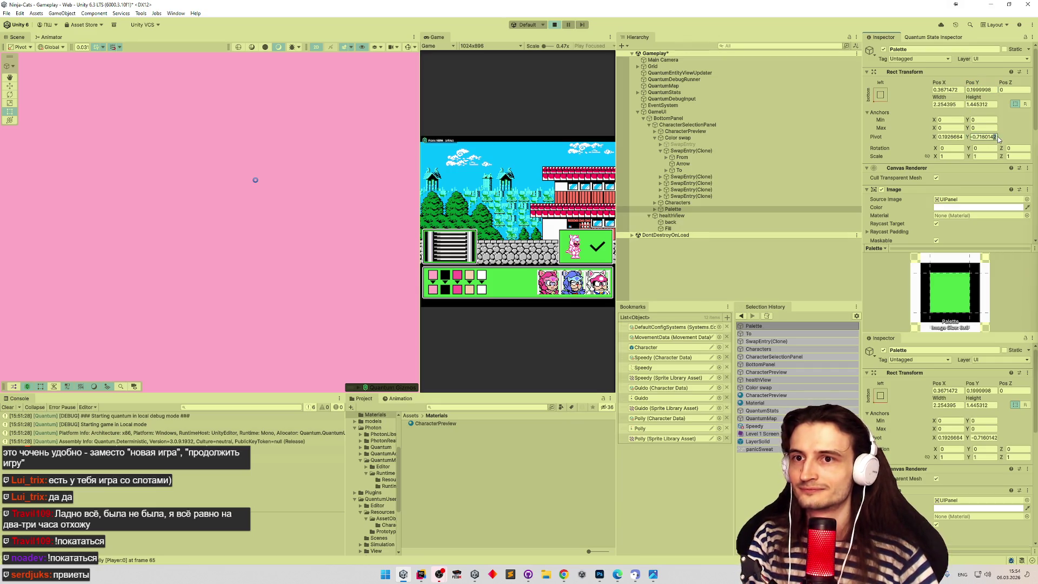
pyautogui.press('BackSpace')
pyautogui.write('1')
pyautogui.press('BackSpace')
pyautogui.write('0')
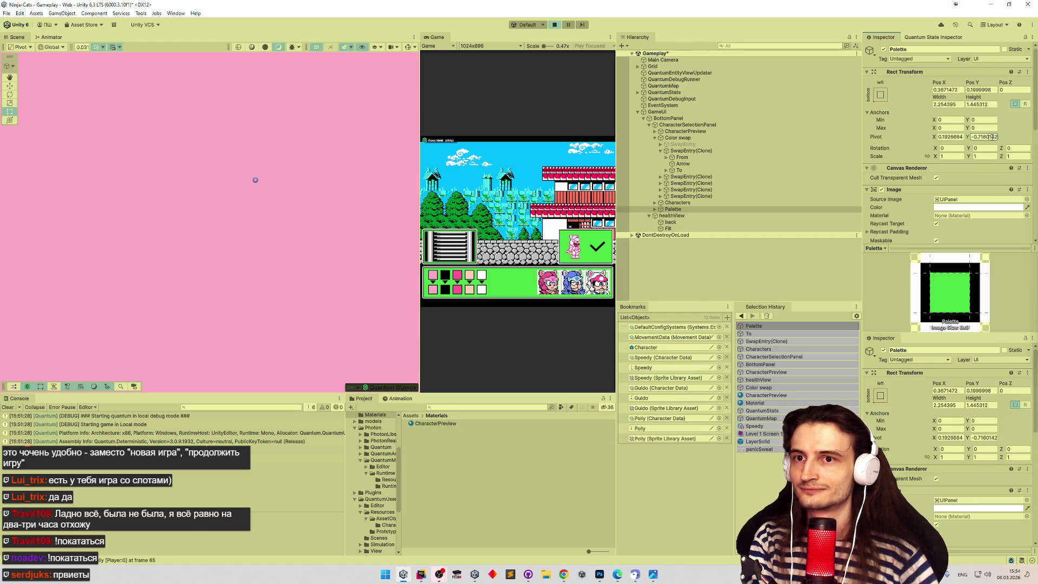
# Fine-tune Palette's Pivot Y digit by digit, settling at -0.7160148.
pyautogui.click(994, 138)
pyautogui.press('BackSpace')
pyautogui.write('3')
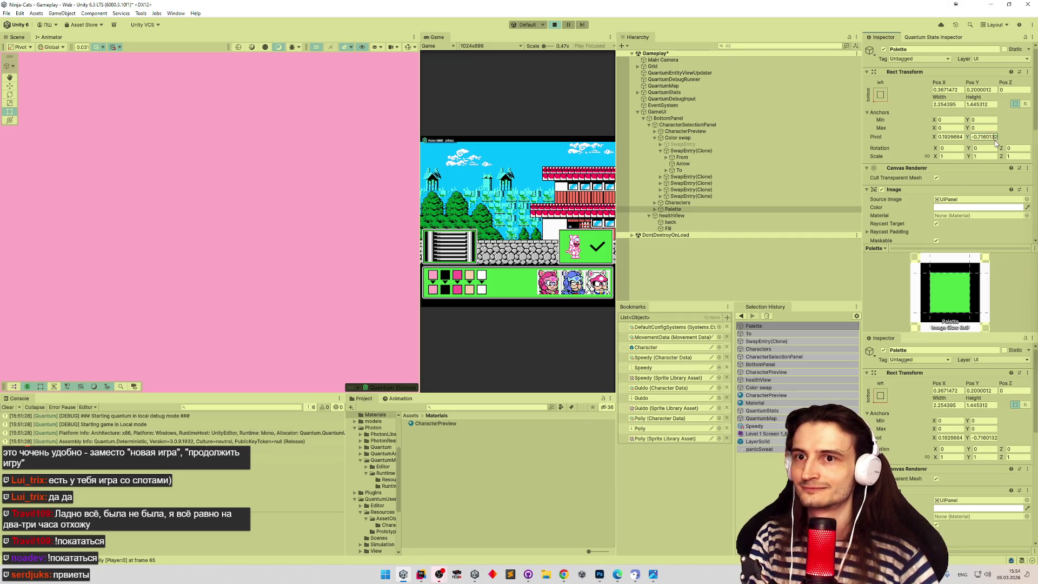
pyautogui.write('41')
pyautogui.press('BackSpace')
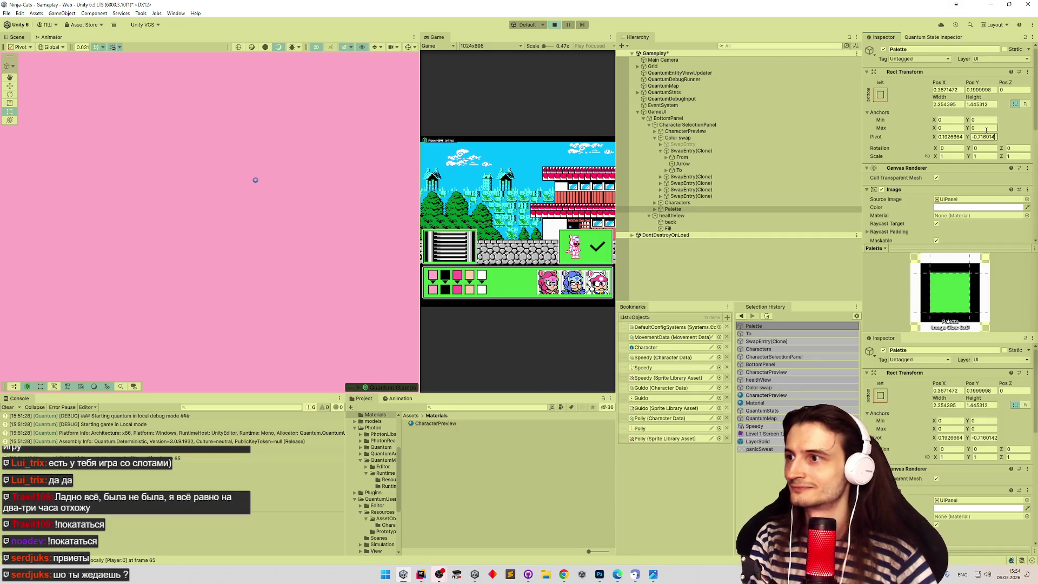
pyautogui.press('BackSpace')
pyautogui.write('5')
pyautogui.press('BackSpace')
pyautogui.write('7')
pyautogui.press('BackSpace')
pyautogui.write('8')
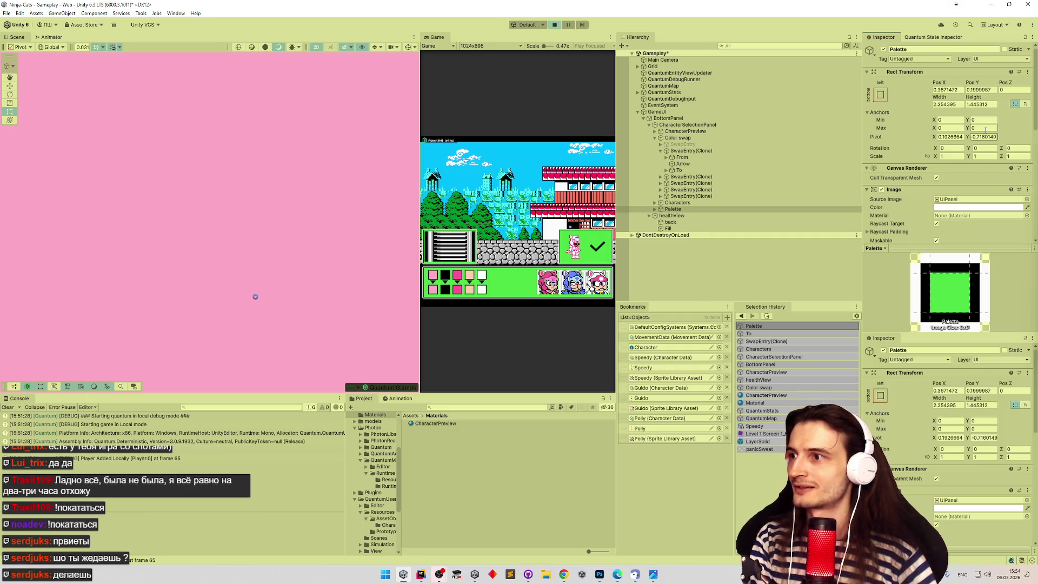
pyautogui.press('BackSpace')
pyautogui.write('8')
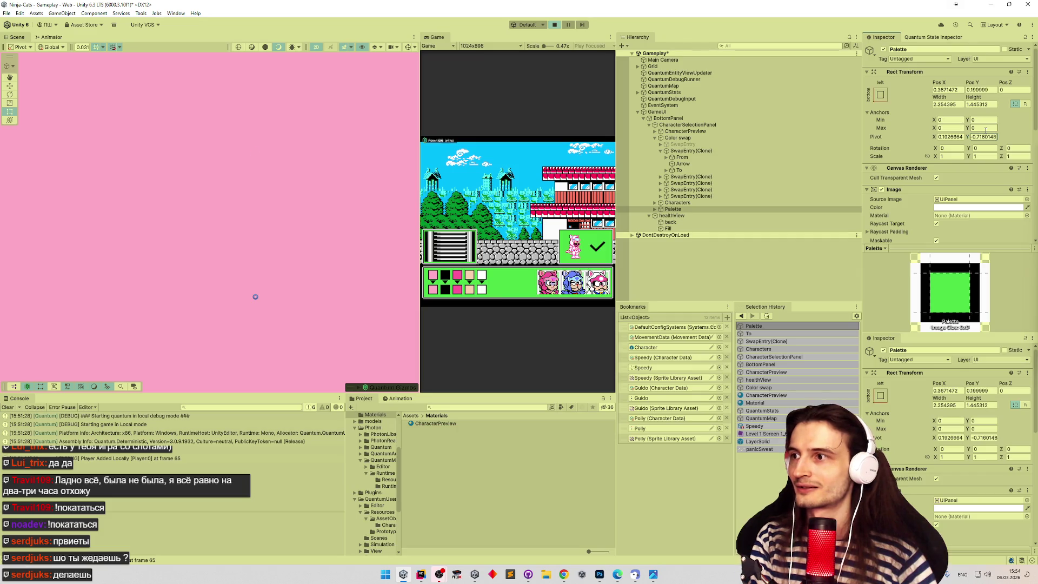
# Drag the Palette pivot upward in the Scene view, comparing it with the To object.
pyautogui.click(680, 170)
pyautogui.click(676, 210)
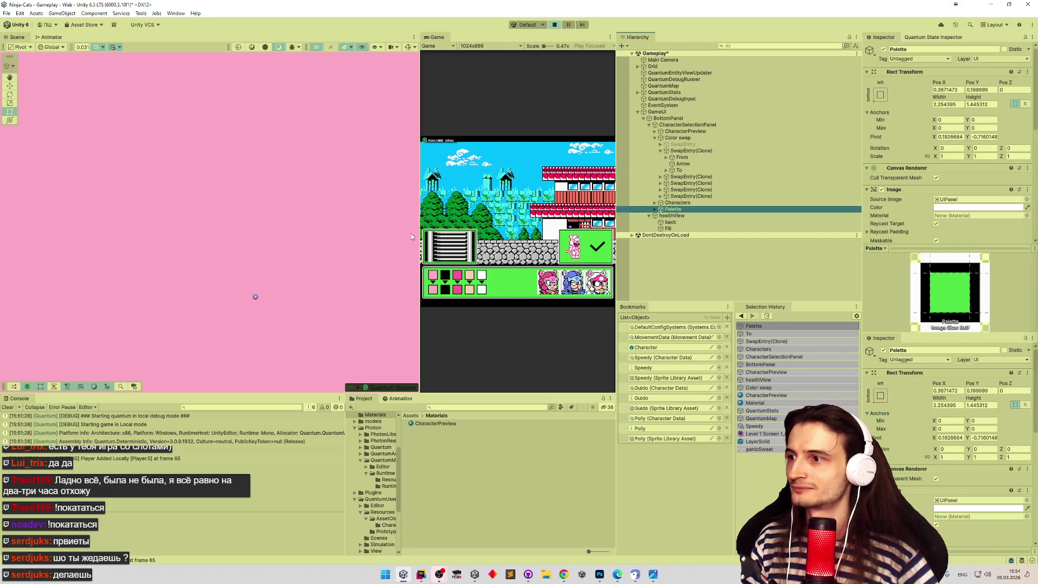
pyautogui.click(256, 296)
pyautogui.click(256, 212)
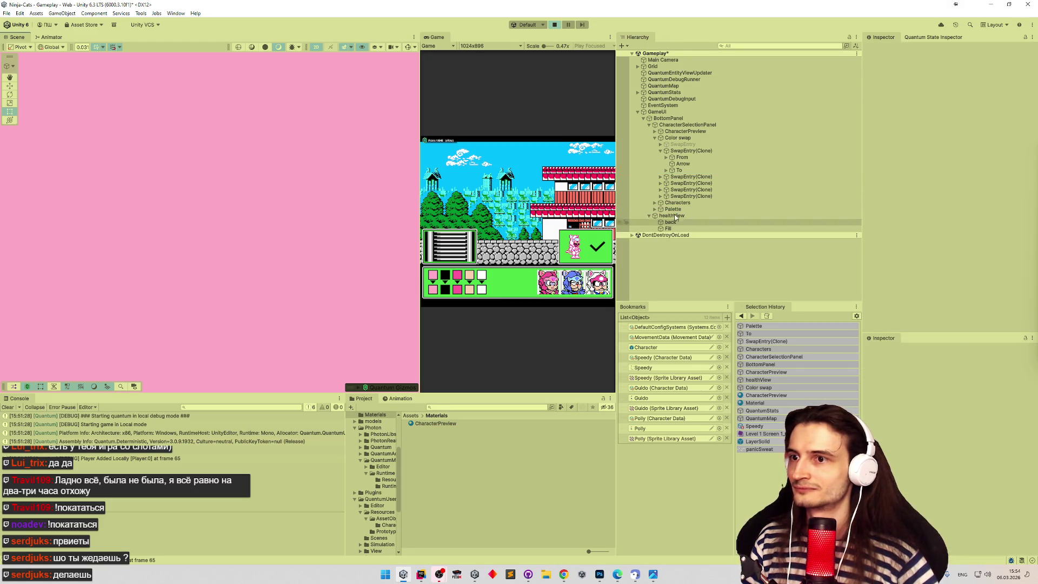
pyautogui.moveTo(256, 203); pyautogui.dragTo(258, 150)
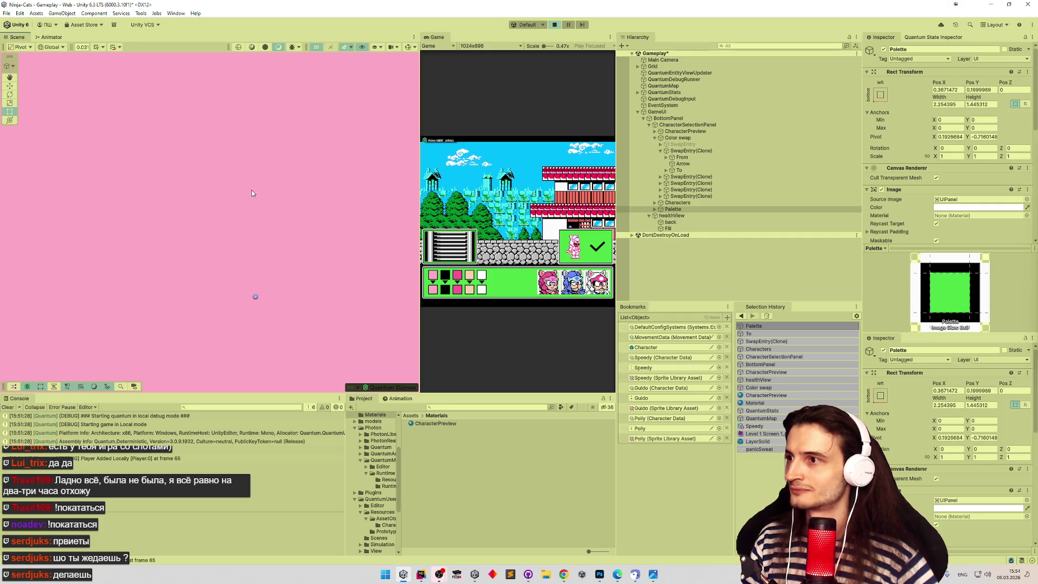
pyautogui.click(680, 170)
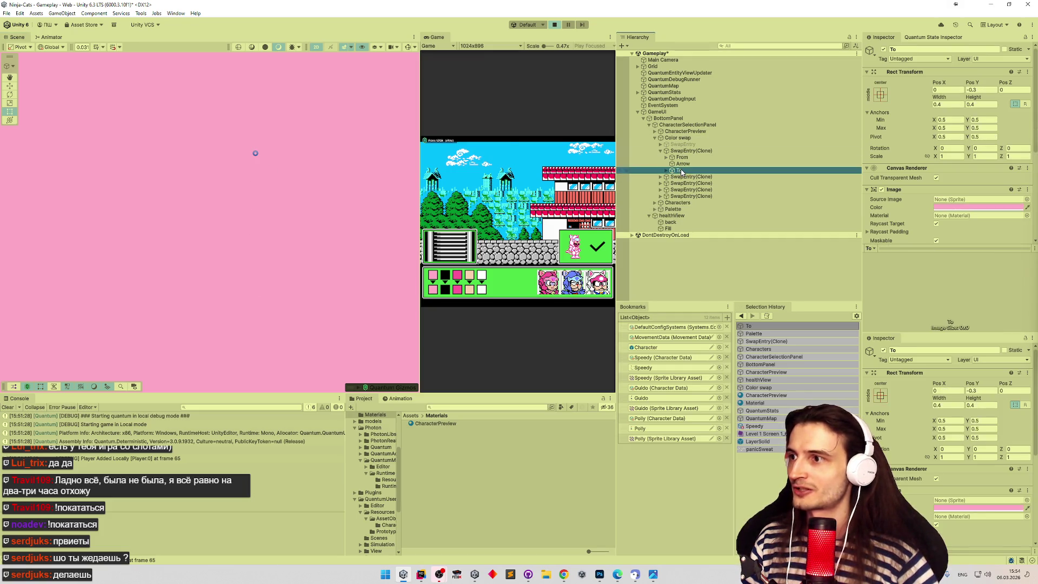
pyautogui.click(683, 209)
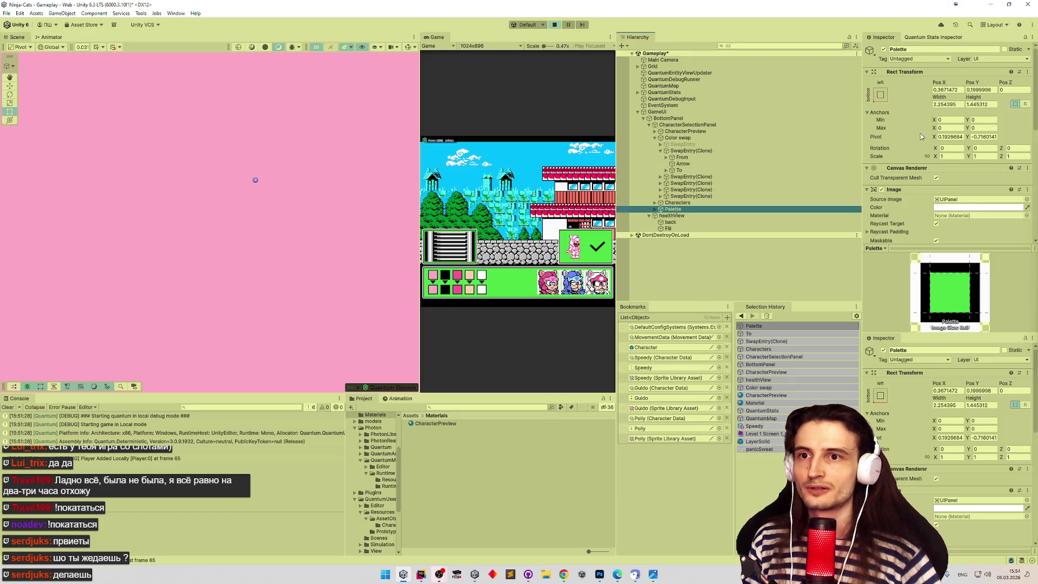
# Copy the Palette pivot value and exit Play mode.
pyautogui.rightClick(888, 139)
pyautogui.click(899, 166)
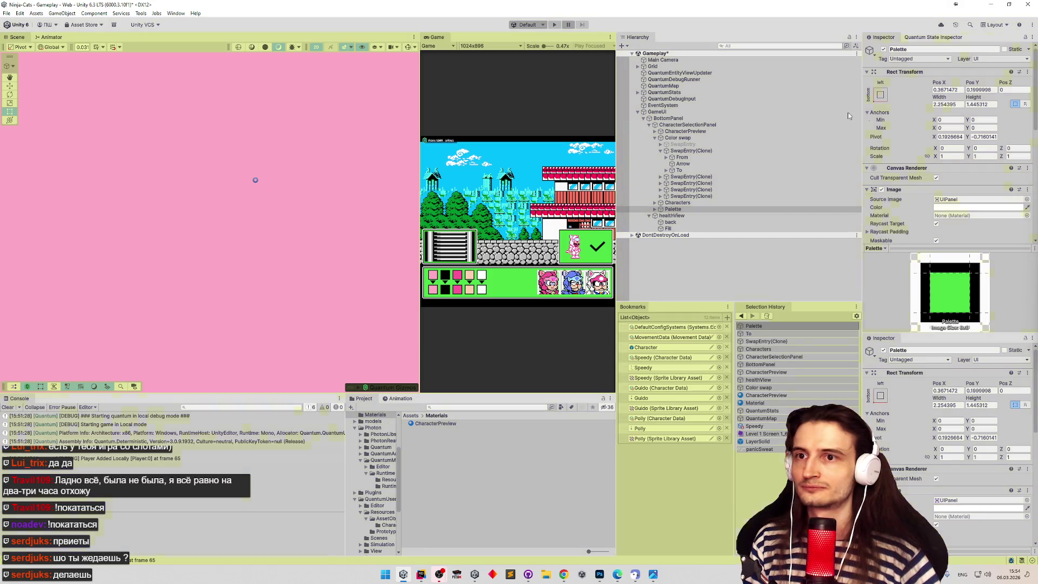
pyautogui.hotkey('ctrl', 'p')
pyautogui.rightClick(887, 138)
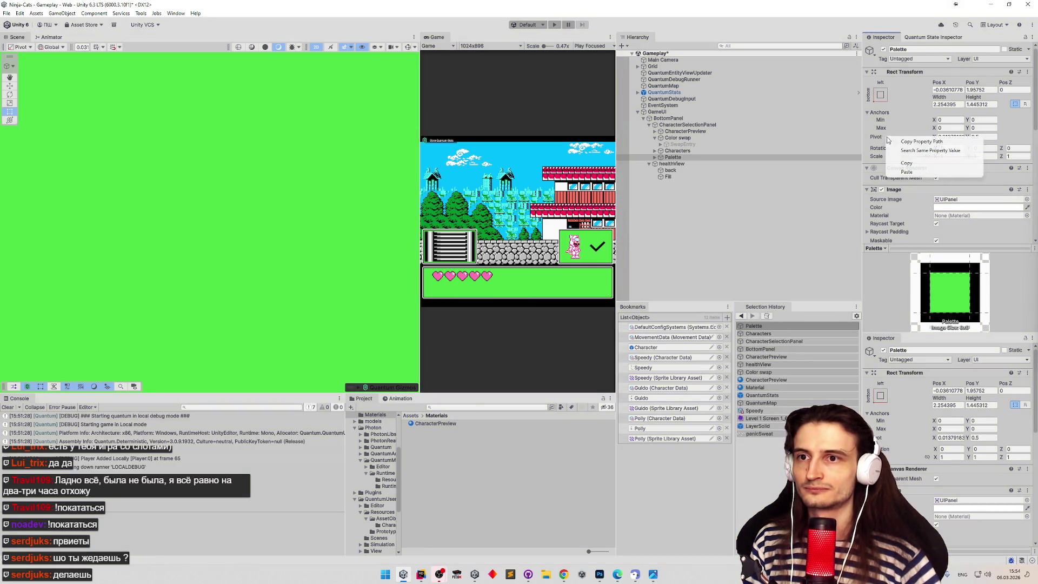
pyautogui.click(901, 174)
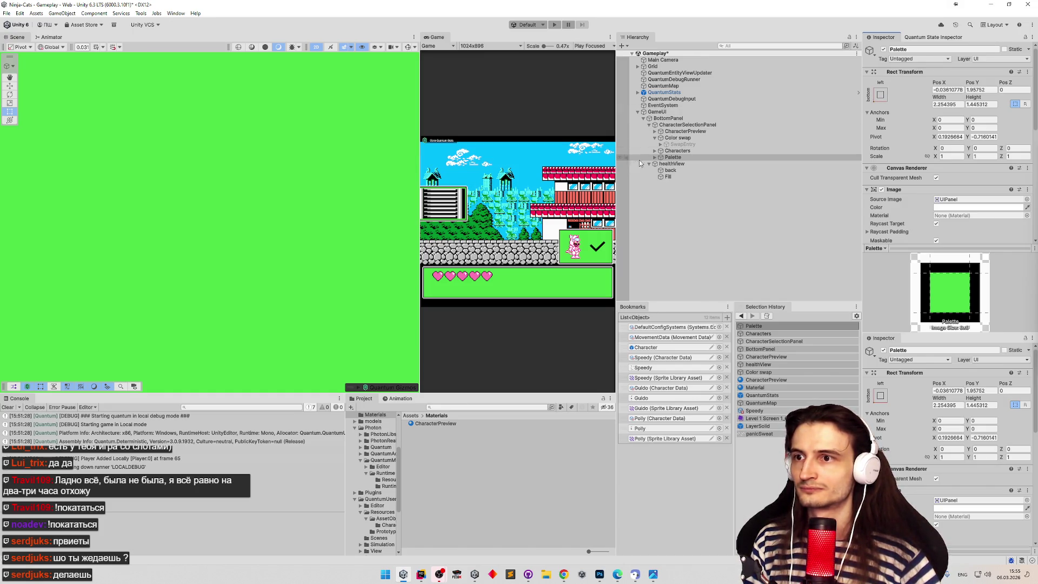
# Paste the copied pivot onto Palette, undo it, and drag the pivot below its centre.
pyautogui.click(674, 158)
pyautogui.doubleClick(676, 158)
pyautogui.scroll(-2, 210, 222)
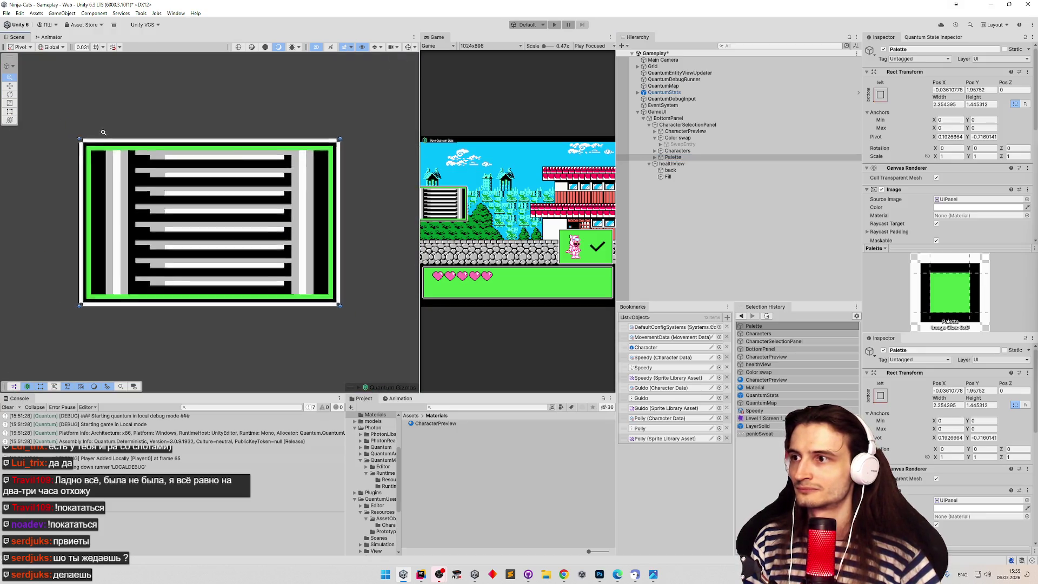
pyautogui.moveTo(358, 200); pyautogui.dragTo(358, 127)
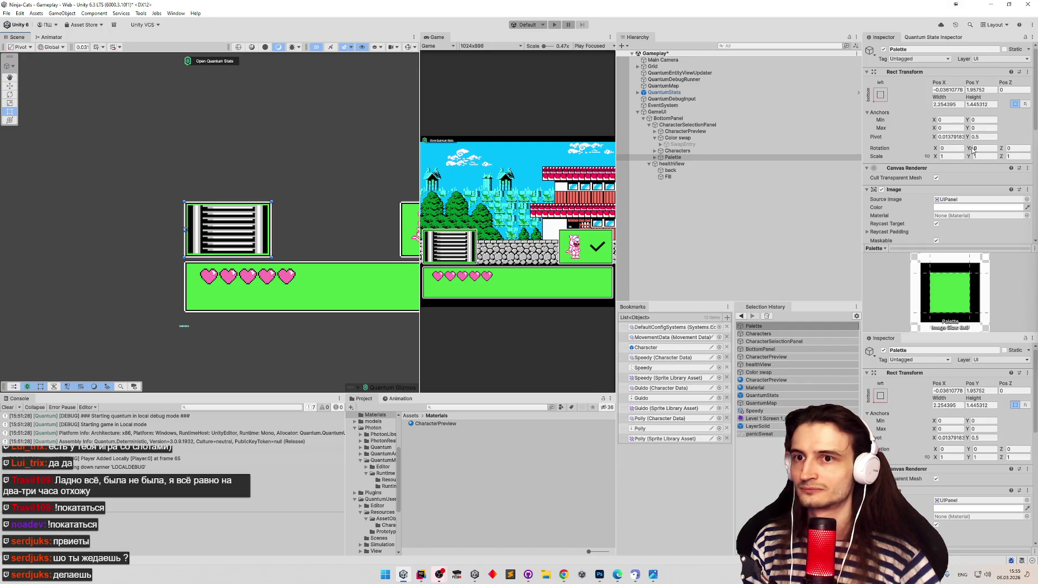
pyautogui.rightClick(941, 139)
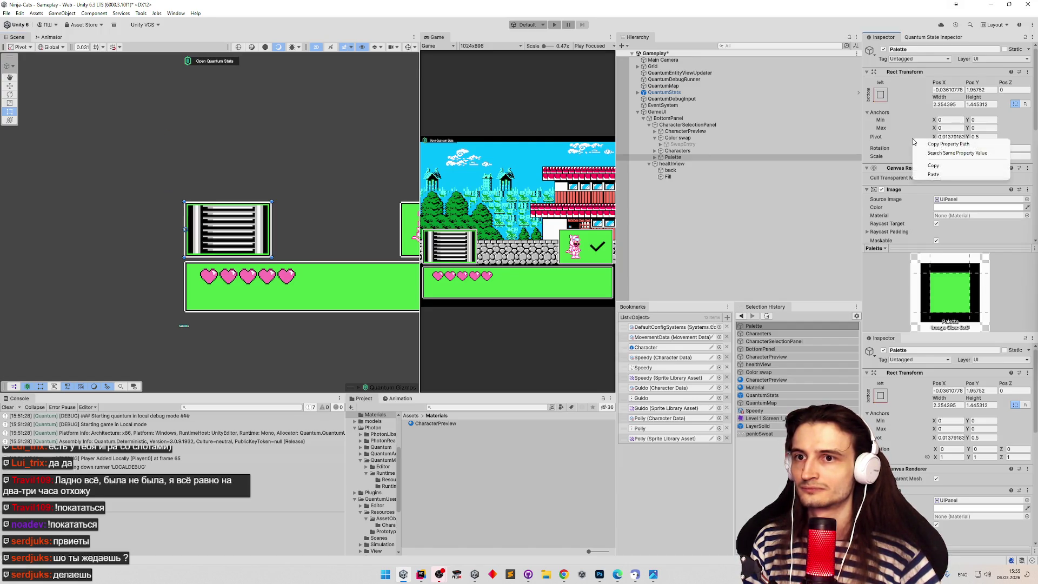
pyautogui.click(923, 174)
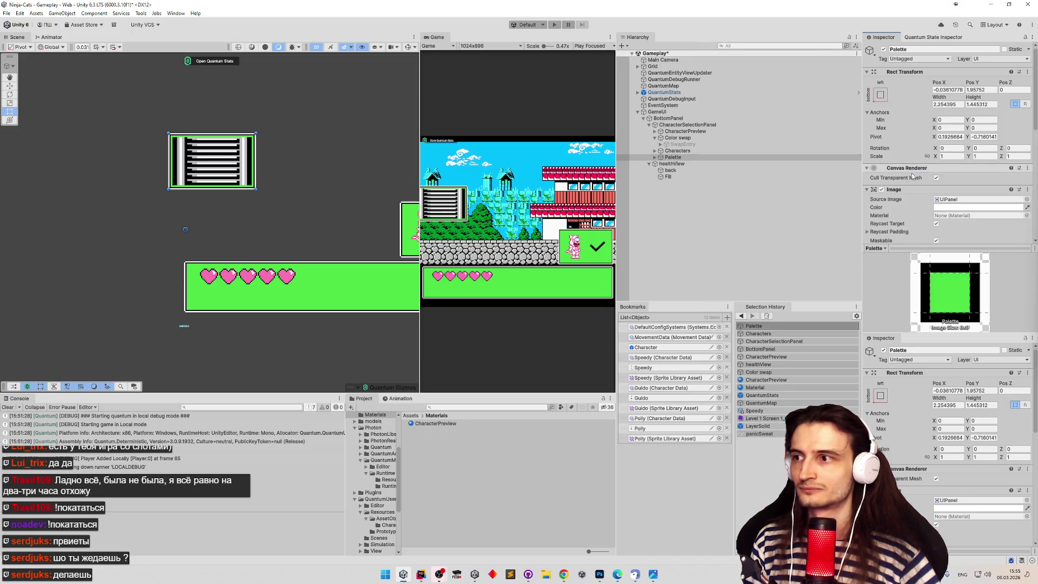
pyautogui.hotkey('ctrl', 'z')
pyautogui.moveTo(191, 233)
pyautogui.mouseDown()
pyautogui.moveTo(228, 276)
pyautogui.moveTo(217, 279)
pyautogui.mouseUp()
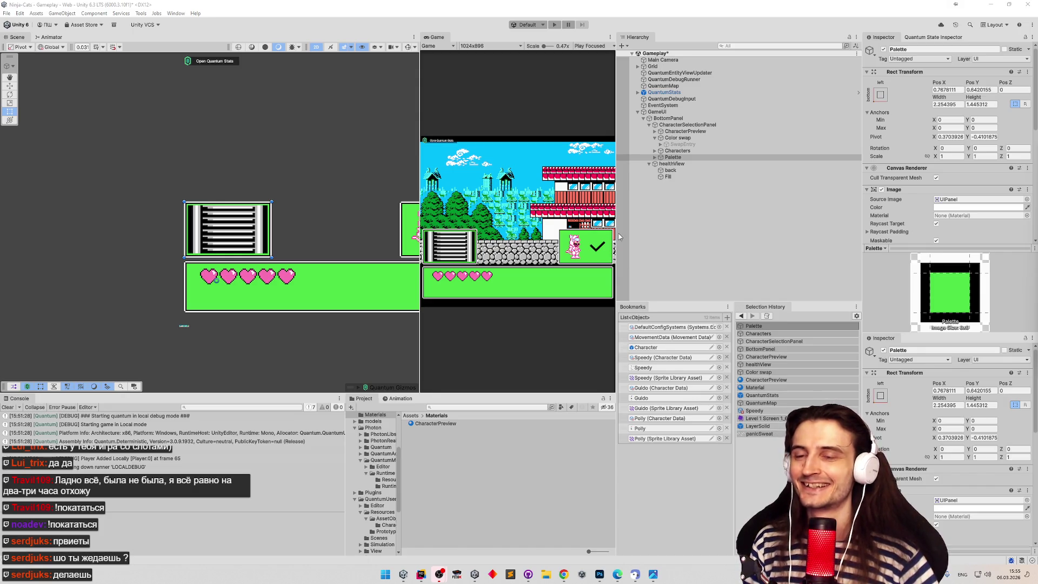
pyautogui.rightClick(892, 137)
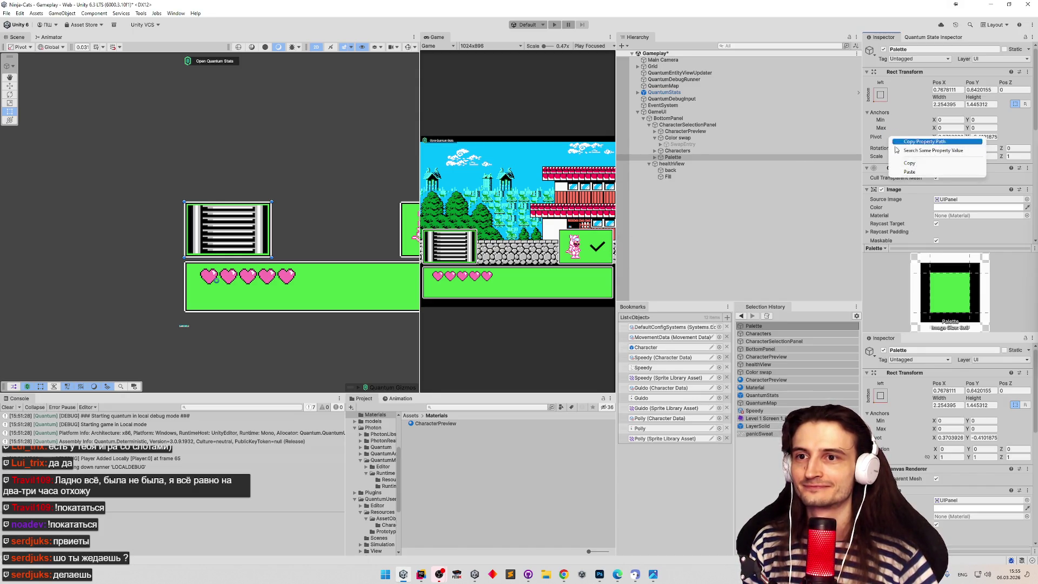
# Paste the pivot onto Palette, then paste Pivot X 0.1926664 into a new Sublime Text note.
pyautogui.click(947, 162)
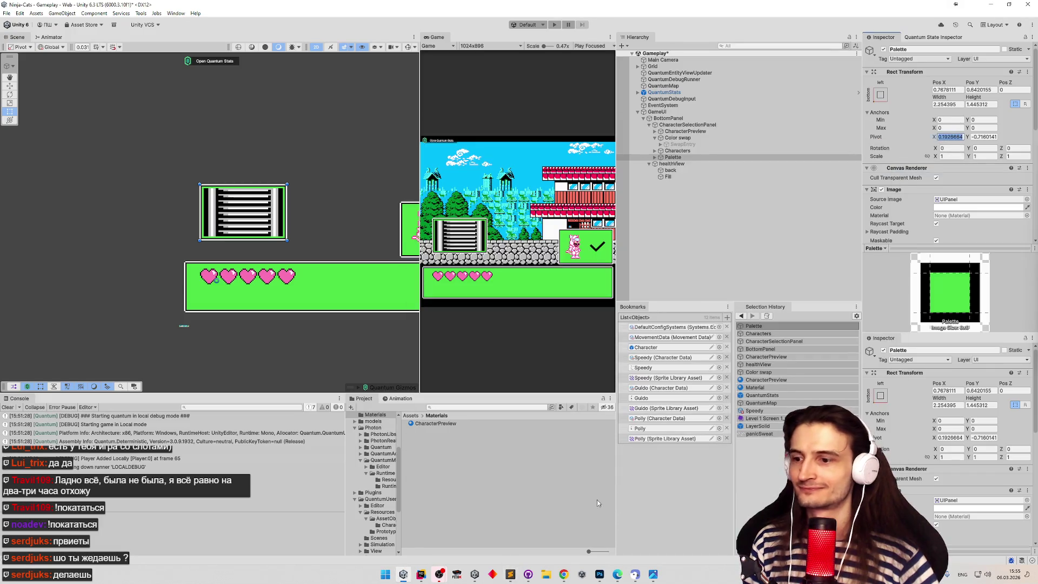
pyautogui.click(511, 574)
pyautogui.hotkey('alt', 'Tab')
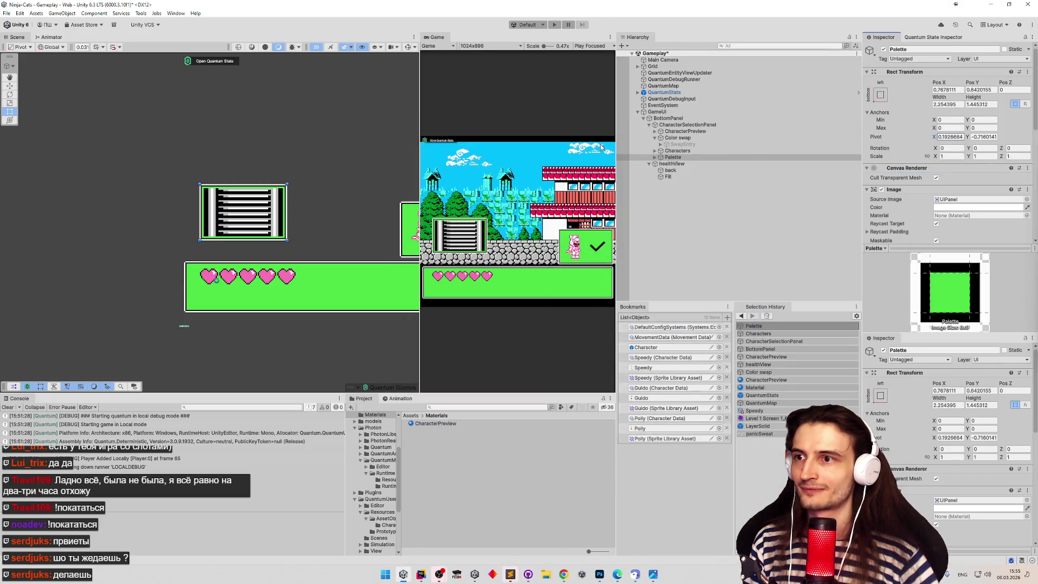
pyautogui.click(510, 575)
pyautogui.hotkey('ctrl', 'n')
pyautogui.moveTo(608, 127); pyautogui.dragTo(608, 207)
pyautogui.hotkey('ctrl', 'v')
# Paste Pivot Y -0.7160141 on the note's second line and return to the note.
pyautogui.hotkey('alt', 'Tab')
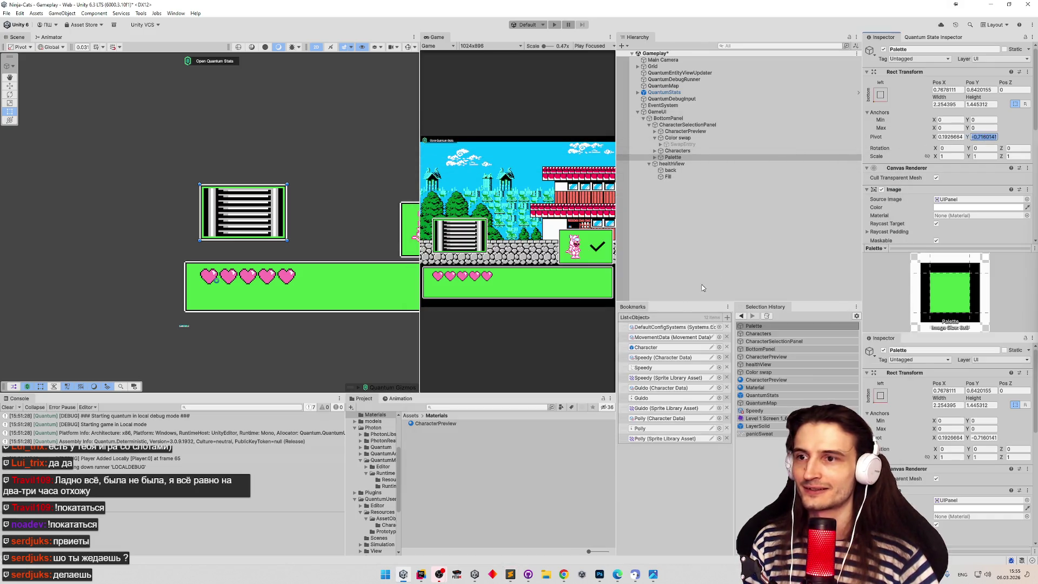
pyautogui.click(511, 575)
pyautogui.press('Return')
pyautogui.hotkey('ctrl', 'v')
pyautogui.hotkey('alt', 'Tab')
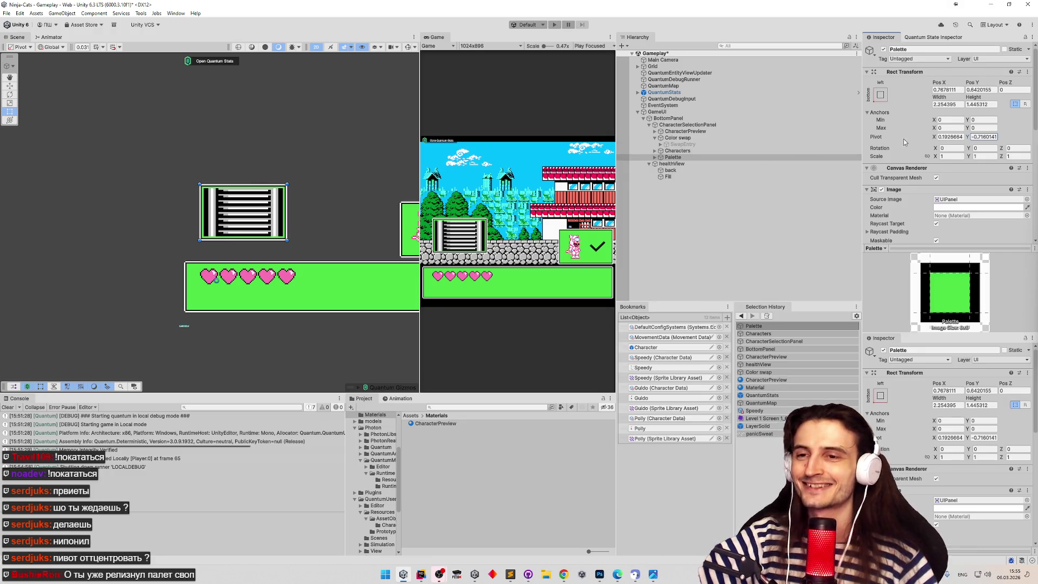
pyautogui.scroll(-3, 930, 143)
pyautogui.moveTo(1035, 135)
pyautogui.mouseDown()
pyautogui.moveTo(1035, 157)
pyautogui.moveTo(1035, 119)
pyautogui.mouseUp()
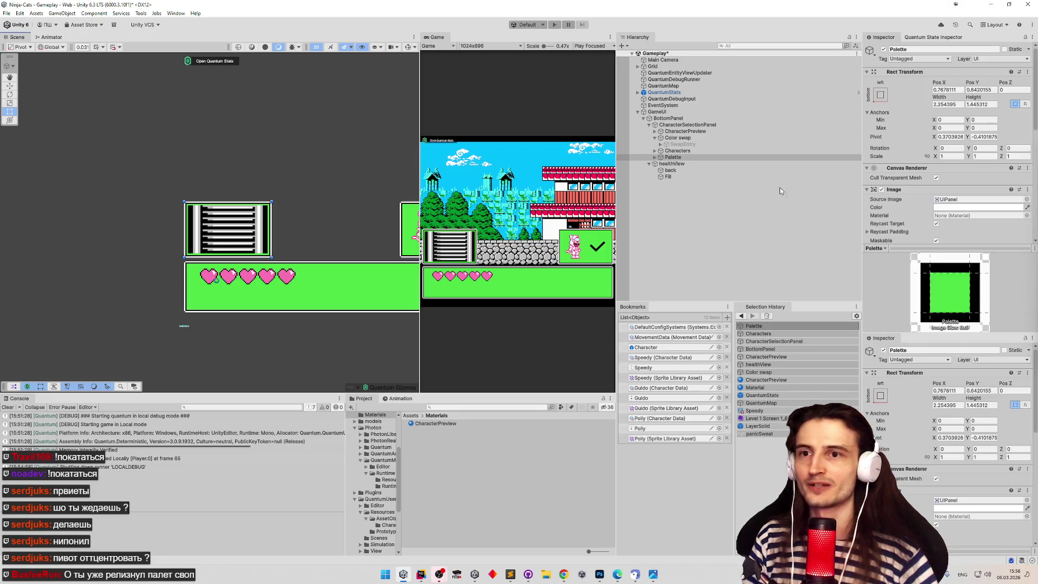
pyautogui.click(510, 572)
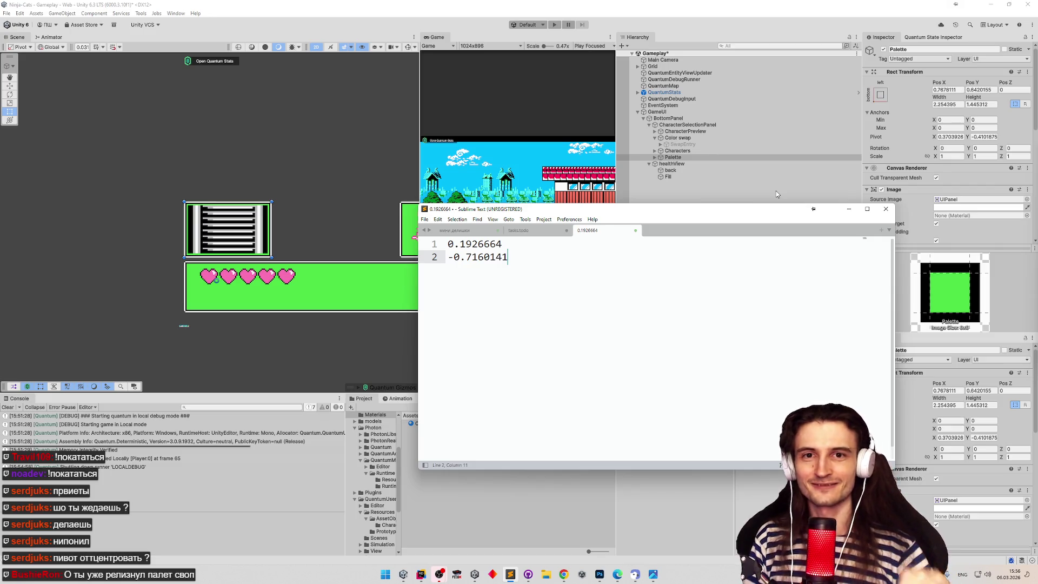
# Copy 0.1926664 from the note into Palette's Pivot X field.
pyautogui.moveTo(503, 244); pyautogui.dragTo(448, 244)
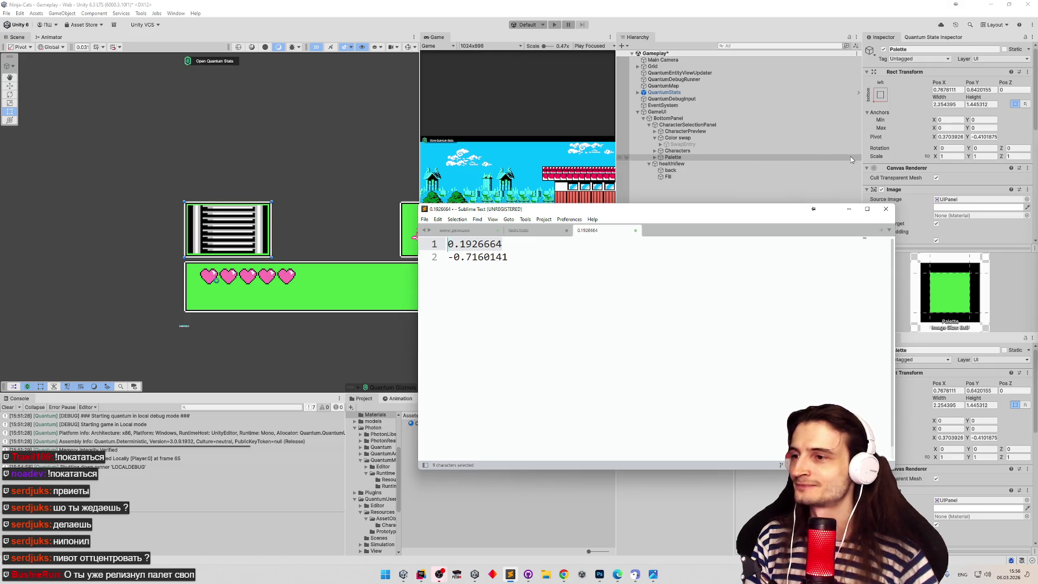
pyautogui.hotkey('ctrl', 'c')
pyautogui.click(958, 137)
pyautogui.hotkey('ctrl', 'v')
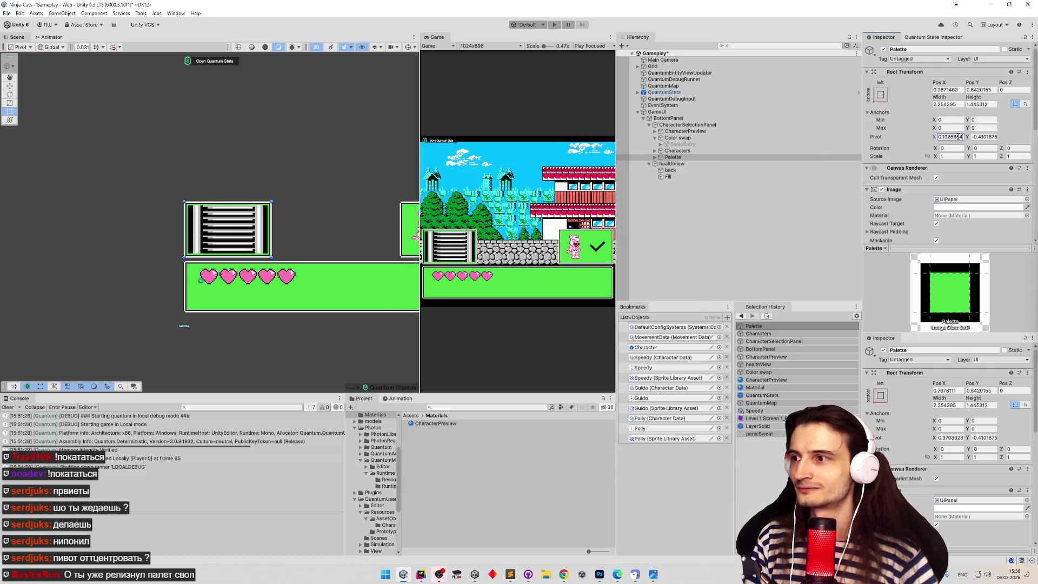
# Copy -0.7160141 into Palette's Pivot Y field and save the Gameplay scene.
pyautogui.click(511, 575)
pyautogui.moveTo(508, 257); pyautogui.dragTo(447, 256)
pyautogui.hotkey('ctrl', 'c')
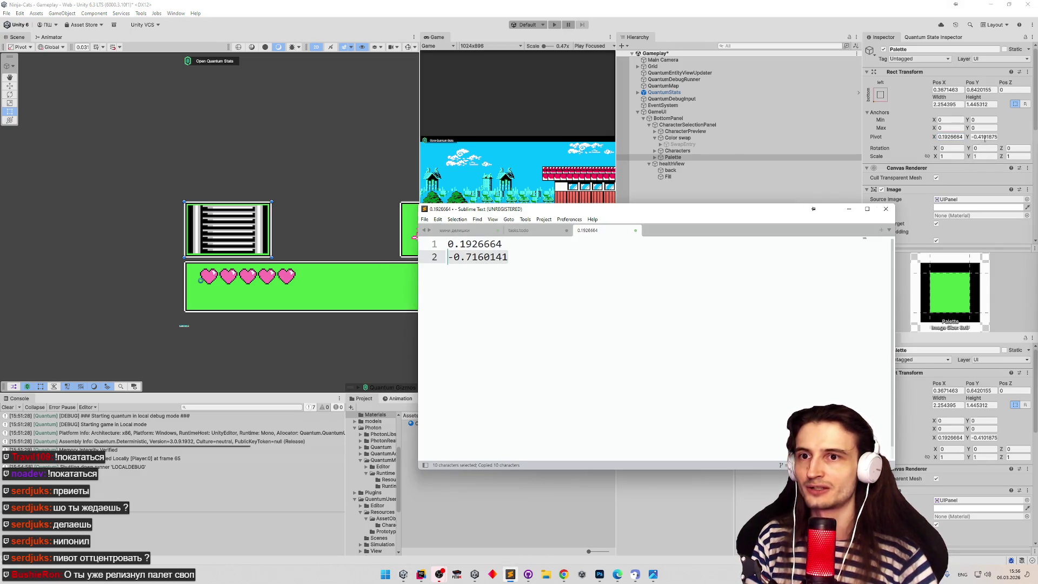
pyautogui.click(985, 136)
pyautogui.hotkey('ctrl', 'v')
pyautogui.hotkey('ctrl', 's')
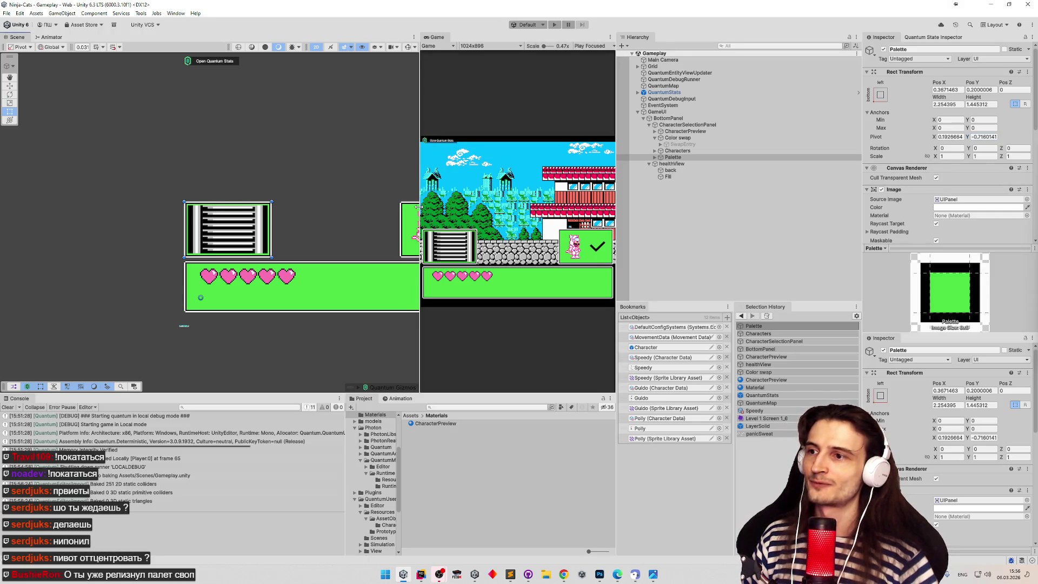
# Select Palette, widen the game preview, and collapse its Image, Layout Element and Button components.
pyautogui.moveTo(420, 217); pyautogui.dragTo(345, 216)
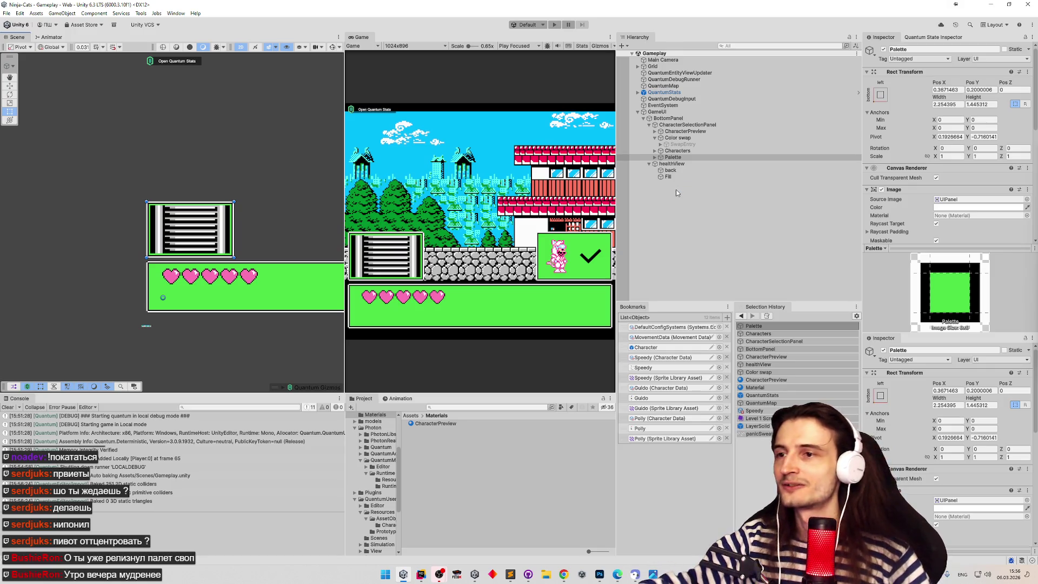
pyautogui.click(676, 158)
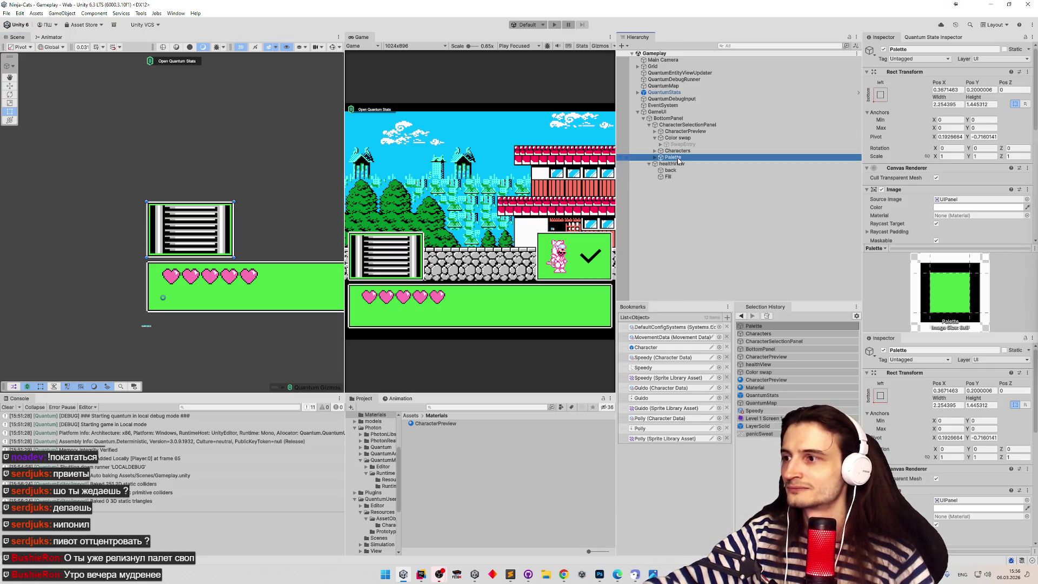
pyautogui.press('w')
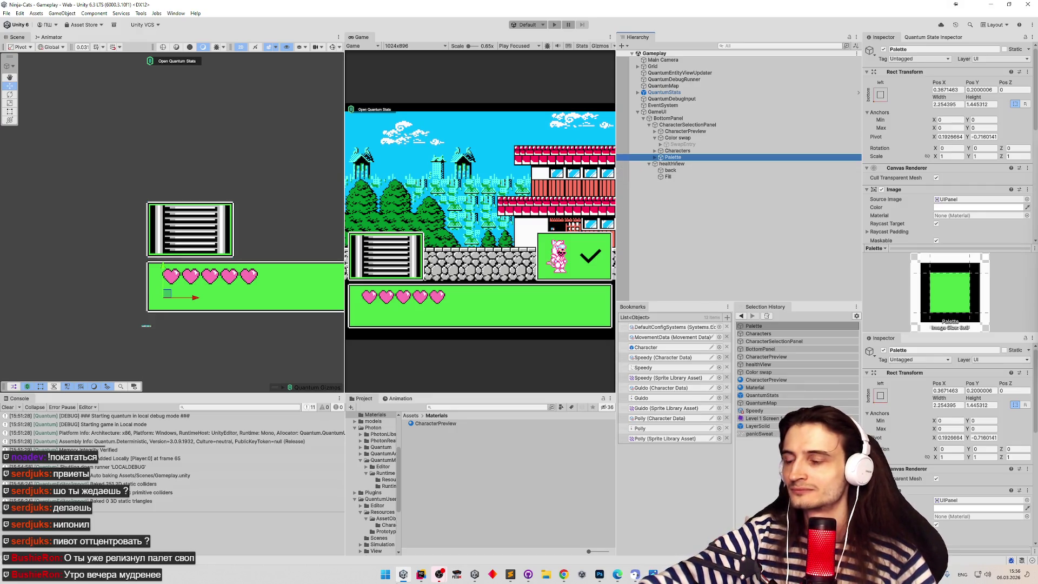
pyautogui.click(421, 574)
pyautogui.click(423, 574)
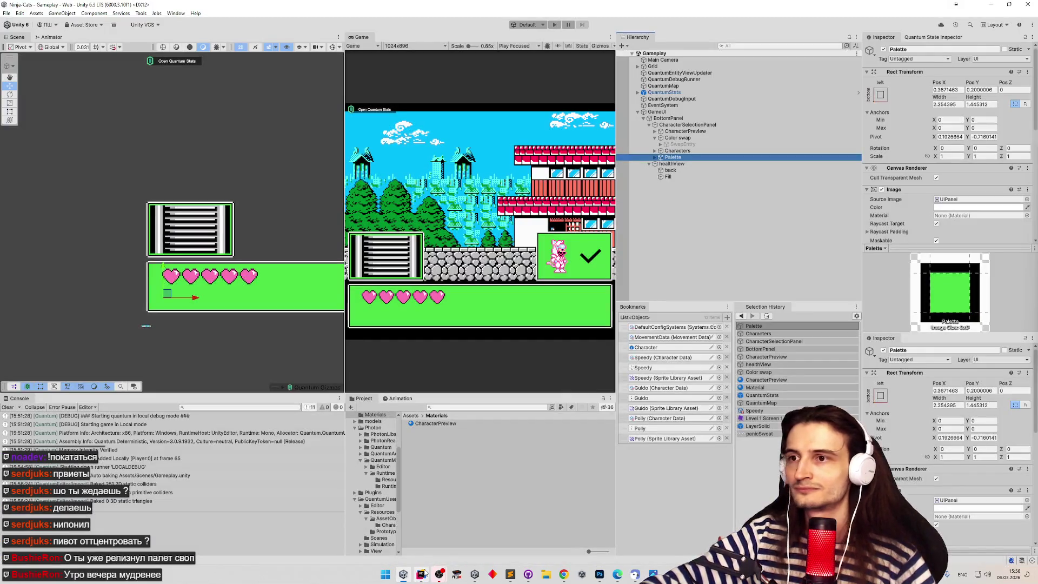
pyautogui.scroll(-8, 1019, 224)
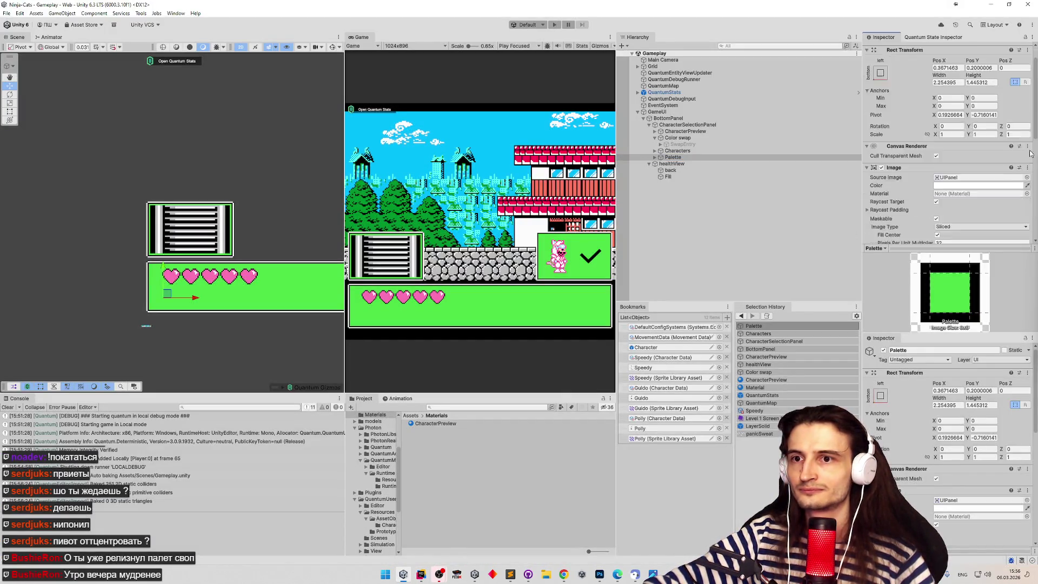
pyautogui.scroll(3, 1011, 214)
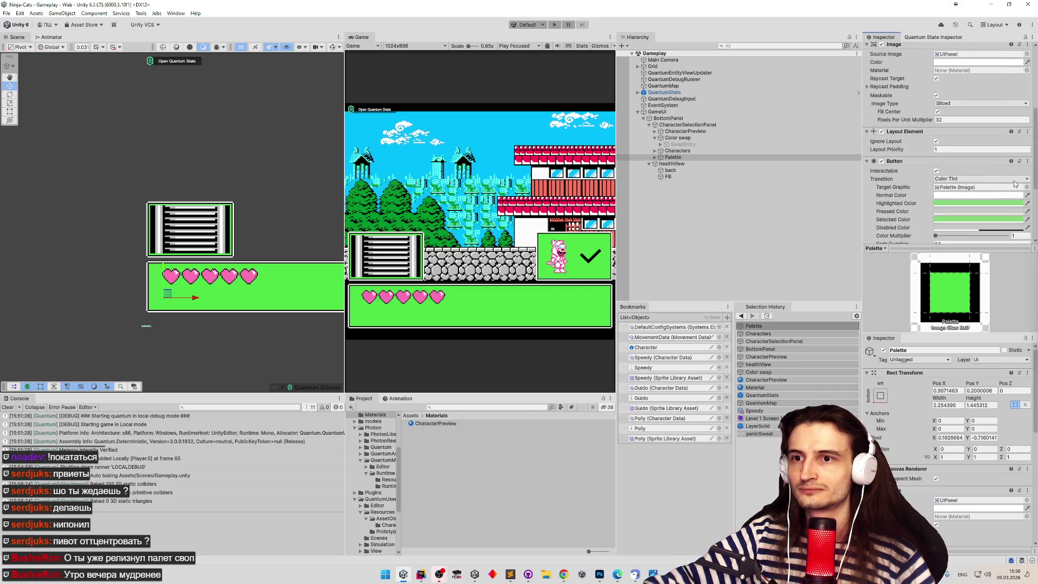
pyautogui.scroll(8, 1010, 211)
pyautogui.click(867, 119)
pyautogui.click(867, 128)
pyautogui.click(868, 137)
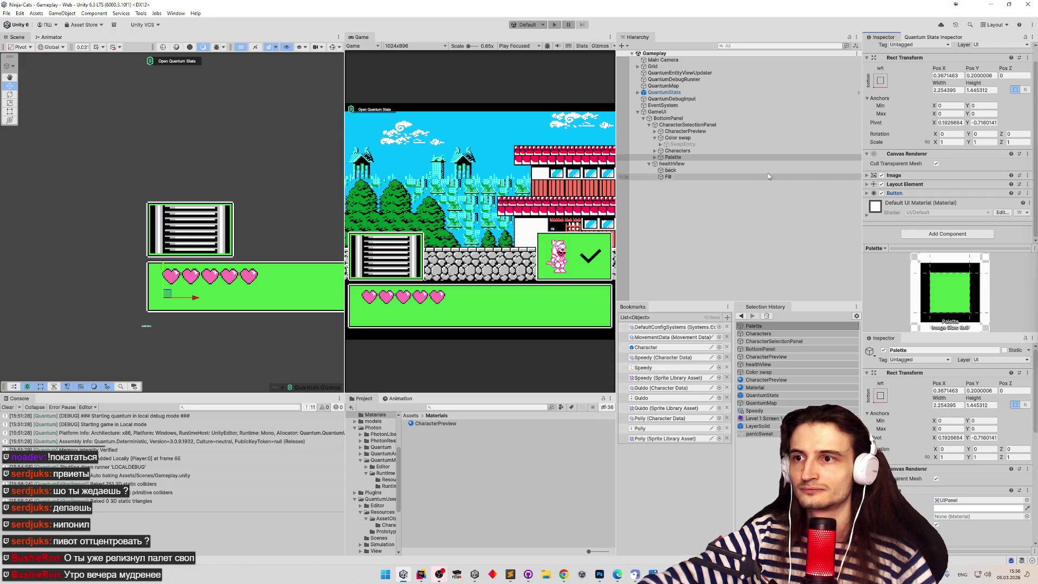
# Remove the Button and Layout Element components from Palette.
pyautogui.click(920, 193)
pyautogui.scroll(-4, 933, 161)
pyautogui.scroll(2, 955, 153)
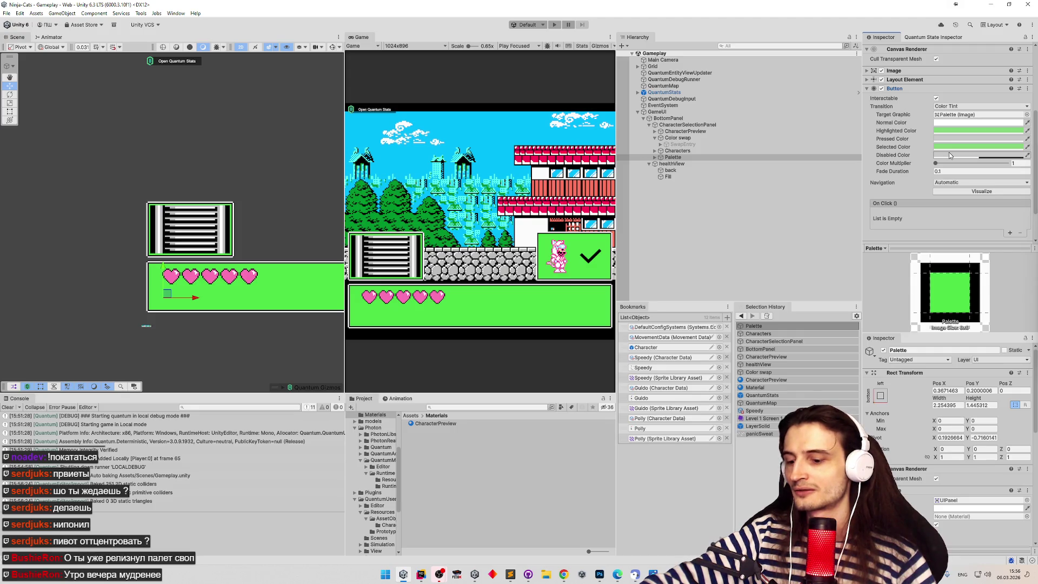
pyautogui.scroll(1, 949, 156)
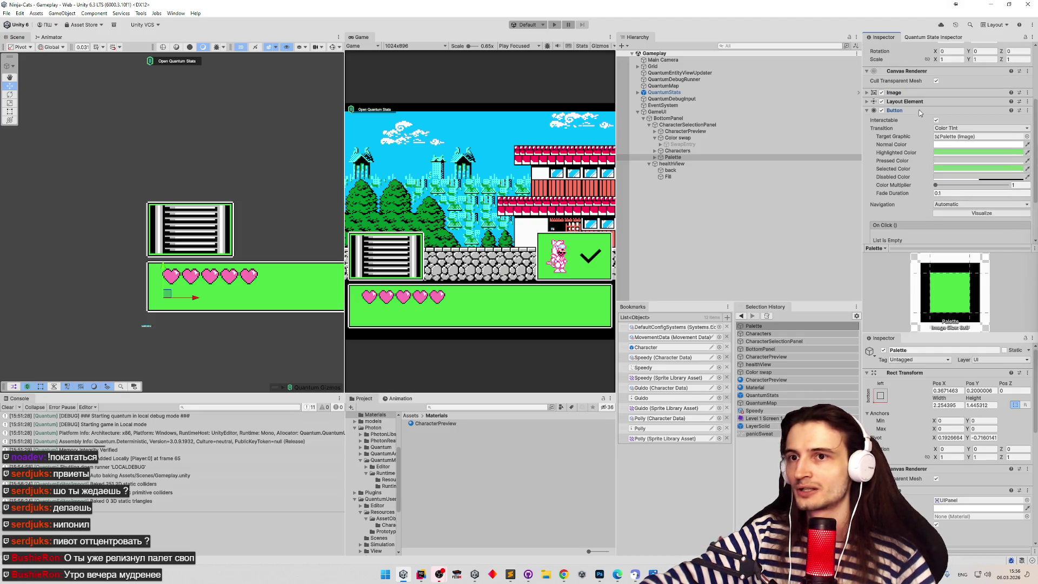
pyautogui.rightClick(920, 109)
pyautogui.click(925, 143)
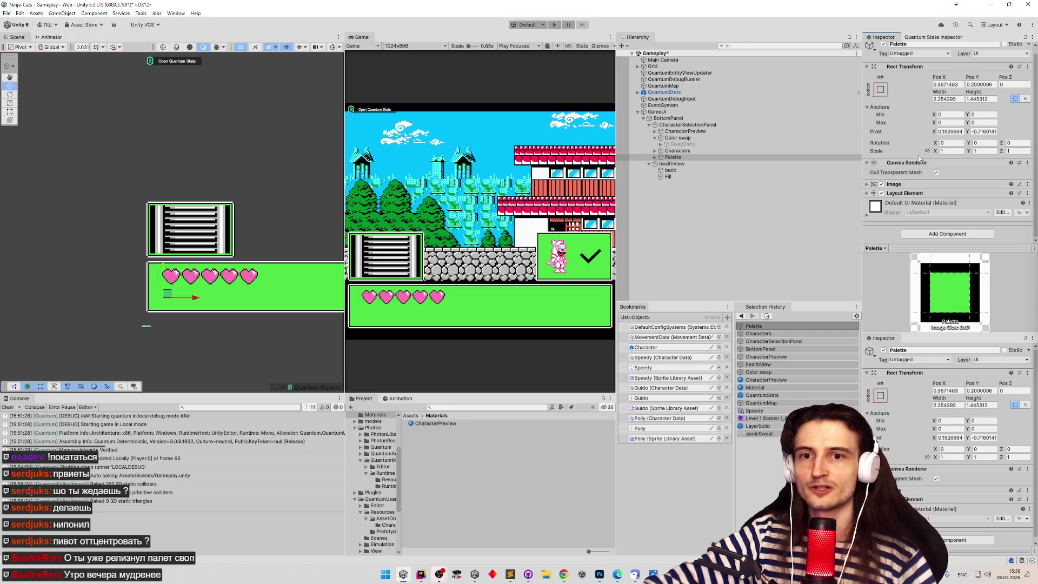
pyautogui.rightClick(907, 195)
pyautogui.click(916, 214)
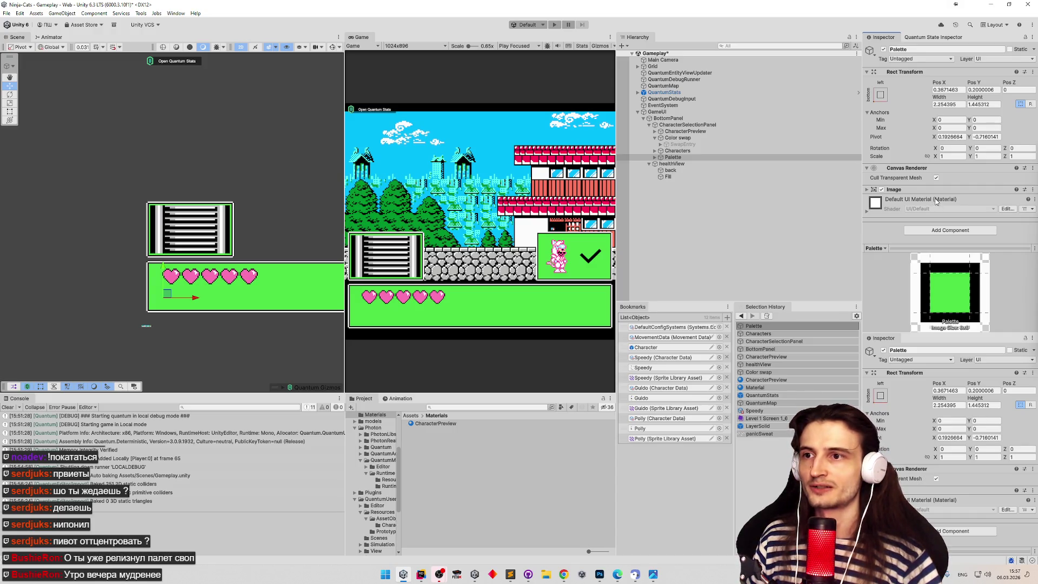
pyautogui.click(655, 156)
# Remove Palette's Image component after checking its Colors child, then switch to Rider.
pyautogui.click(678, 164)
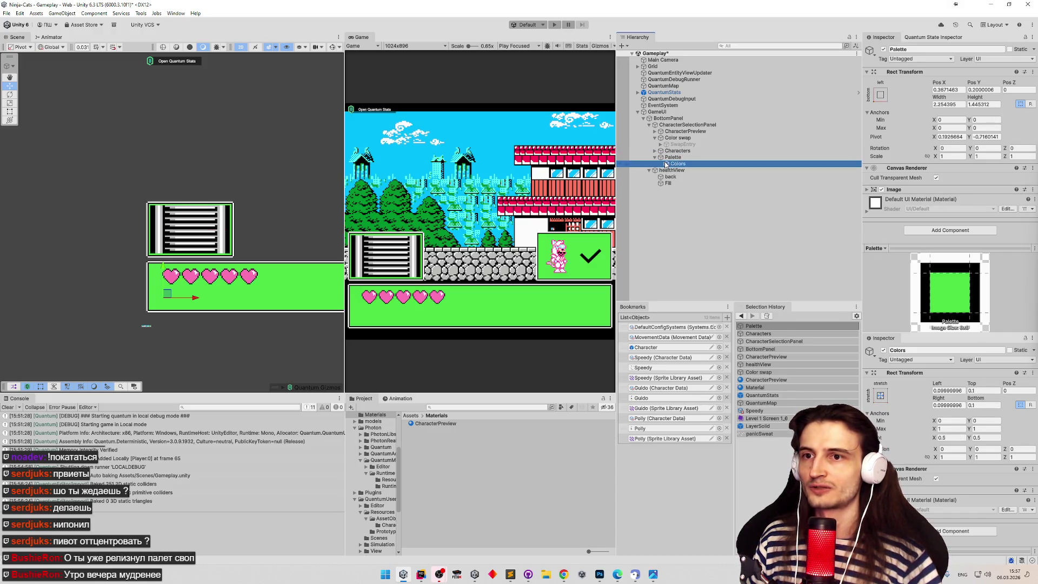
pyautogui.press('Up')
pyautogui.rightClick(914, 190)
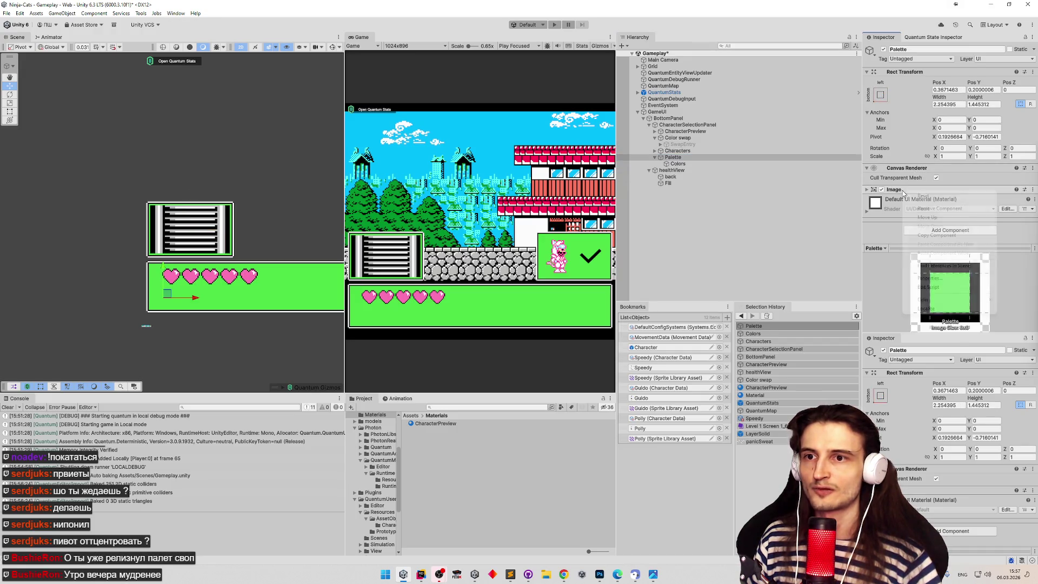
pyautogui.click(916, 209)
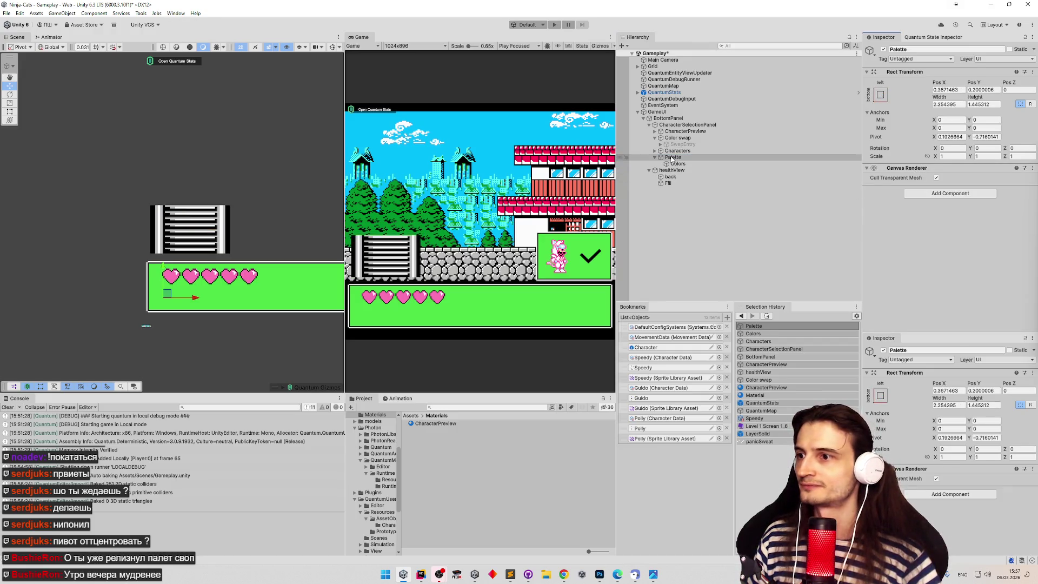
pyautogui.click(950, 193)
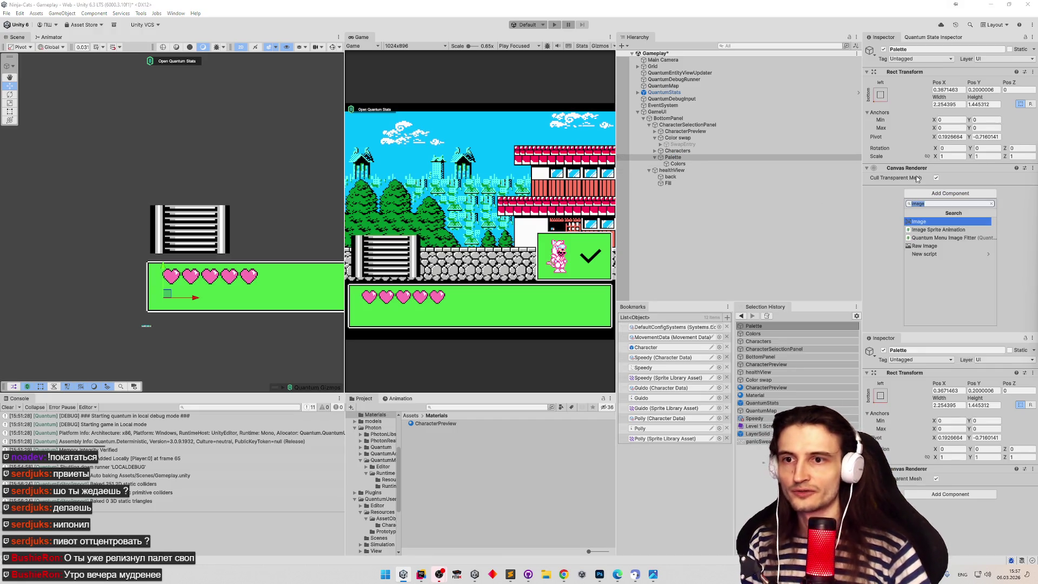
pyautogui.click(421, 574)
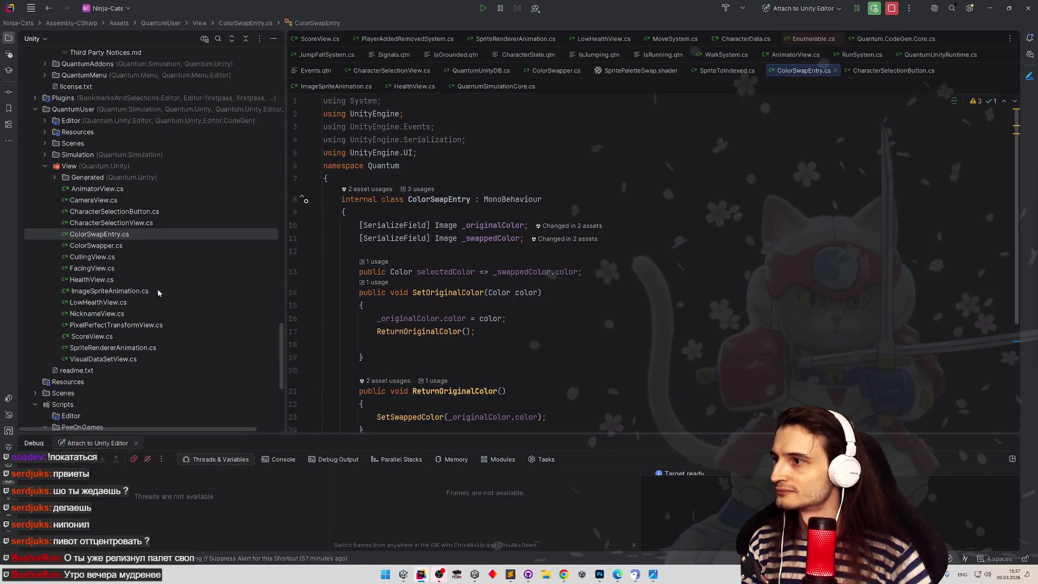
# Select CullingView.cs in the View folder and try the Ctrl+Shift+F note search, cancelling it twice.
pyautogui.click(45, 166)
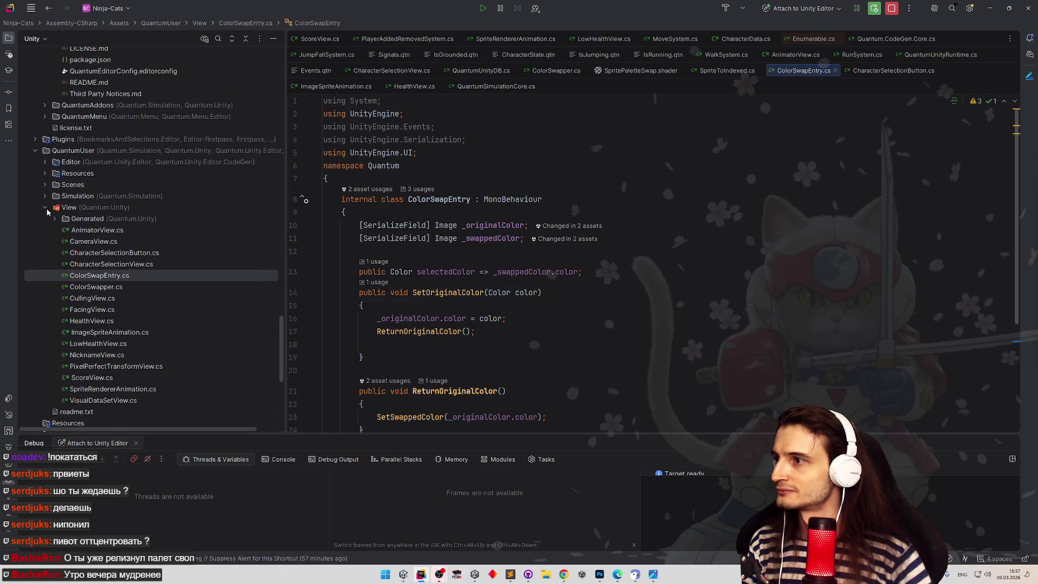
pyautogui.click(46, 209)
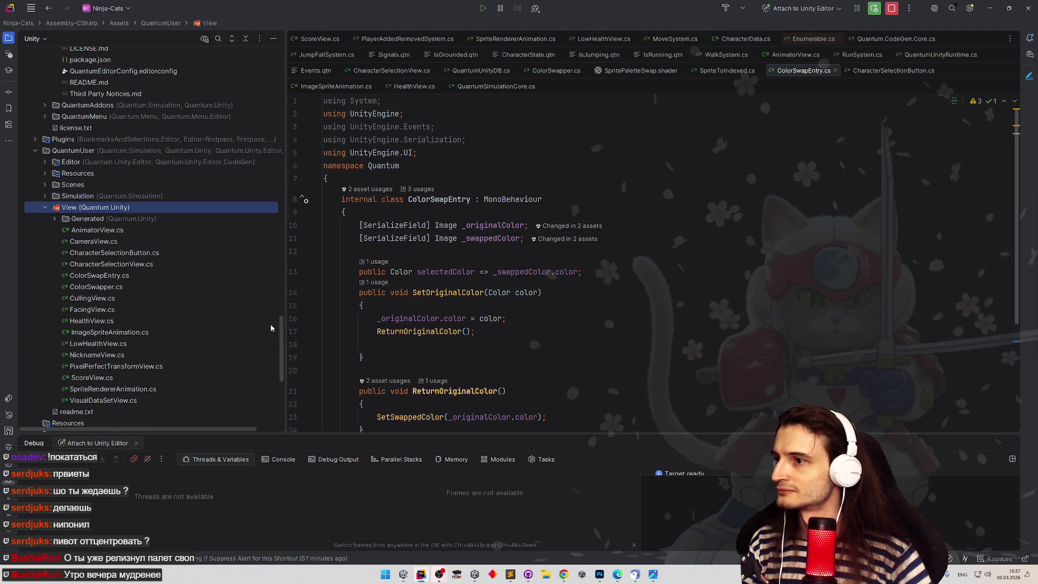
pyautogui.scroll(1, 216, 319)
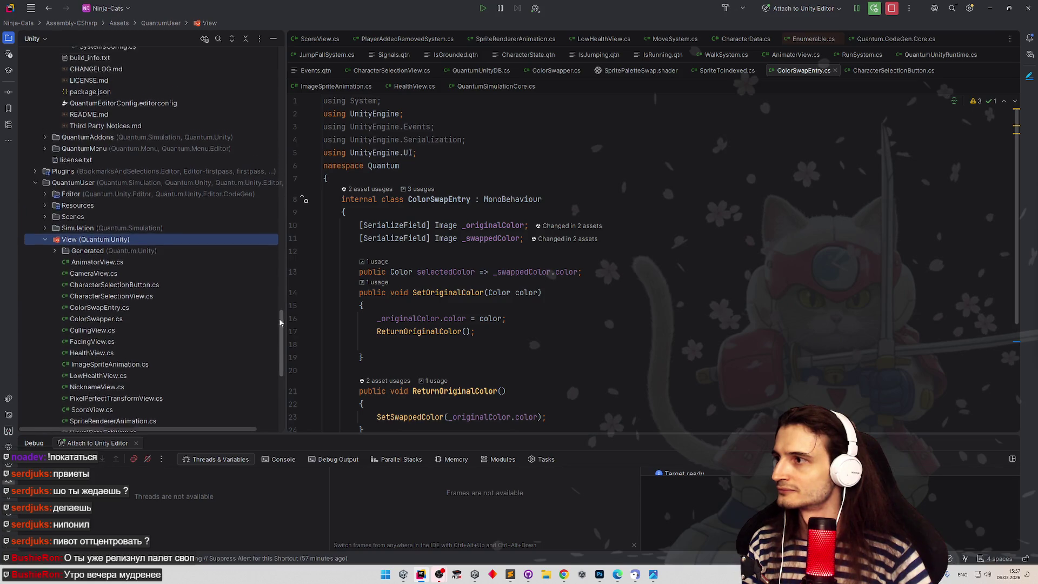
pyautogui.click(140, 305)
pyautogui.press('shift')
pyautogui.press('shift')
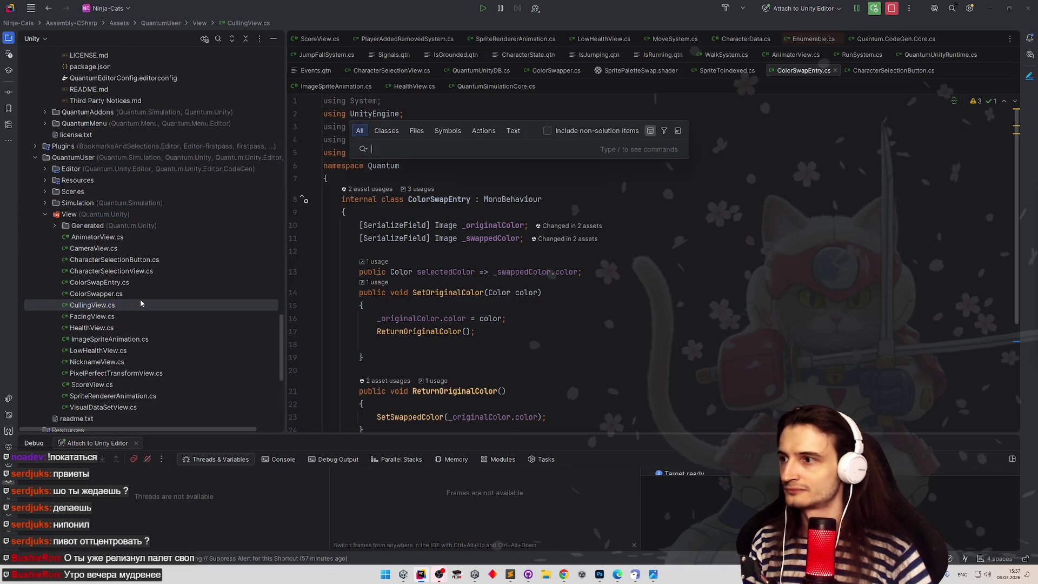
pyautogui.press('Escape')
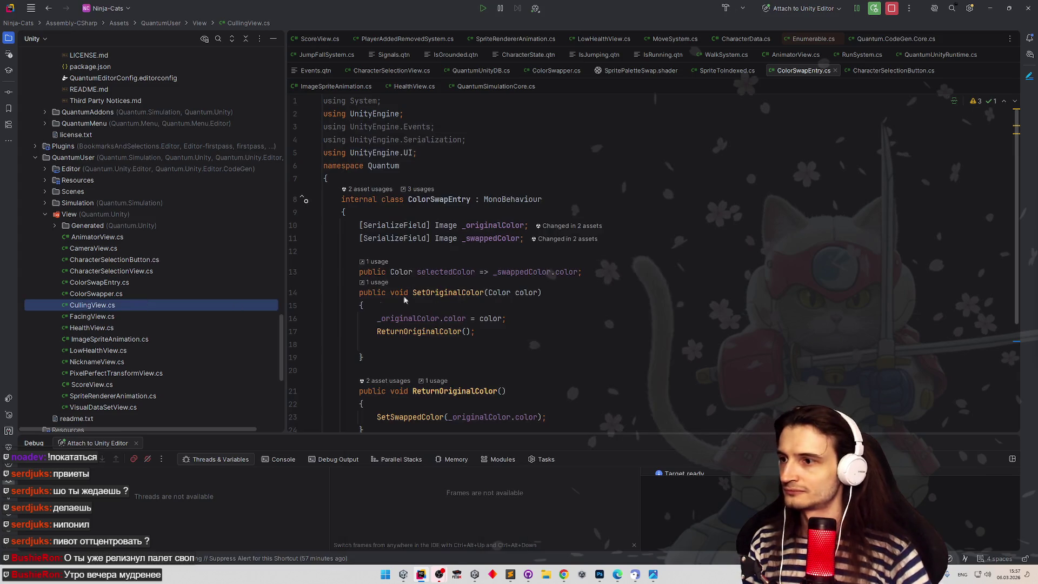
pyautogui.click(380, 293)
pyautogui.hotkey('ctrl', 'shift', 'f')
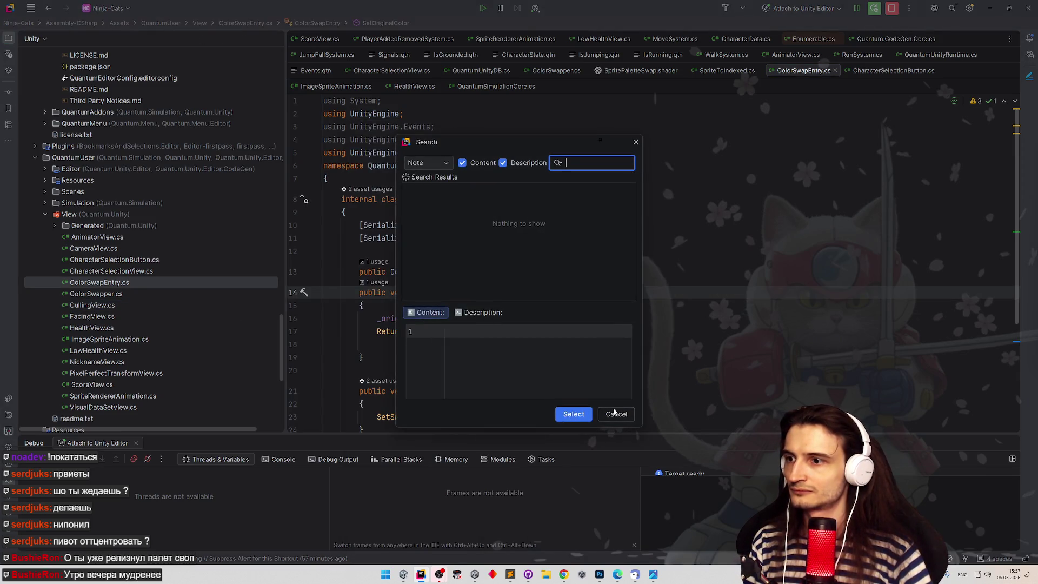
pyautogui.click(615, 414)
pyautogui.hotkey('ctrl', 'shift', 'f')
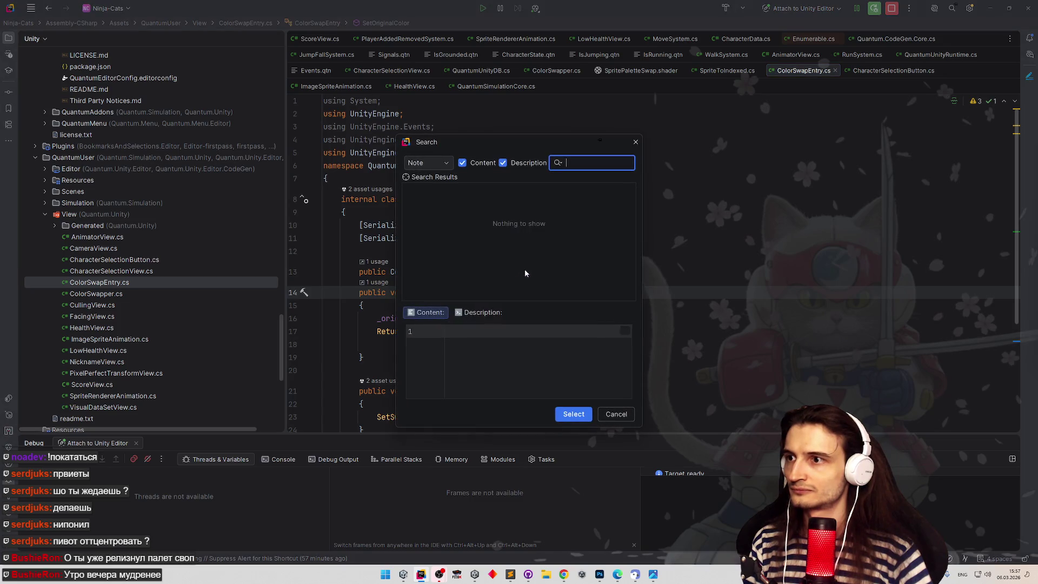
pyautogui.click(616, 414)
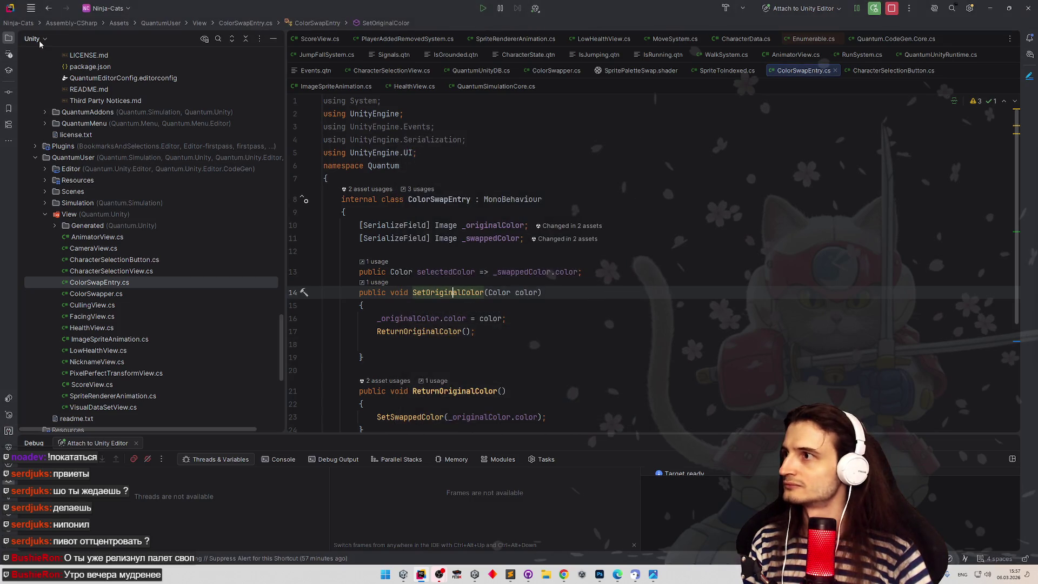
# In Keymap settings, remove Alt+S from the Search Note action and close Settings.
pyautogui.hotkey('ctrl', 'alt', 's')
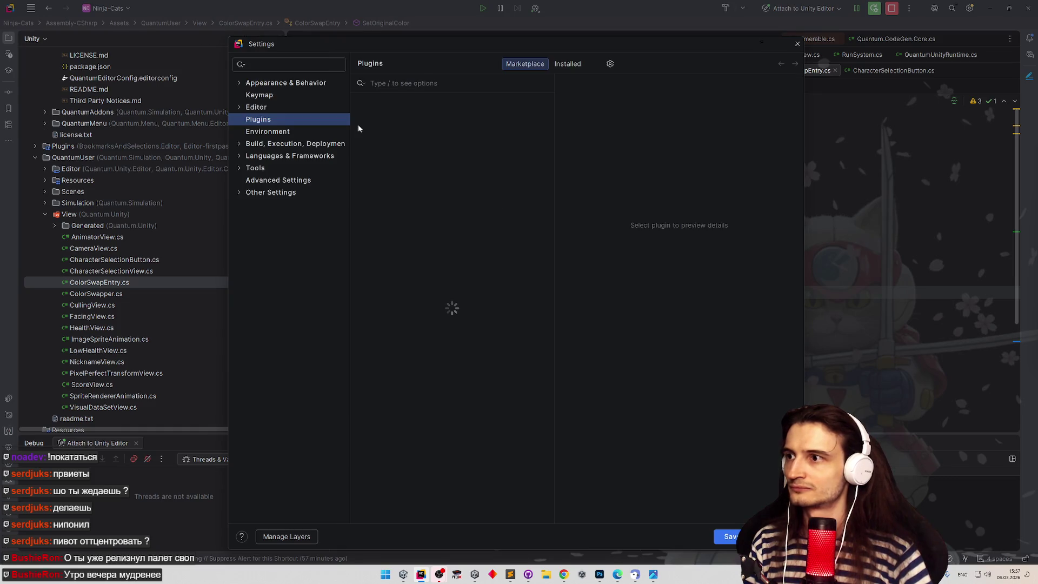
pyautogui.click(278, 99)
pyautogui.click(613, 122)
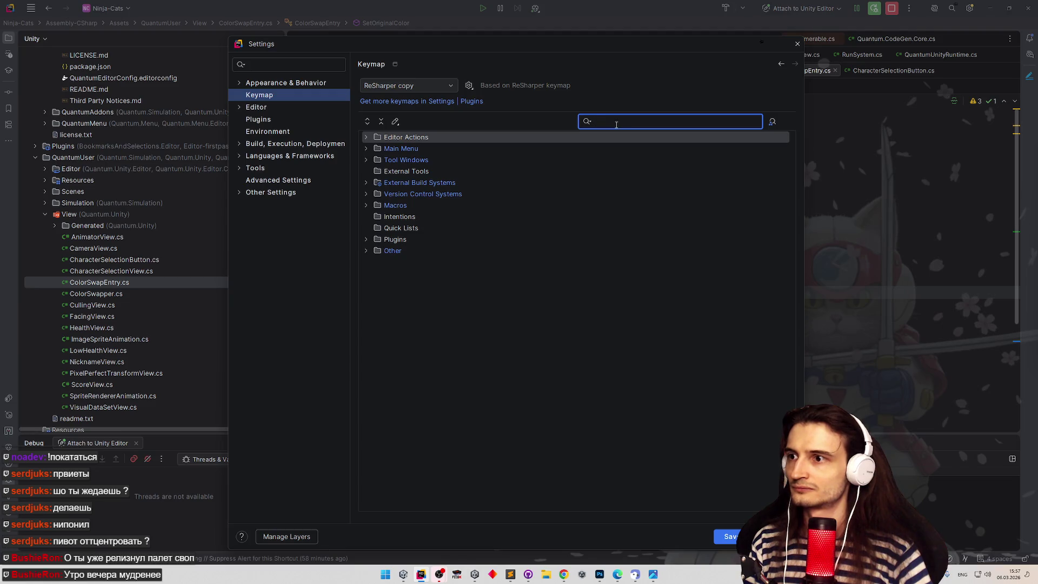
pyautogui.write('alt+s')
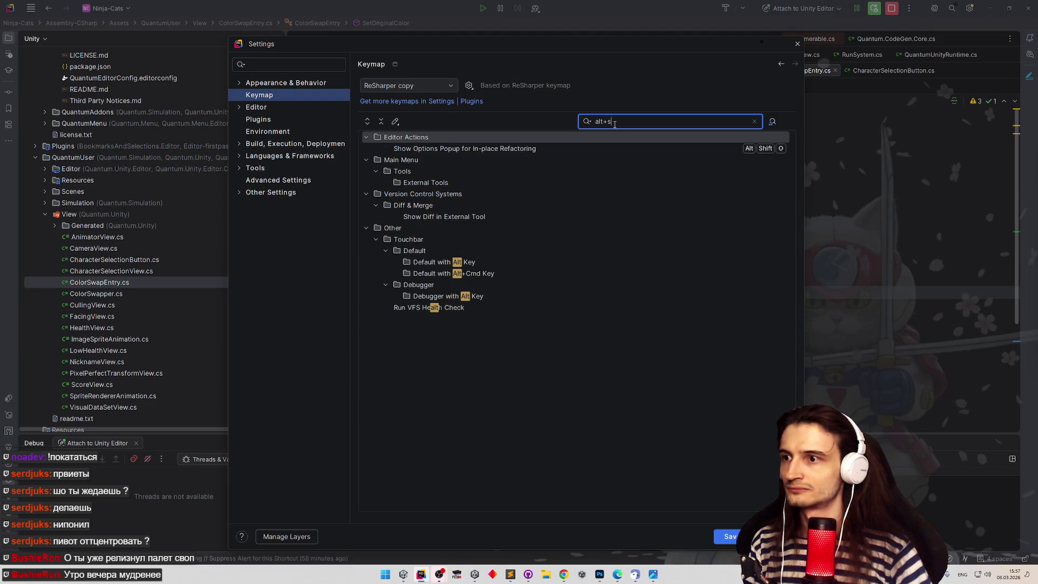
pyautogui.hotkey('ctrl', 'a')
pyautogui.write('se')
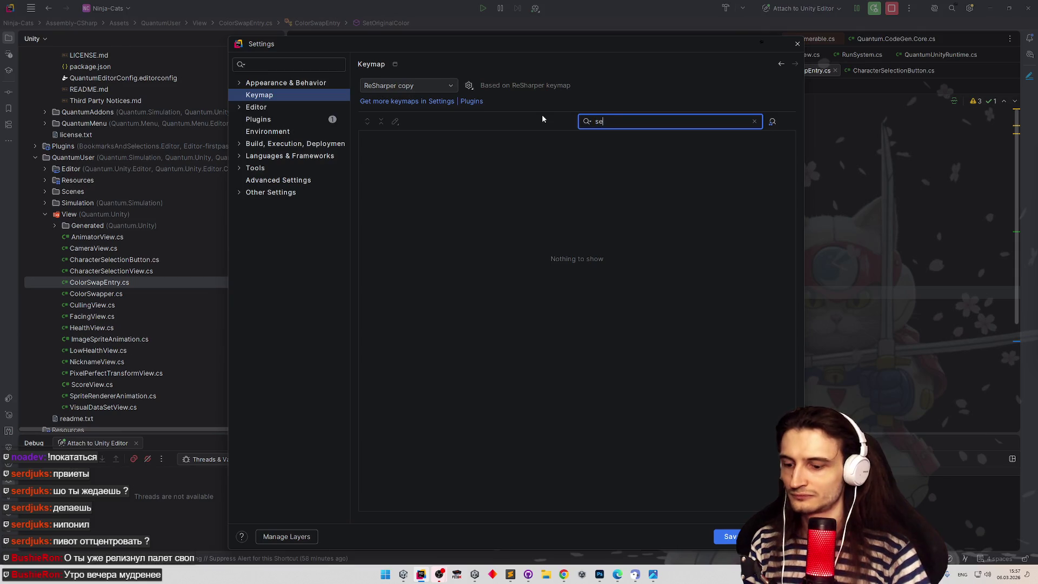
pyautogui.write('arch')
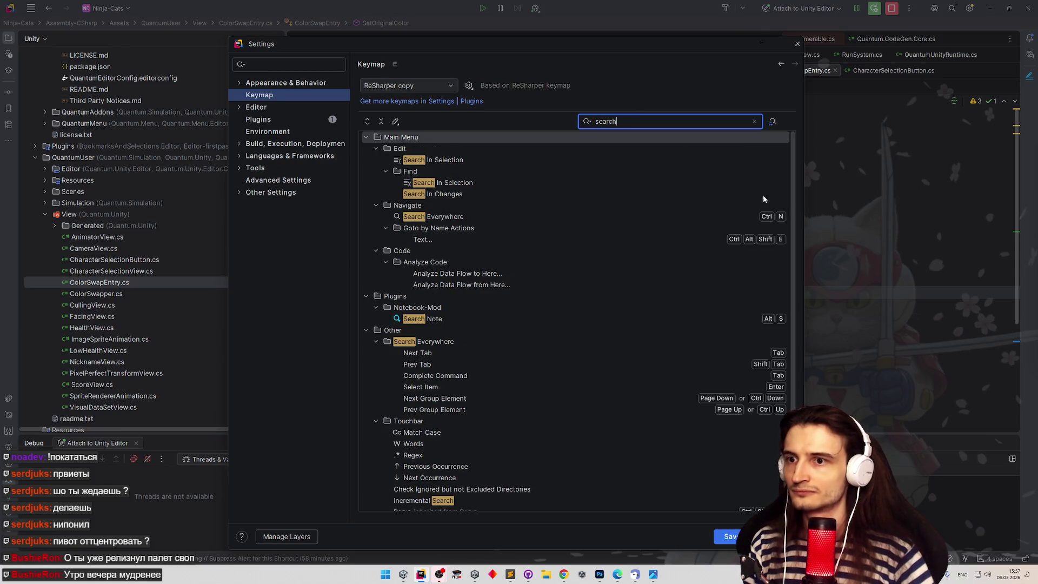
pyautogui.scroll(-3, 791, 229)
pyautogui.click(725, 278)
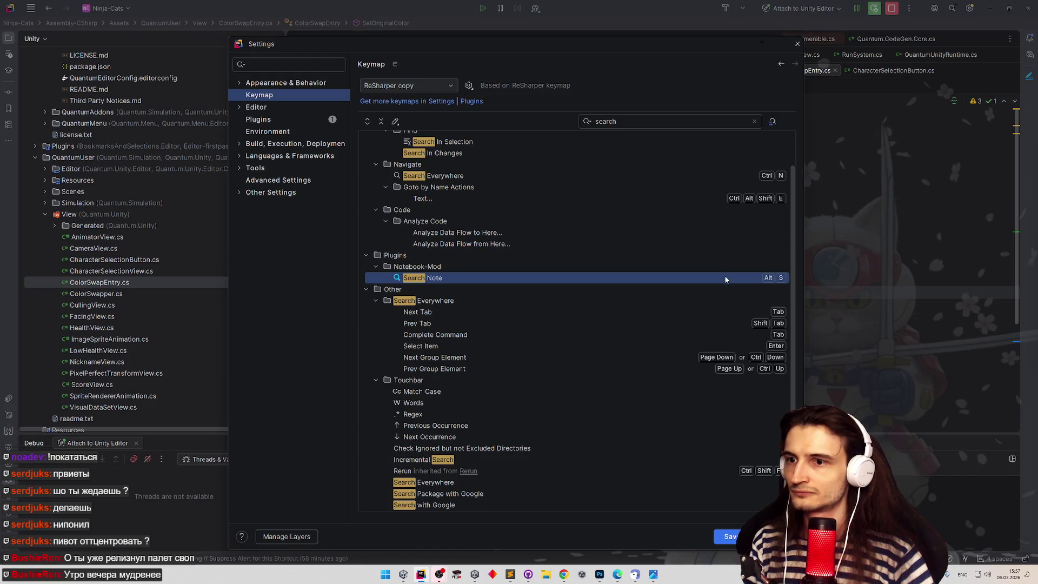
pyautogui.rightClick(756, 282)
pyautogui.click(770, 301)
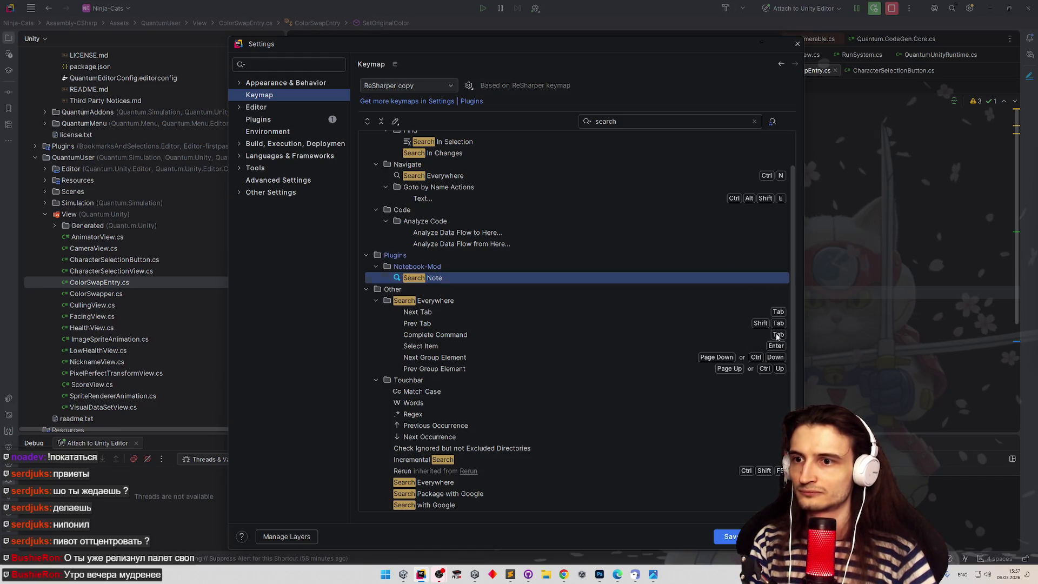
pyautogui.press('Return')
pyautogui.click(500, 308)
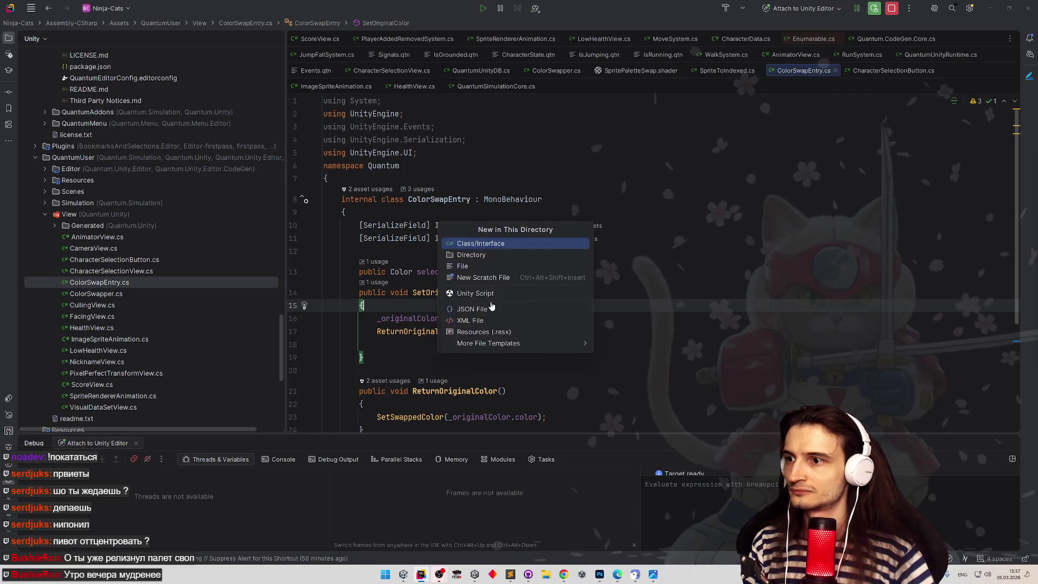
# Create a new Unity MonoBehaviour script named ColorSelector in the View folder.
pyautogui.press('alt+Insert')
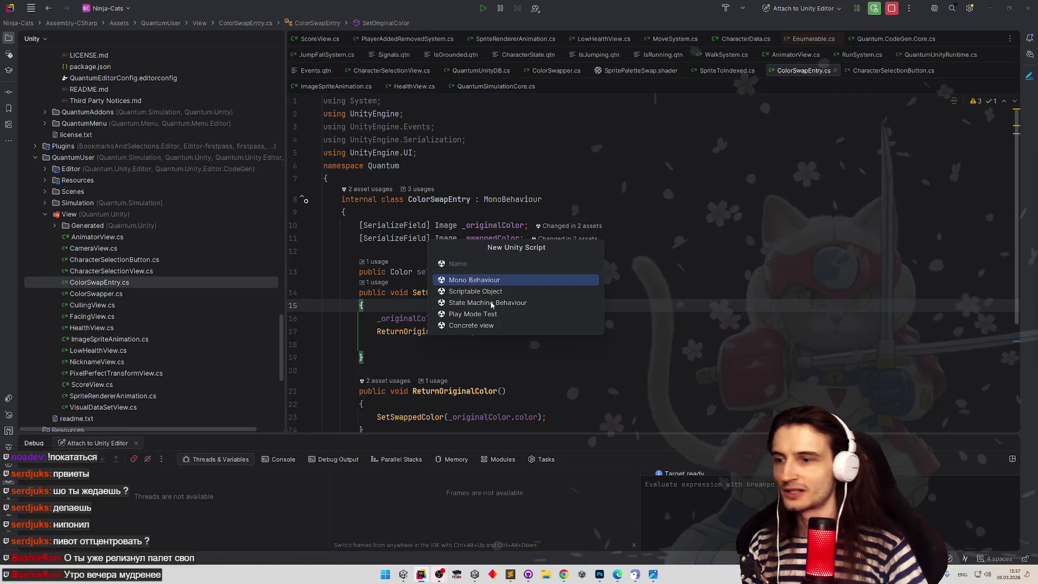
pyautogui.write('ColorSelect')
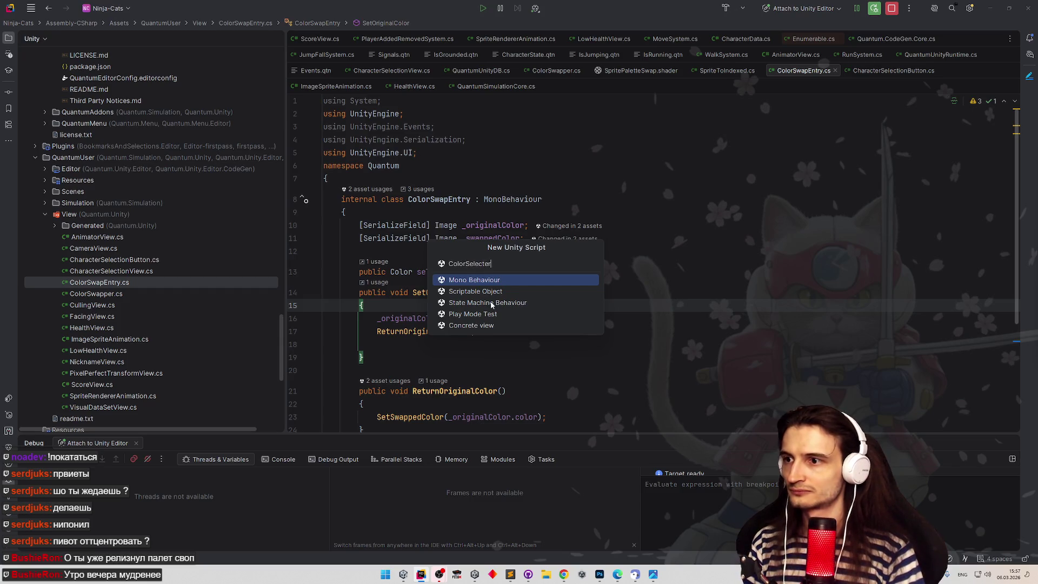
pyautogui.press('Escape')
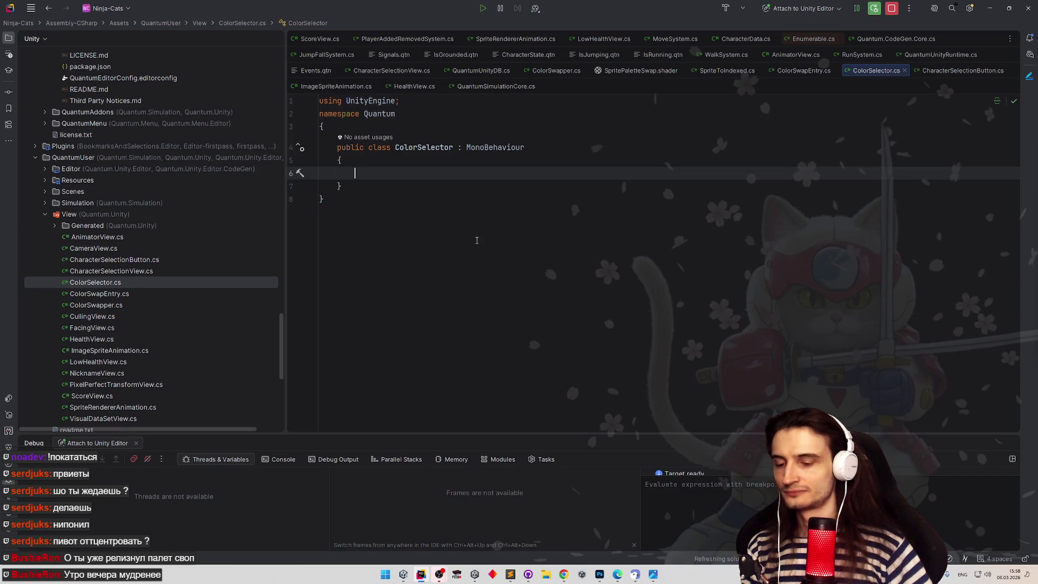
# Declare public void SetPosition(Transform transform) with an empty body in ColorSelector.
pyautogui.write('p')
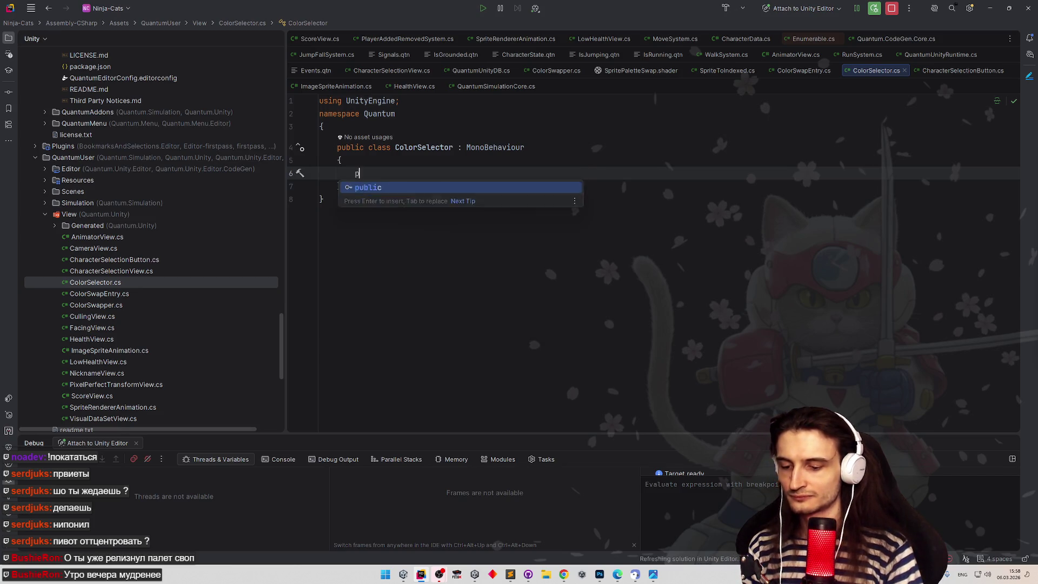
pyautogui.write('ublic void SetPo')
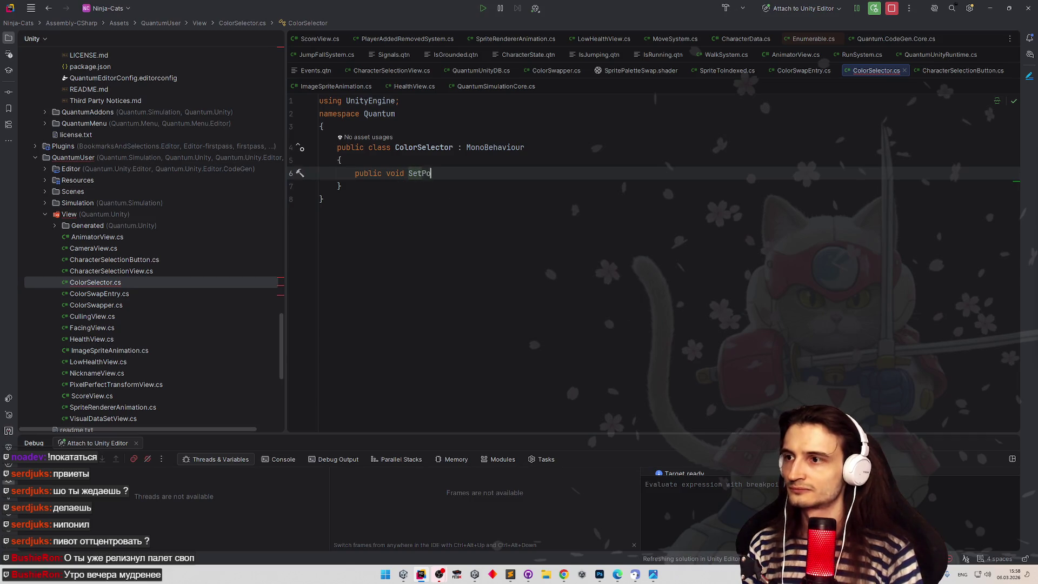
pyautogui.write('sition()Tr')
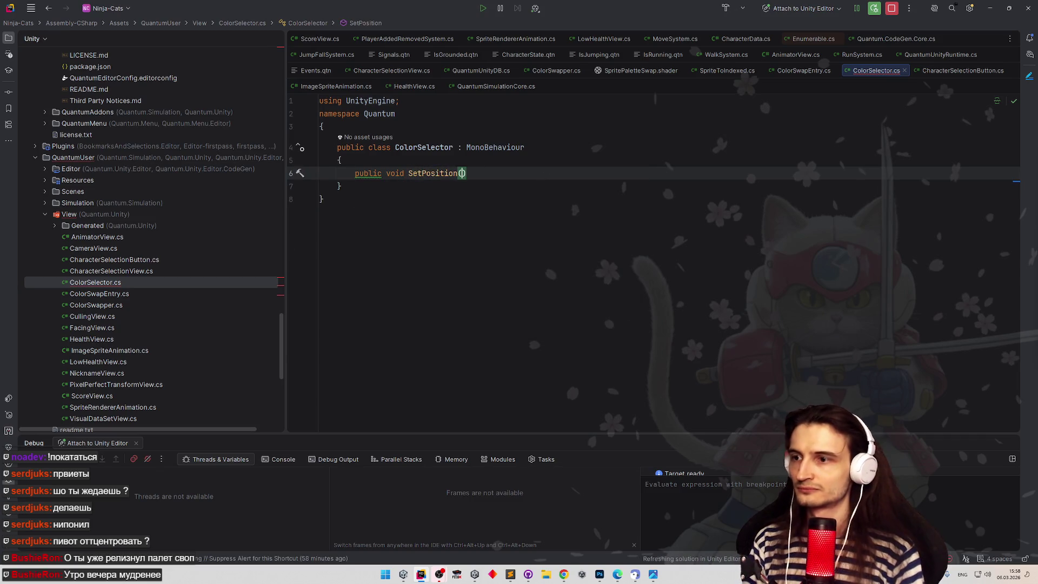
pyautogui.press('BackSpace')
pyautogui.press('BackSpace')
pyautogui.press('Left')
pyautogui.write('Tra')
pyautogui.write('nsorm ')
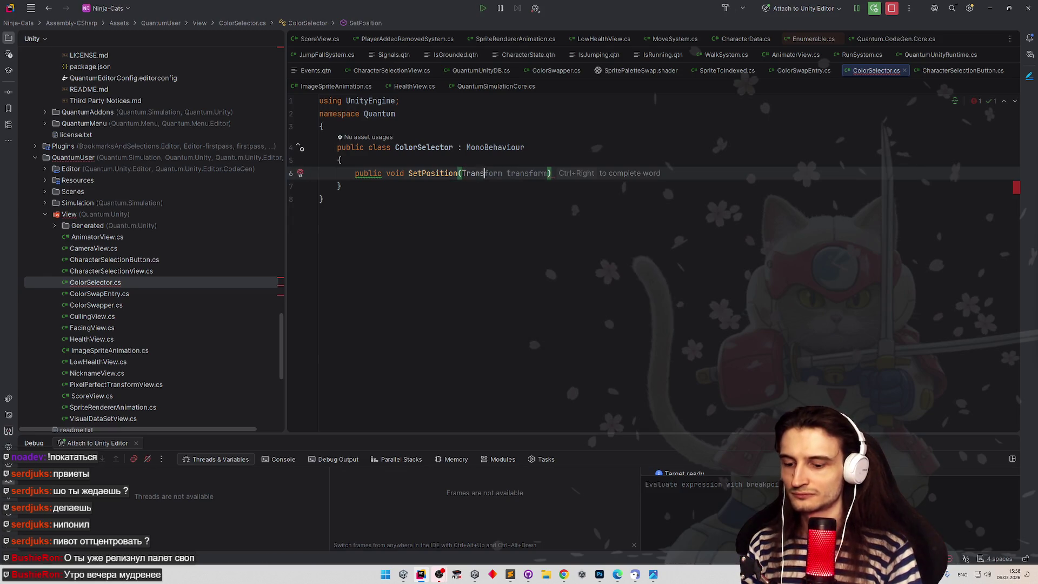
pyautogui.write('transfo')
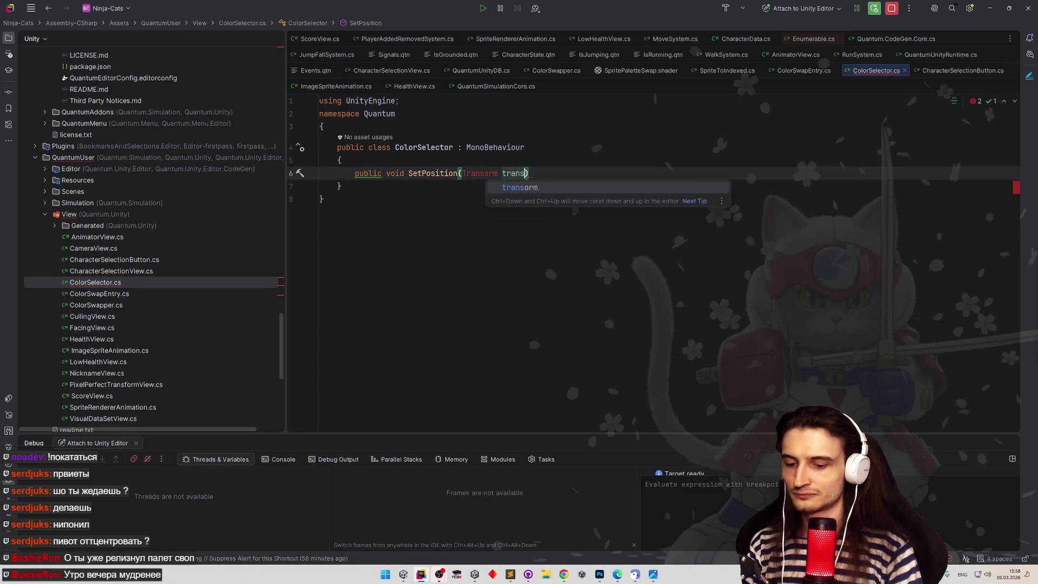
pyautogui.write('rm')
pyautogui.click(484, 173)
pyautogui.write('f')
pyautogui.press('End')
pyautogui.hotkey('ctrl', 'shift', 'Return')
pyautogui.click(487, 173)
pyautogui.click(487, 200)
# Write transform.position = other.position, renaming the parameter to other, then return to Unity.
pyautogui.write('transform.position = transform.')
pyautogui.press('Tab')
pyautogui.doubleClick(514, 173)
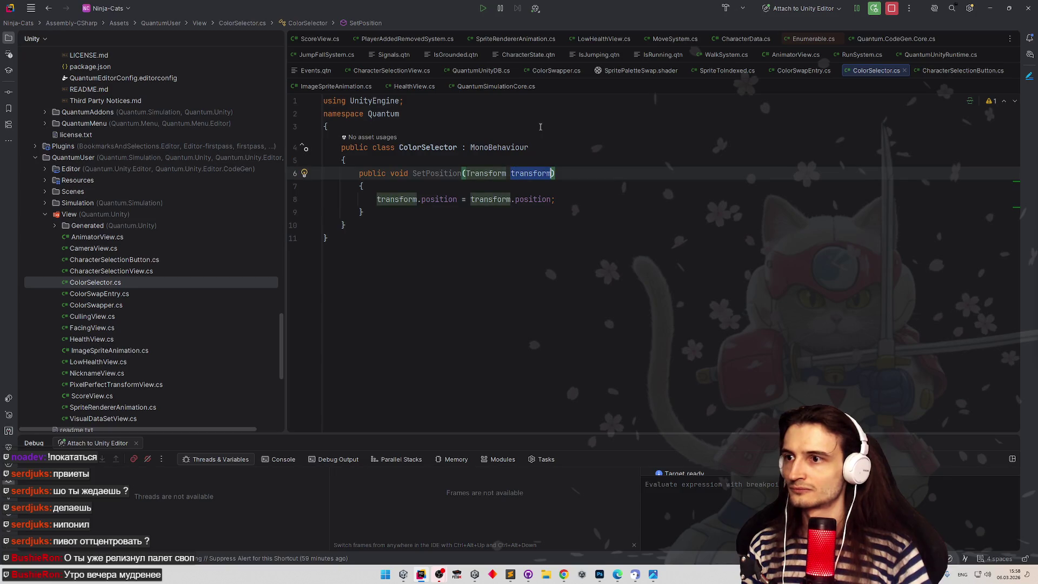
pyautogui.write('other')
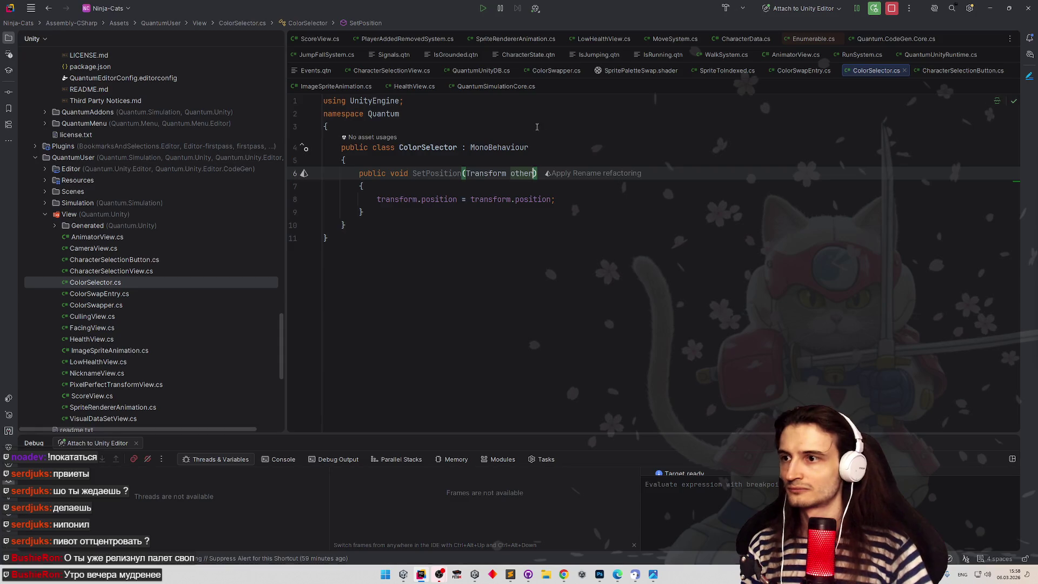
pyautogui.doubleClick(489, 199)
pyautogui.write('other')
pyautogui.press('End')
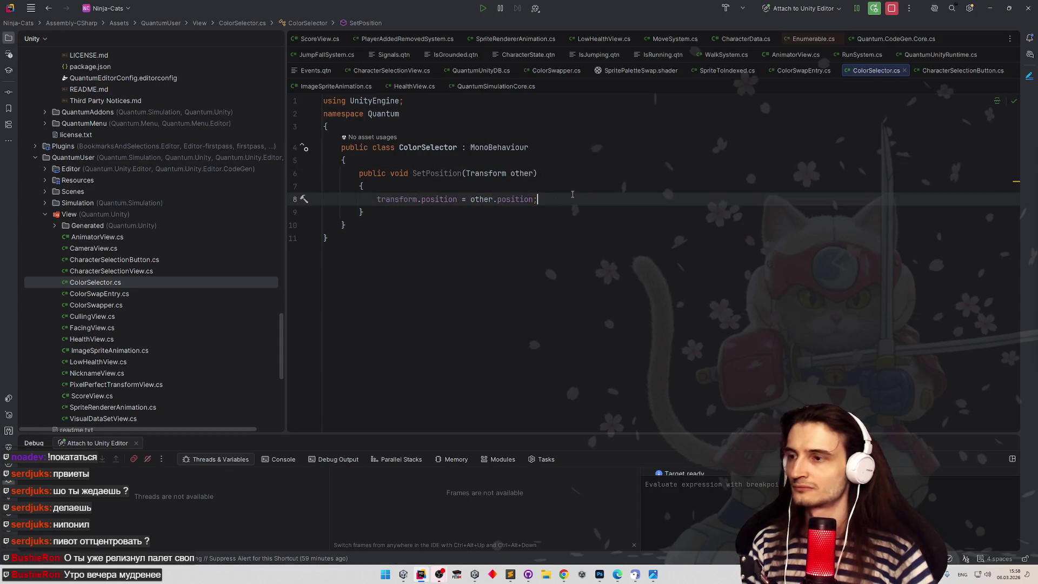
pyautogui.hotkey('alt', 'Tab')
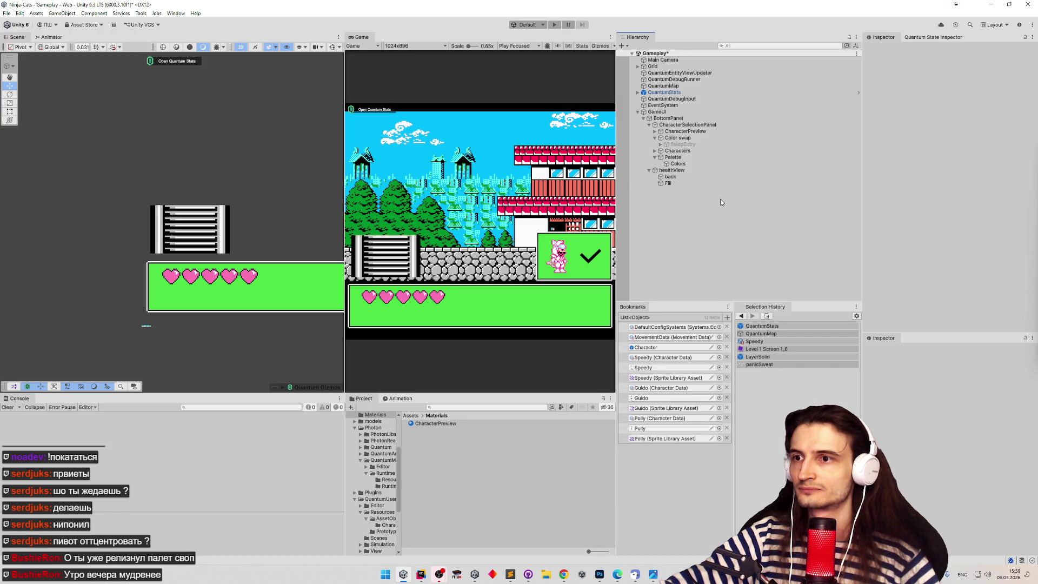
# Attach the ColorSelector script to the Palette object using the Add Component search.
pyautogui.click(682, 164)
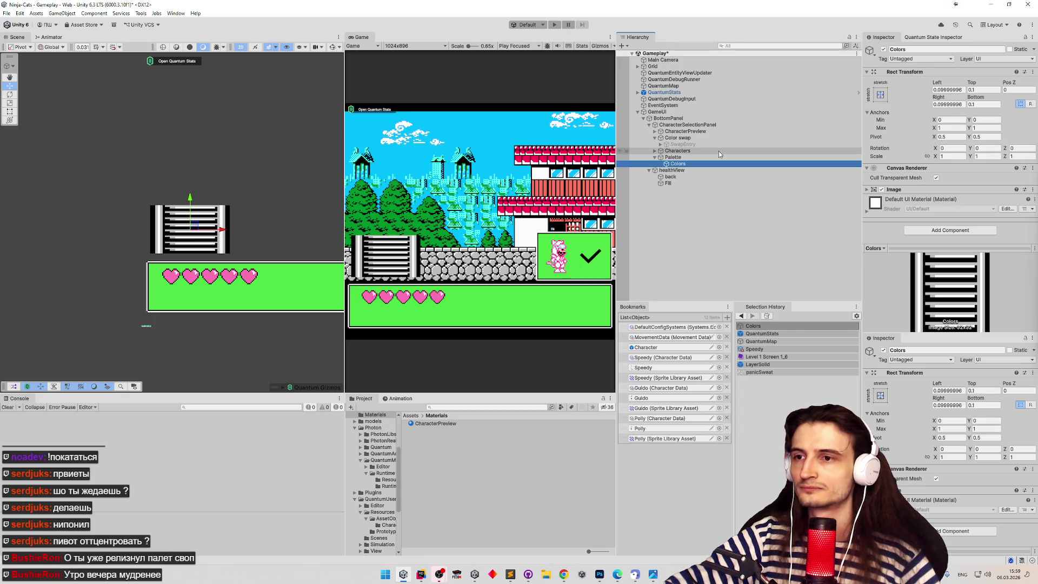
pyautogui.click(687, 158)
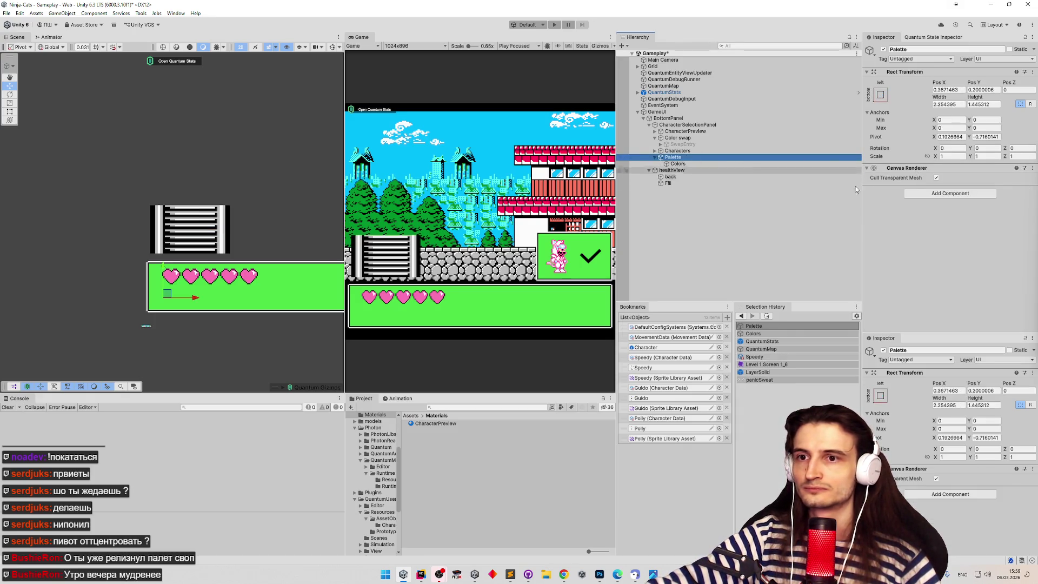
pyautogui.click(925, 193)
pyautogui.write('palet')
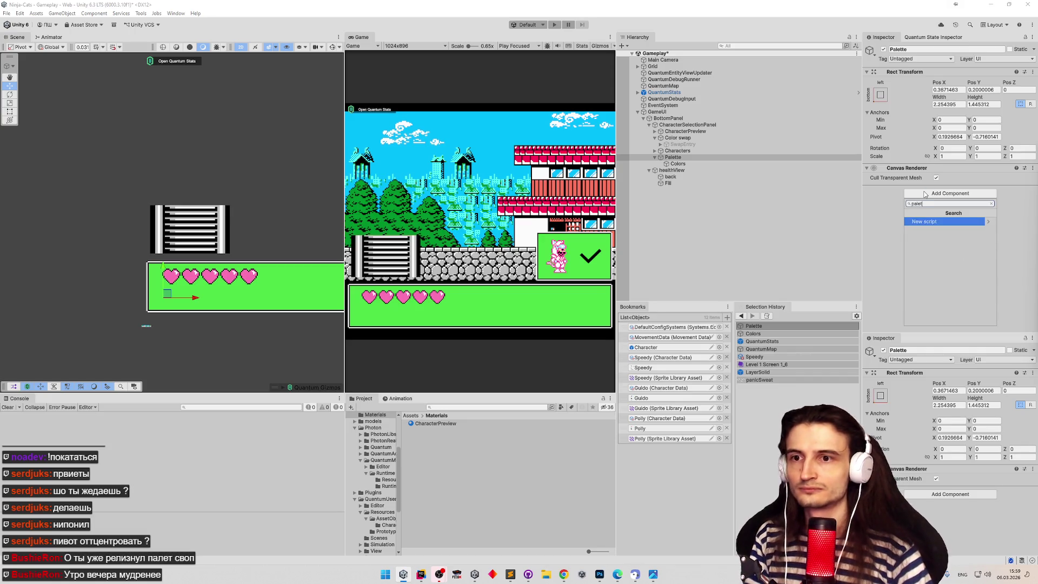
pyautogui.write('color')
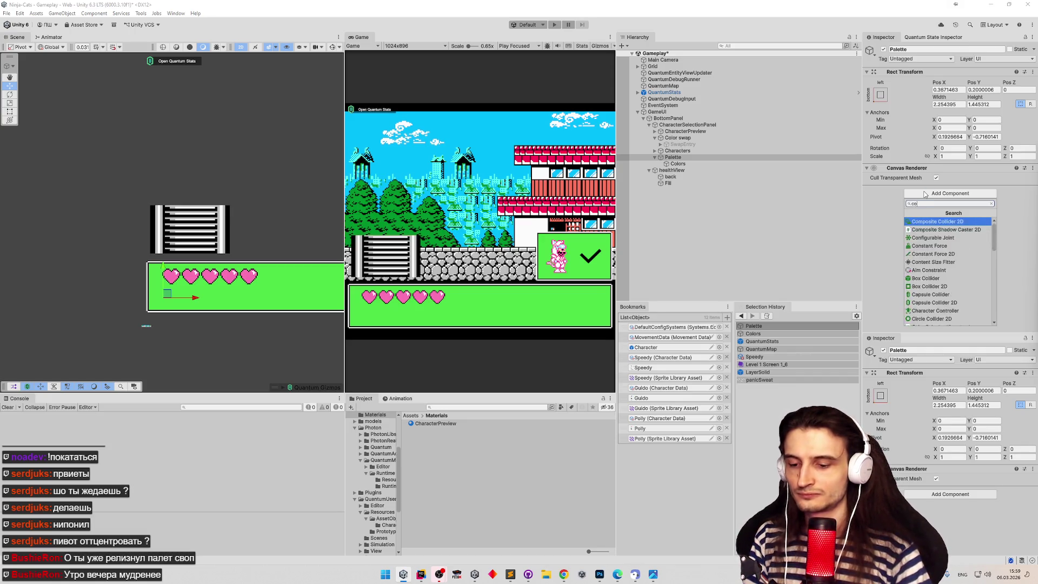
pyautogui.press('Return')
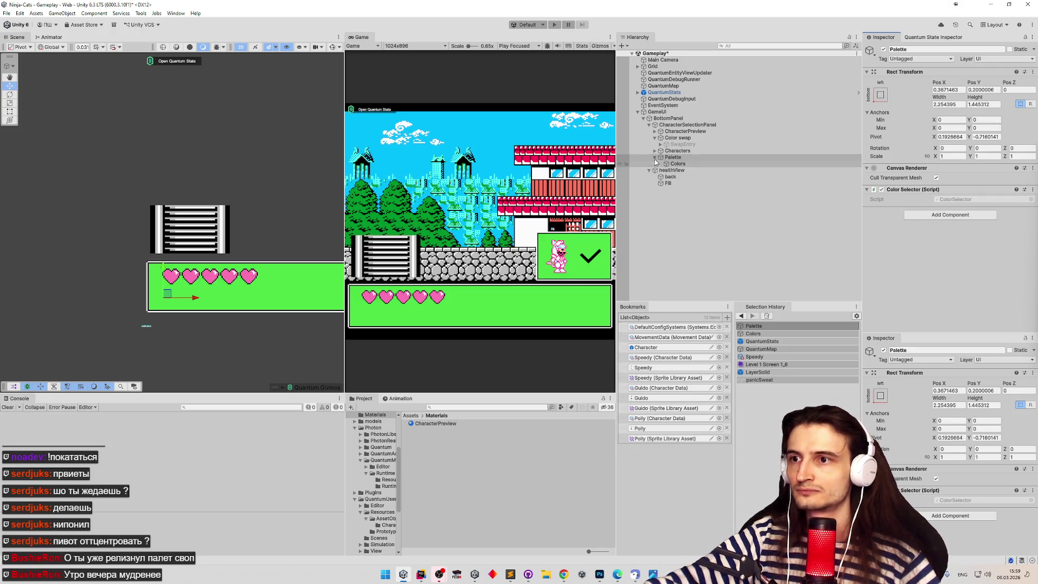
pyautogui.click(673, 144)
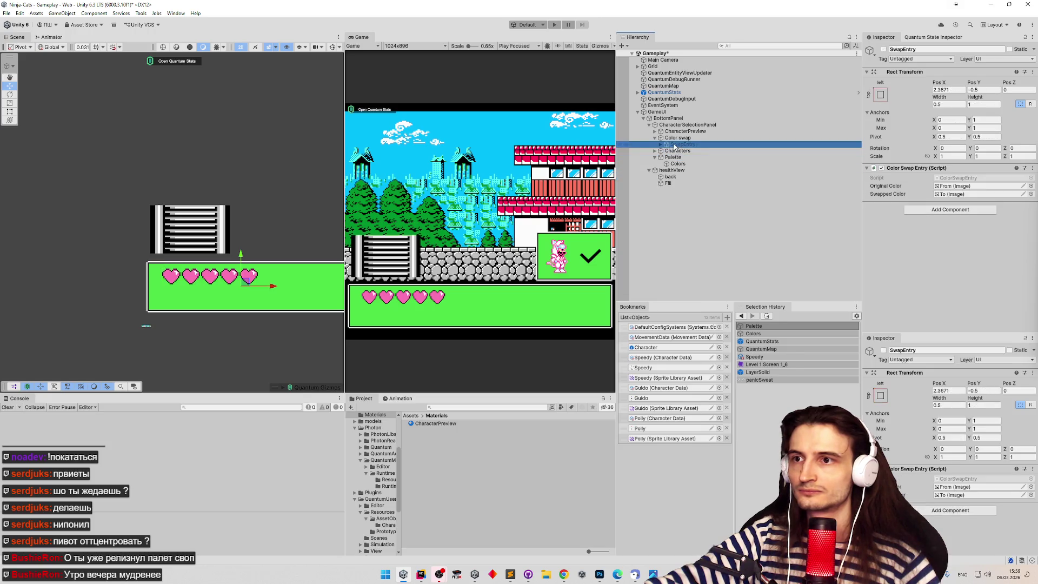
# Remove the UpdateTexture action from the To button's On Click list.
pyautogui.press('Right')
pyautogui.press('Down')
pyautogui.press('Down')
pyautogui.press('Down')
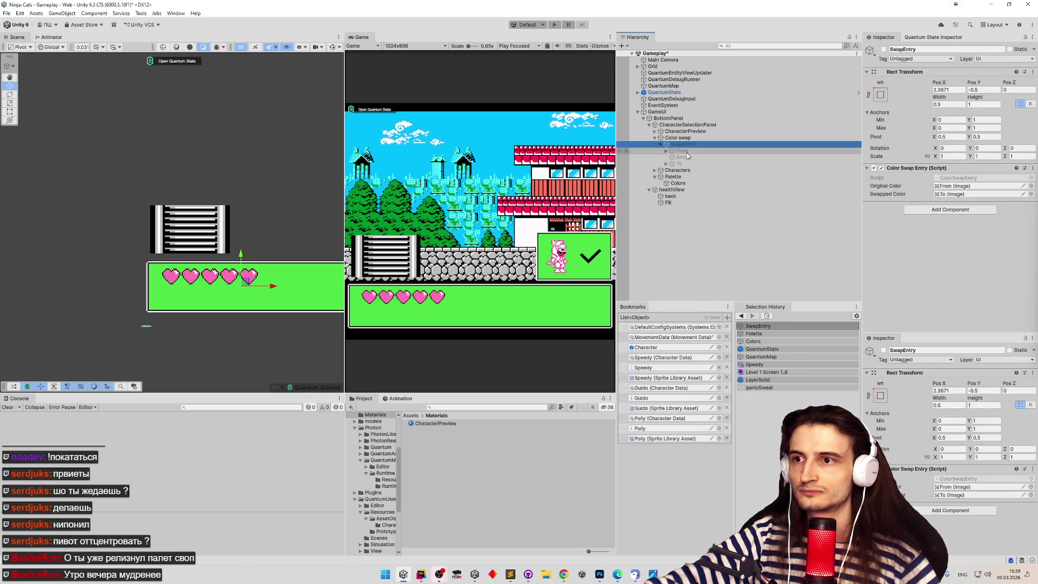
pyautogui.press('Up')
pyautogui.press('Up')
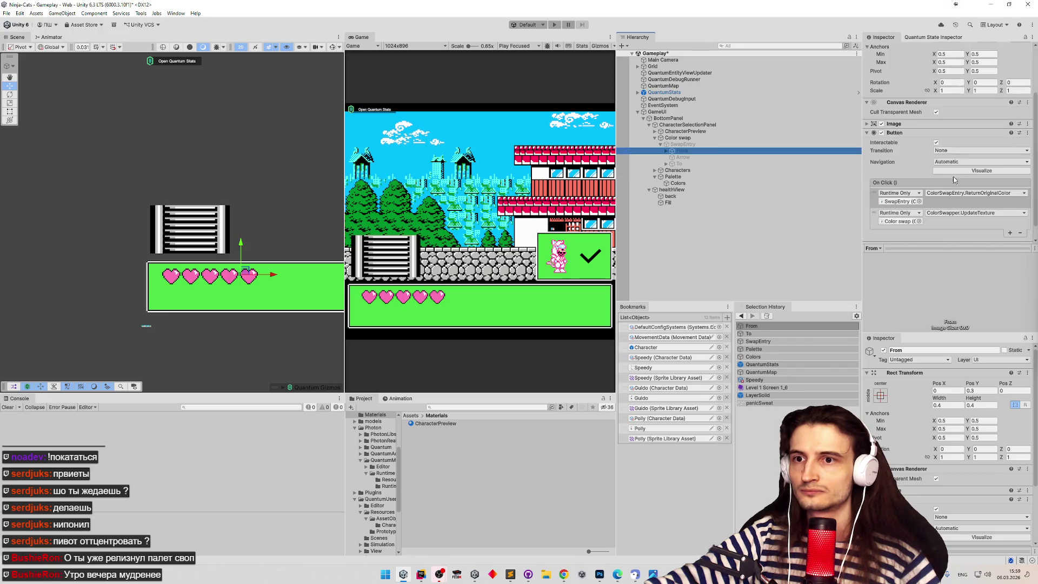
pyautogui.scroll(-3, 955, 178)
pyautogui.click(971, 209)
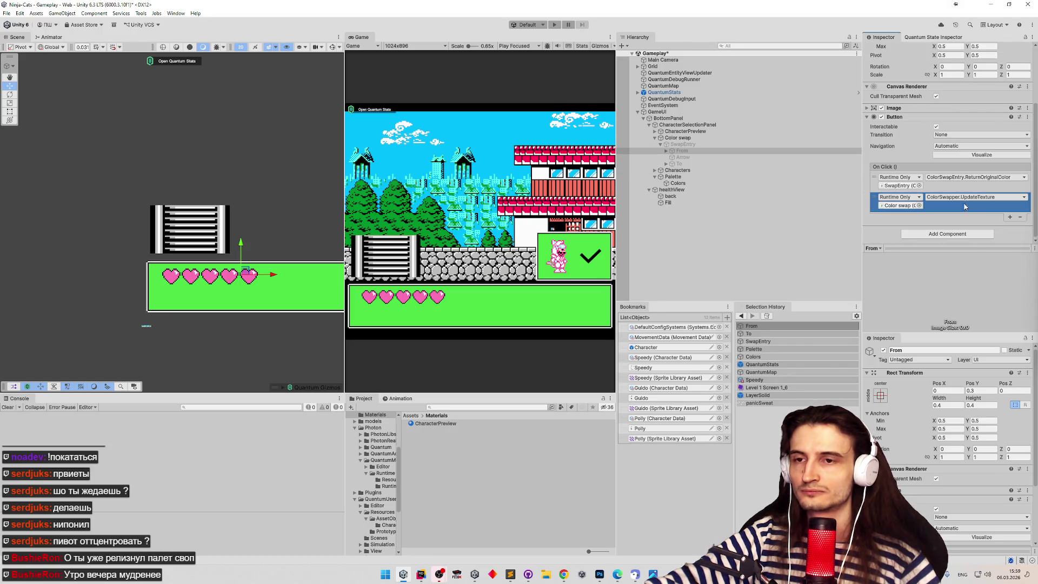
pyautogui.click(721, 165)
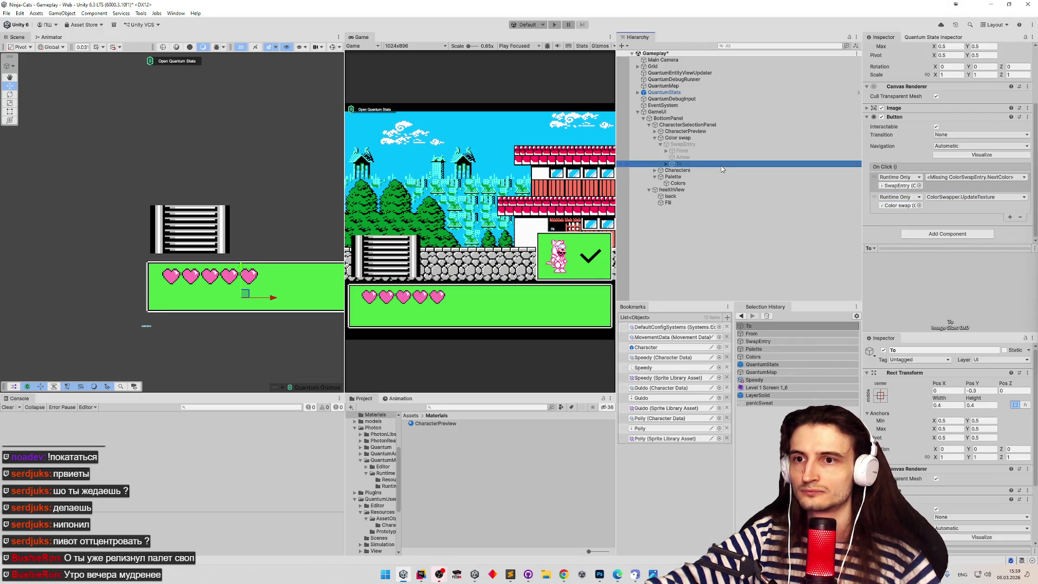
pyautogui.click(950, 199)
pyautogui.click(1020, 217)
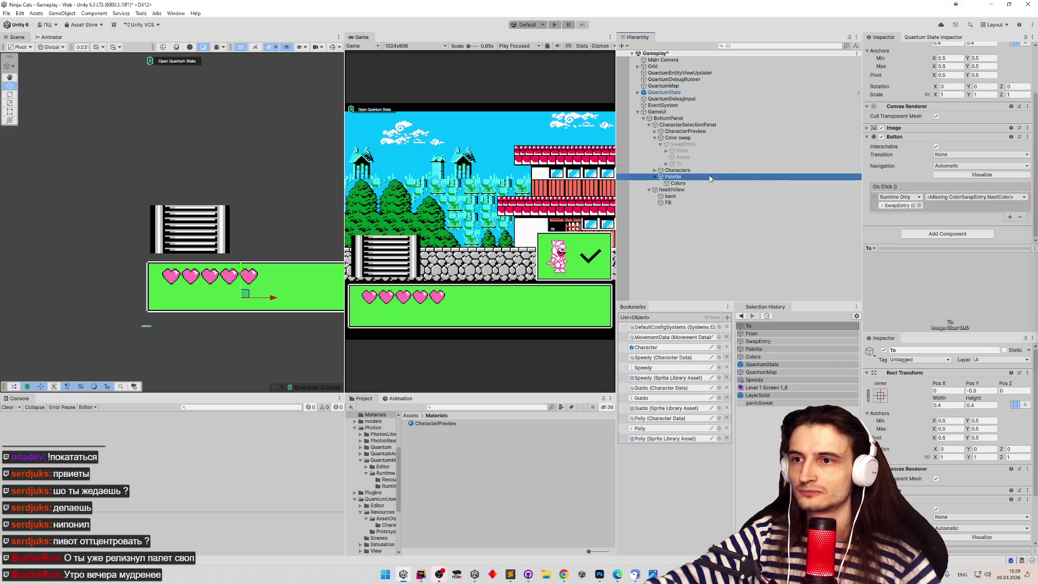
# Make To's On Click call ColorSelector.SetPosition on Palette, passing To as the argument.
pyautogui.moveTo(698, 177); pyautogui.dragTo(899, 206)
pyautogui.click(974, 197)
pyautogui.moveTo(947, 246)
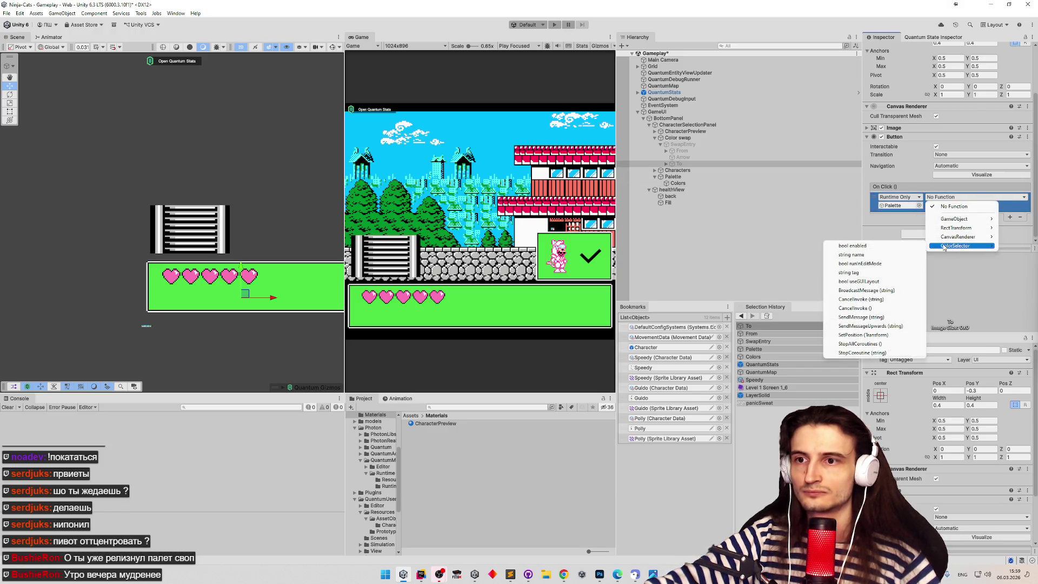
pyautogui.click(891, 336)
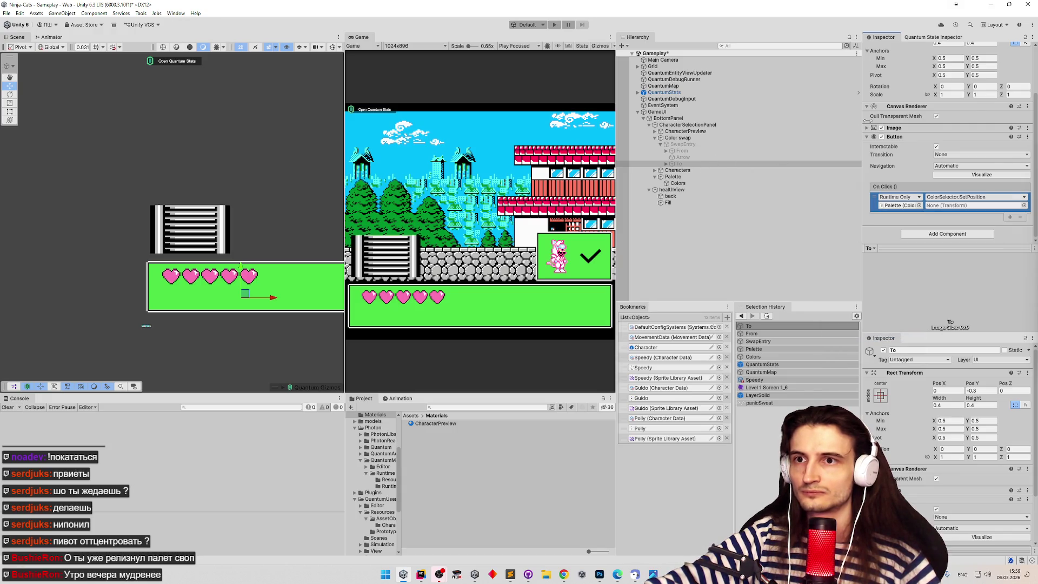
pyautogui.scroll(2, 910, 75)
pyautogui.moveTo(914, 76)
pyautogui.mouseDown()
pyautogui.moveTo(919, 216)
pyautogui.moveTo(942, 212)
pyautogui.mouseUp()
# Save the Gameplay scene and start play mode.
pyautogui.hotkey('ctrl', 's')
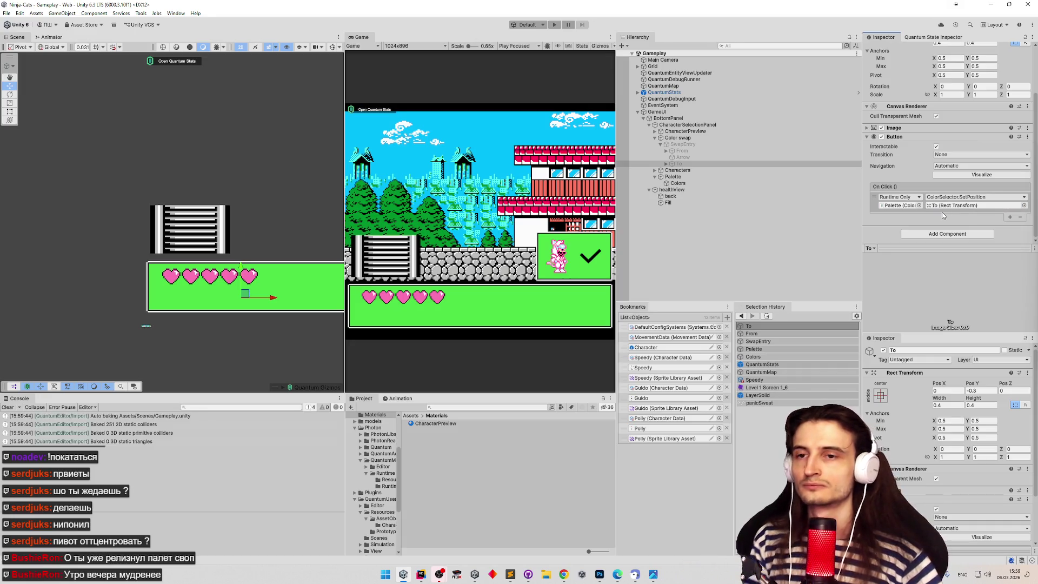
pyautogui.click(561, 176)
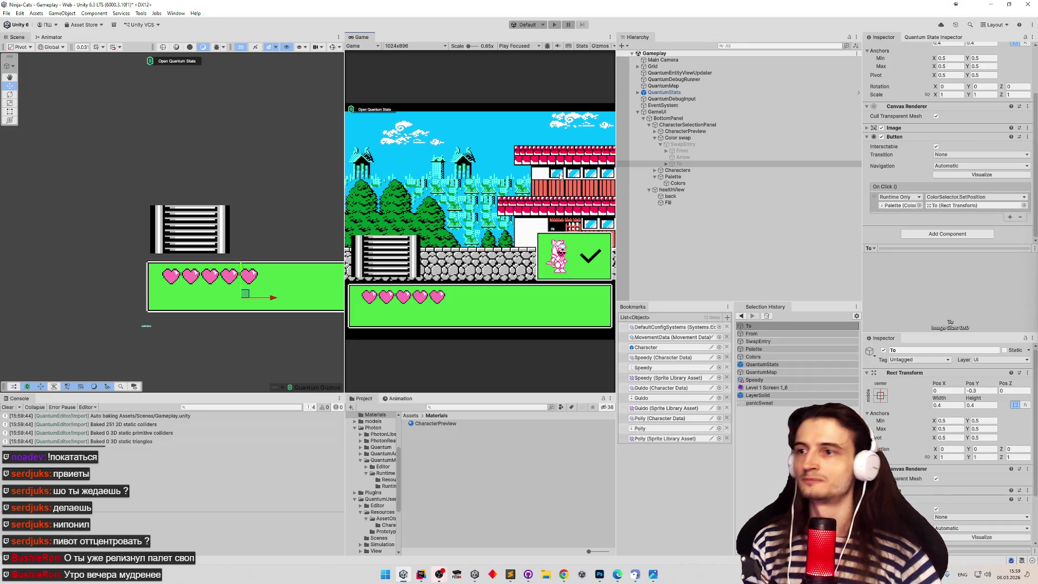
pyautogui.hotkey('ctrl', 'p')
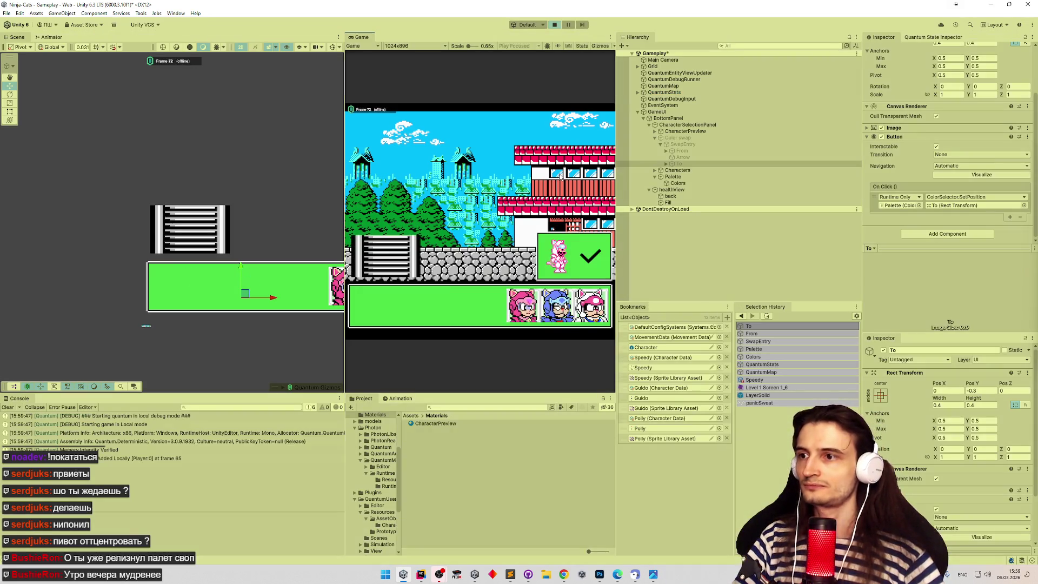
# Test the swatches in a maximized Game view, restarting play once before stopping it.
pyautogui.hotkey('shift', 'space')
pyautogui.click(636, 433)
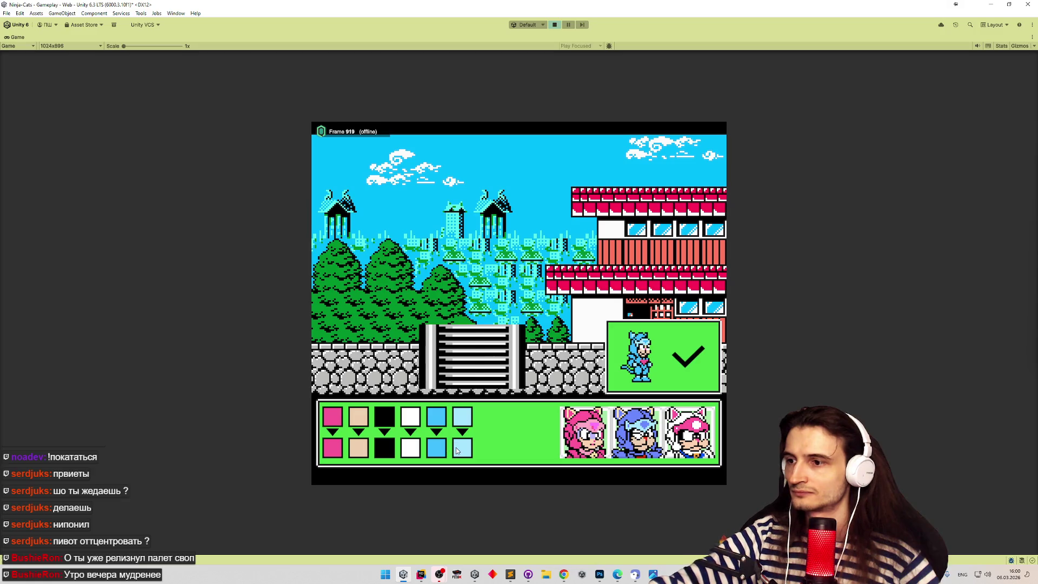
pyautogui.hotkey('ctrl', 'p')
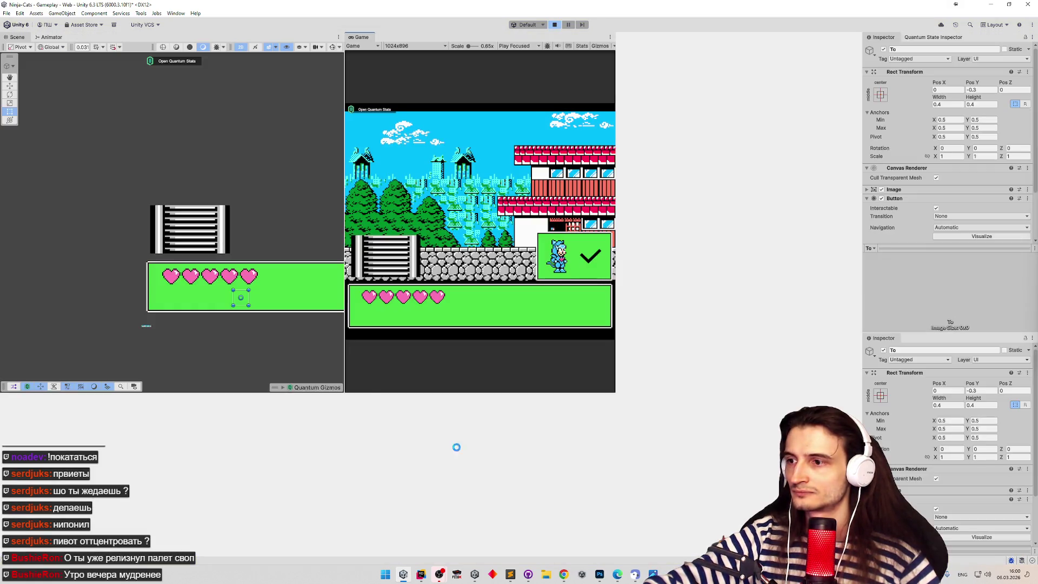
pyautogui.hotkey('ctrl', 'p')
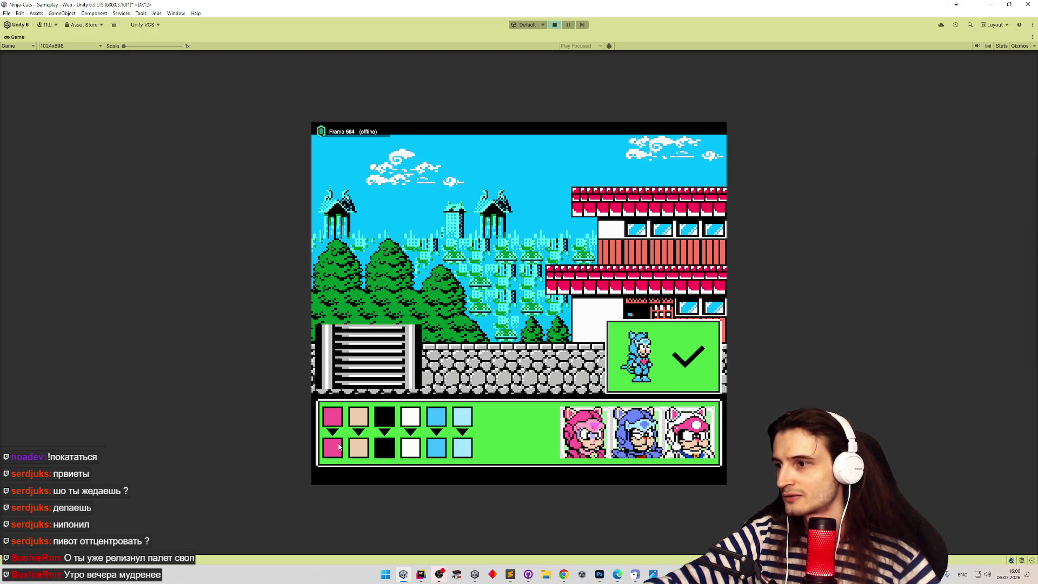
pyautogui.hotkey('ctrl', 'p')
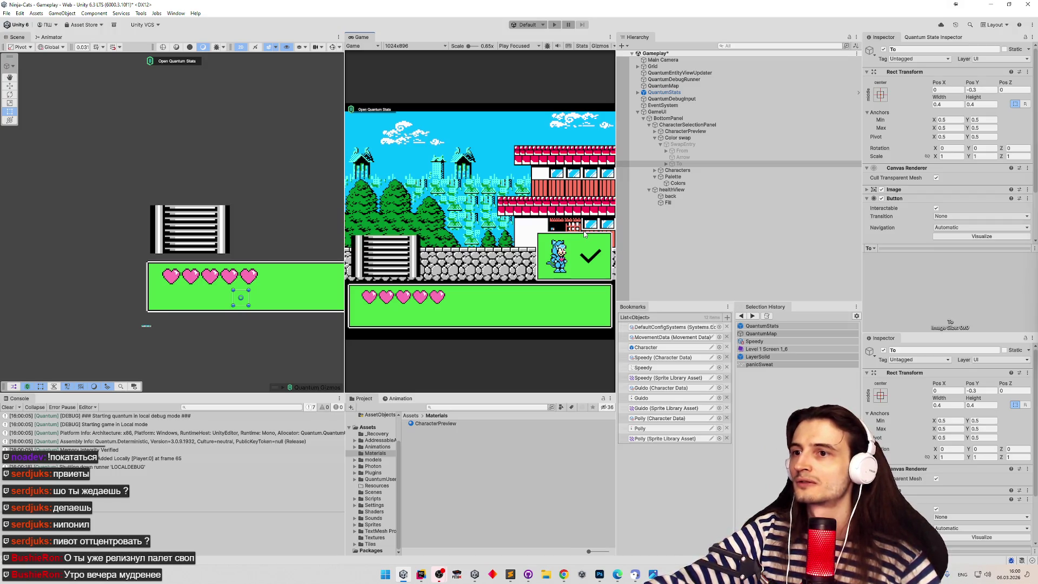
# Add an Image component to Palette with UIPanel as its source sprite.
pyautogui.click(677, 177)
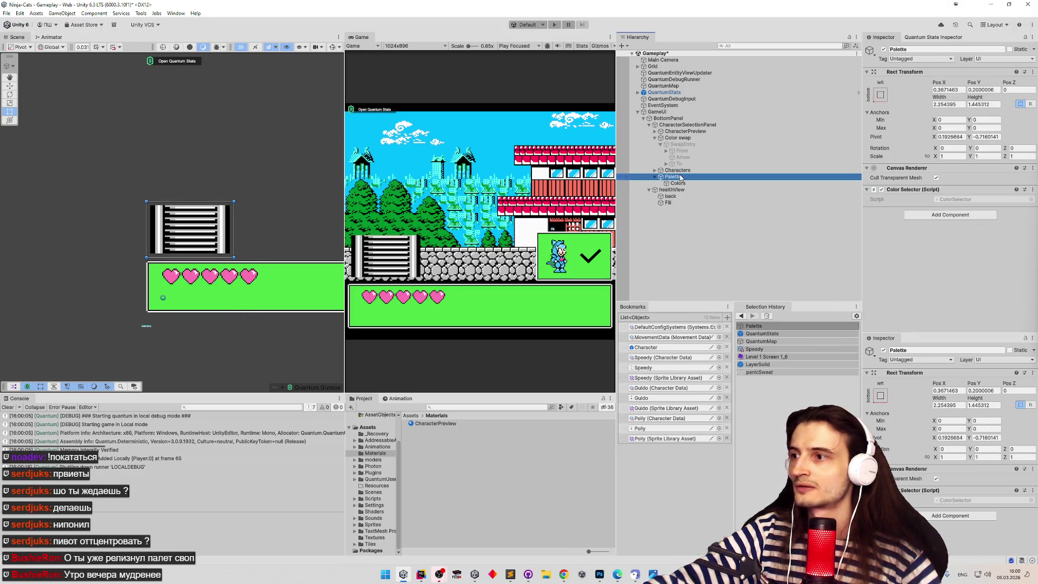
pyautogui.click(923, 216)
pyautogui.write('image')
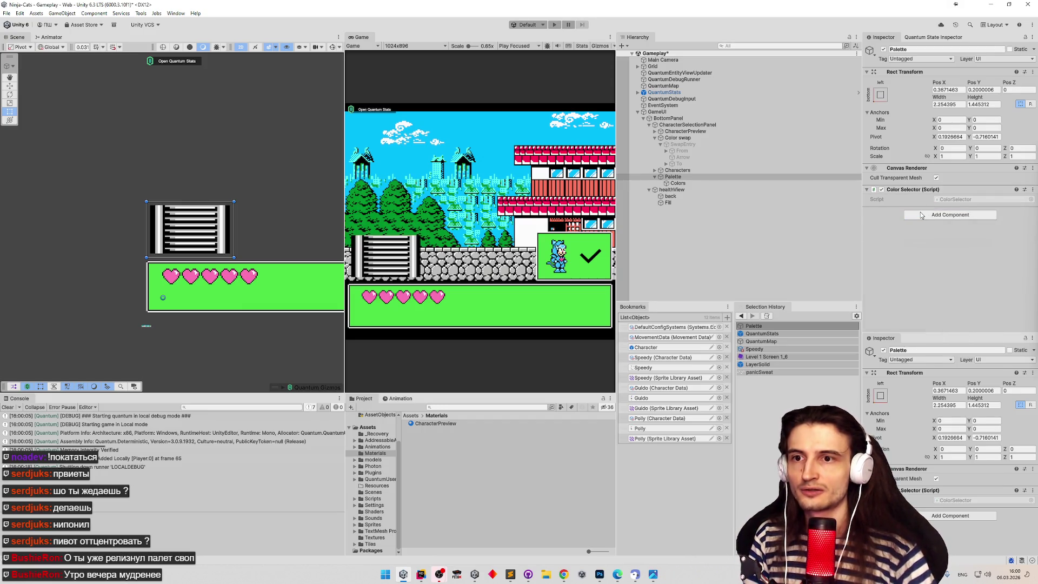
pyautogui.press('Return')
pyautogui.scroll(-1, 946, 186)
pyautogui.click(946, 193)
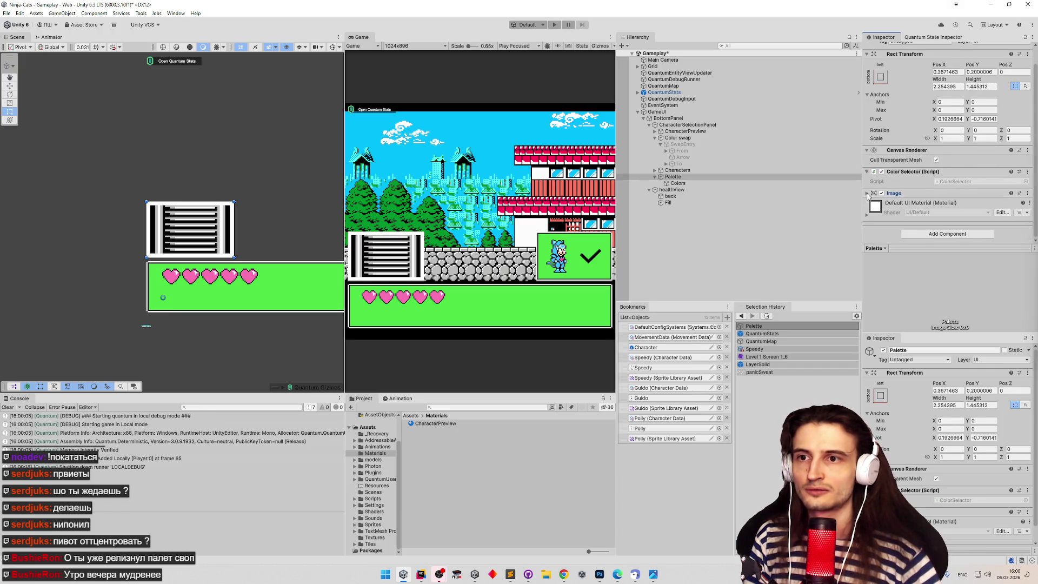
pyautogui.scroll(-3, 964, 165)
pyautogui.click(1027, 148)
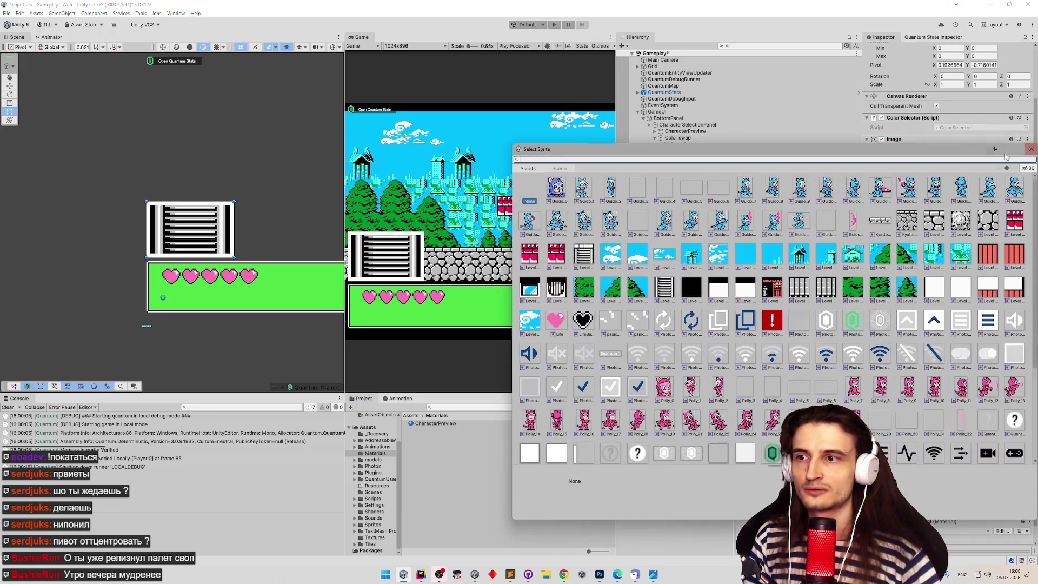
pyautogui.scroll(-1, 722, 226)
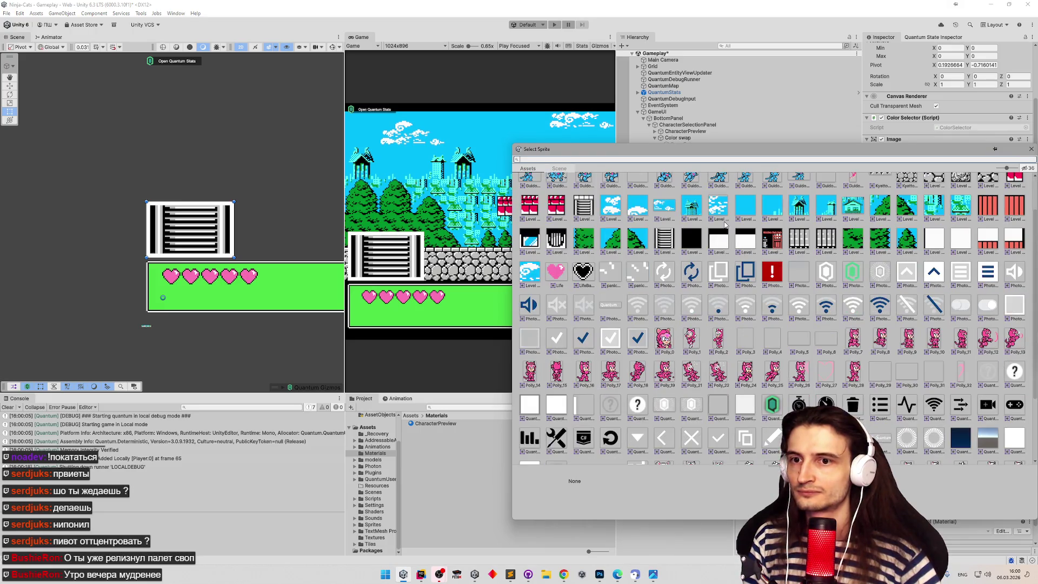
pyautogui.write('pan')
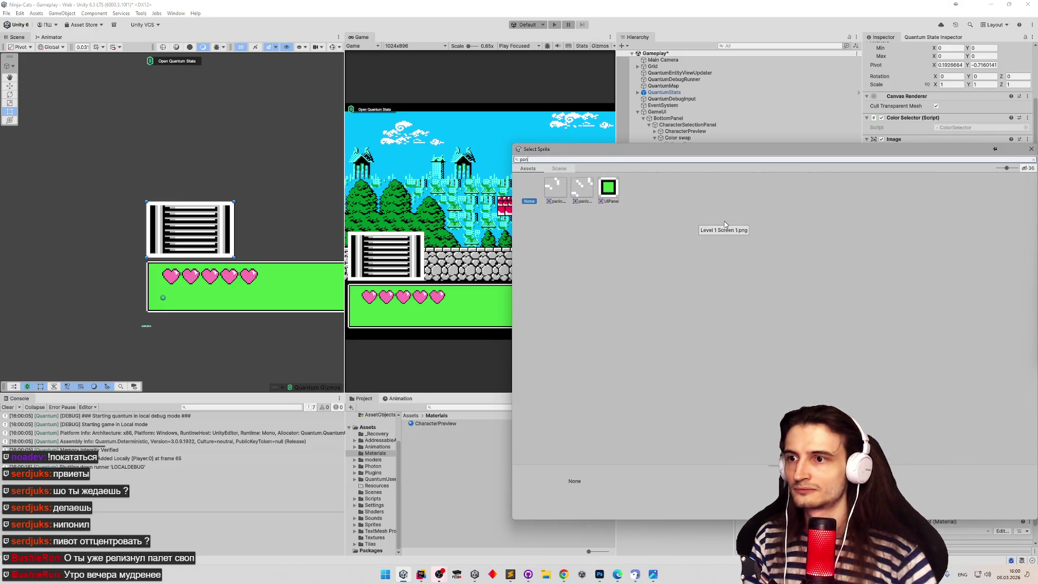
pyautogui.doubleClick(609, 188)
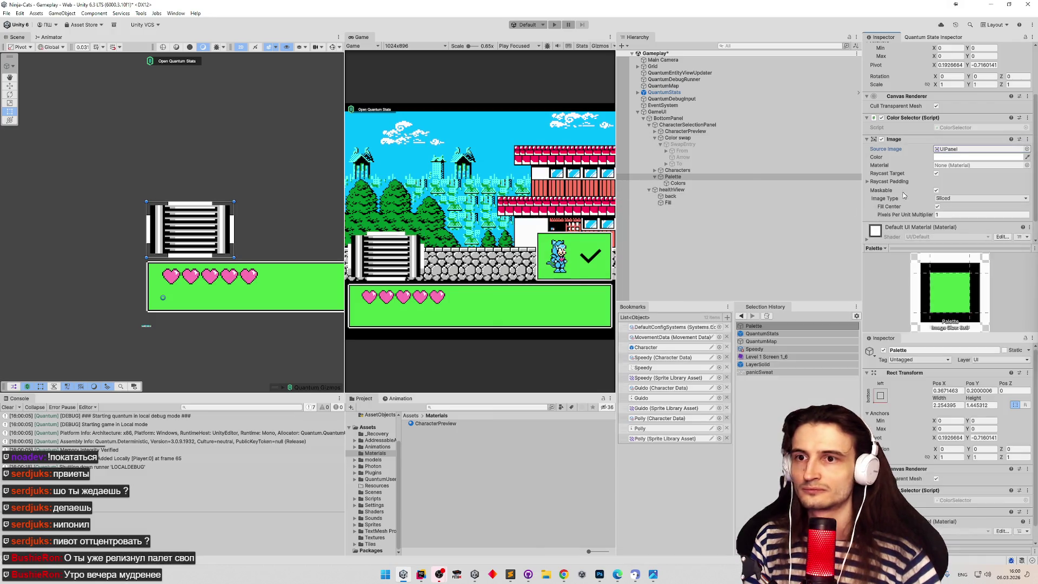
# Set the Image Type to Tiled with a Pixels Per Unit Multiplier of 32.
pyautogui.click(941, 201)
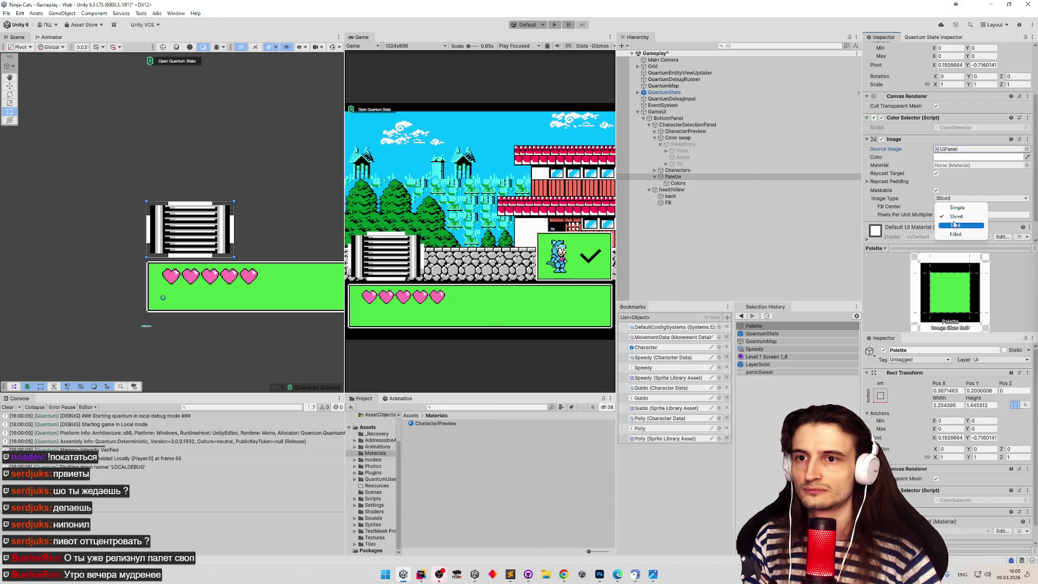
pyautogui.click(908, 213)
pyautogui.click(974, 198)
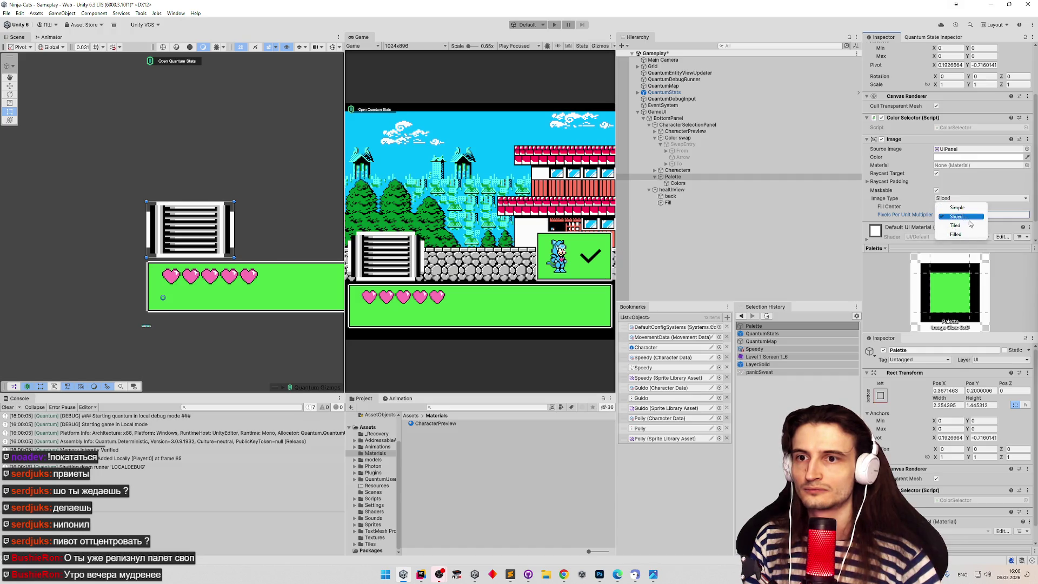
pyautogui.click(971, 226)
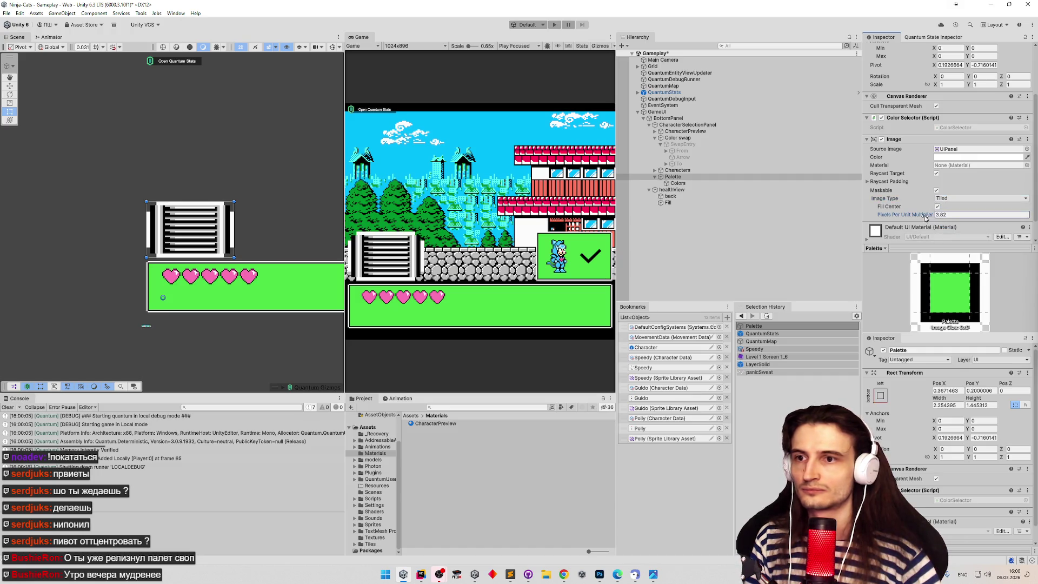
pyautogui.click(970, 214)
pyautogui.write('32')
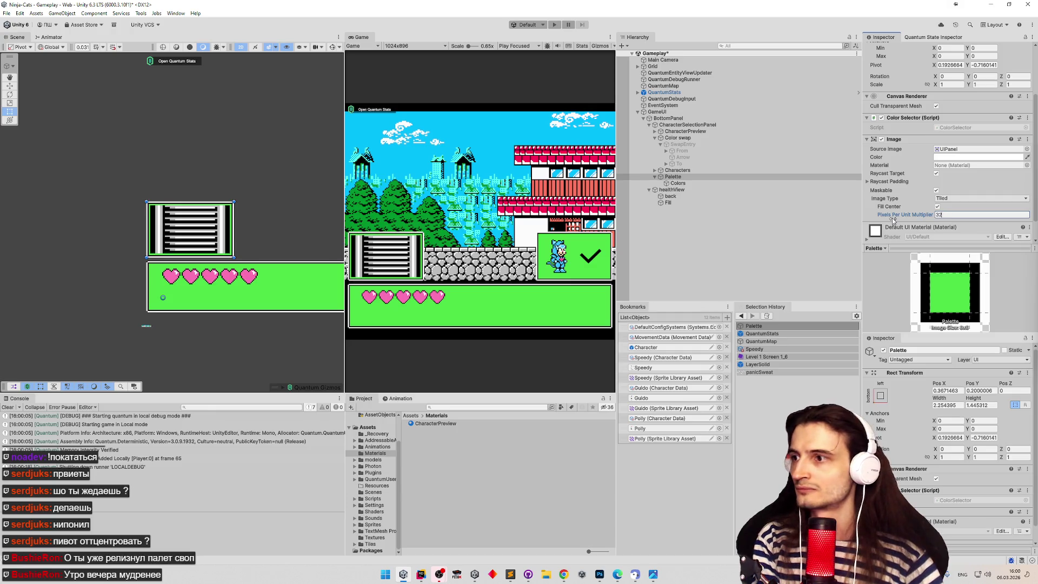
# Save the scene, run the game, and select Polly to see her swatches.
pyautogui.scroll(3, 261, 201)
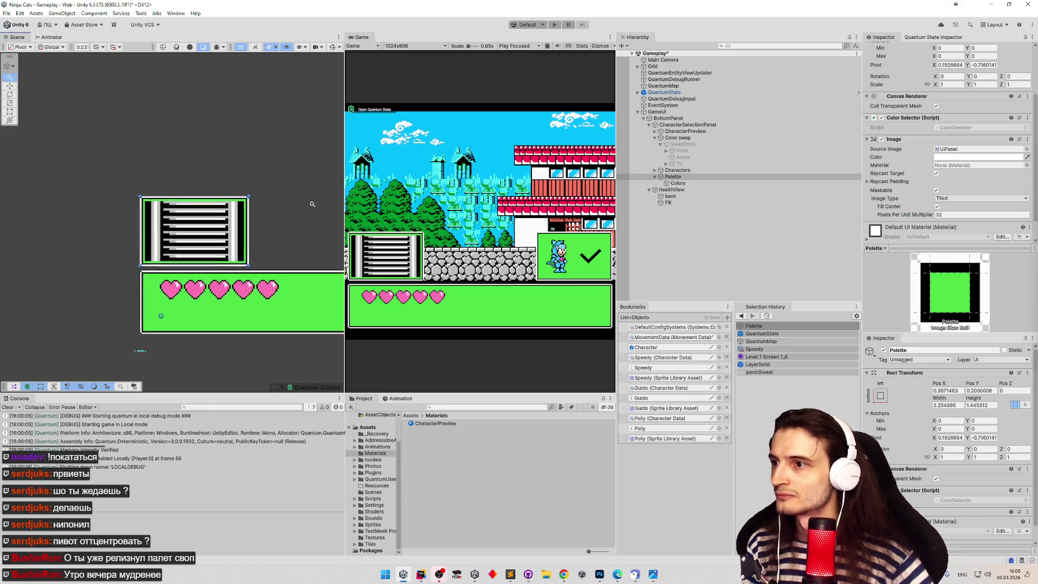
pyautogui.hotkey('ctrl', 's')
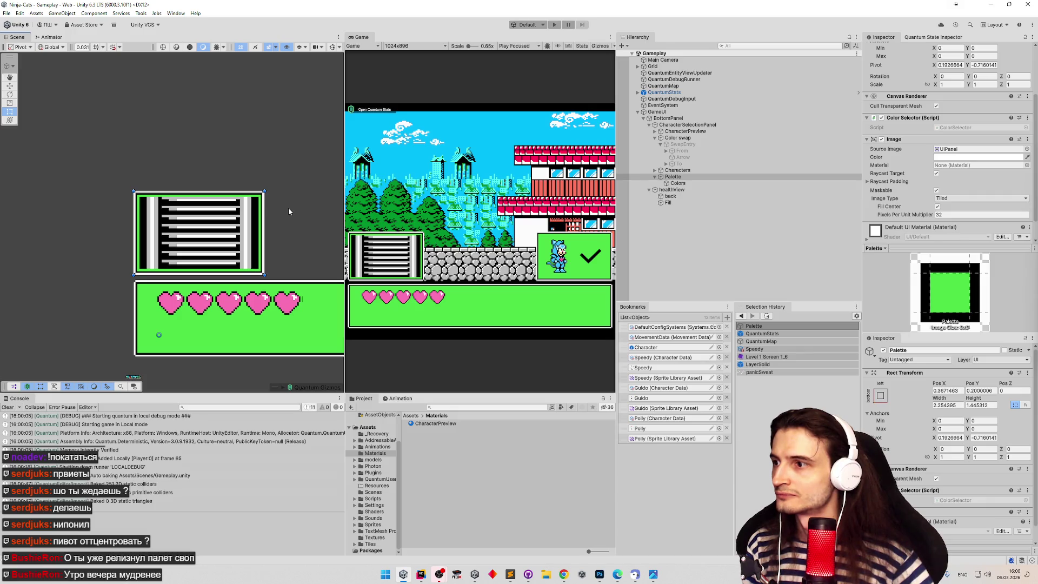
pyautogui.hotkey('ctrl', 'p')
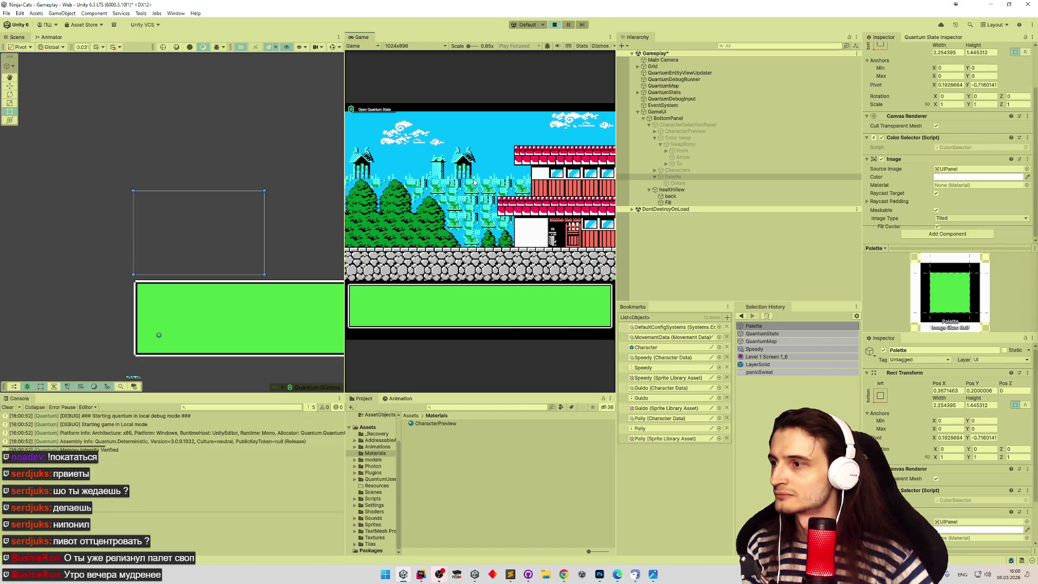
pyautogui.click(521, 303)
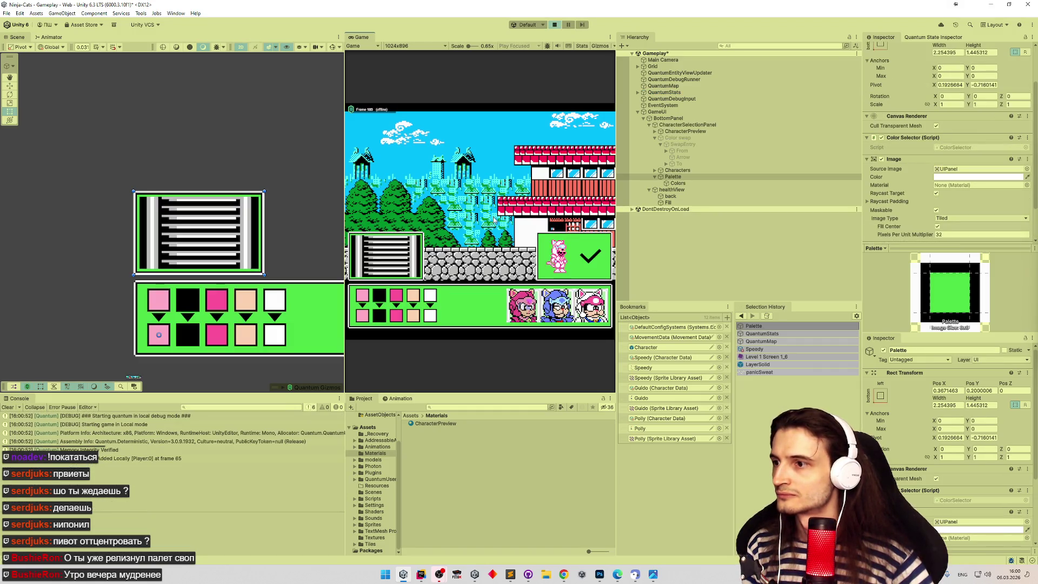
# Frame the Palette panel in the Scene view, stop play mode, and switch to Rider.
pyautogui.click(252, 208)
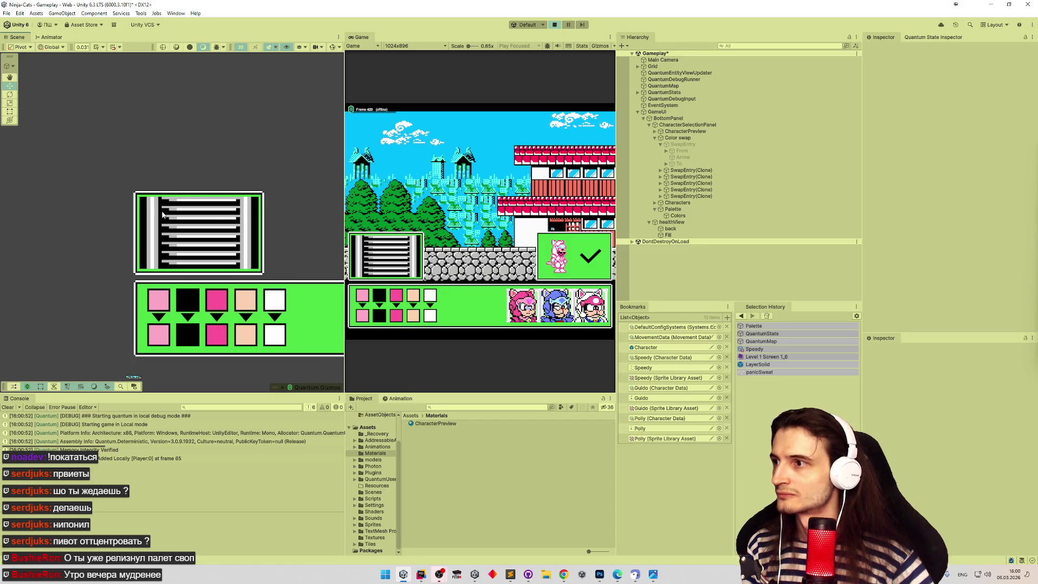
pyautogui.click(676, 209)
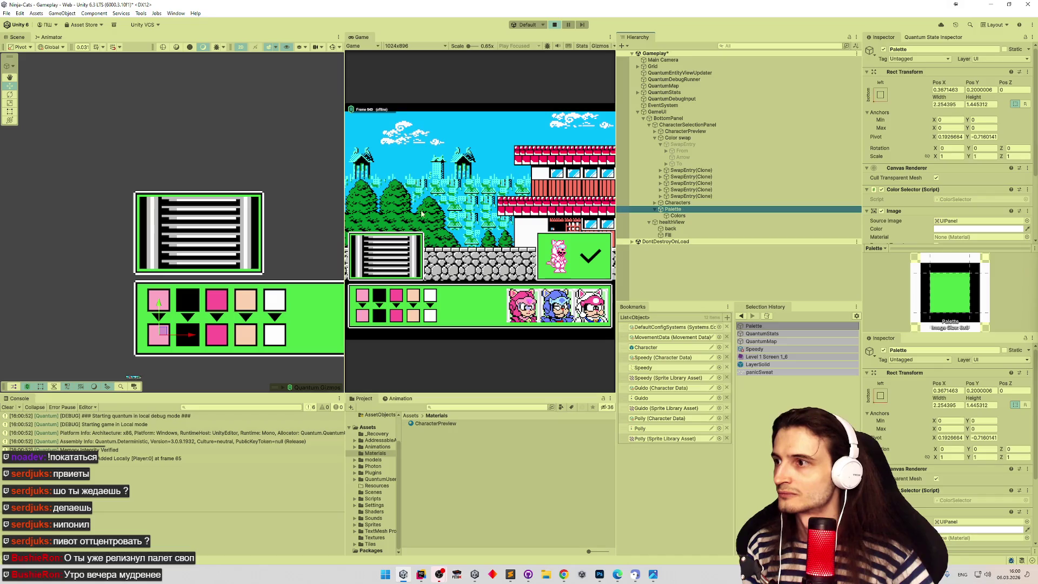
pyautogui.doubleClick(671, 209)
pyautogui.moveTo(231, 208)
pyautogui.mouseDown()
pyautogui.moveTo(236, 157)
pyautogui.moveTo(281, 130)
pyautogui.moveTo(301, 196)
pyautogui.mouseUp()
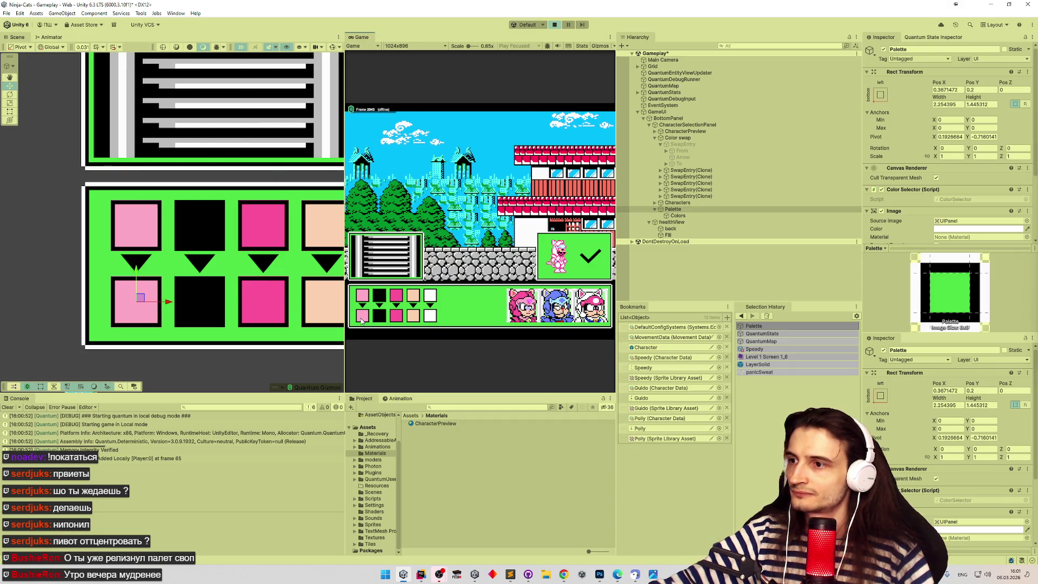
pyautogui.hotkey('ctrl', 'p')
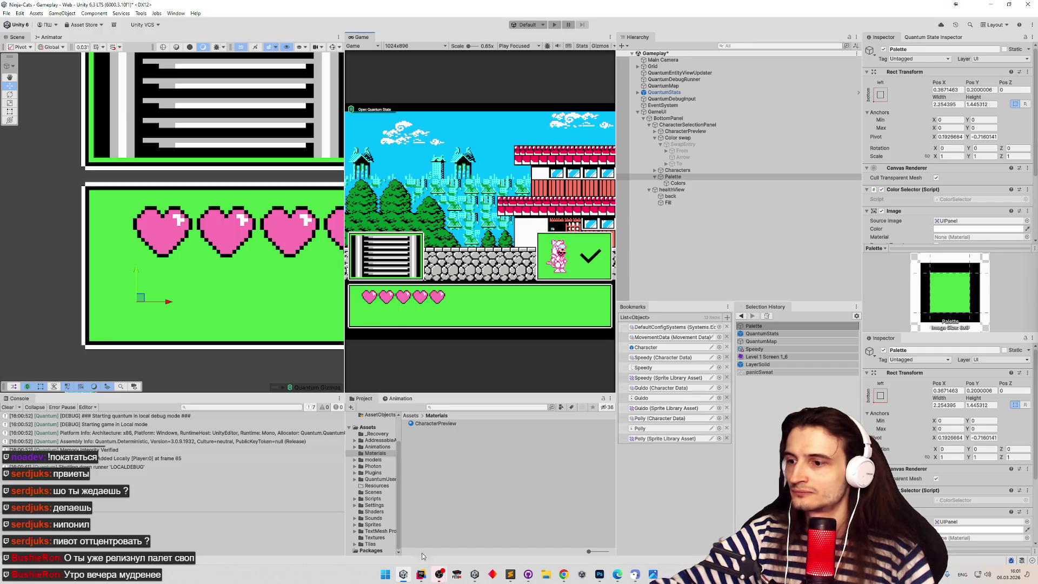
pyautogui.hotkey('alt', 'Tab')
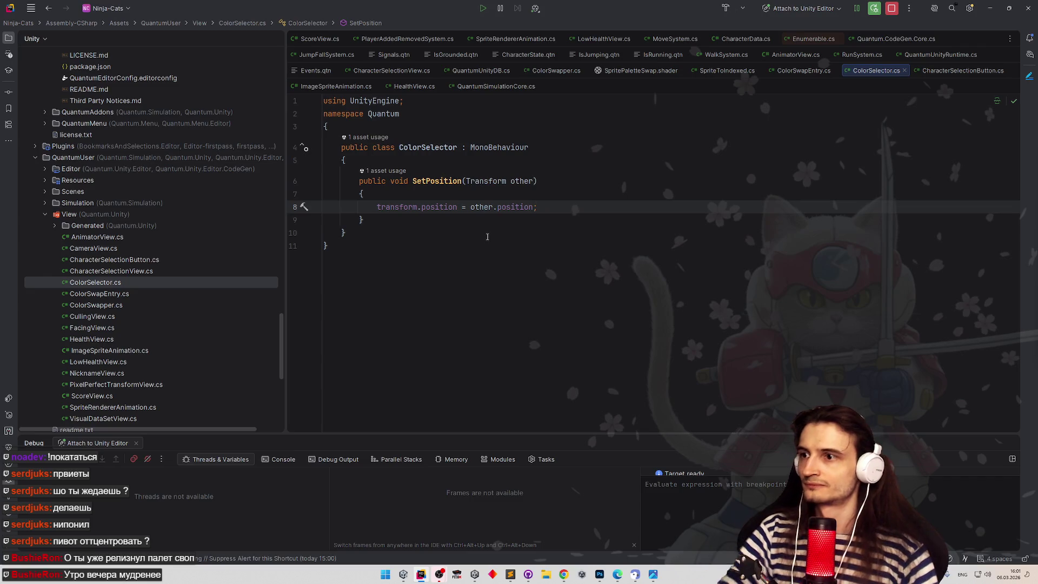
# Draft an if check above the position assignment using the copied position expression.
pyautogui.press('Return')
pyautogui.write('if')
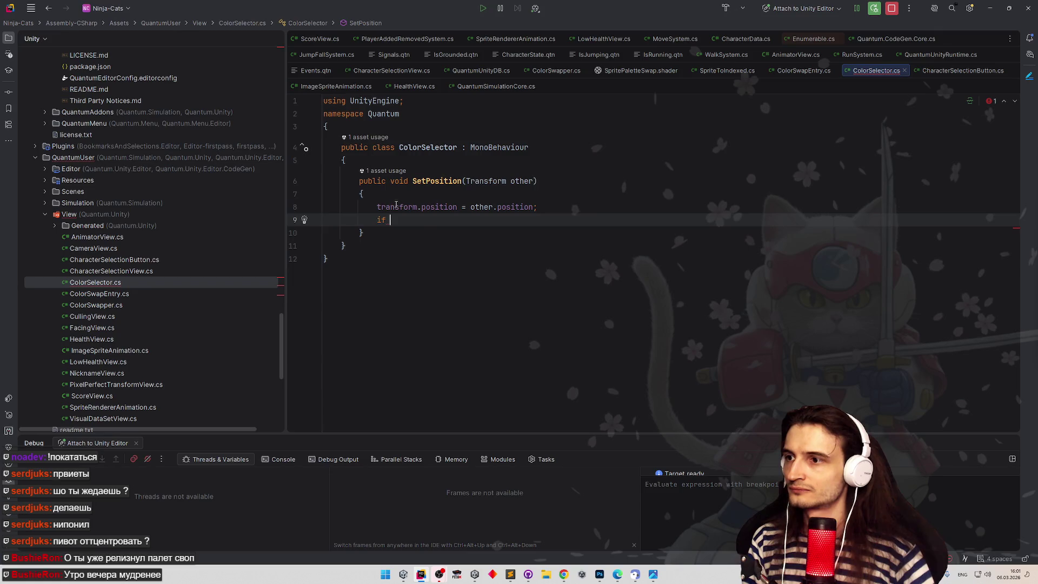
pyautogui.click(397, 204)
pyautogui.hotkey('ctrl', 'alt', 'Return')
pyautogui.write('if ()')
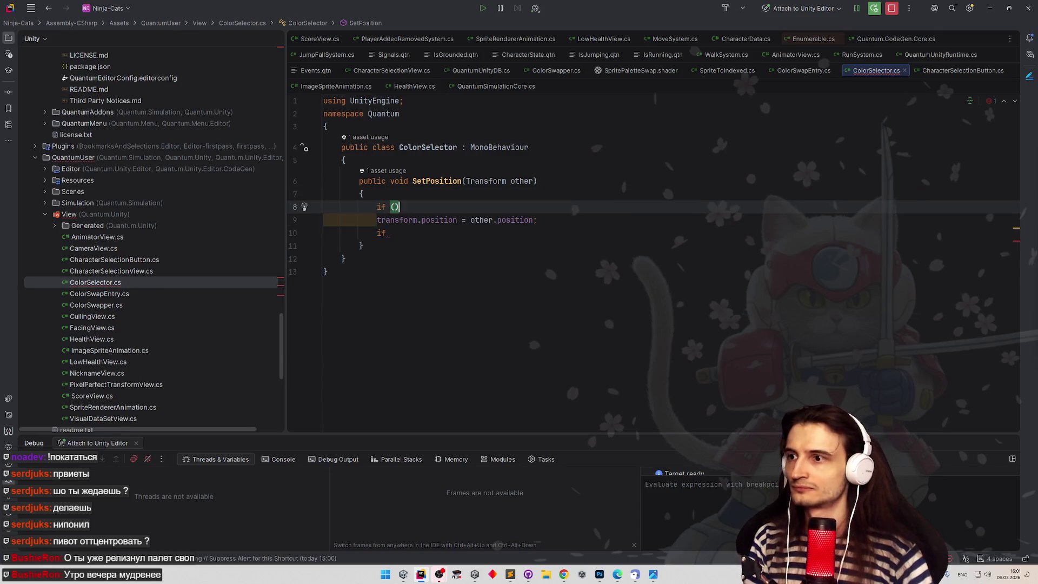
pyautogui.press('Down')
pyautogui.hotkey('ctrl', 'w')
pyautogui.hotkey('ctrl', 'w')
pyautogui.hotkey('ctrl', 'w')
pyautogui.hotkey('ctrl', 'c')
pyautogui.click(395, 207)
pyautogui.hotkey('ctrl', 'v')
pyautogui.click(483, 206)
pyautogui.write('0')
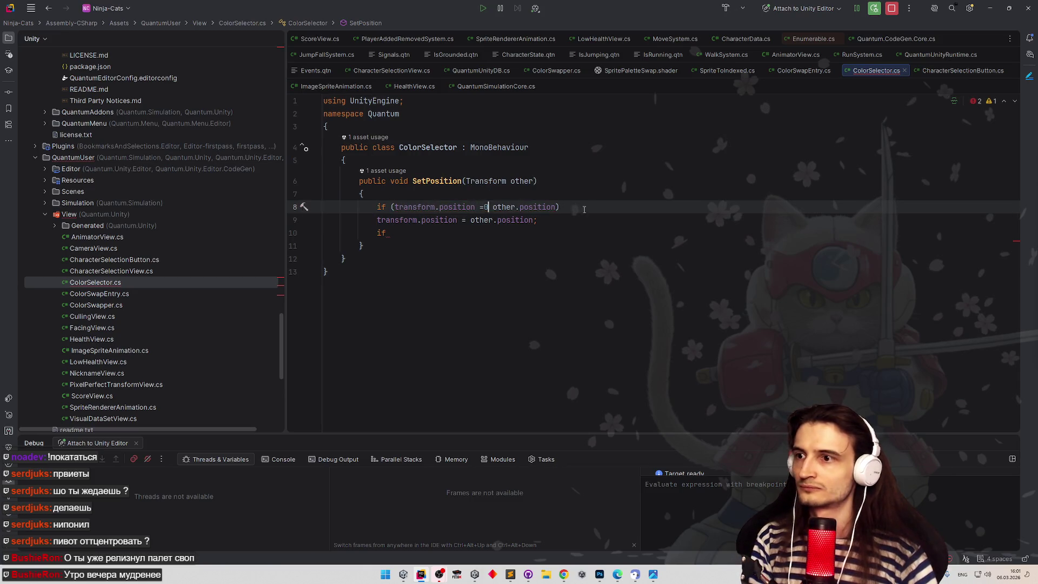
pyautogui.click(485, 207)
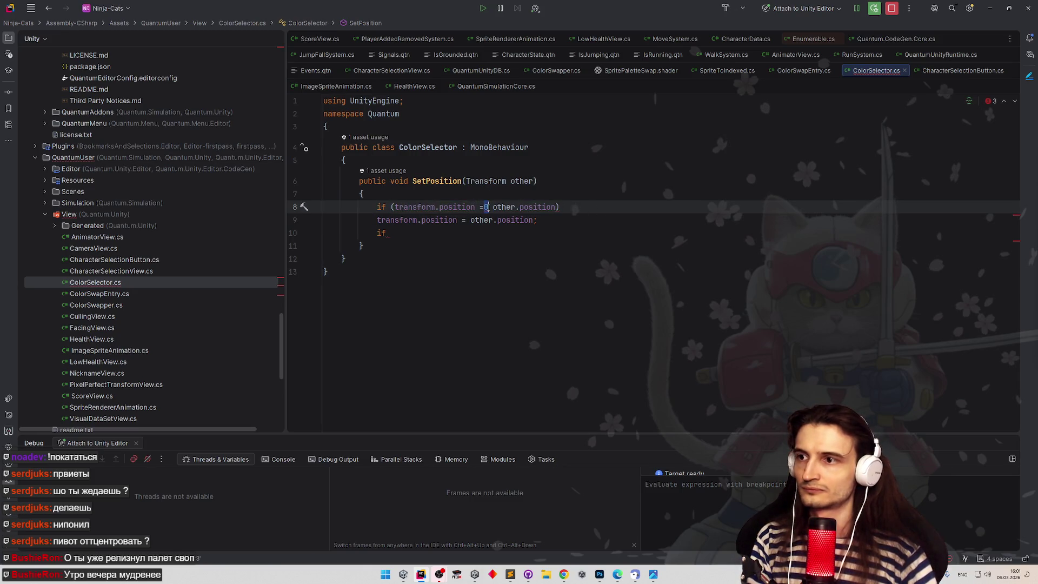
pyautogui.write('=')
pyautogui.click(576, 207)
# Insert a gameObject.SetActive call in the if body.
pyautogui.hotkey('ctrl', 'Return')
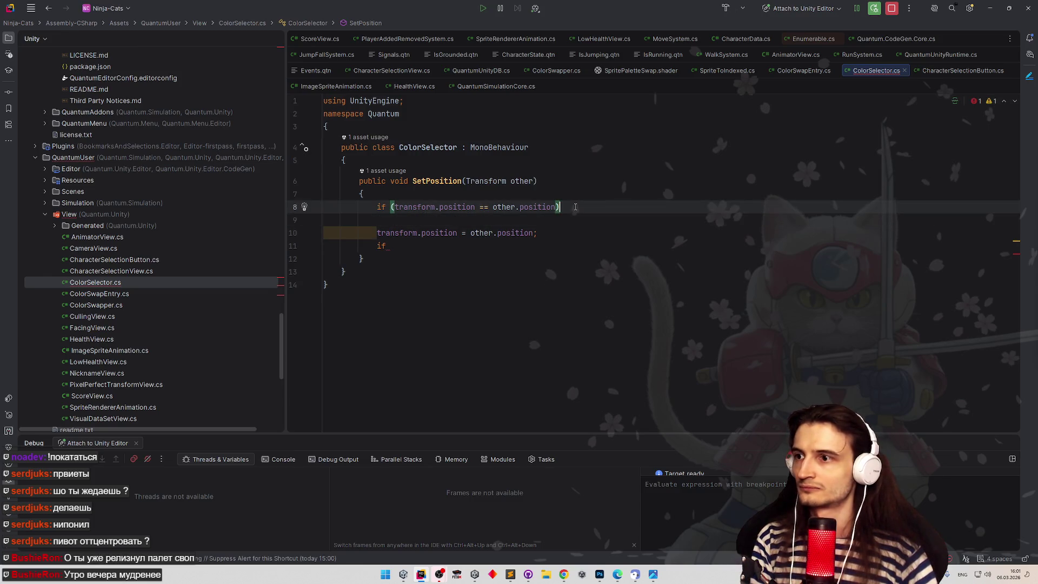
pyautogui.press('Down')
pyautogui.write('Se')
pyautogui.press('Return')
pyautogui.hotkey('ctrl', 'z')
pyautogui.write('gameObject.e')
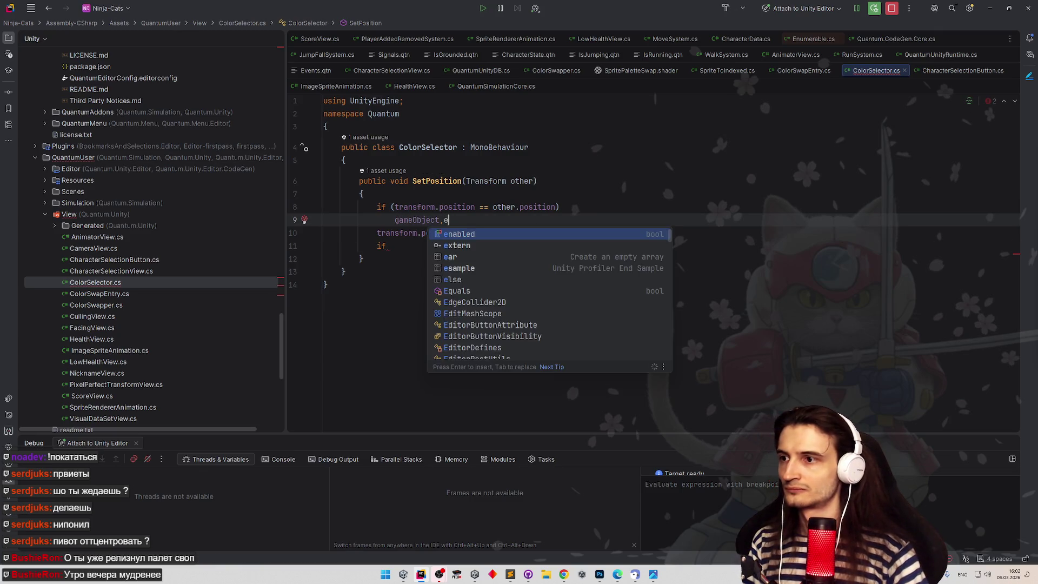
pyautogui.press('Escape')
pyautogui.write('Set')
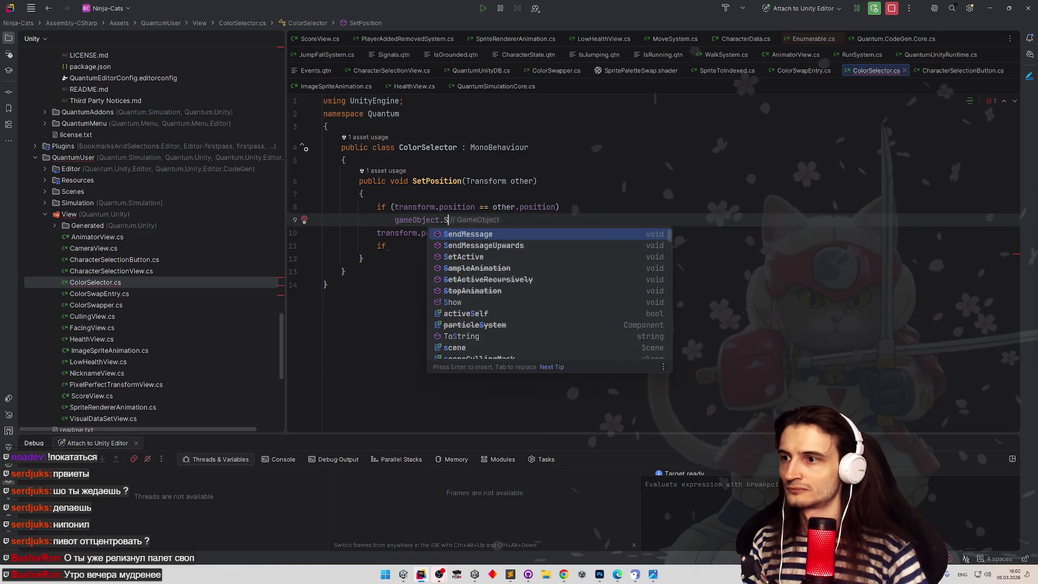
pyautogui.press('Return')
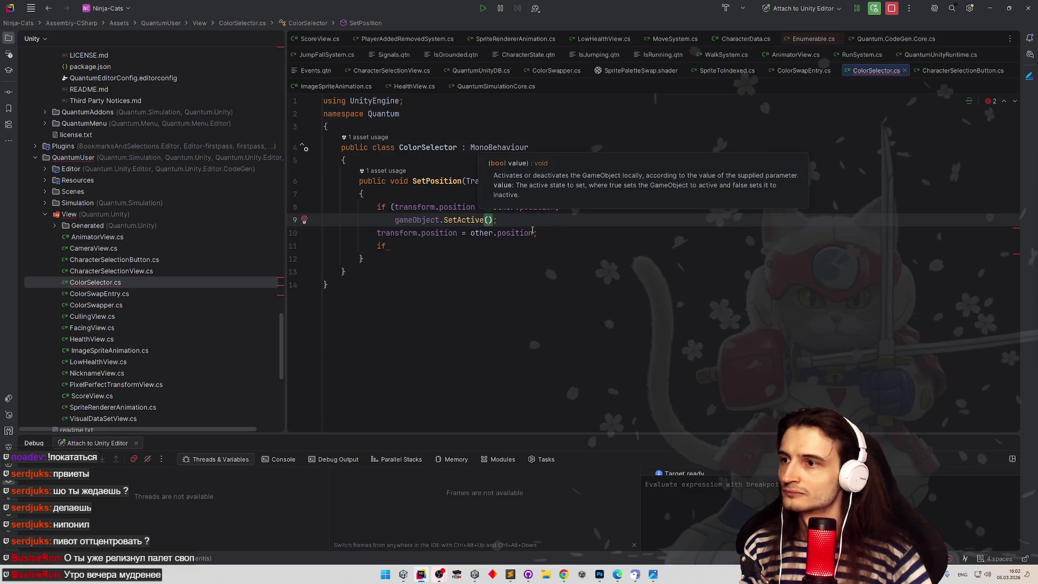
# Pass transform.position != other.position as the SetActive argument.
pyautogui.click(557, 207)
pyautogui.hotkey('ctrl', 'w')
pyautogui.hotkey('ctrl', 'w')
pyautogui.hotkey('ctrl', 'w')
pyautogui.hotkey('ctrl', 'c')
pyautogui.click(488, 220)
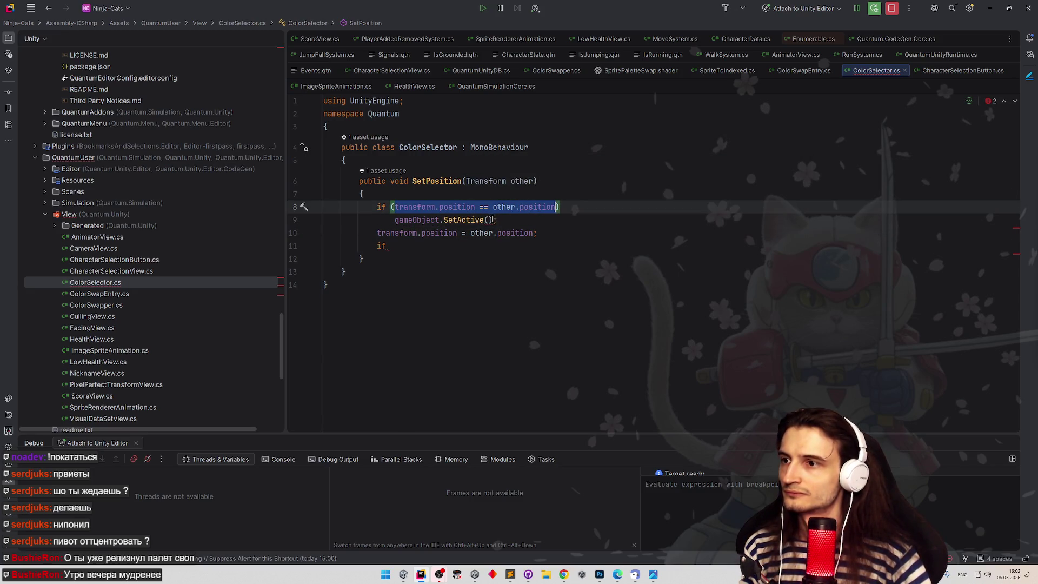
pyautogui.hotkey('ctrl', 'v')
pyautogui.click(578, 221)
pyautogui.press('BackSpace')
pyautogui.write('!')
# Delete the leftover if lines and un-indent the SetActive call.
pyautogui.click(295, 207)
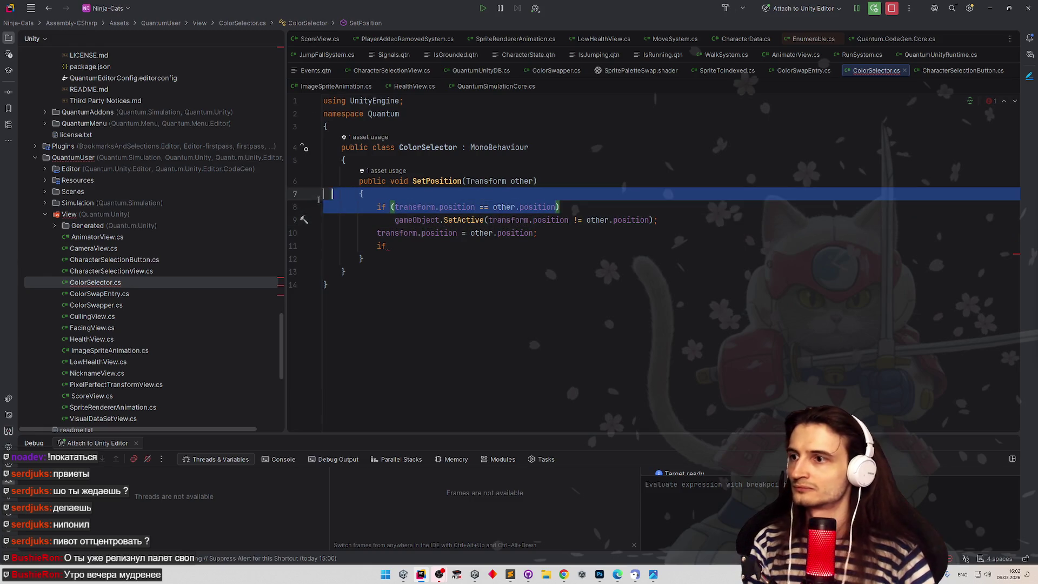
pyautogui.press('BackSpace')
pyautogui.click(397, 207)
pyautogui.press('BackSpace')
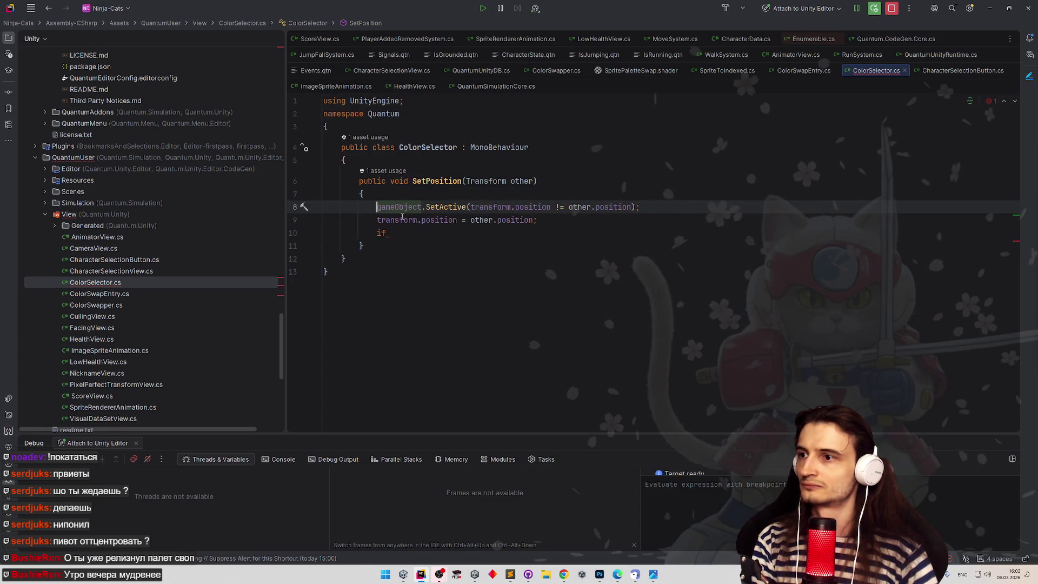
pyautogui.press('Down')
pyautogui.press('Down')
pyautogui.press('BackSpace')
pyautogui.press('BackSpace')
pyautogui.press('BackSpace')
pyautogui.click(606, 194)
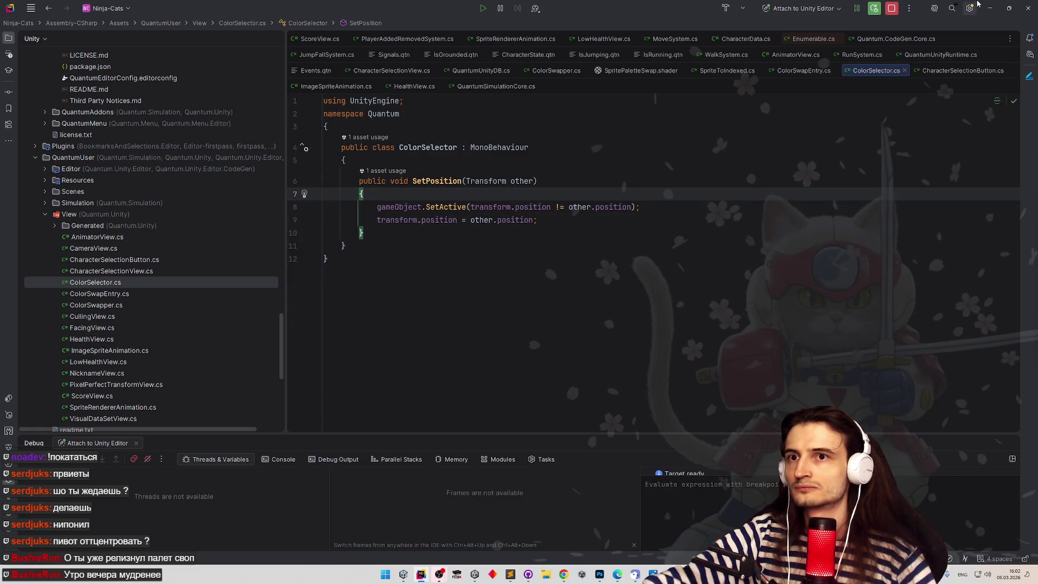
pyautogui.click(991, 8)
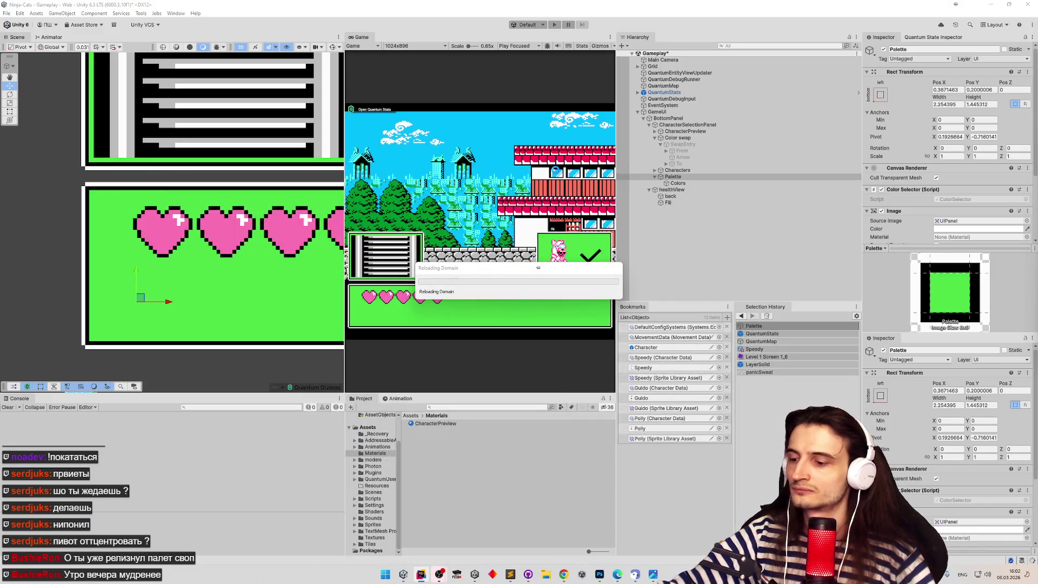
# Append || !gameObject.activeSelf to the SetActive condition on line 8.
pyautogui.click(421, 576)
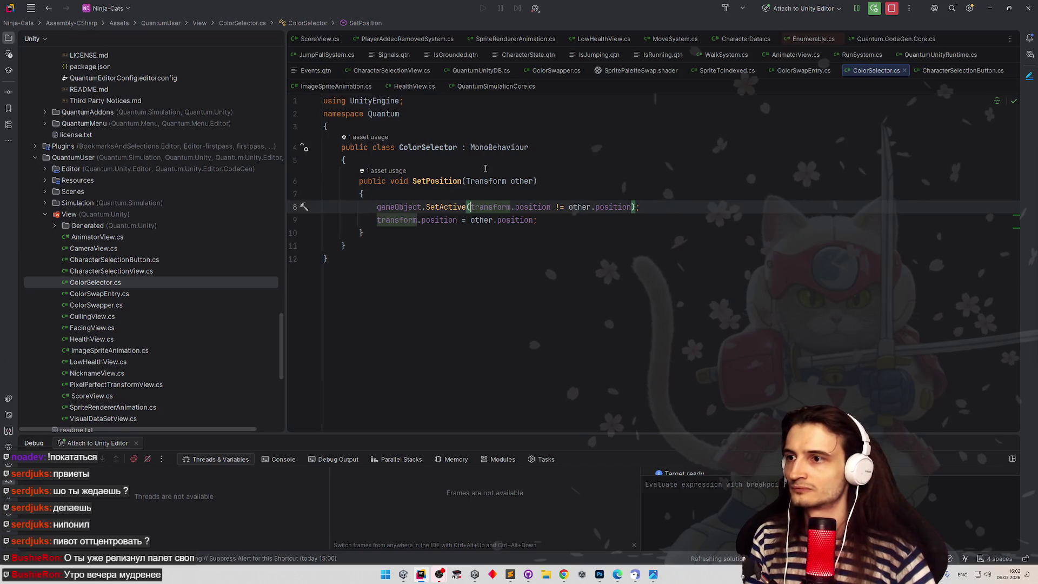
pyautogui.write('|| ga')
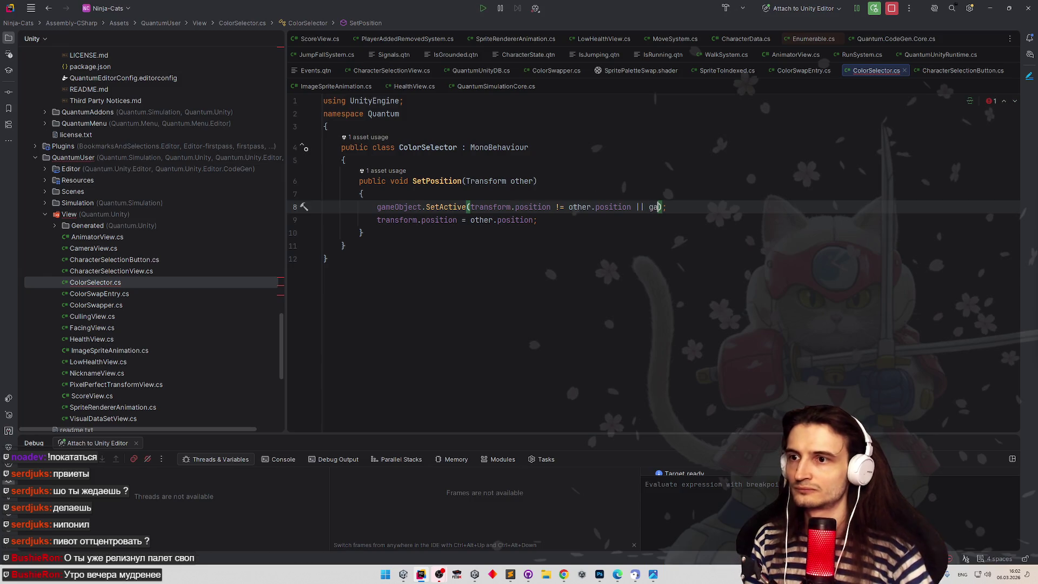
pyautogui.write('meObject.')
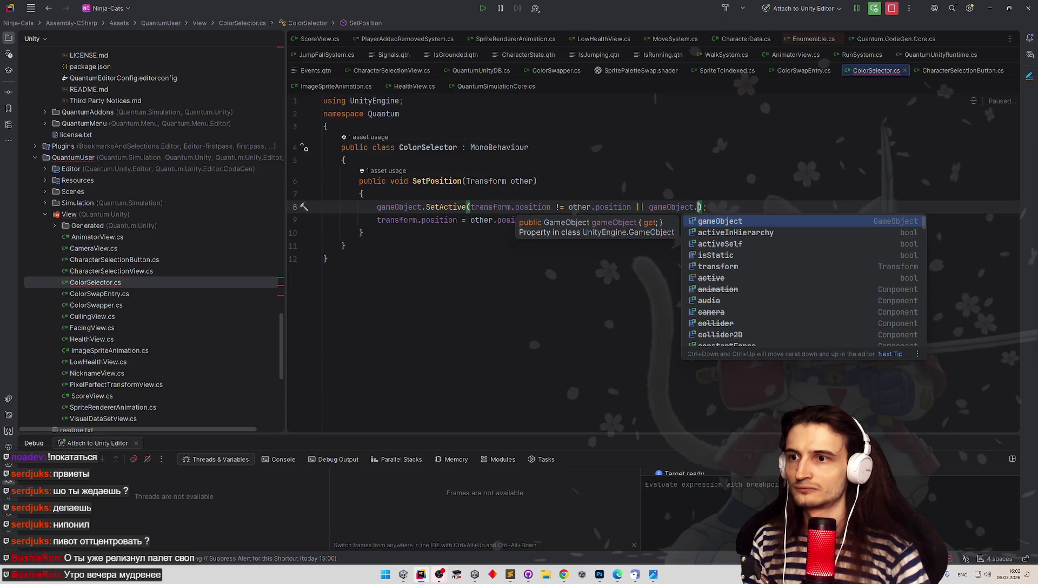
pyautogui.write('ac')
pyautogui.press('Down')
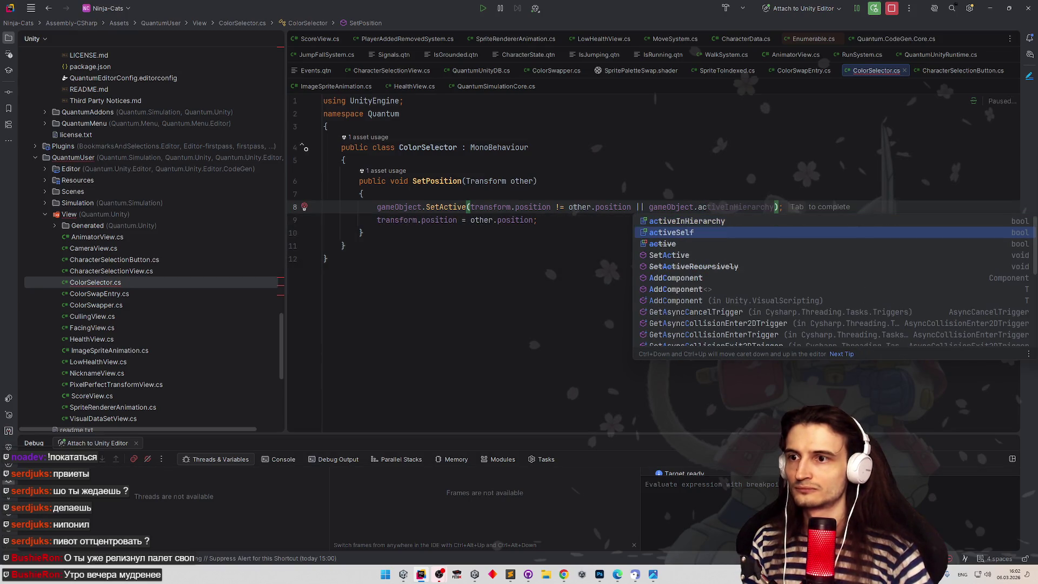
pyautogui.press('Return')
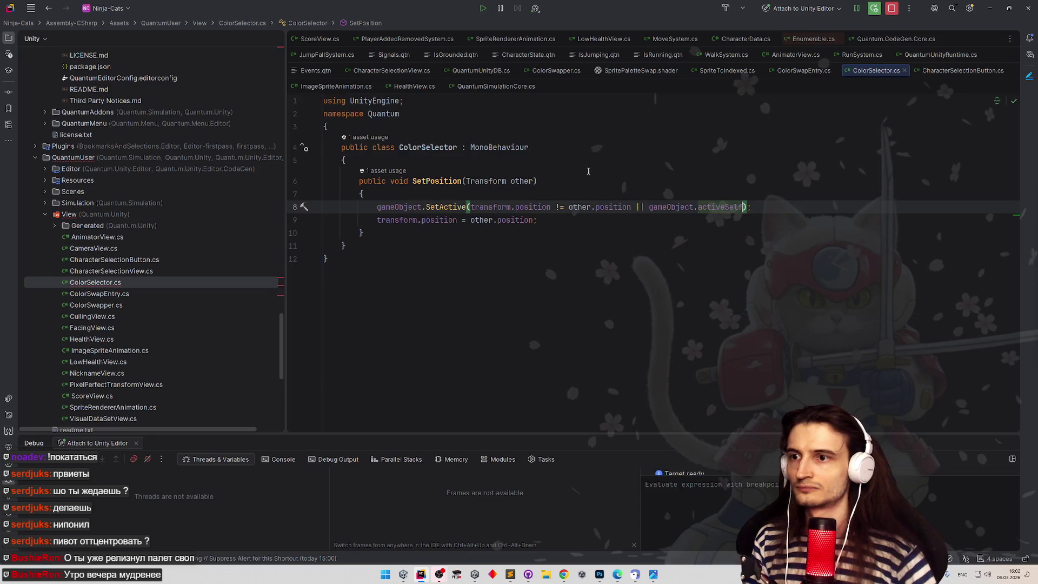
pyautogui.press('Up')
pyautogui.press('Up')
pyautogui.press('Up')
pyautogui.click(643, 207)
pyautogui.write('!')
pyautogui.press('Up')
pyautogui.press('Up')
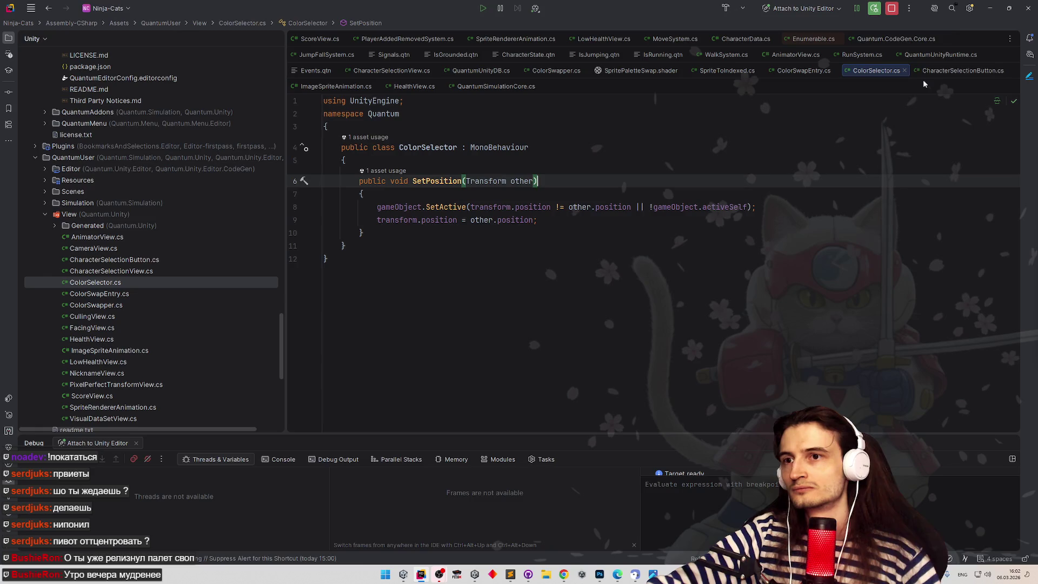
# Move !gameObject.activeSelf to the front, joined by || to the position check.
pyautogui.click(656, 207)
pyautogui.moveTo(652, 207); pyautogui.dragTo(753, 207)
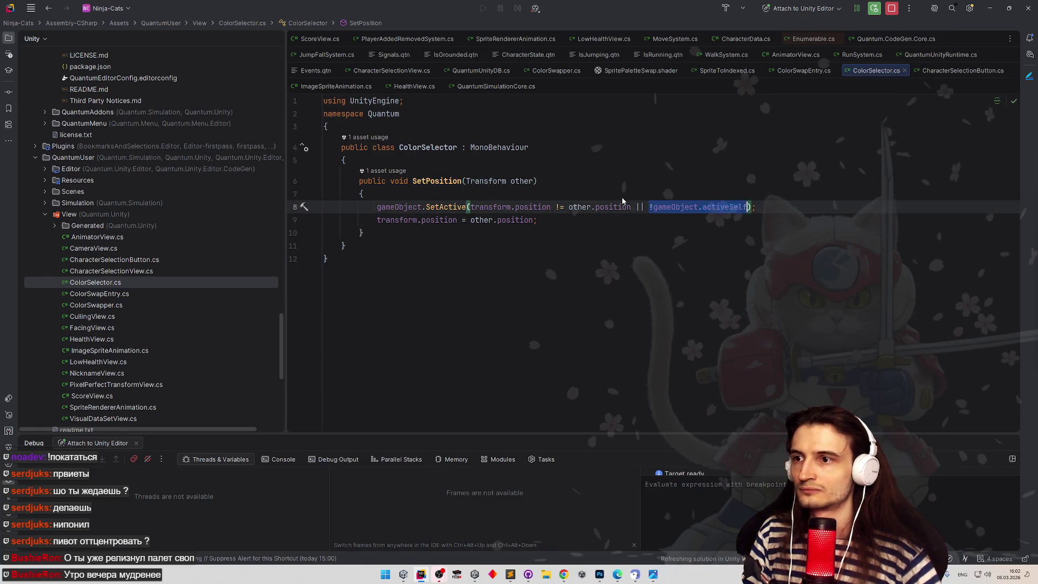
pyautogui.press('BackSpace')
pyautogui.click(470, 207)
pyautogui.hotkey('ctrl', 'v')
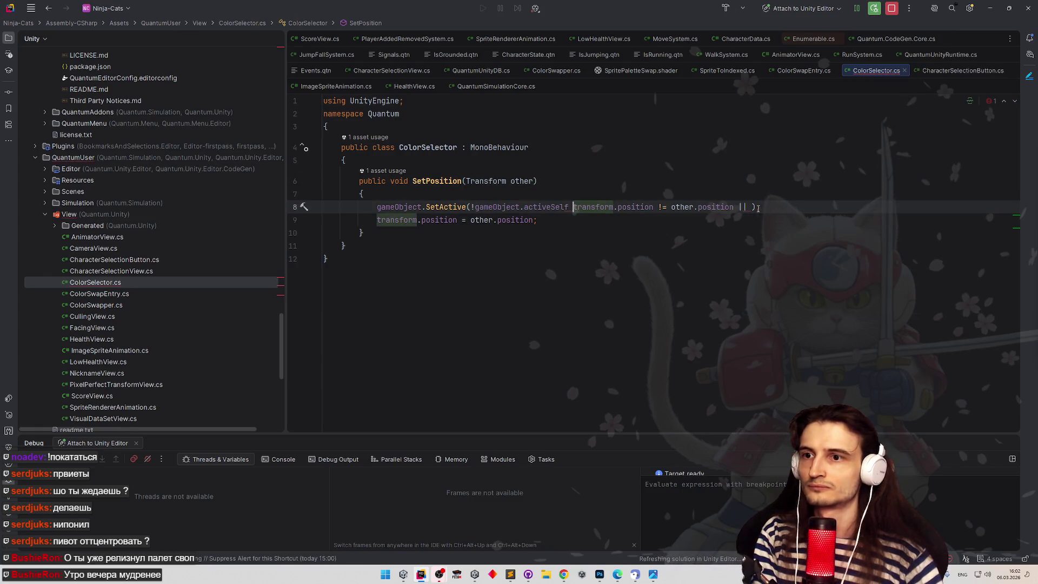
pyautogui.click(753, 207)
pyautogui.press('BackSpace')
pyautogui.press('BackSpace')
pyautogui.press('BackSpace')
pyautogui.click(745, 160)
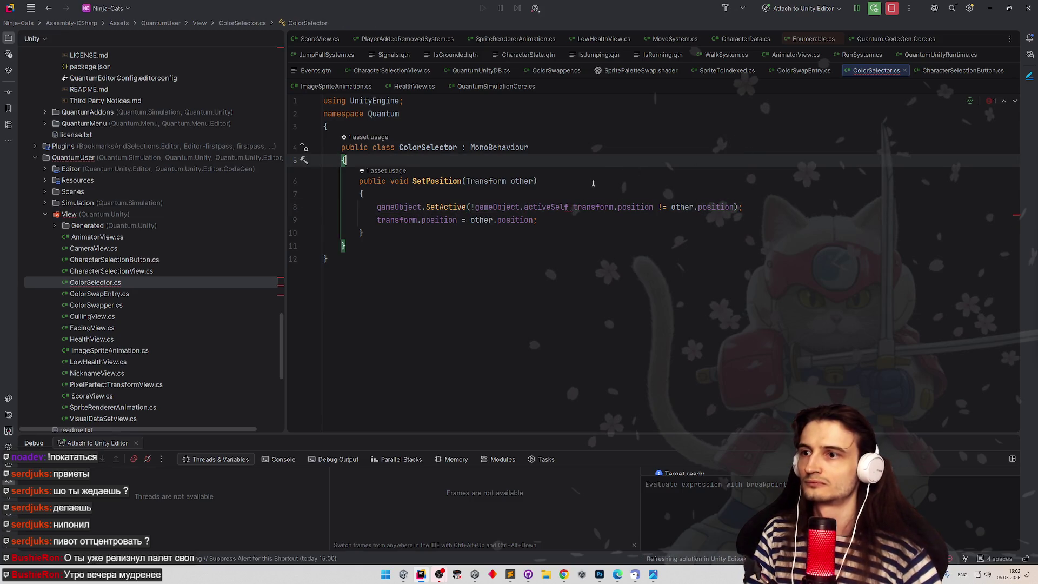
pyautogui.click(574, 203)
pyautogui.write('||')
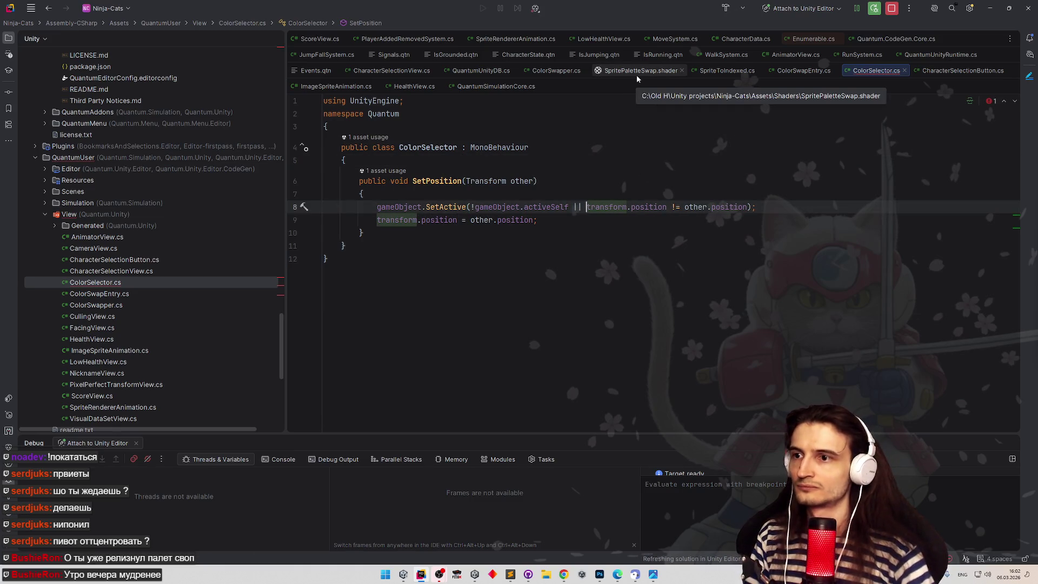
pyautogui.click(990, 8)
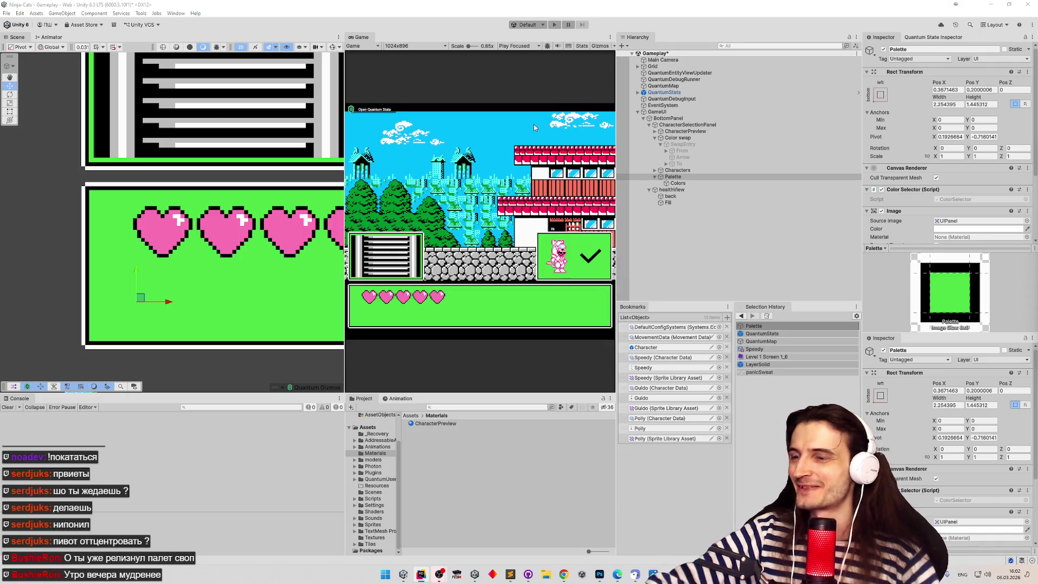
# Run the game, select the pink character, and try several colour swatches.
pyautogui.click(555, 24)
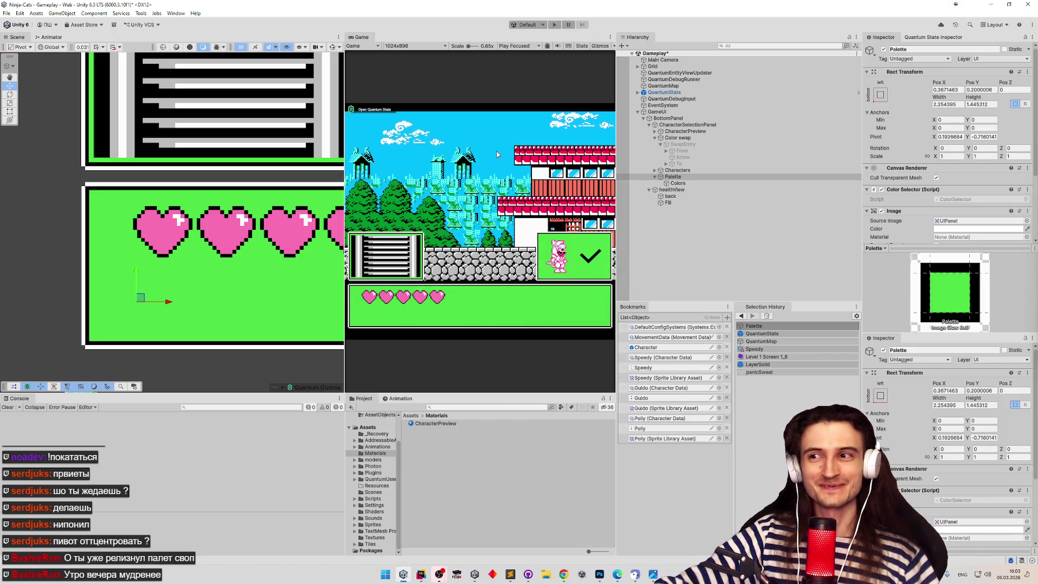
pyautogui.hotkey('ctrl', 'p')
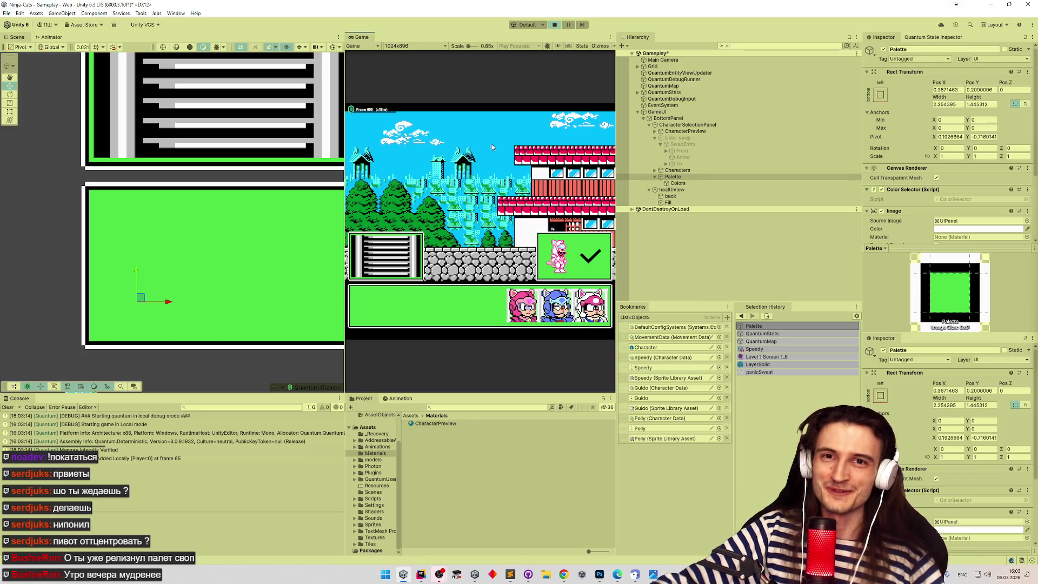
pyautogui.click(522, 305)
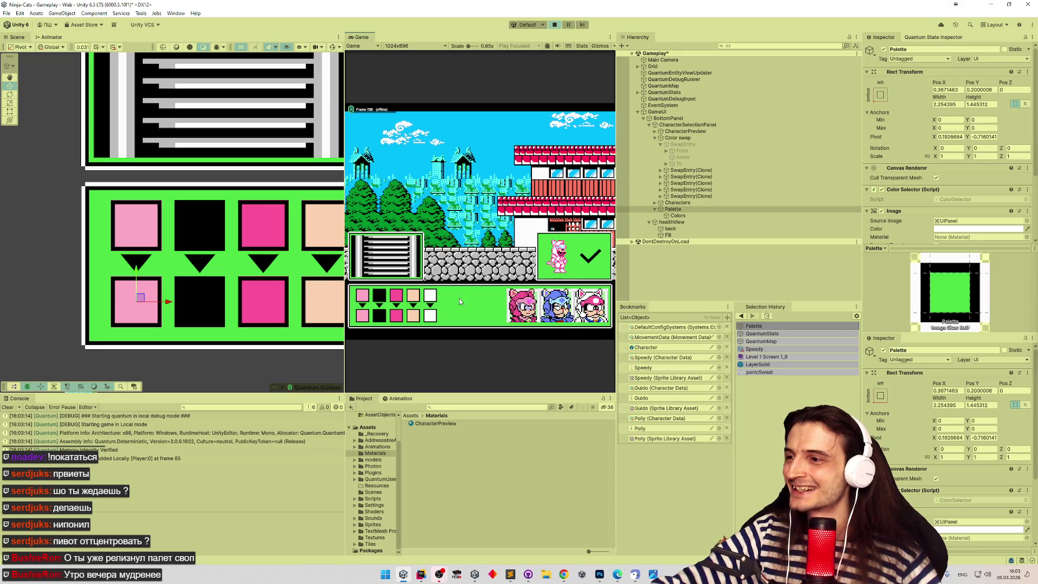
pyautogui.click(369, 318)
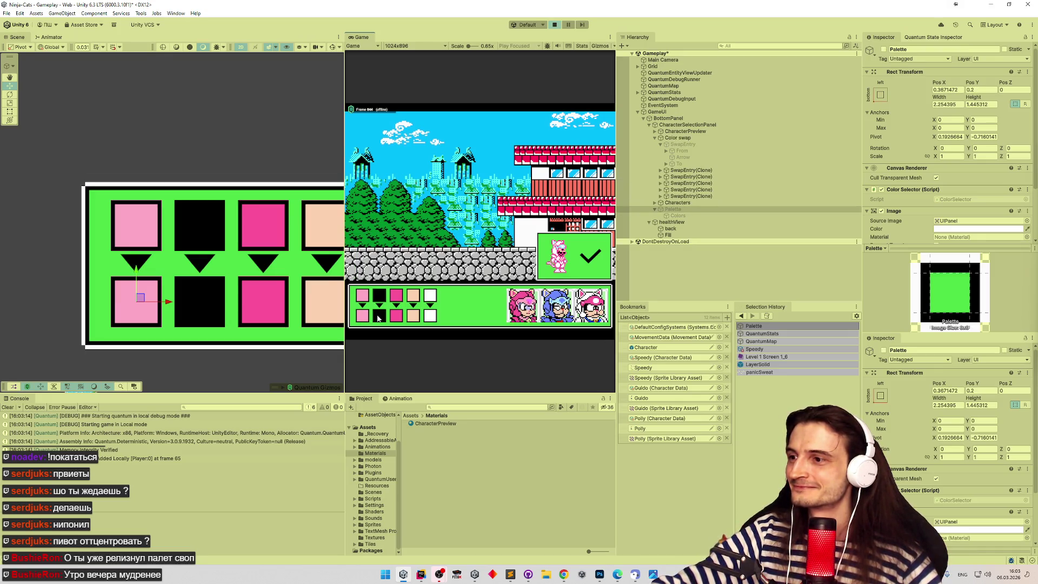
pyautogui.click(380, 318)
pyautogui.click(397, 320)
pyautogui.click(416, 319)
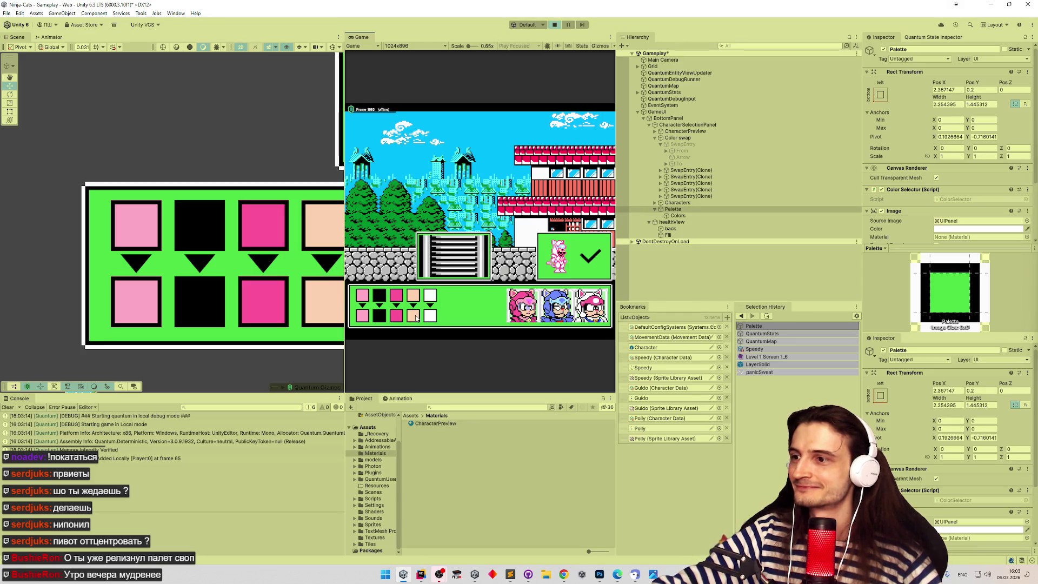
# Reclick the same swatch to toggle the striped highlight frame off and on.
pyautogui.click(360, 319)
pyautogui.click(381, 318)
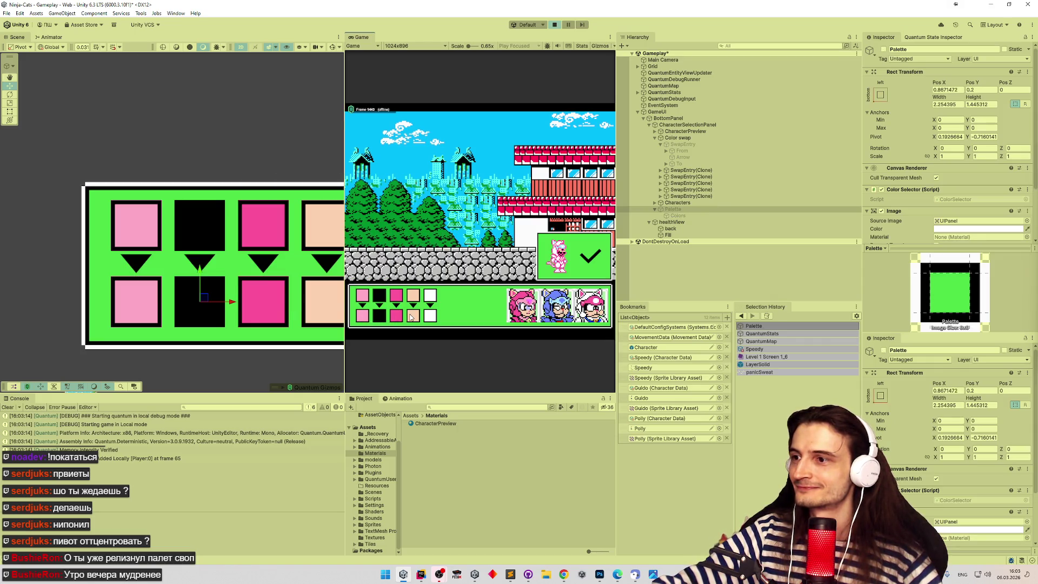
pyautogui.click(410, 317)
pyautogui.click(384, 320)
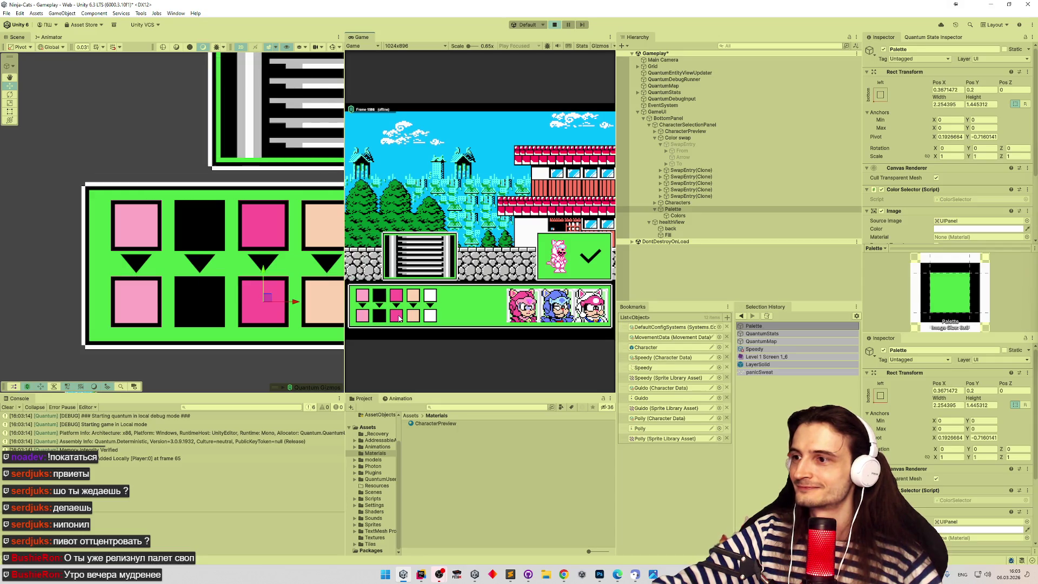
pyautogui.click(390, 319)
pyautogui.click(392, 319)
pyautogui.click(391, 319)
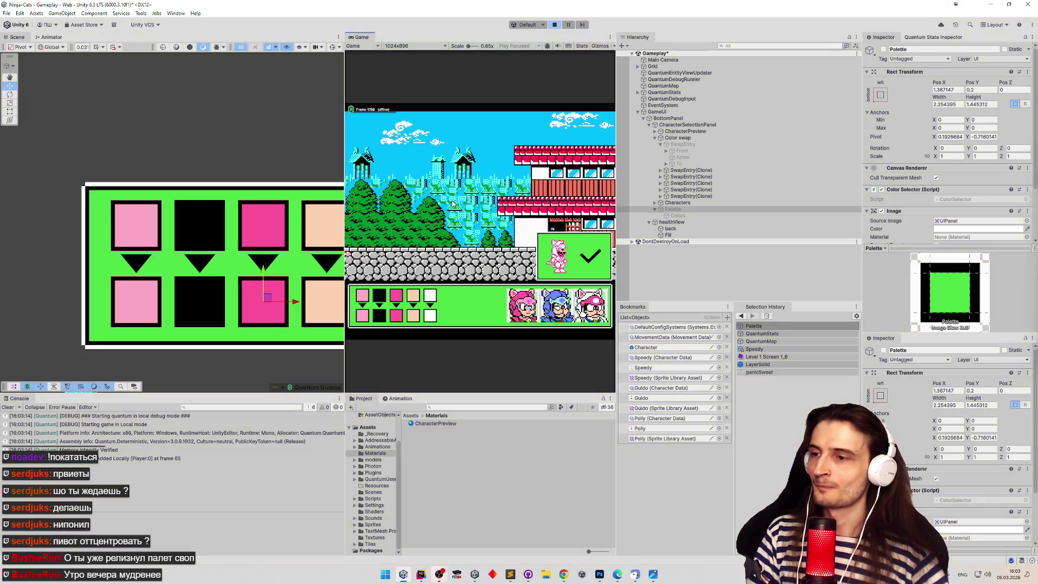
pyautogui.click(564, 575)
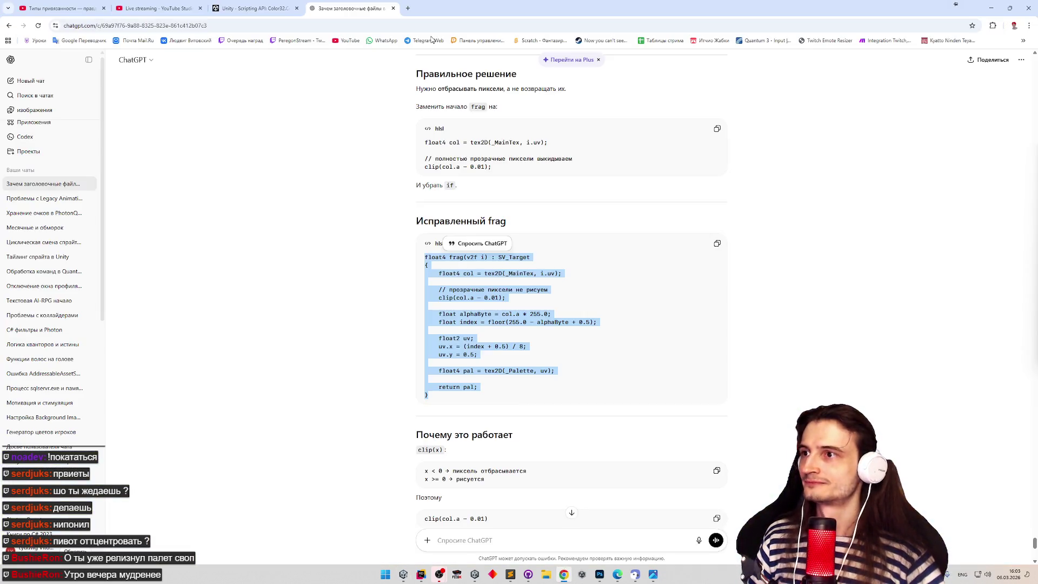
# Search Google for 'nes color palette' and open The NES Composite Palette Project page.
pyautogui.click(408, 11)
pyautogui.write('nes co')
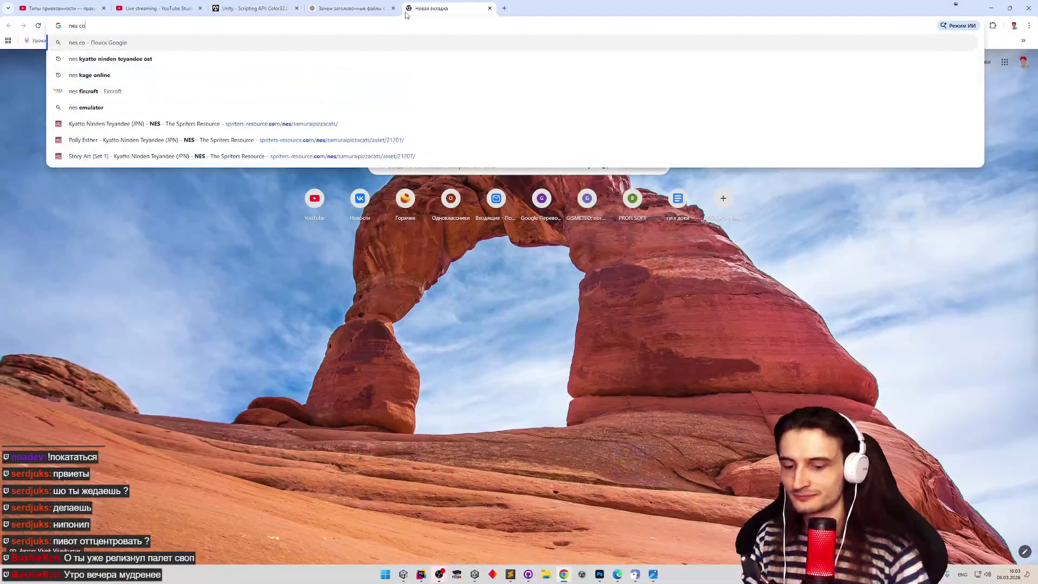
pyautogui.write('lor palette')
pyautogui.press('Return')
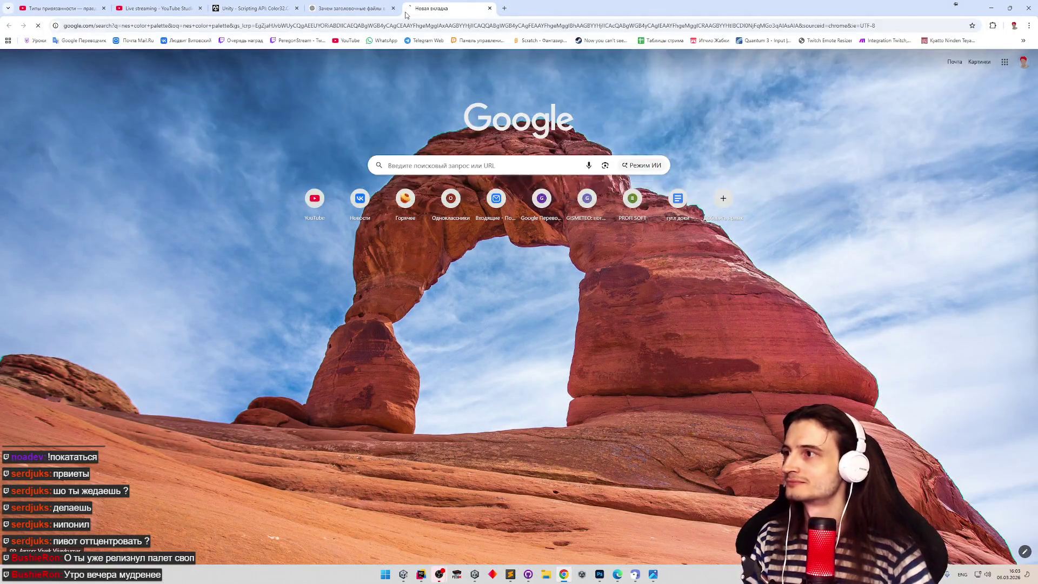
pyautogui.click(228, 239)
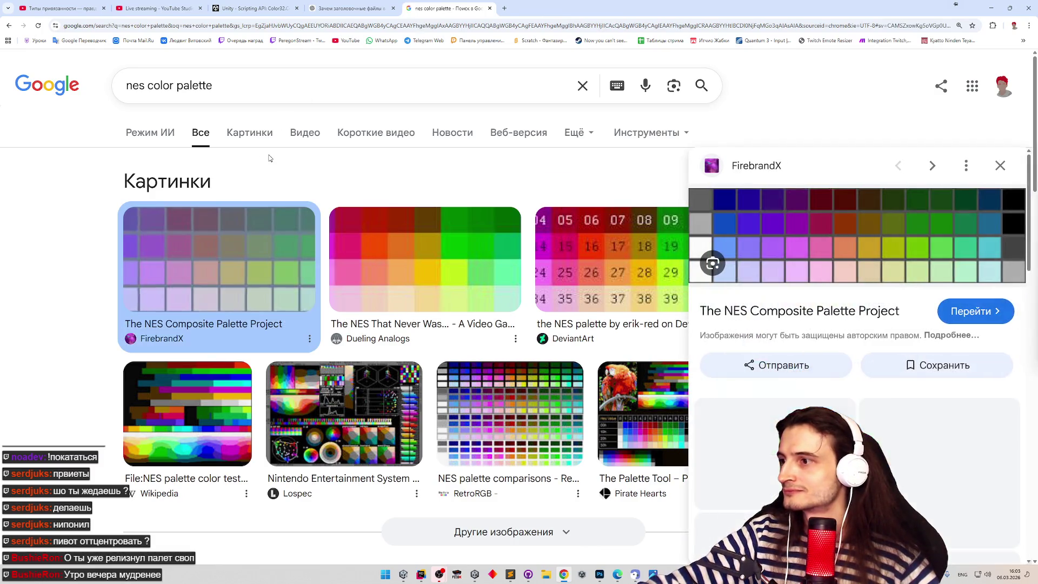
pyautogui.click(804, 236)
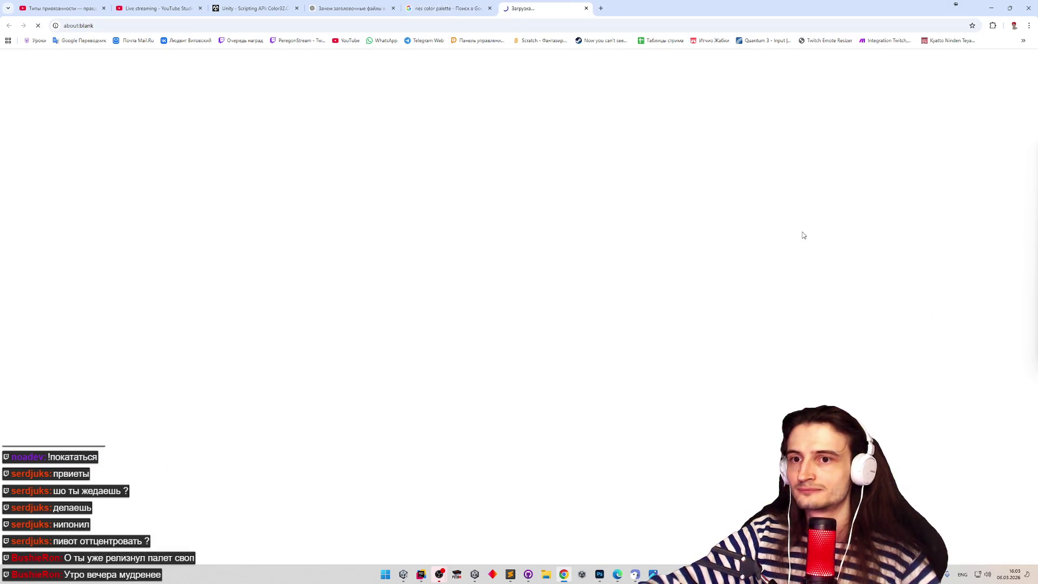
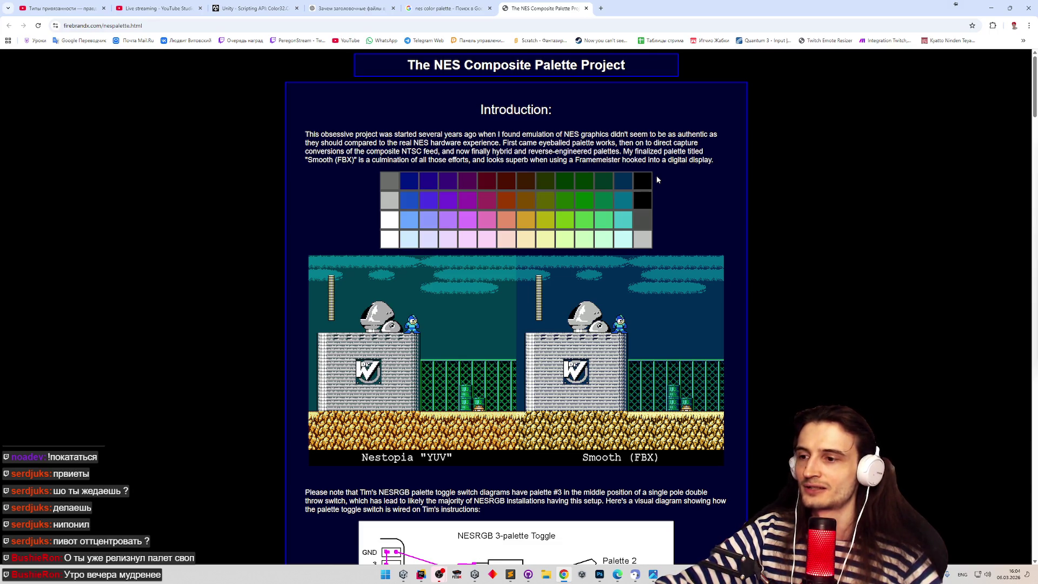
# Save the NES palette image to disk and drag the Save As dialog off the page.
pyautogui.middleClick(680, 209)
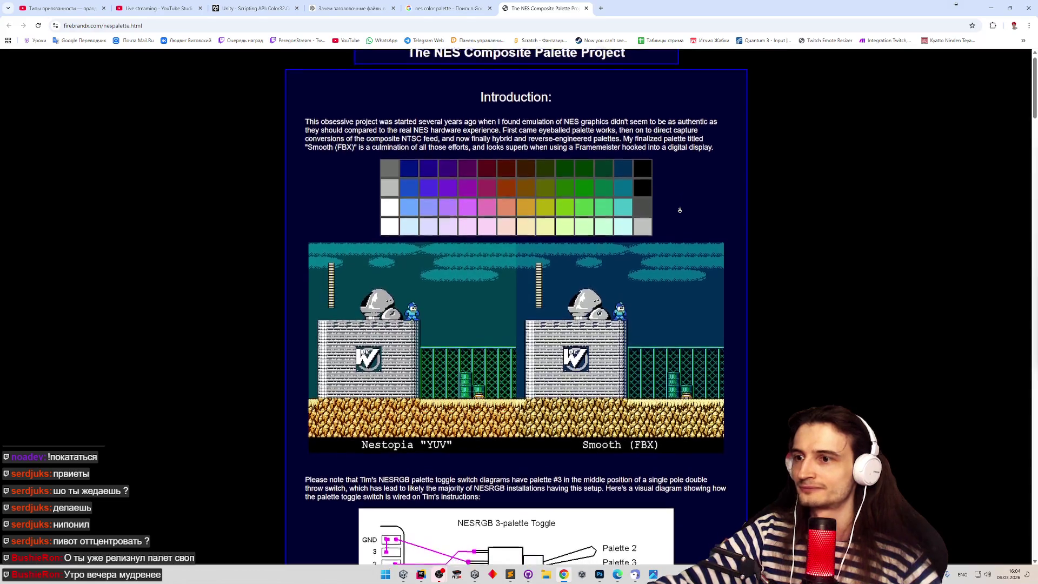
pyautogui.rightClick(623, 193)
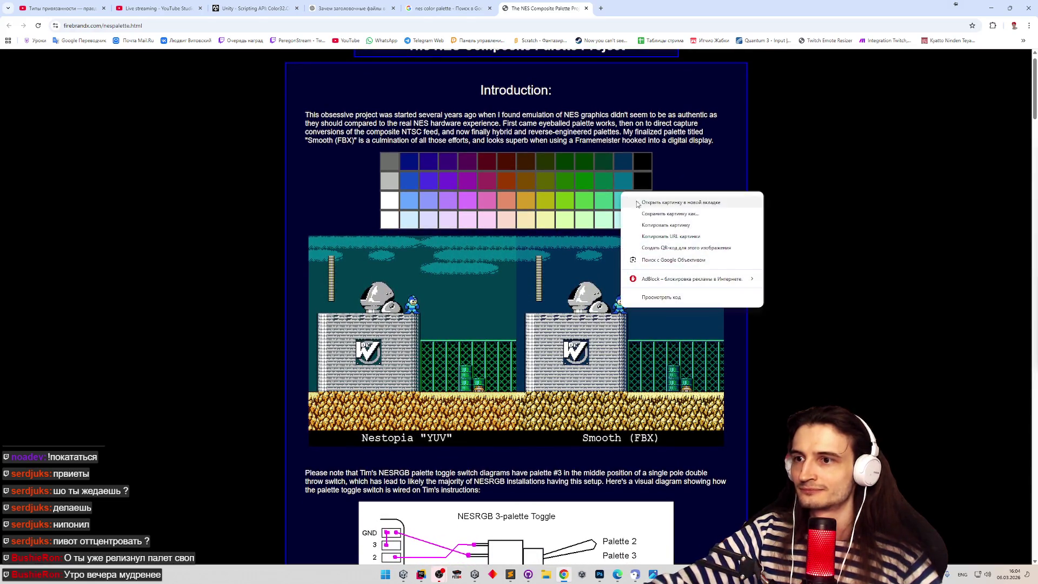
pyautogui.click(652, 219)
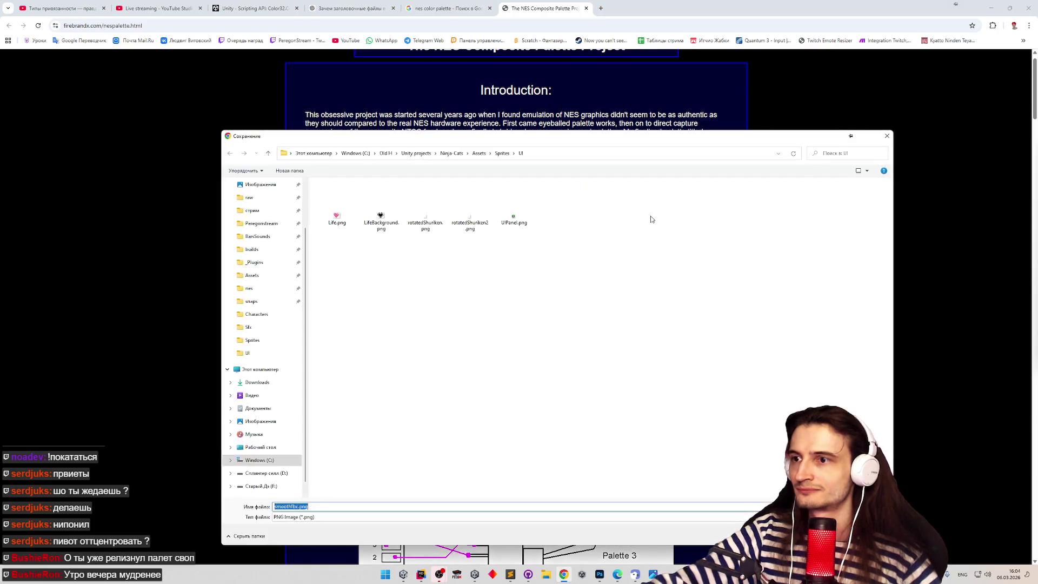
pyautogui.moveTo(597, 139); pyautogui.dragTo(662, 332)
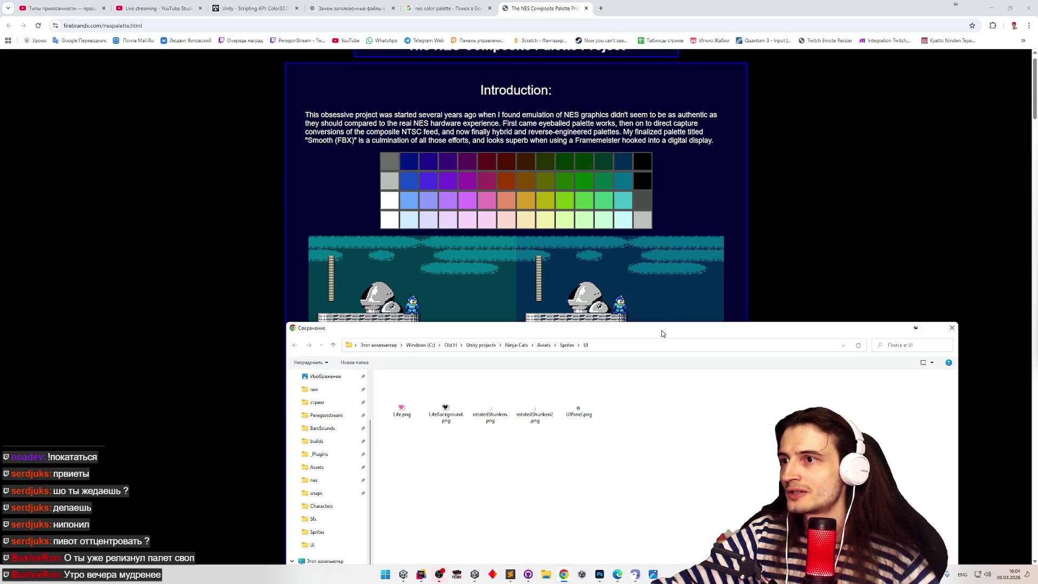
pyautogui.moveTo(661, 331)
pyautogui.mouseDown()
pyautogui.moveTo(662, 243)
pyautogui.moveTo(664, 489)
pyautogui.mouseUp()
# Un-maximize Chrome into a smaller window in front of Unity and start the game.
pyautogui.click(733, 276)
pyautogui.scroll(1, 784, 174)
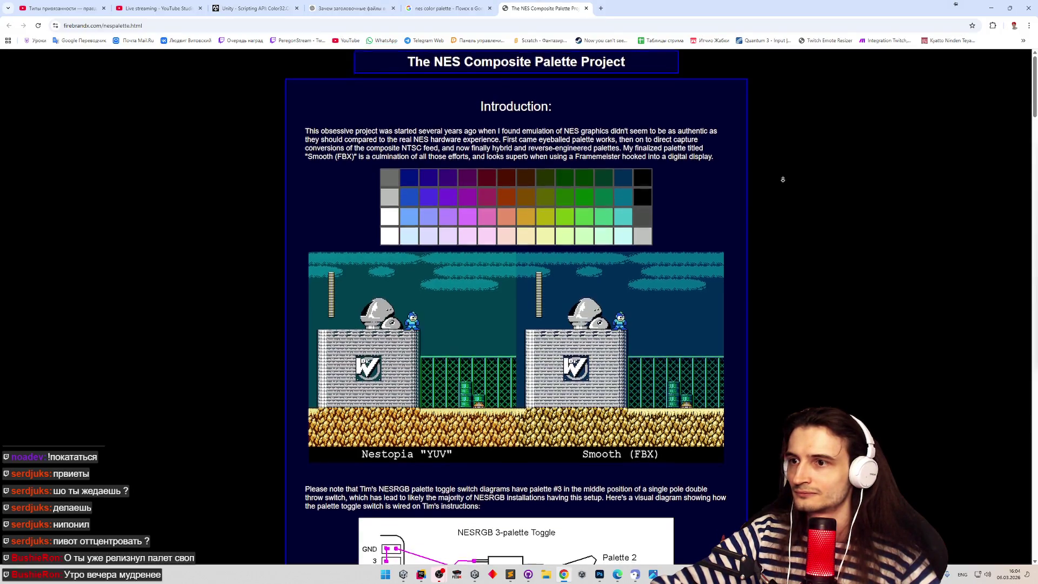
pyautogui.moveTo(626, 8)
pyautogui.mouseDown()
pyautogui.moveTo(625, 85)
pyautogui.moveTo(472, 185)
pyautogui.moveTo(290, 168)
pyautogui.mouseUp()
pyautogui.click(555, 25)
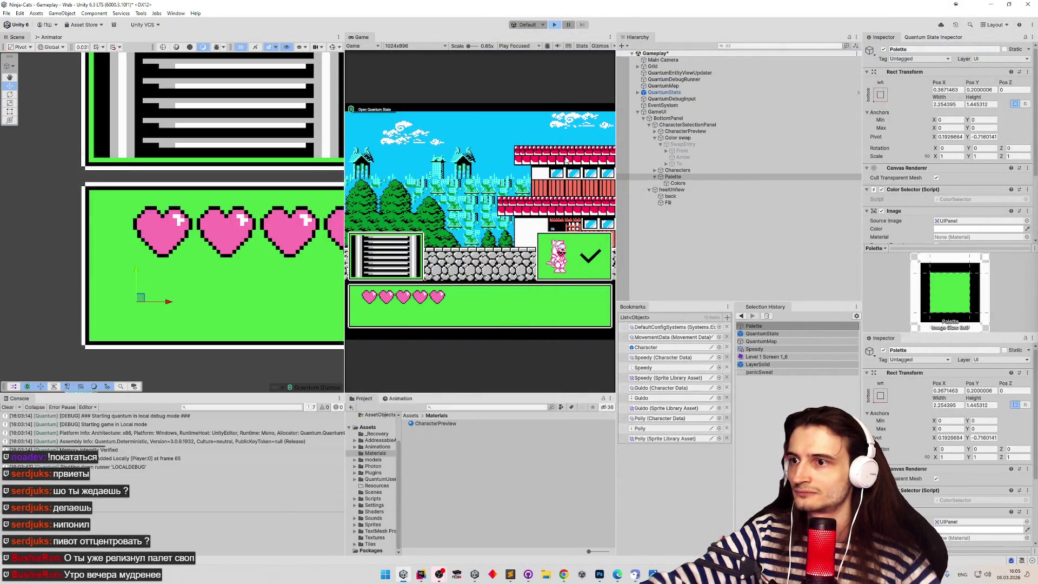
# Place the NES palette browser window on the right side of the screen and make it narrower.
pyautogui.click(564, 574)
pyautogui.moveTo(474, 173)
pyautogui.mouseDown()
pyautogui.moveTo(410, 88)
pyautogui.moveTo(344, 83)
pyautogui.mouseUp()
pyautogui.click(524, 476)
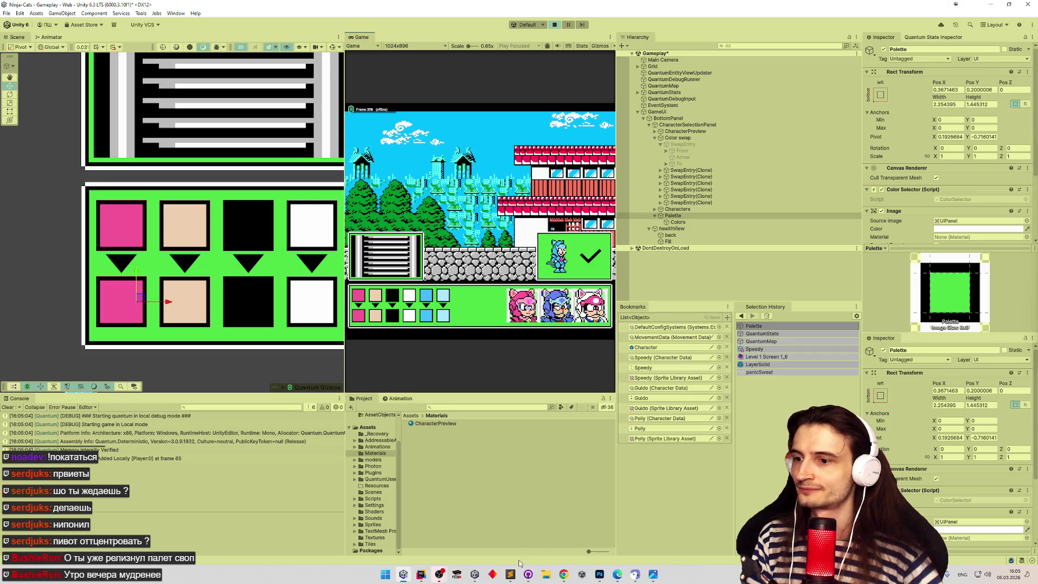
pyautogui.click(564, 575)
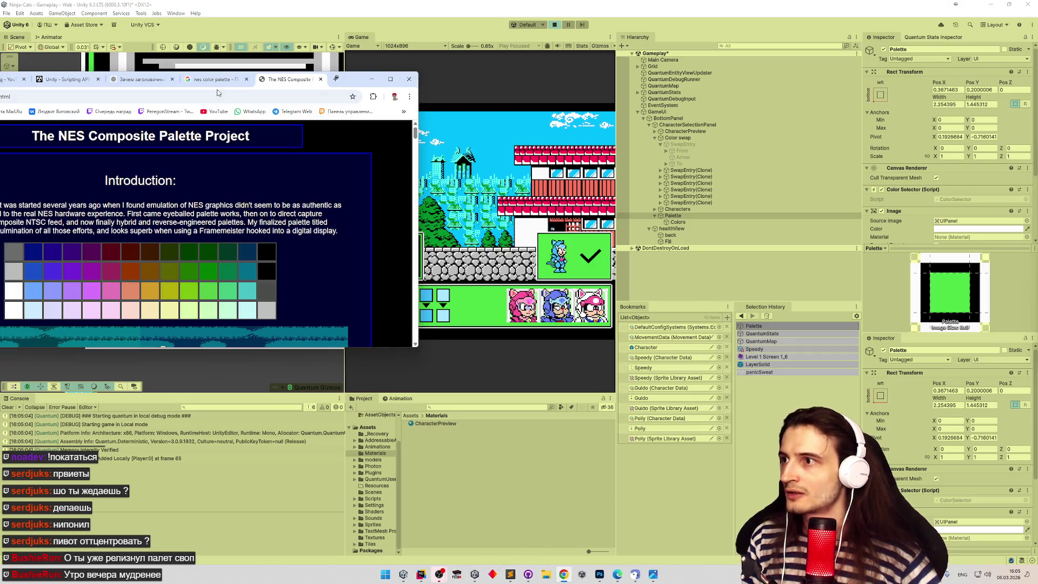
pyautogui.moveTo(354, 83)
pyautogui.mouseDown()
pyautogui.moveTo(517, 112)
pyautogui.moveTo(981, 93)
pyautogui.mouseUp()
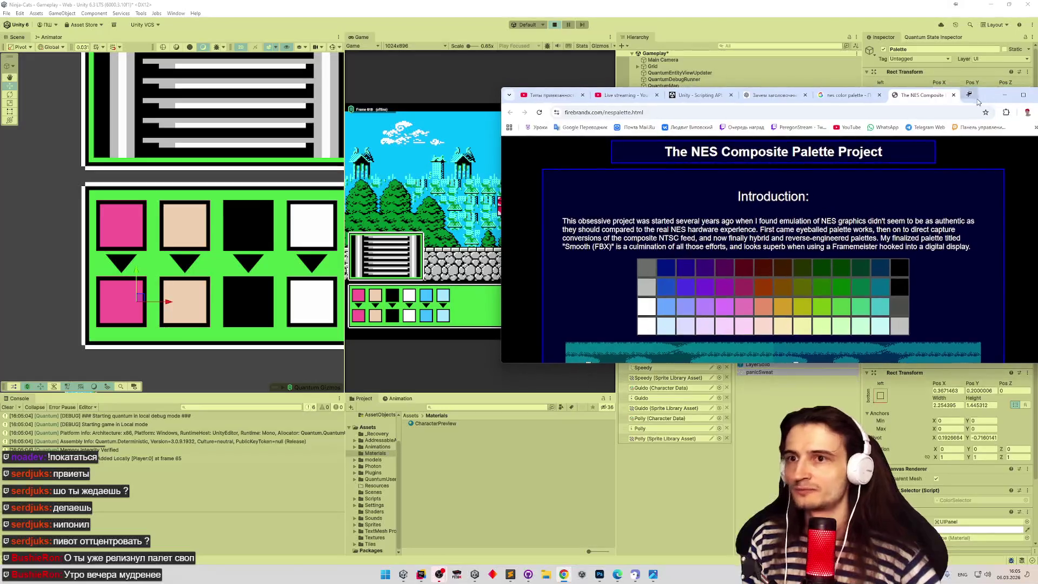
pyautogui.moveTo(912, 100); pyautogui.dragTo(918, 78)
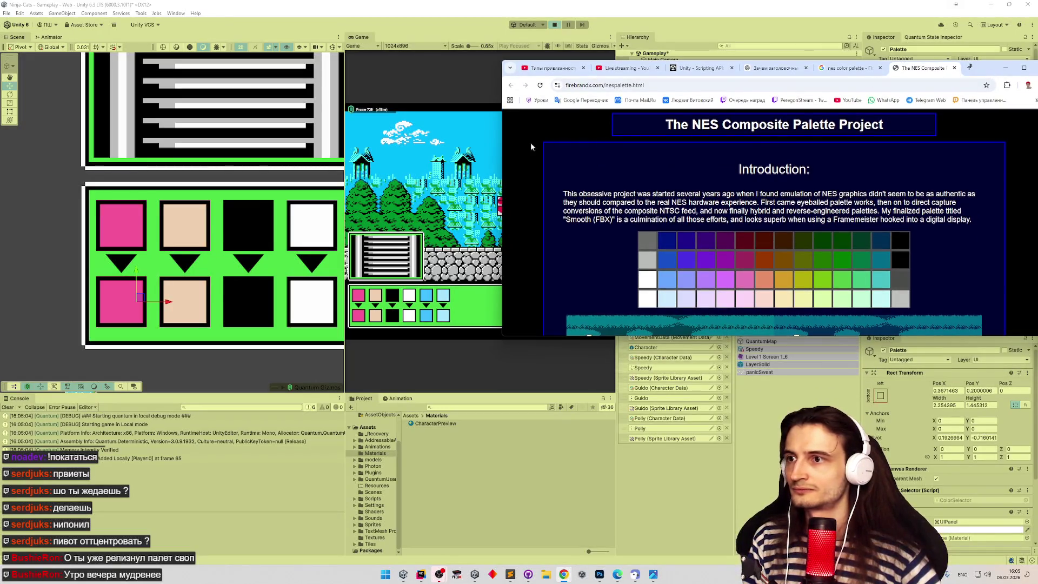
pyautogui.moveTo(502, 150); pyautogui.dragTo(544, 154)
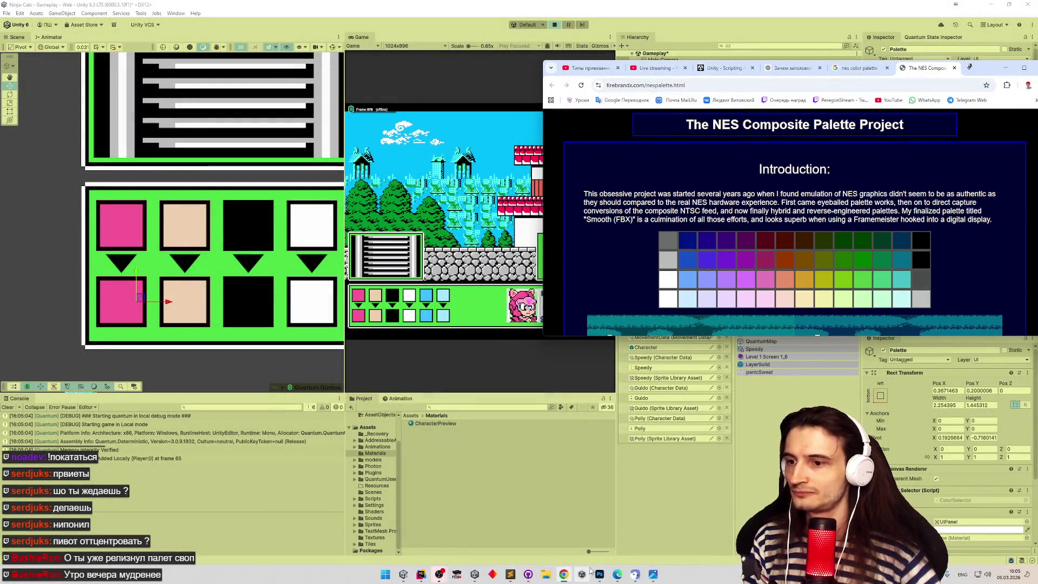
pyautogui.click(599, 574)
# Create a new 1574 × 477 Photoshop document from the Web presets.
pyautogui.click(20, 4)
pyautogui.click(27, 14)
pyautogui.click(499, 142)
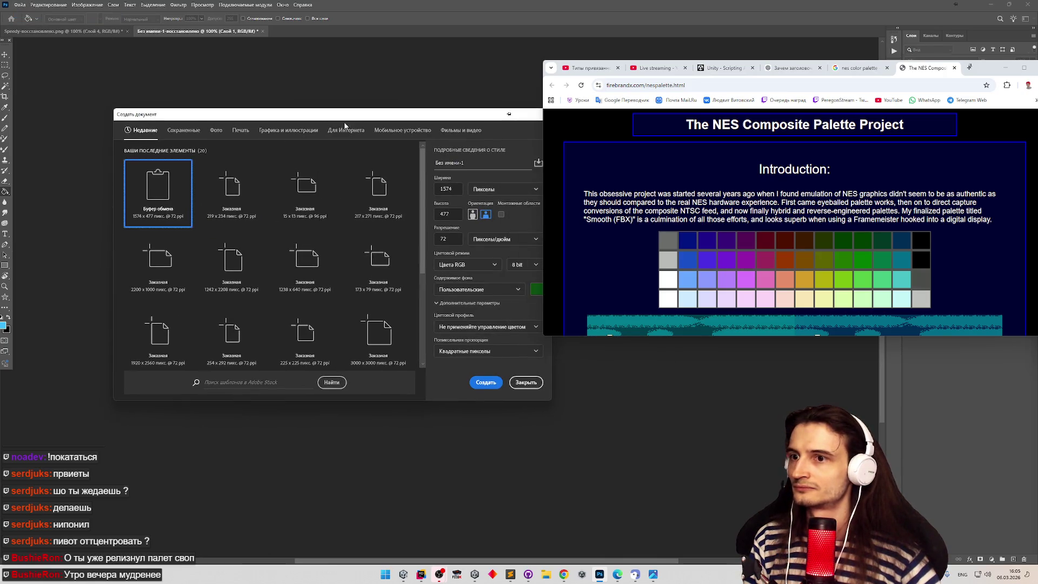
pyautogui.click(486, 383)
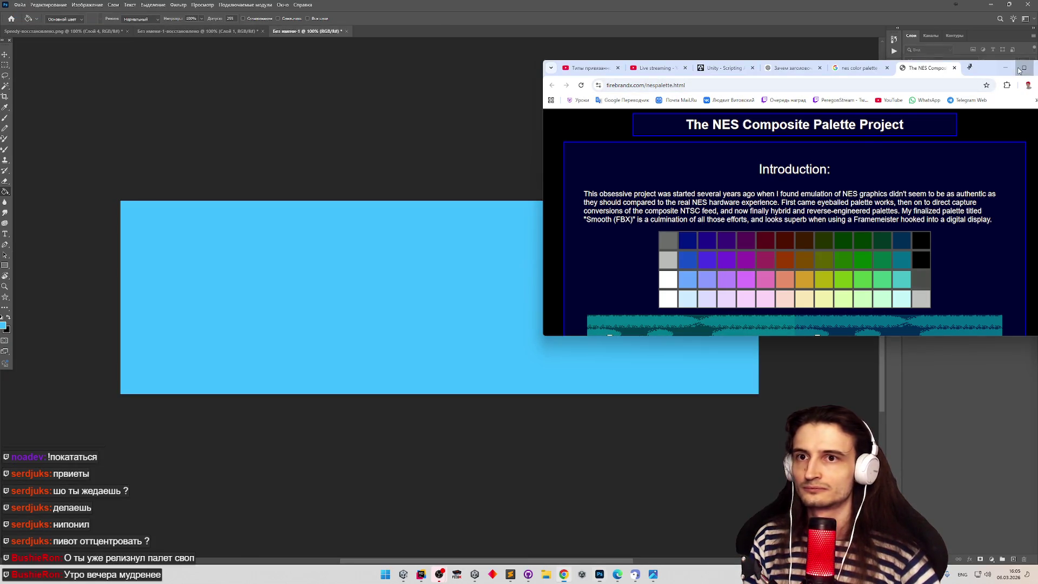
# Minimize Chrome, paste the game-and-palette screenshot as a new layer, and select the Eyedropper.
pyautogui.click(1005, 68)
pyautogui.press('v')
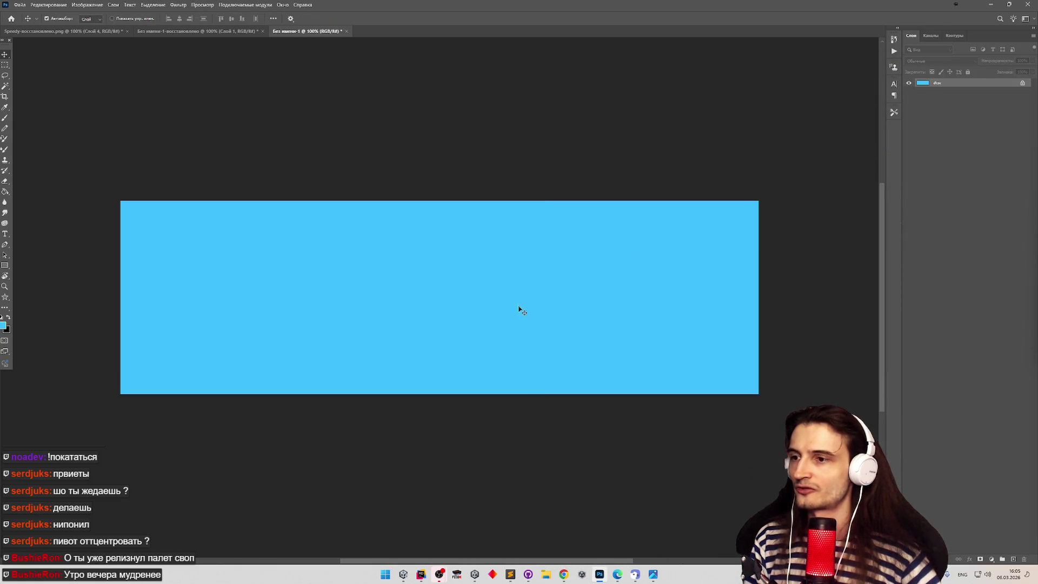
pyautogui.hotkey('ctrl', 'v')
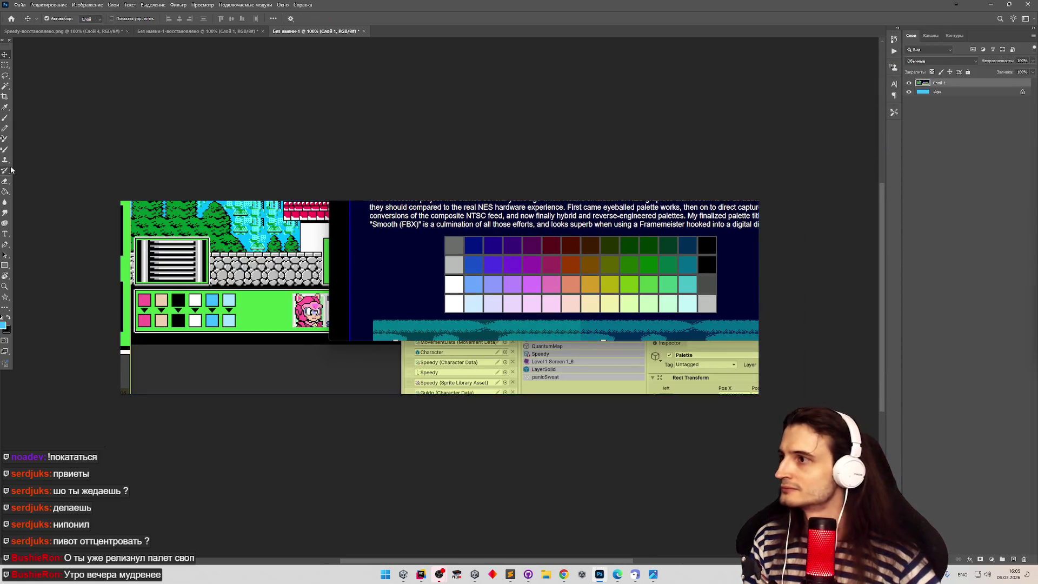
pyautogui.click(5, 107)
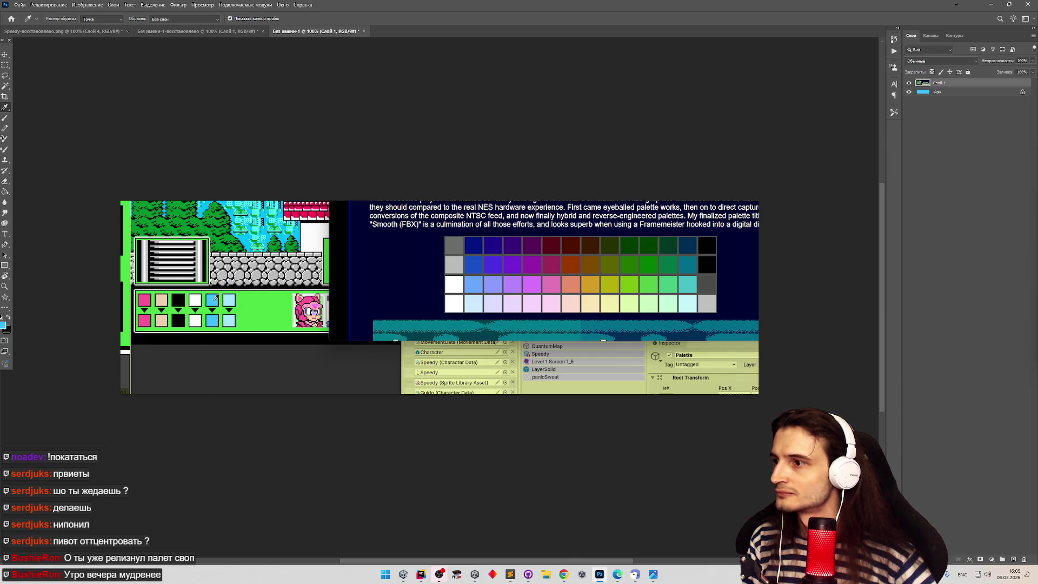
# Sample the light-blue NES palette swatch as the foreground colour with the Eyedropper.
pyautogui.click(5, 328)
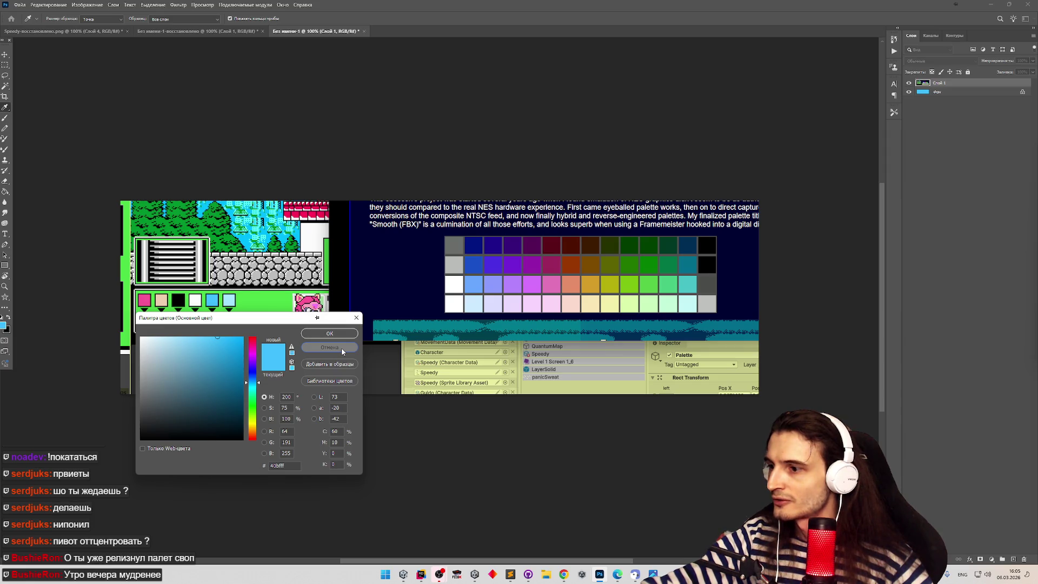
pyautogui.click(342, 348)
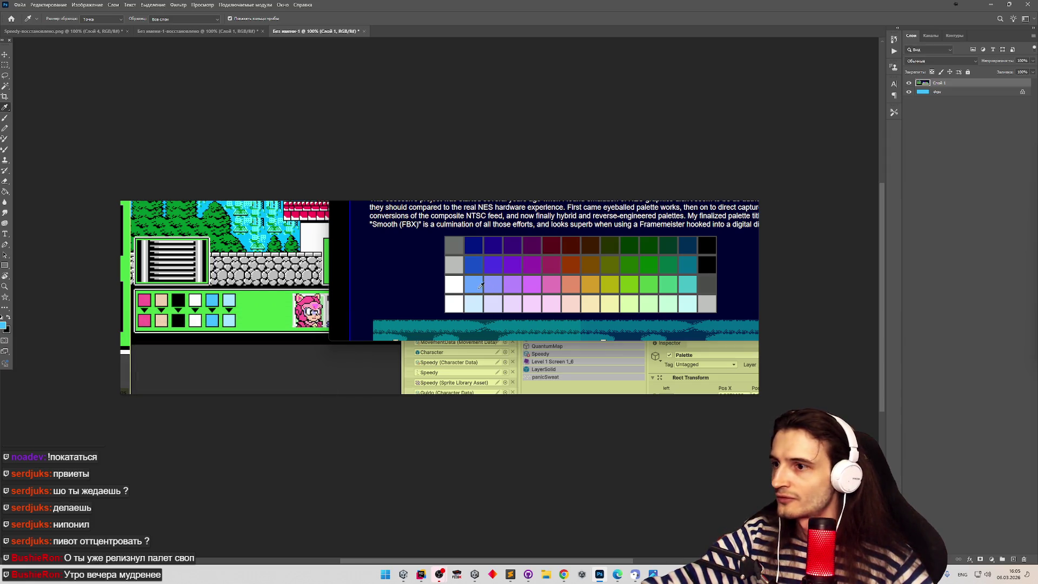
pyautogui.click(5, 326)
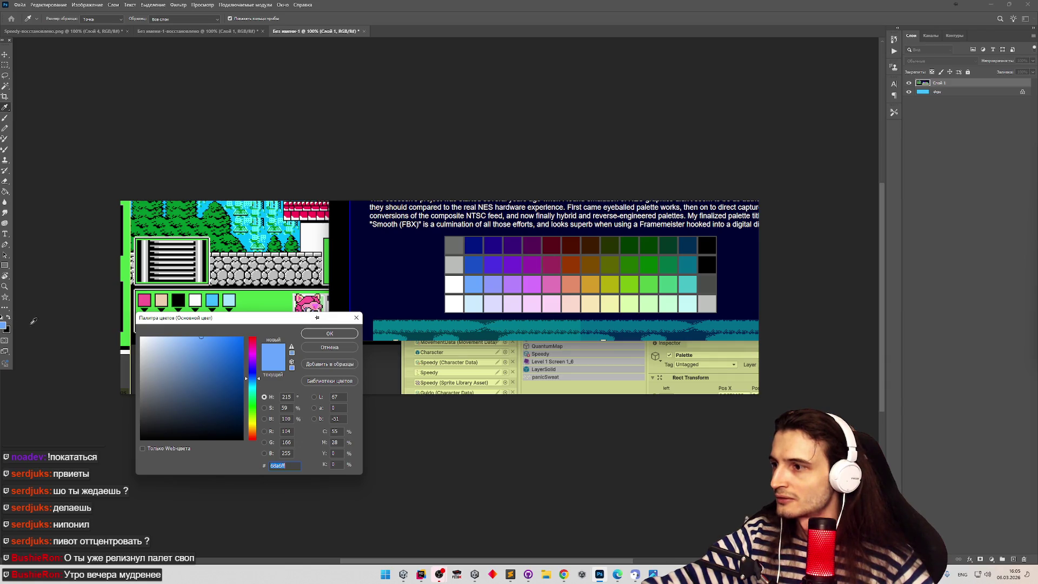
pyautogui.press('Escape')
pyautogui.click(210, 301)
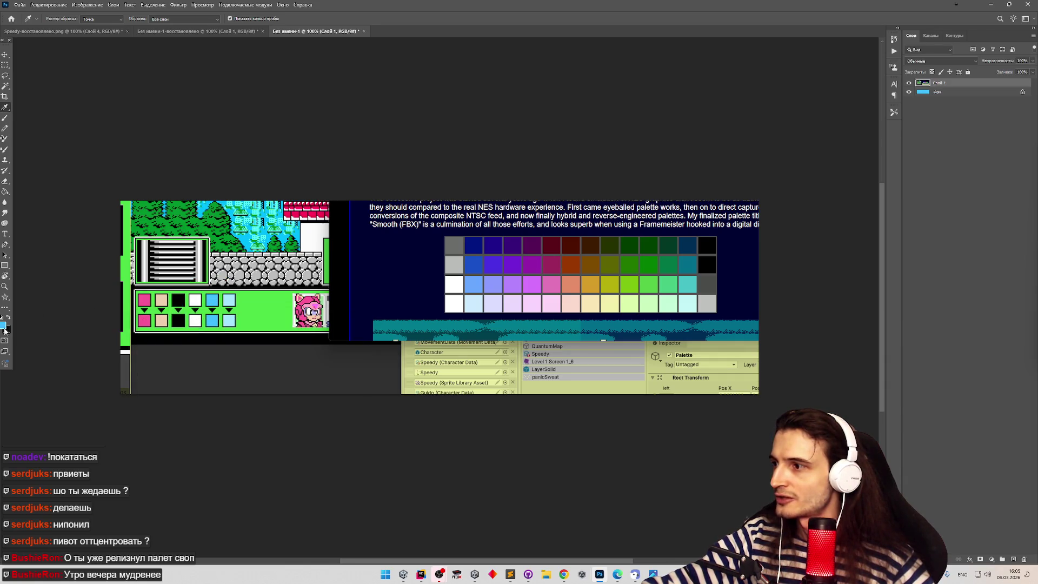
pyautogui.click(3, 328)
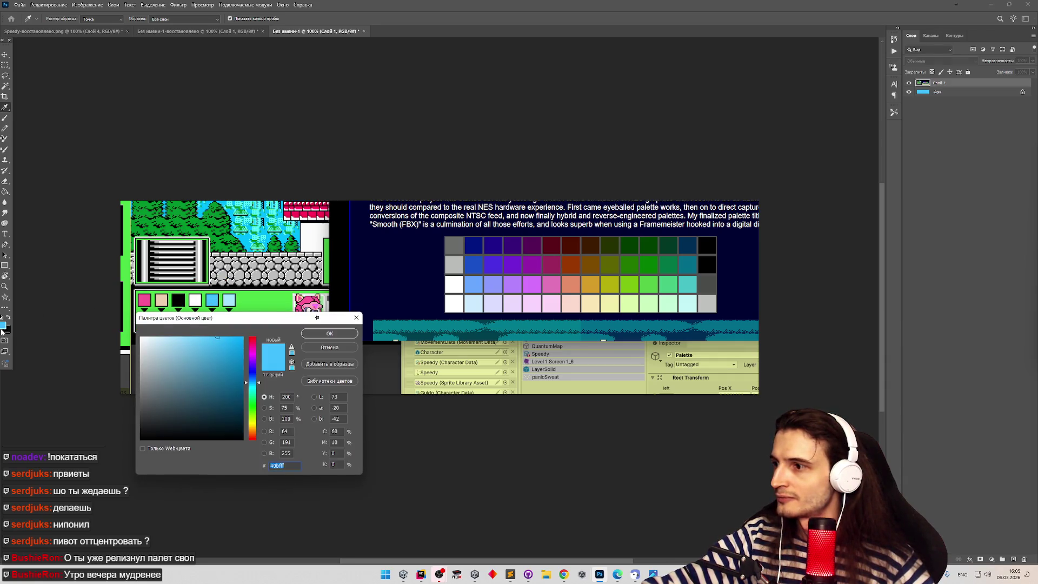
pyautogui.click(329, 352)
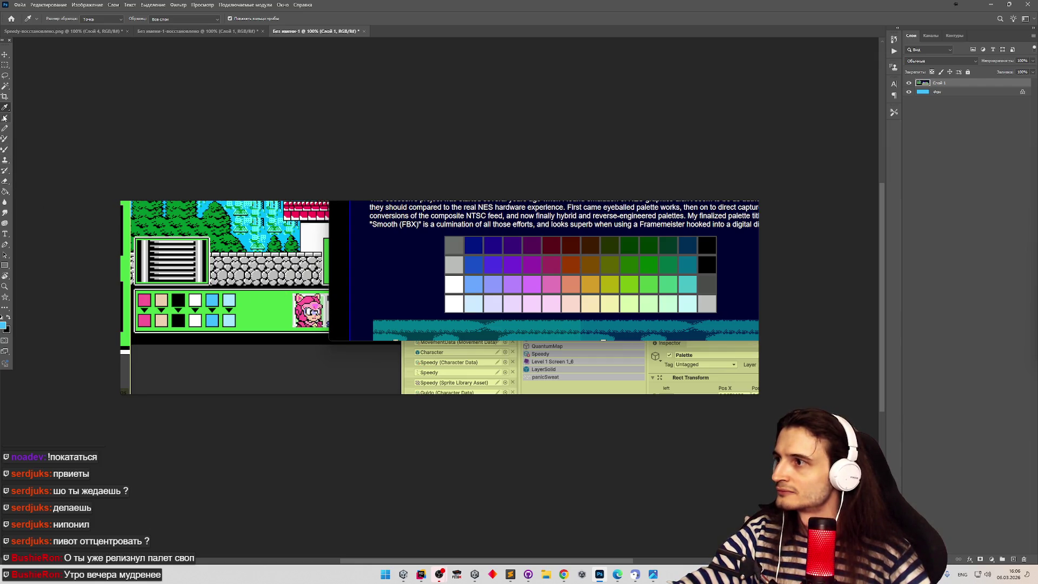
pyautogui.click(229, 321)
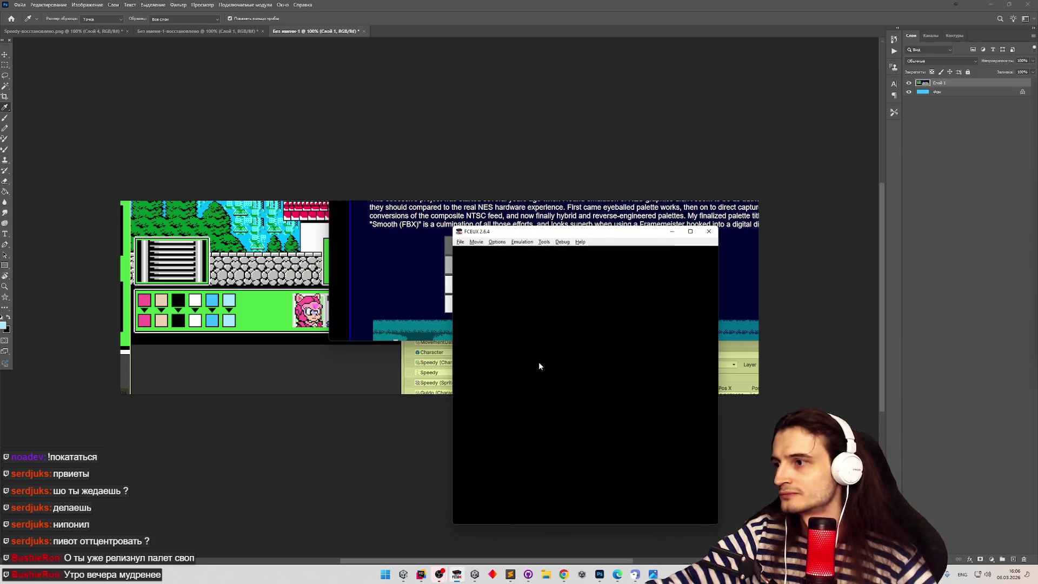
# Load Samurai Pizza Cats from Recent ROMs in FCEUX and start playing.
pyautogui.click(460, 242)
pyautogui.moveTo(508, 271)
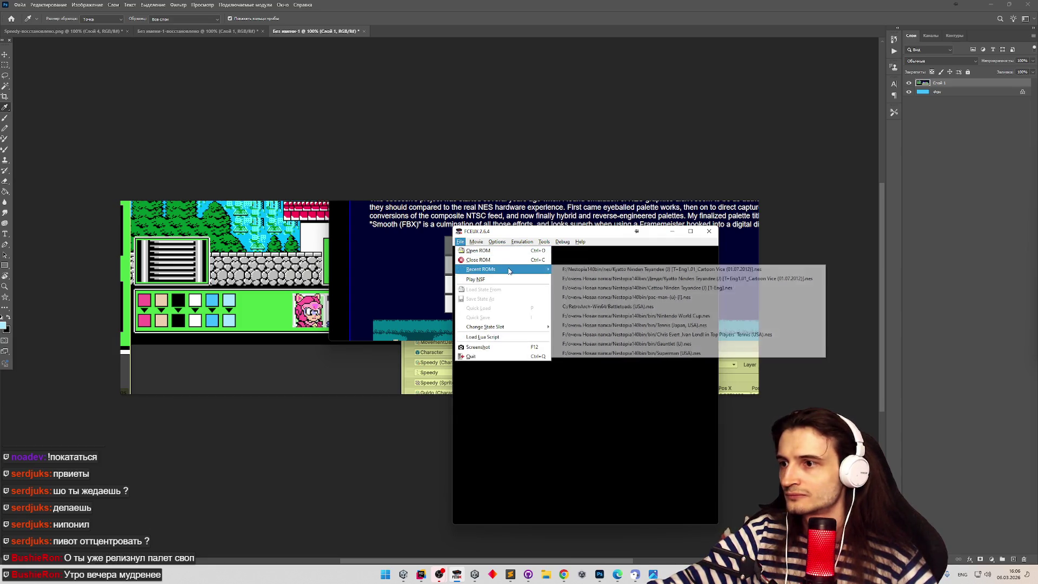
pyautogui.click(575, 271)
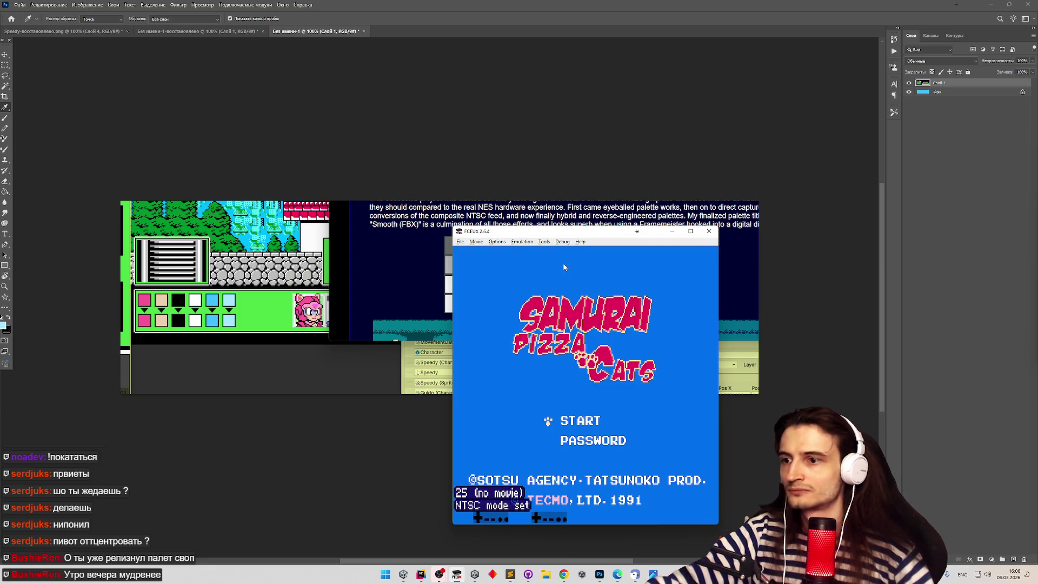
pyautogui.press('Return')
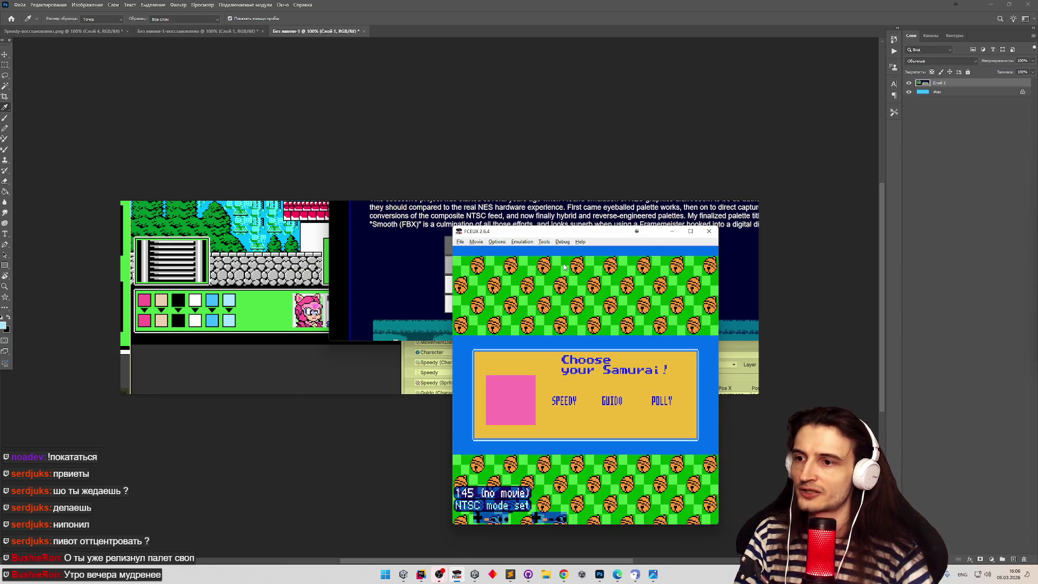
pyautogui.press('Return')
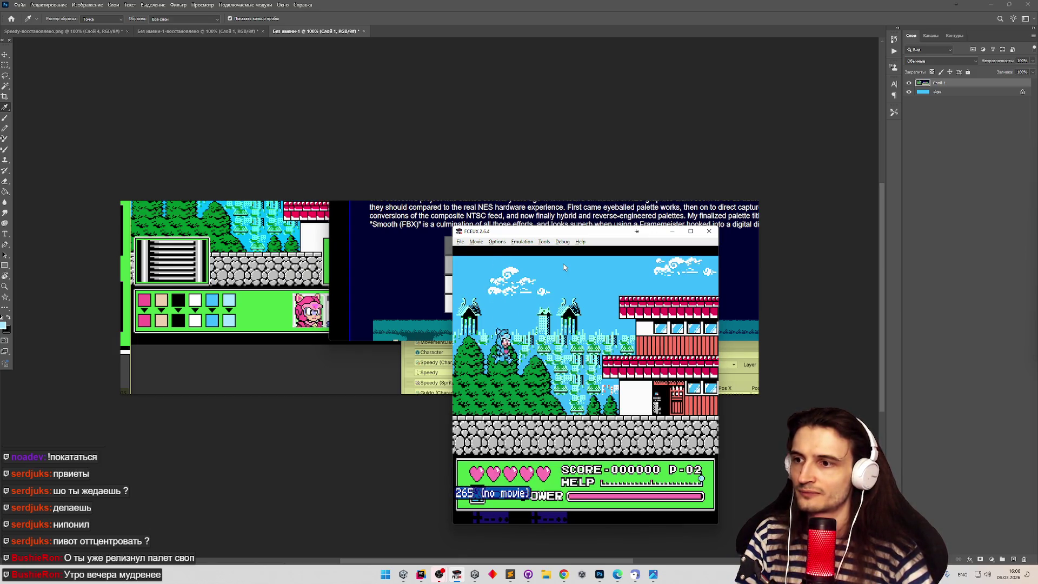
pyautogui.press('Right')
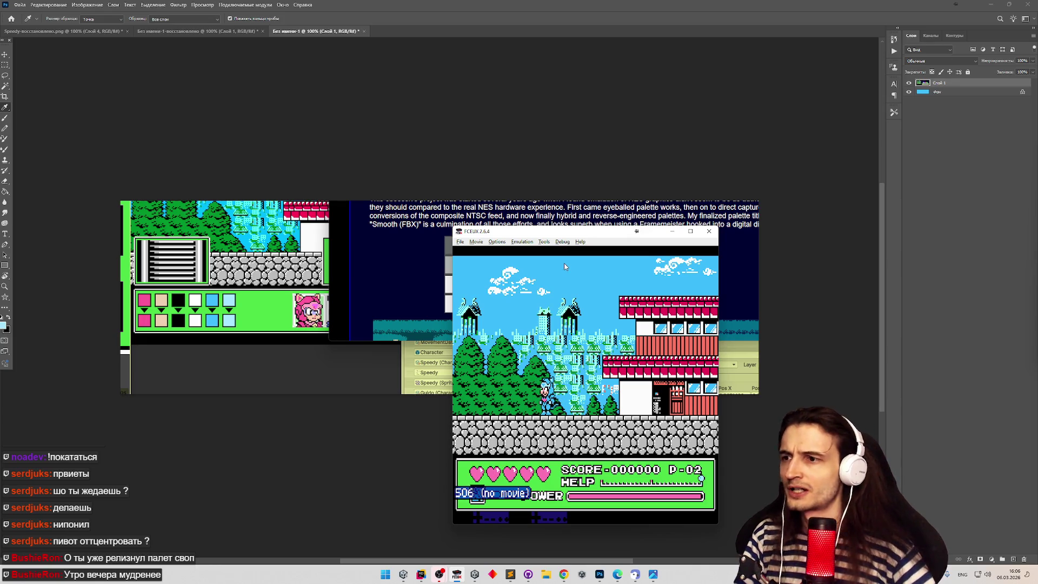
# Reload the game, skip to the Choose your Samurai! screen, and move FCEUX up-right.
pyautogui.click(460, 241)
pyautogui.moveTo(493, 270)
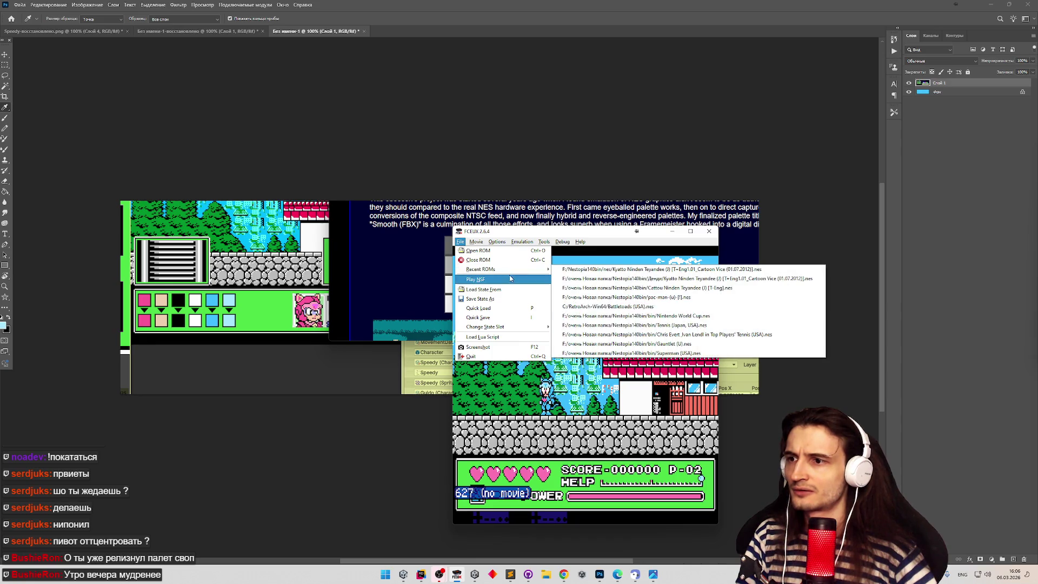
pyautogui.click(569, 270)
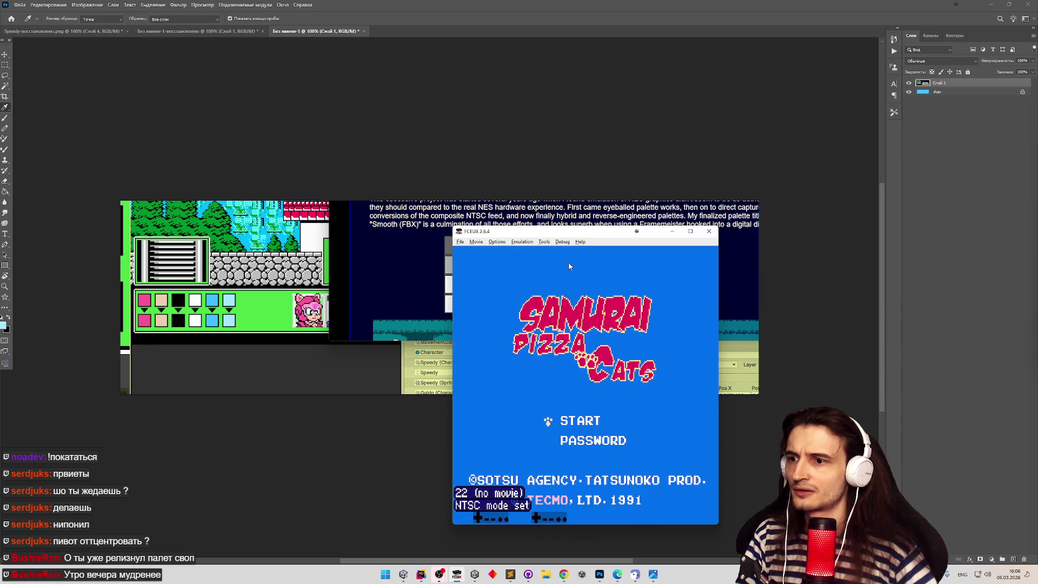
pyautogui.press('Return')
pyautogui.press('Return')
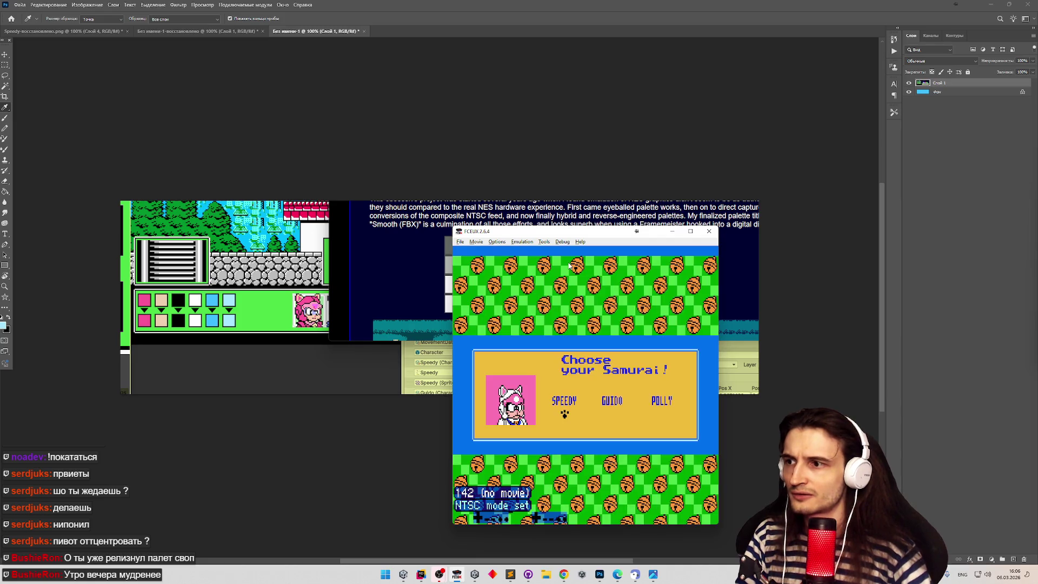
pyautogui.press('Right')
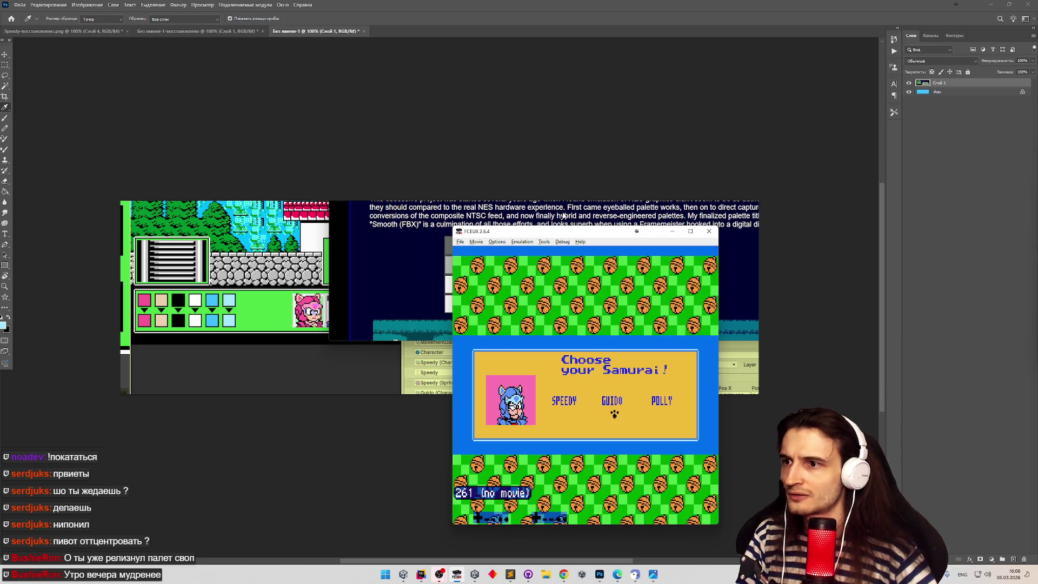
pyautogui.moveTo(540, 231); pyautogui.dragTo(645, 203)
# Minimize the Unity editor from the taskbar to reveal Photoshop.
pyautogui.click(403, 574)
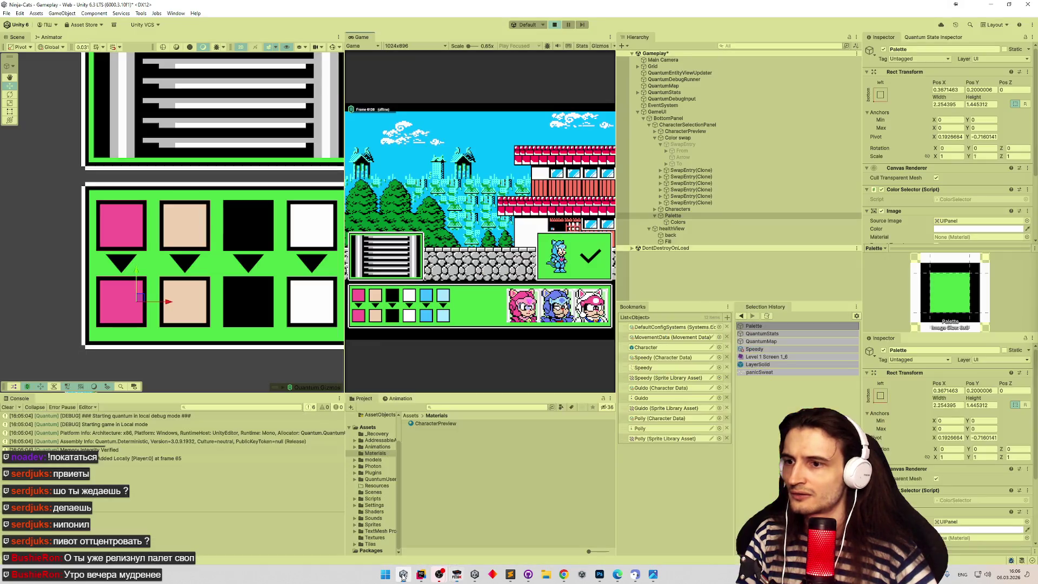
pyautogui.click(404, 575)
pyautogui.click(404, 575)
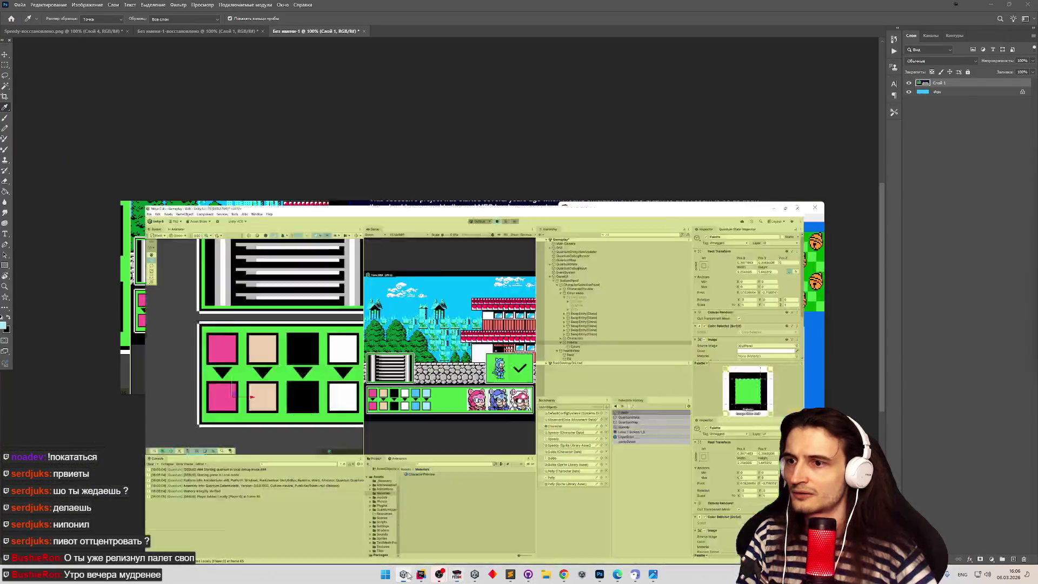
pyautogui.click(405, 574)
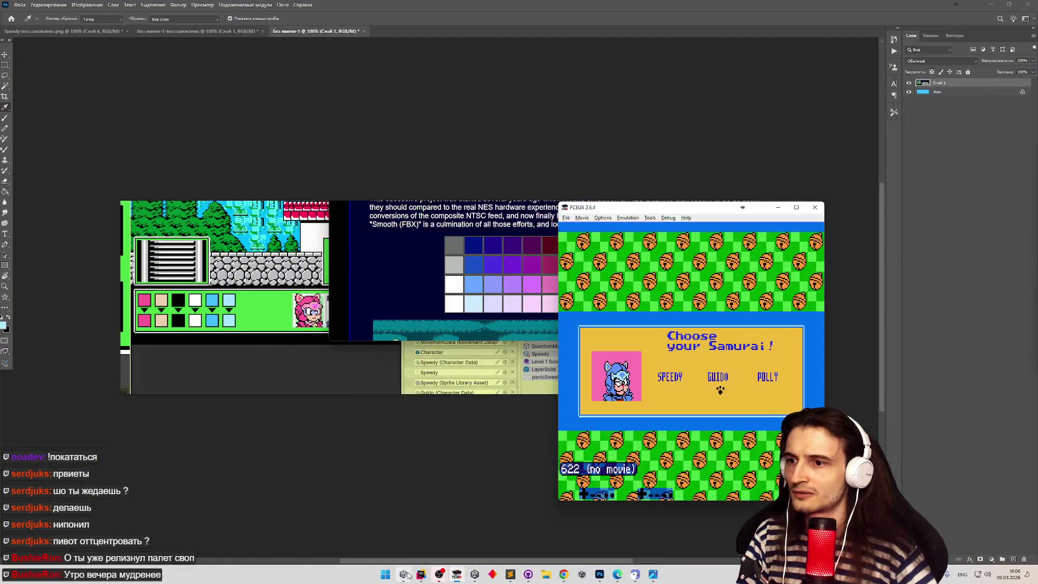
pyautogui.click(405, 574)
pyautogui.click(405, 575)
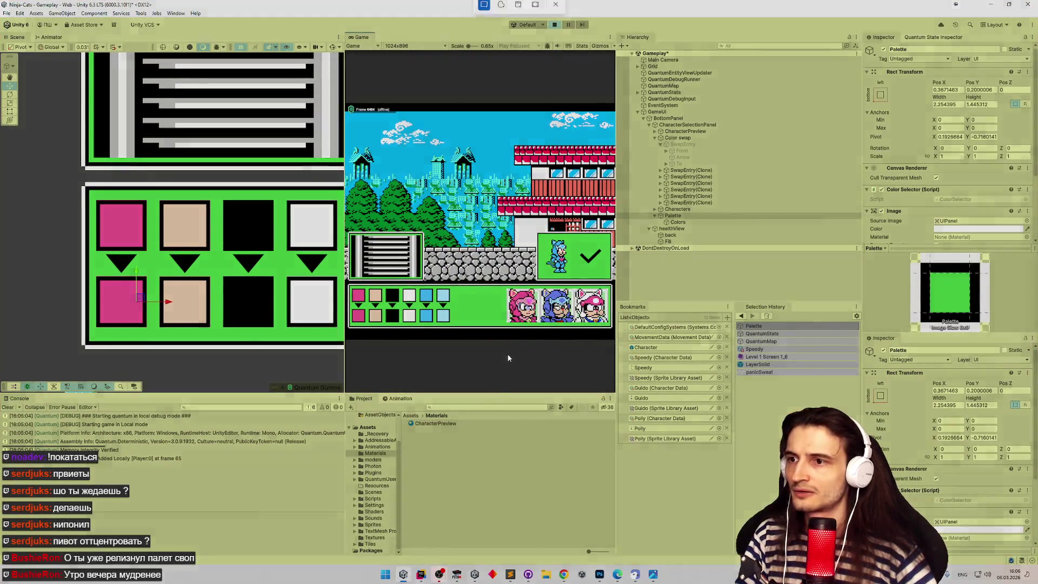
pyautogui.click(404, 574)
pyautogui.click(404, 575)
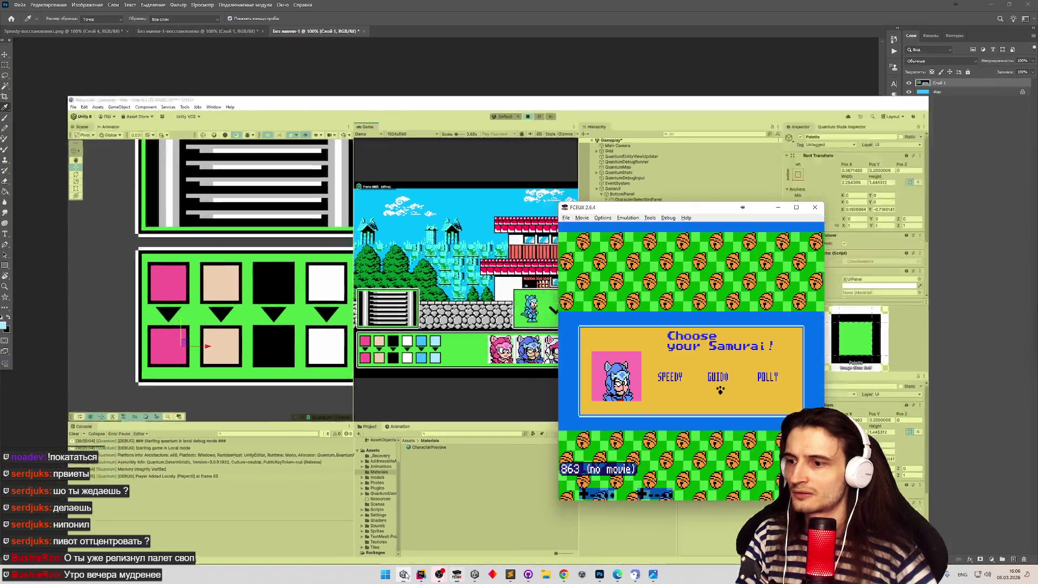
# With the Move tool, shift the sprite and screenshot layers into new positions.
pyautogui.click(5, 54)
pyautogui.moveTo(420, 273)
pyautogui.mouseDown()
pyautogui.moveTo(359, 273)
pyautogui.moveTo(303, 254)
pyautogui.moveTo(379, 221)
pyautogui.mouseUp()
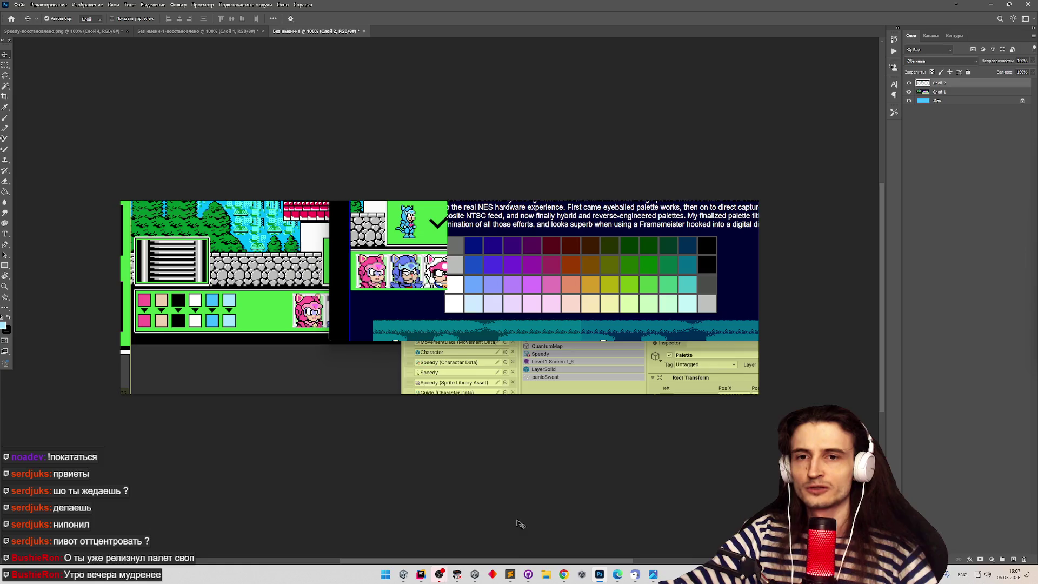
pyautogui.moveTo(424, 273); pyautogui.dragTo(431, 273)
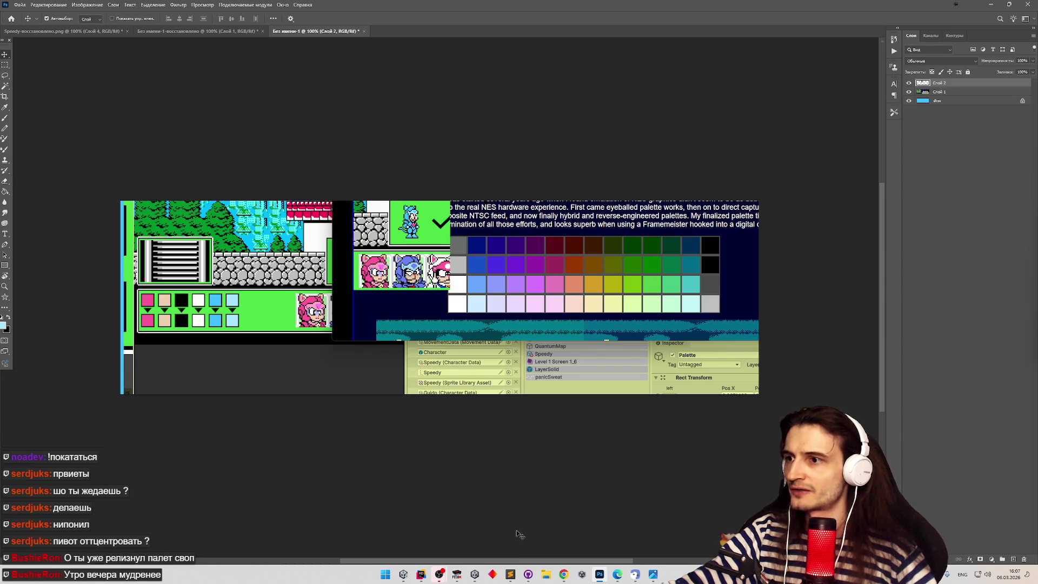
pyautogui.moveTo(394, 257); pyautogui.dragTo(398, 246)
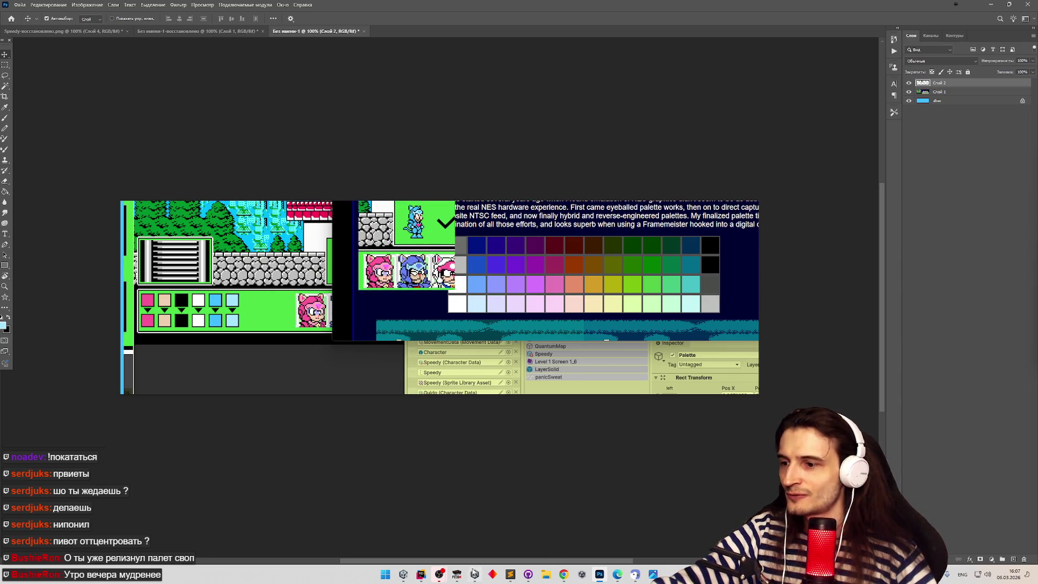
# Paste Guido's captured portrait as a new layer and move it over the palette.
pyautogui.click(457, 574)
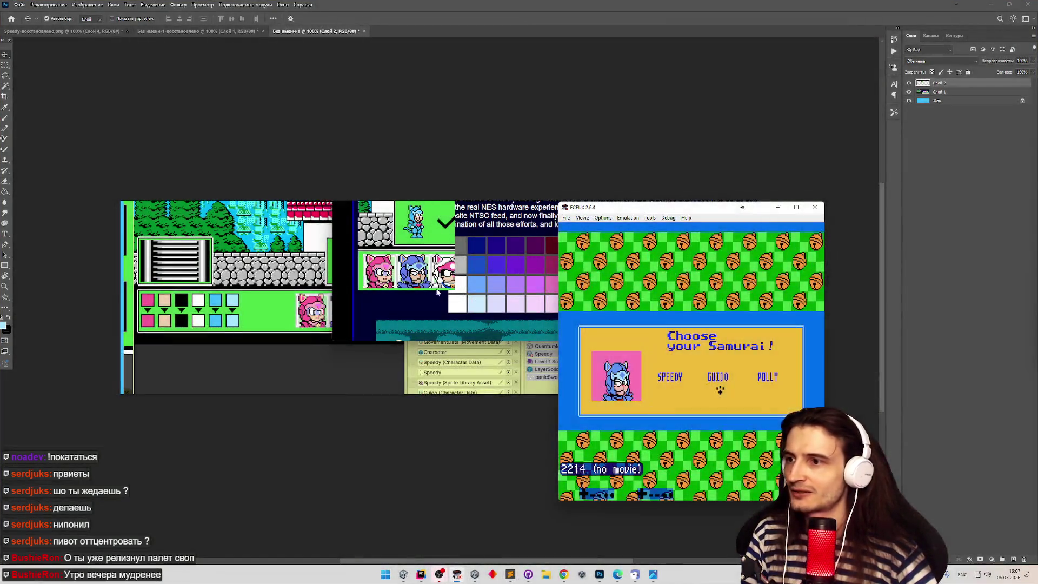
pyautogui.click(435, 305)
pyautogui.hotkey('ctrl', 'v')
pyautogui.moveTo(435, 306)
pyautogui.mouseDown()
pyautogui.moveTo(447, 311)
pyautogui.moveTo(497, 273)
pyautogui.mouseUp()
# Pick Polly in FCEUX to start the level, then paste the gameplay screenshot into Photoshop.
pyautogui.hotkey('alt', 'Tab')
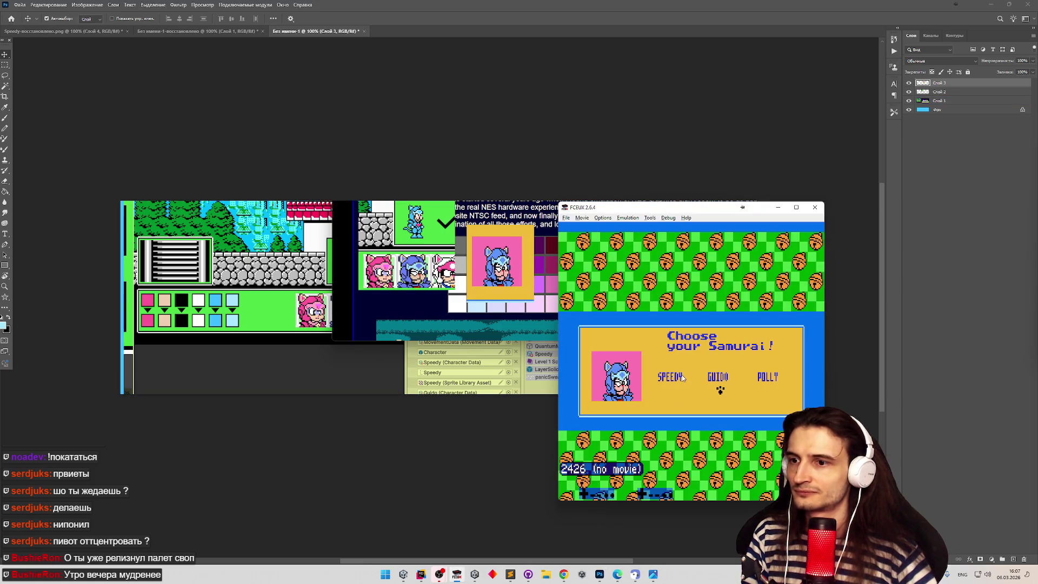
pyautogui.press('Right')
pyautogui.press('Right')
pyautogui.press('Left')
pyautogui.press('Left')
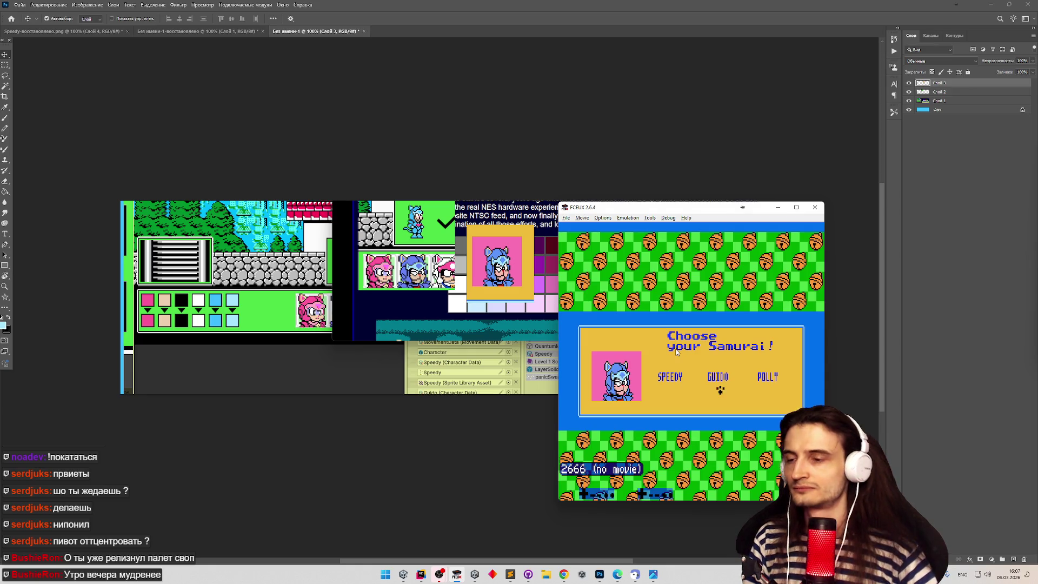
pyautogui.press('Return')
pyautogui.hotkey('alt', 'Tab')
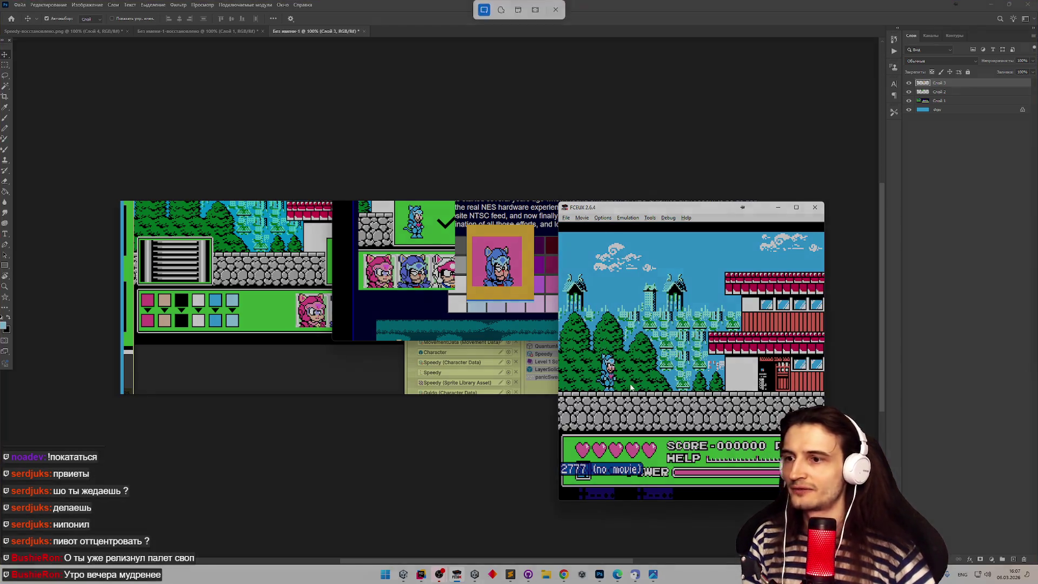
pyautogui.click(475, 323)
pyautogui.hotkey('ctrl', 'v')
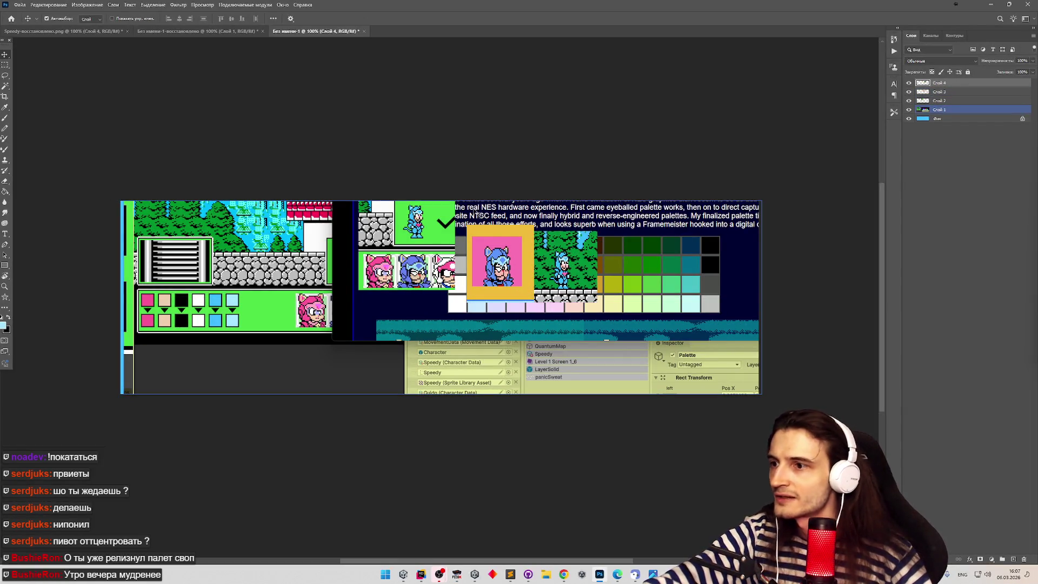
# Move the forest screenshot and portrait square below the NES palette swatches.
pyautogui.click(108, 107)
pyautogui.click(5, 107)
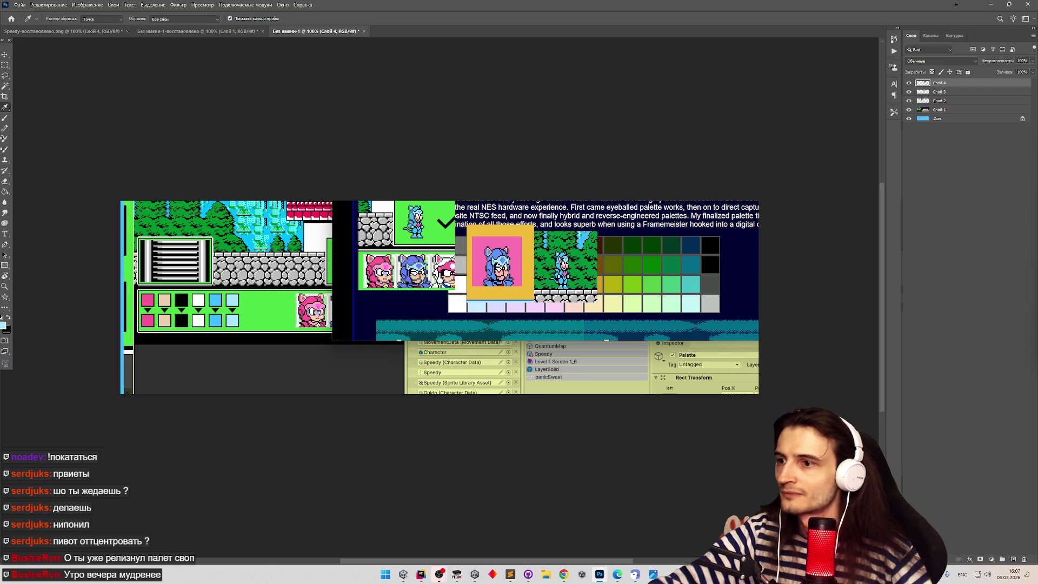
pyautogui.click(4, 55)
pyautogui.moveTo(563, 265); pyautogui.dragTo(645, 327)
pyautogui.moveTo(497, 265)
pyautogui.mouseDown()
pyautogui.moveTo(545, 227)
pyautogui.moveTo(580, 245)
pyautogui.moveTo(573, 338)
pyautogui.mouseUp()
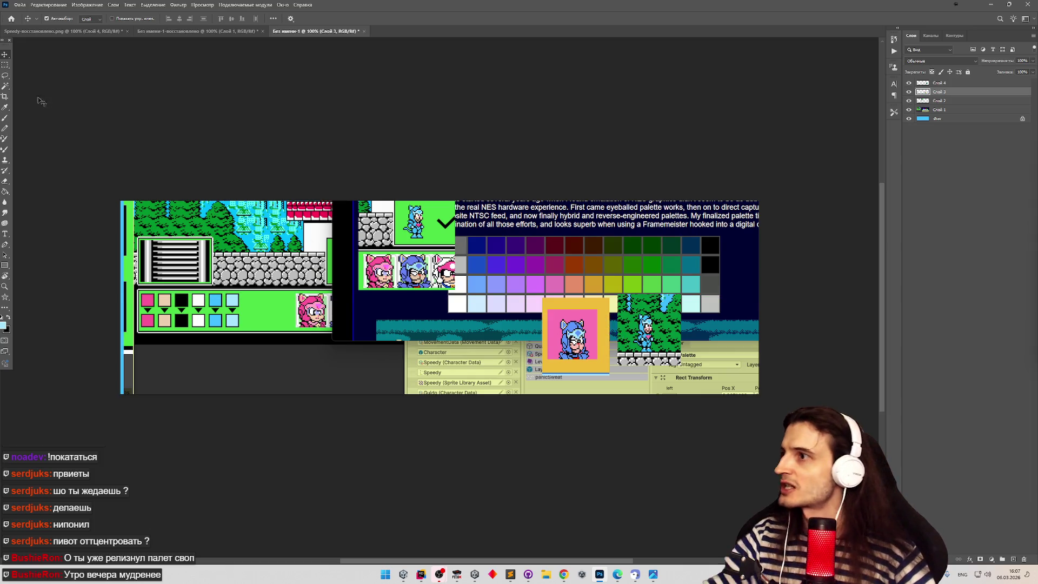
pyautogui.click(4, 118)
pyautogui.click(4, 107)
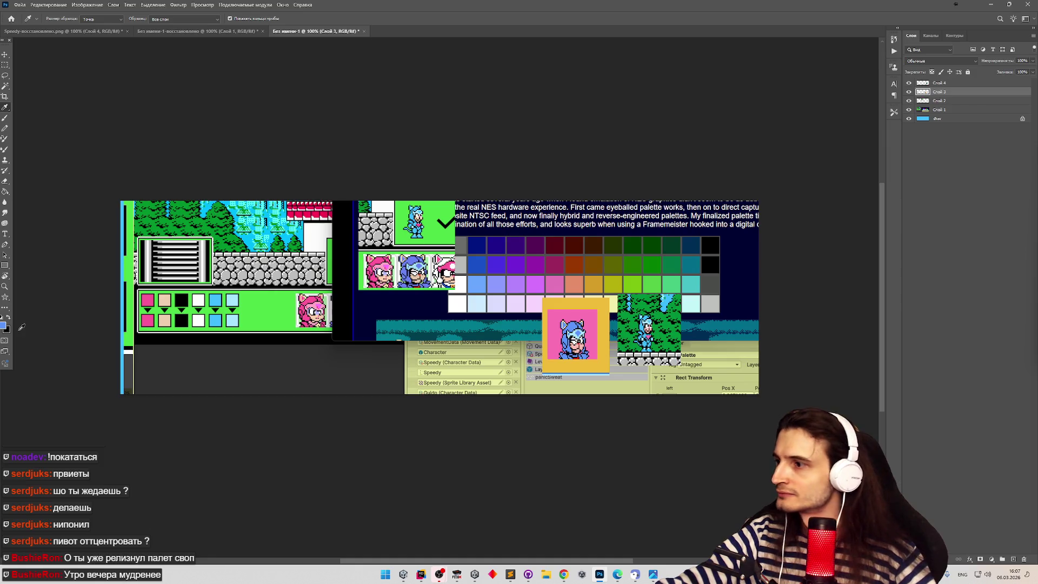
pyautogui.click(3, 326)
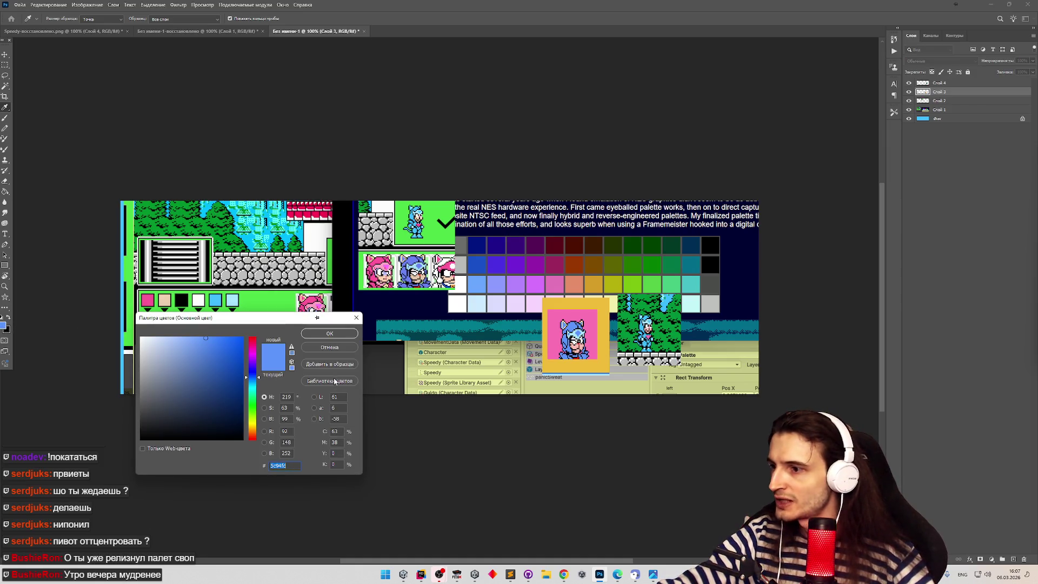
# Try sampling sprite blues and typing hex 3fbfff in the Color Picker, reverting to 3cbcfc.
pyautogui.click(330, 333)
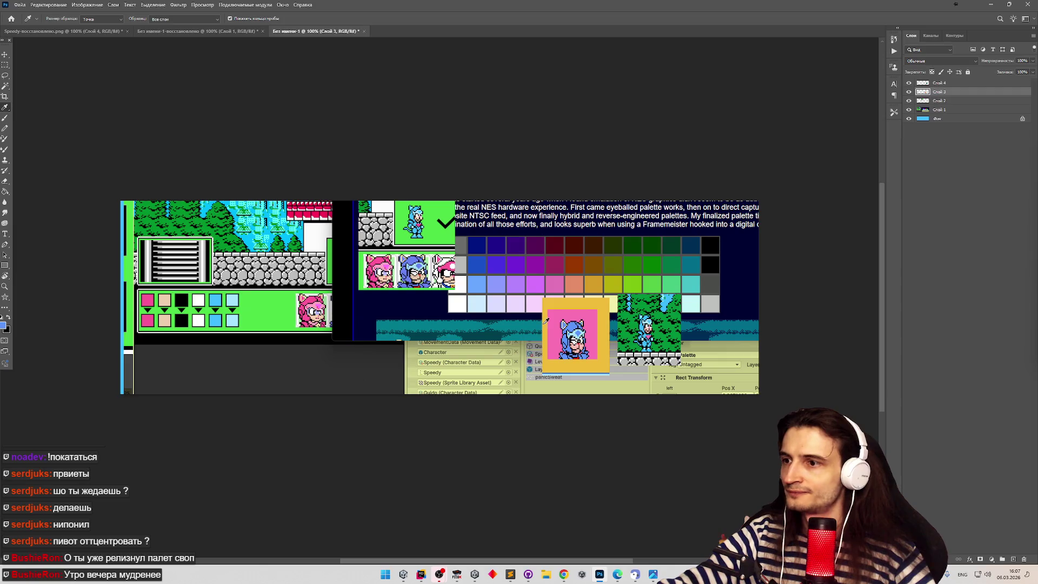
pyautogui.click(4, 327)
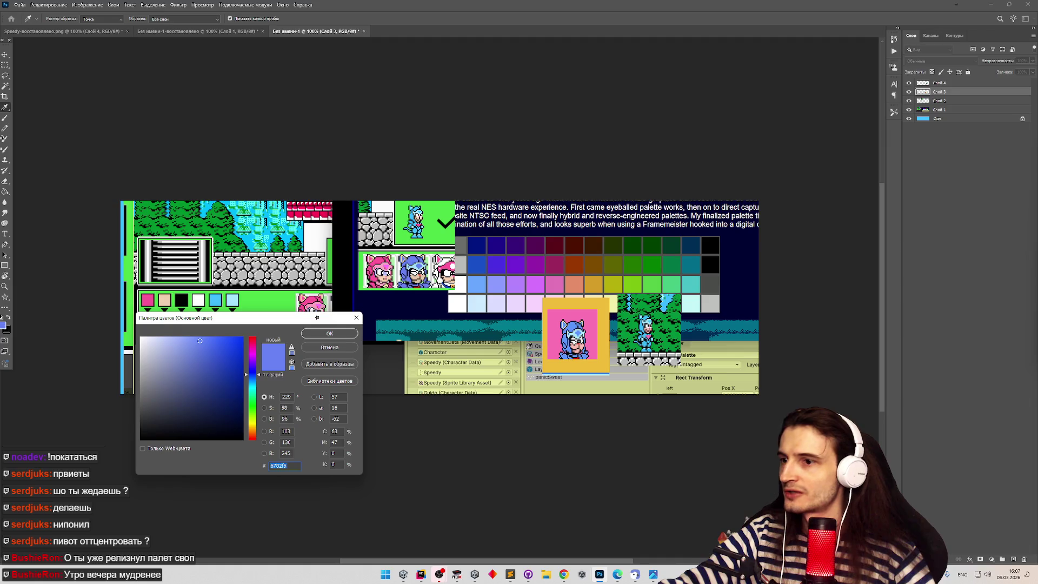
pyautogui.click(573, 325)
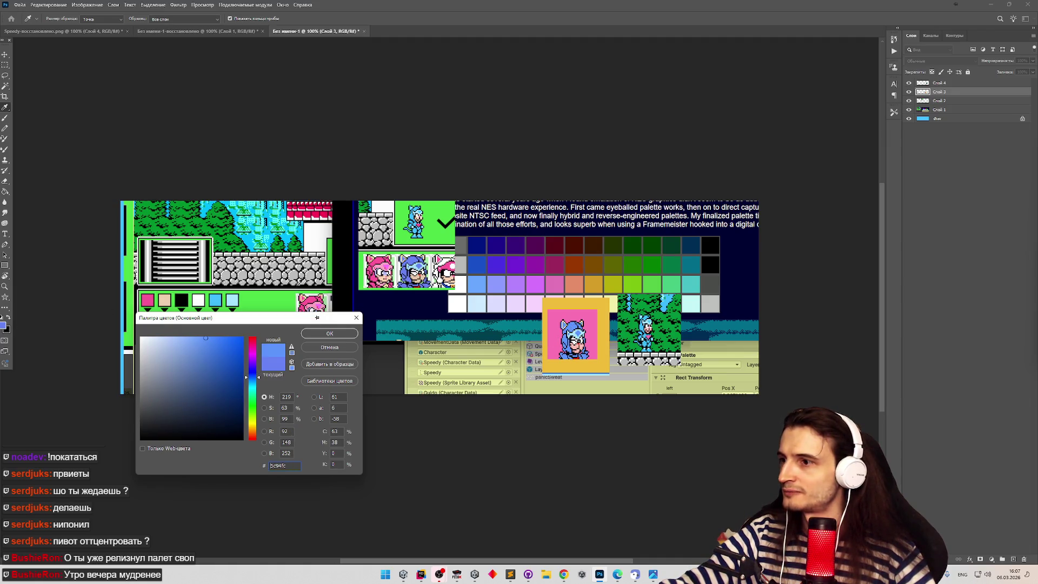
pyautogui.hotkey('ctrl', 'z')
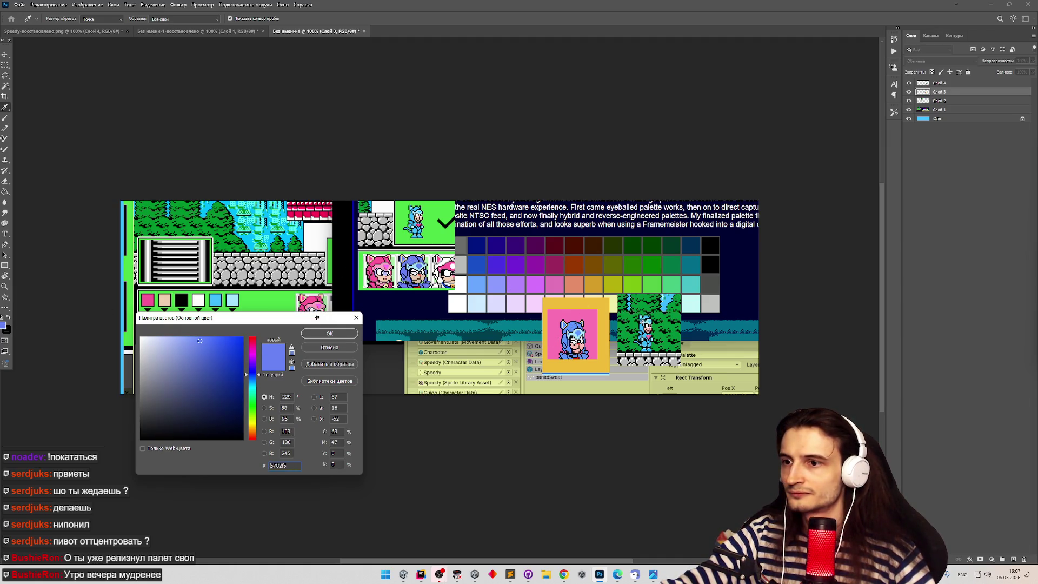
pyautogui.click(643, 328)
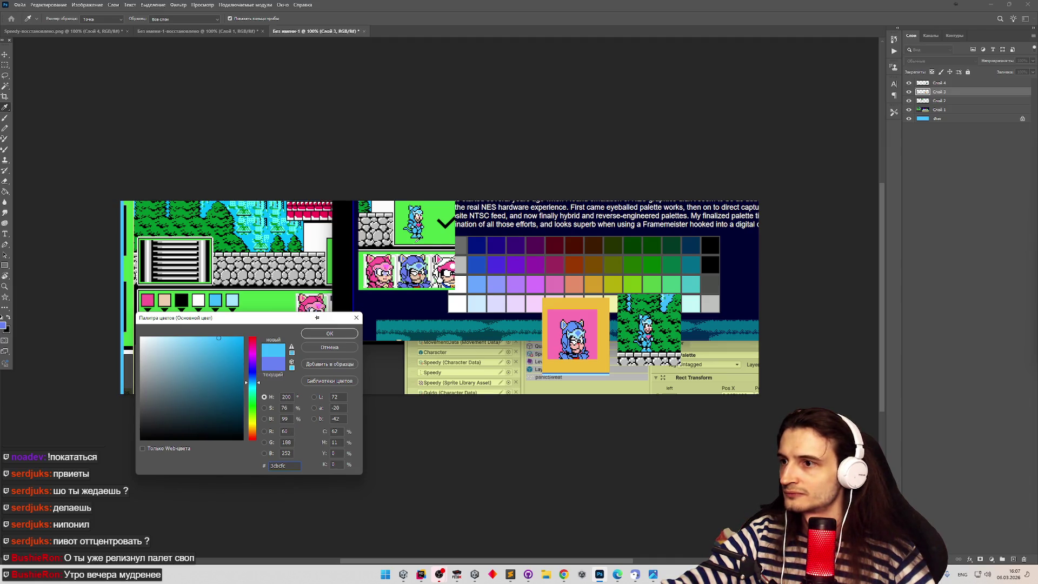
pyautogui.write('3fbfff')
pyautogui.hotkey('ctrl', 'z')
# Compare palette and sprite blues, settling on the light-blue NES swatch 68a6ff.
pyautogui.click(479, 284)
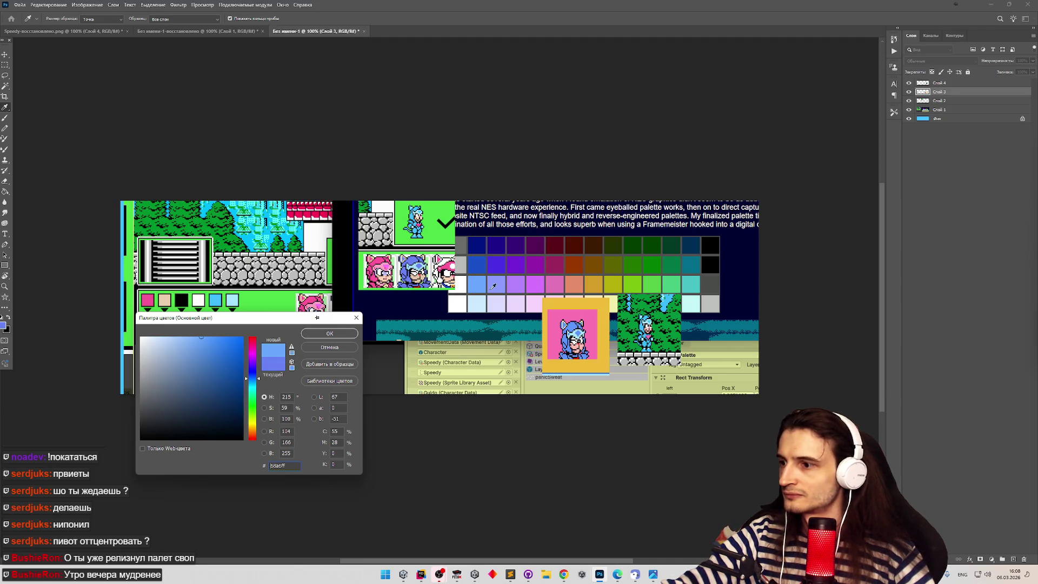
pyautogui.hotkey('ctrl', 'z')
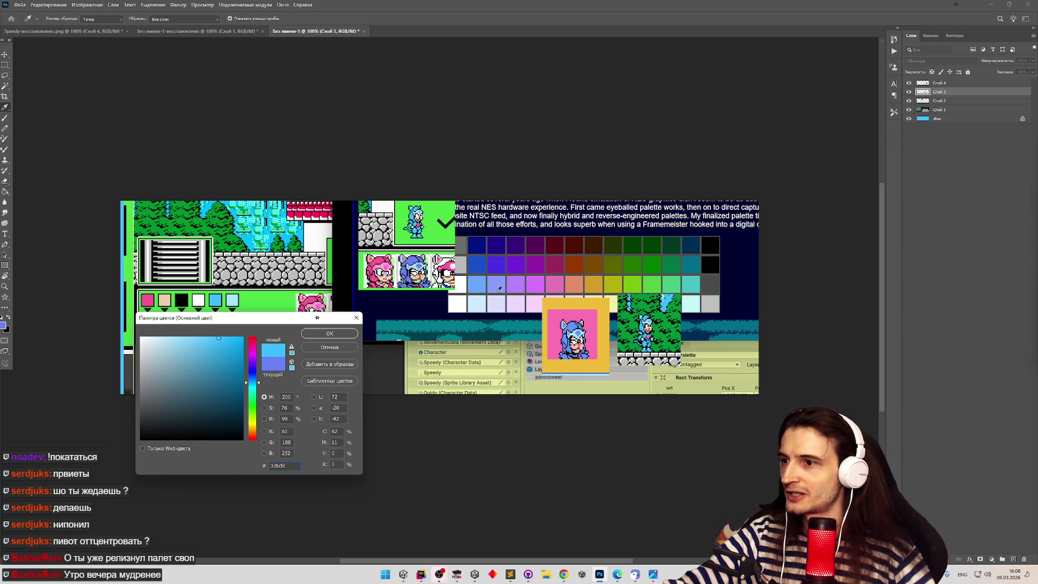
pyautogui.click(414, 269)
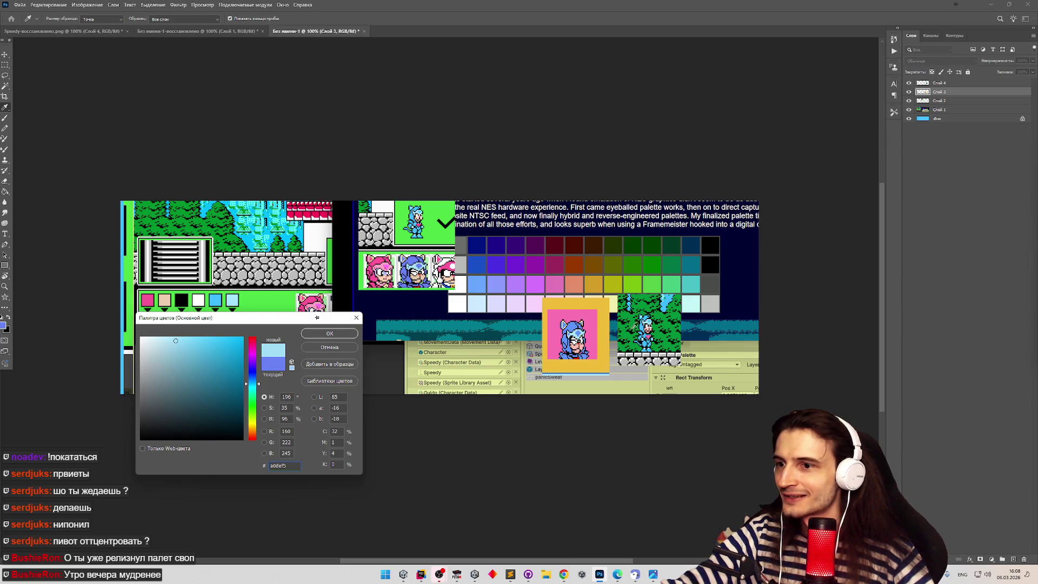
pyautogui.hotkey('ctrl', 'z')
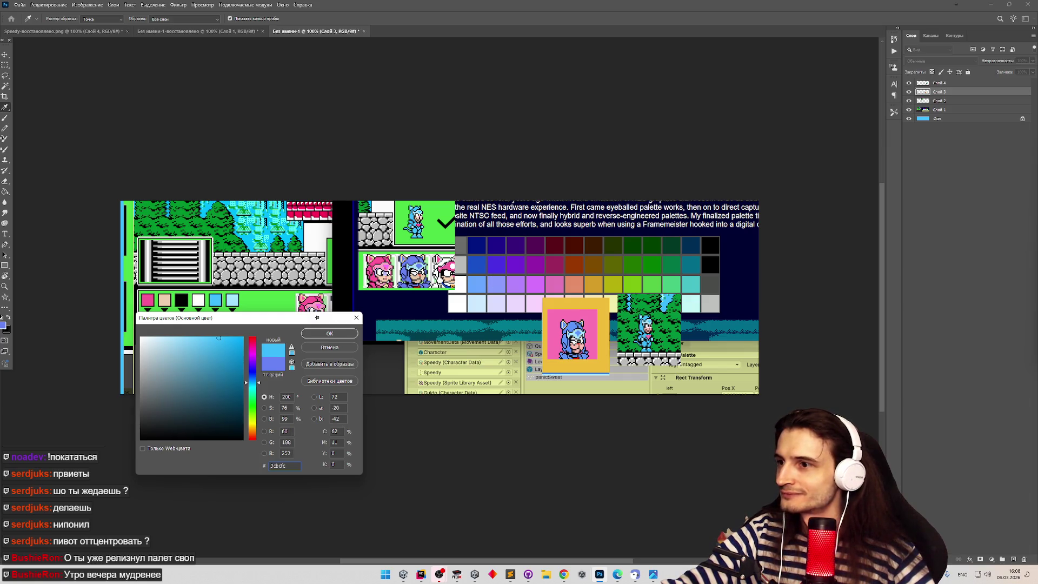
pyautogui.click(412, 218)
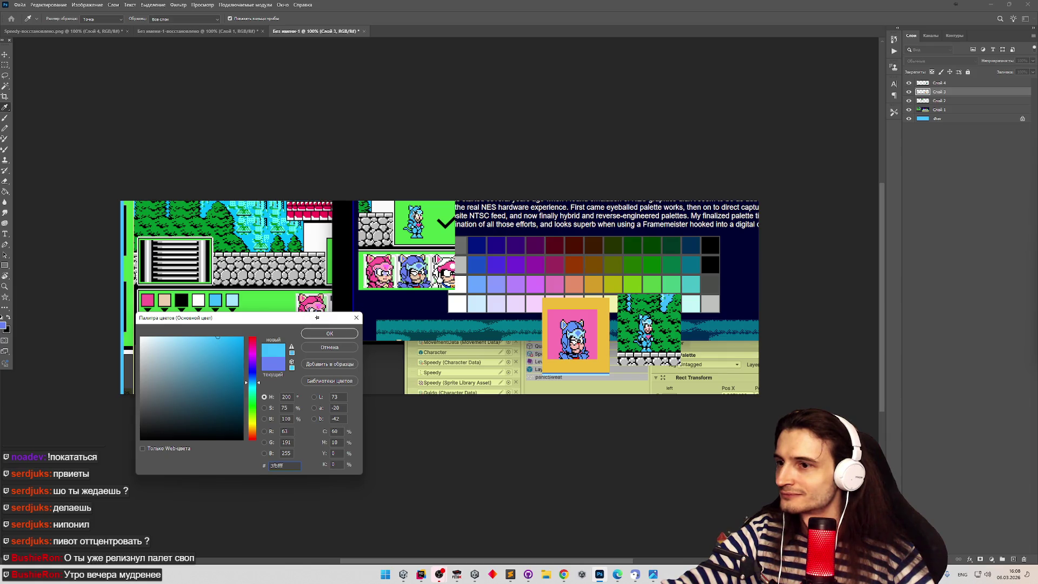
pyautogui.click(483, 283)
pyautogui.click(691, 291)
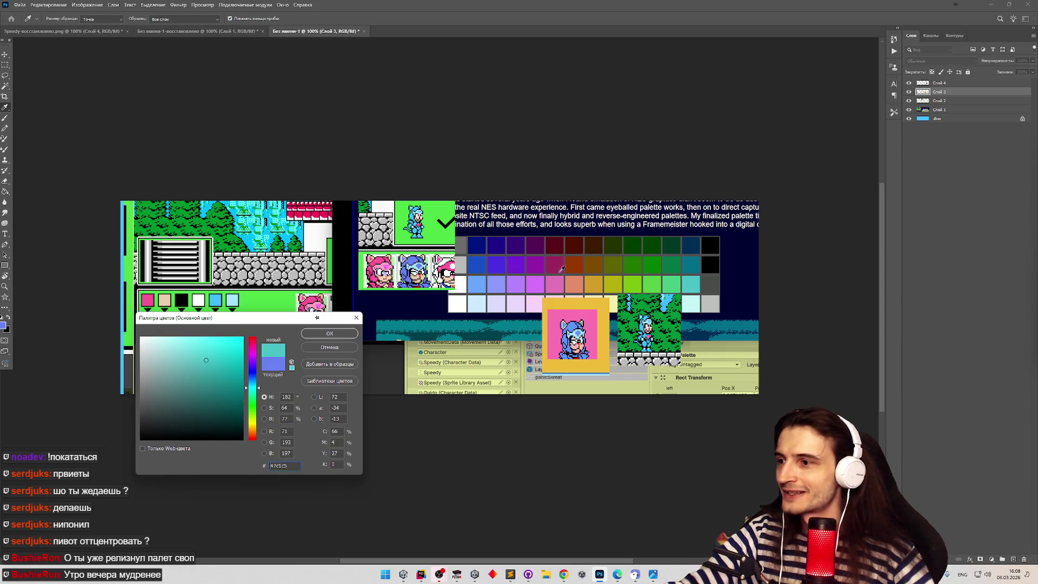
pyautogui.click(485, 282)
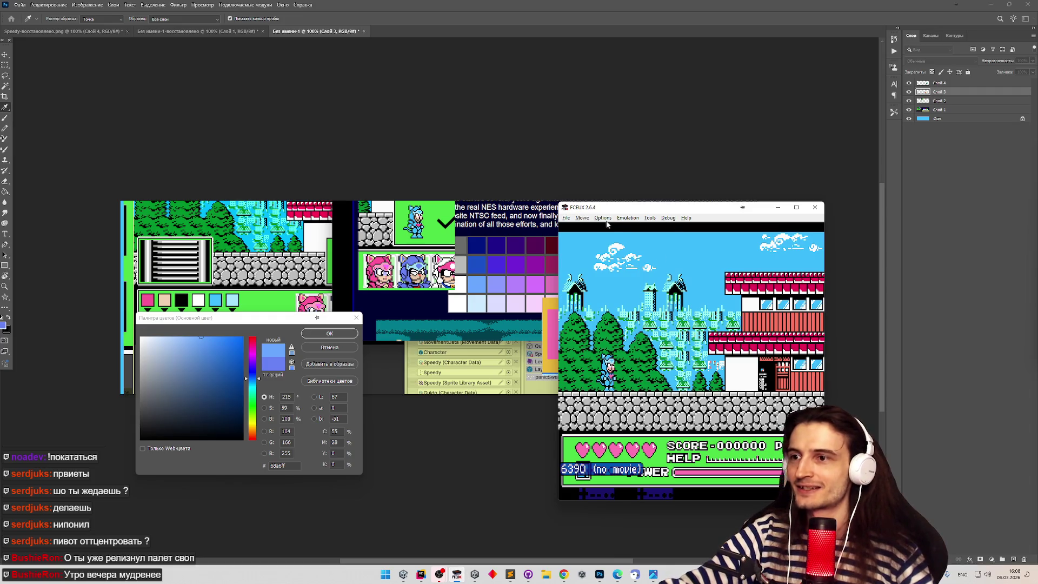
pyautogui.click(606, 217)
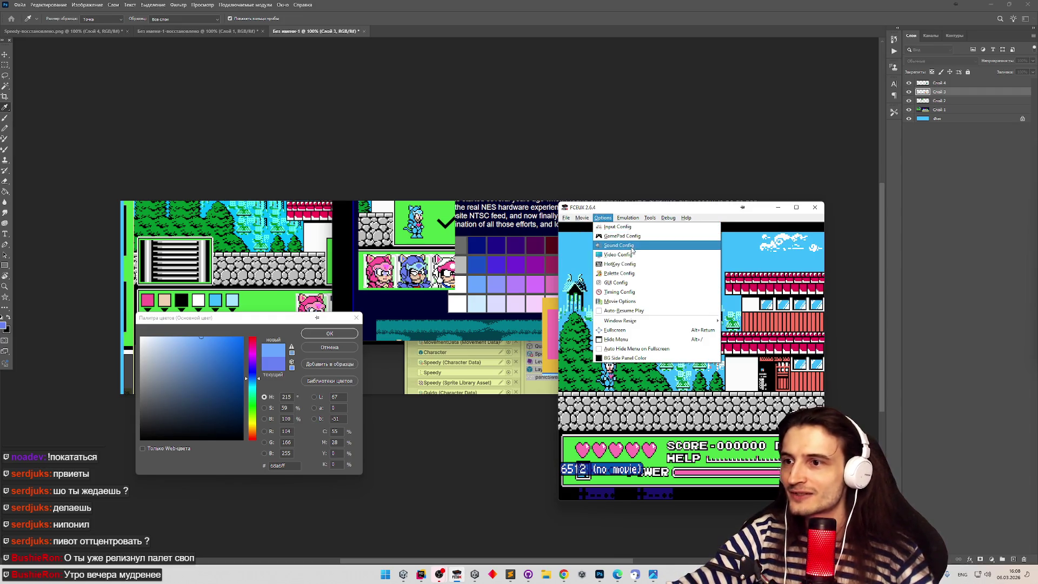
pyautogui.click(633, 273)
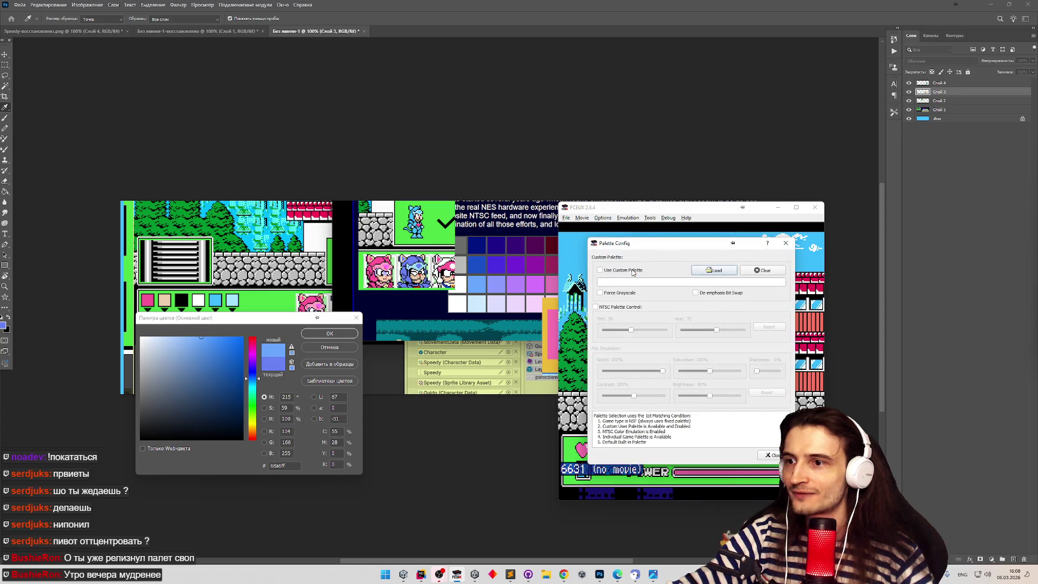
pyautogui.moveTo(645, 251); pyautogui.dragTo(727, 265)
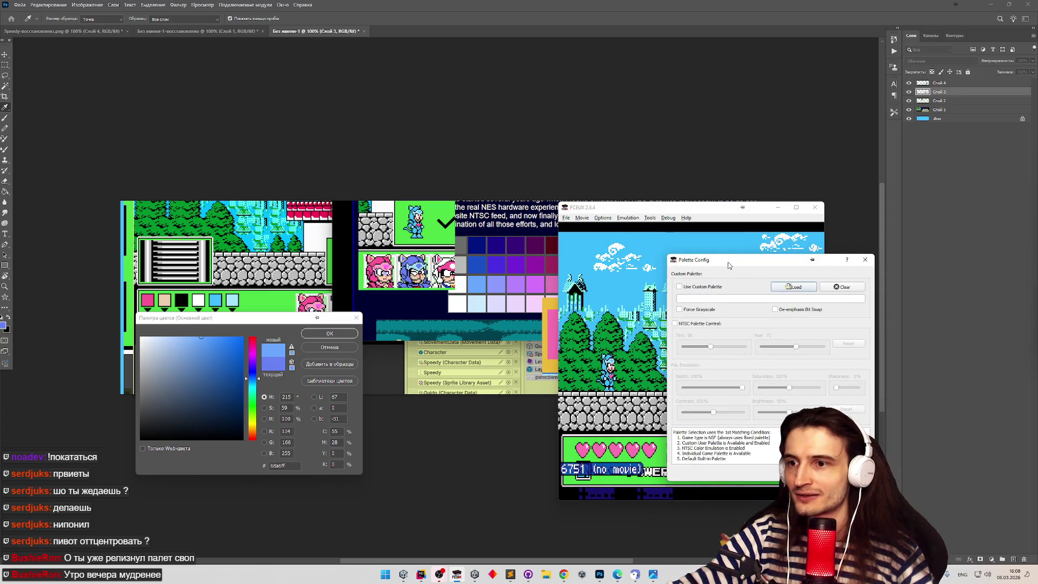
pyautogui.click(675, 325)
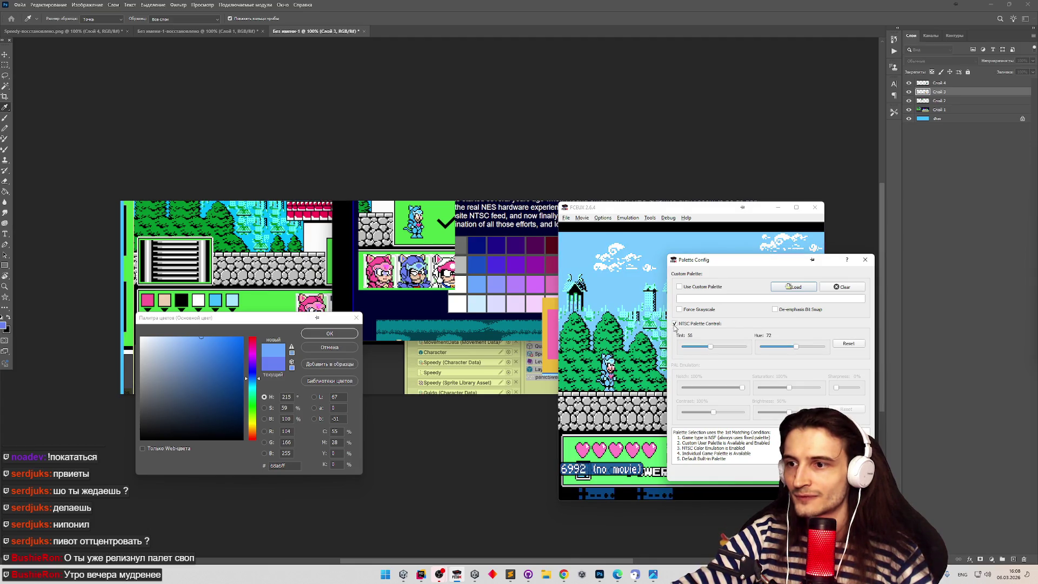
pyautogui.moveTo(711, 348); pyautogui.dragTo(714, 355)
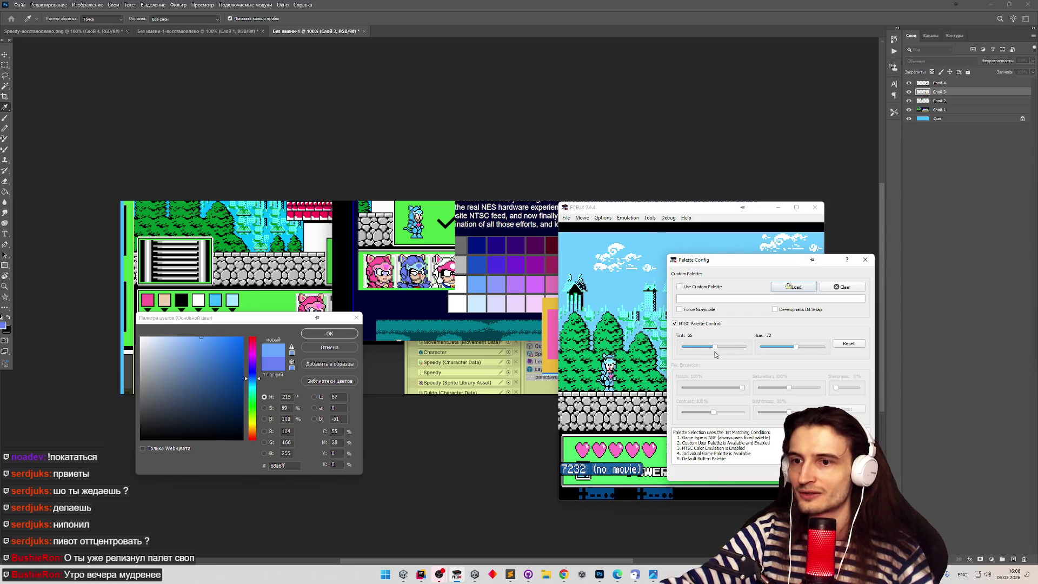
pyautogui.click(848, 345)
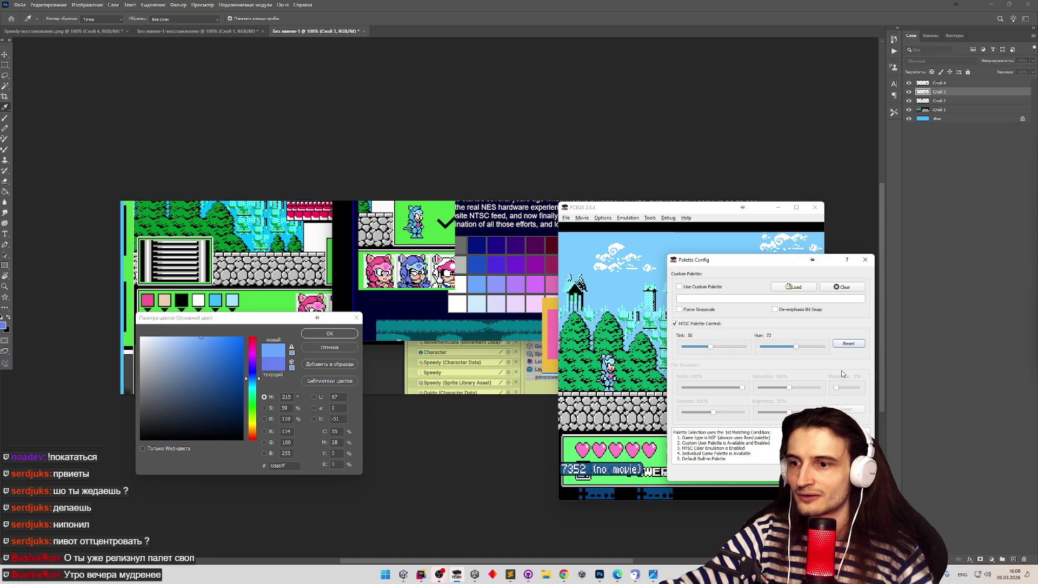
pyautogui.click(717, 325)
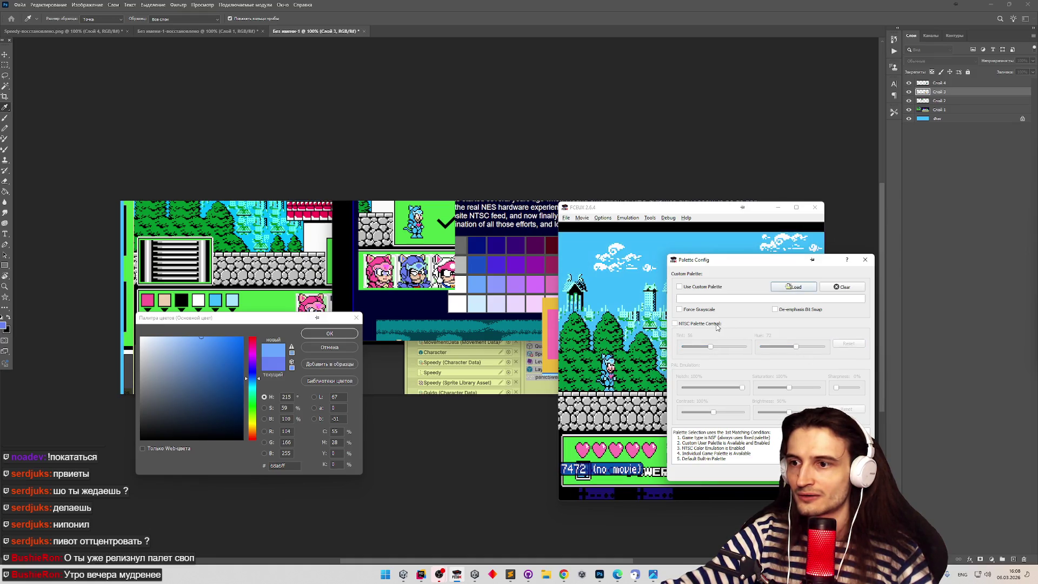
pyautogui.click(718, 325)
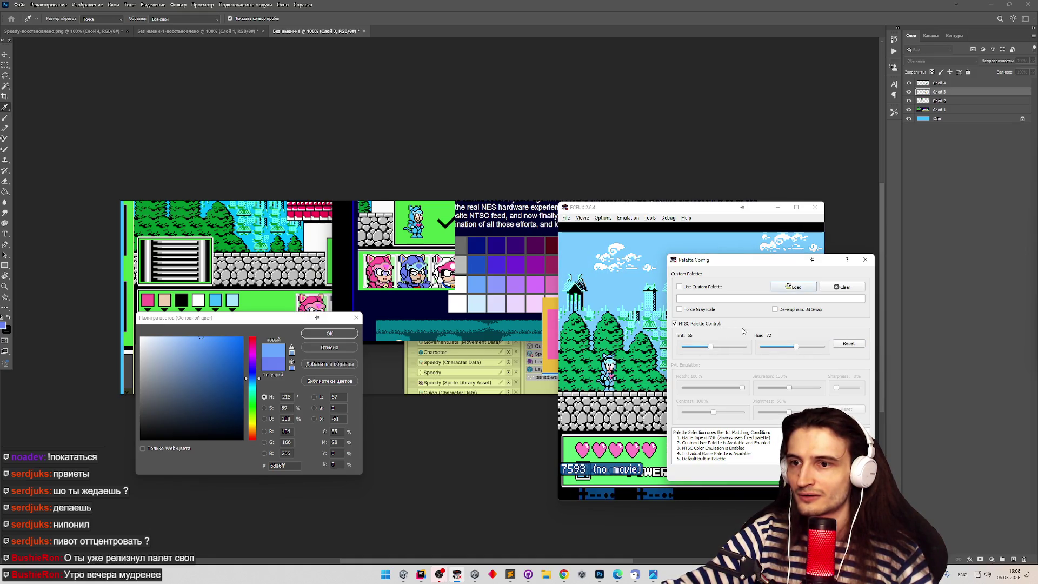
pyautogui.moveTo(796, 346)
pyautogui.mouseDown()
pyautogui.moveTo(760, 350)
pyautogui.moveTo(836, 355)
pyautogui.moveTo(752, 352)
pyautogui.mouseUp()
pyautogui.click(682, 327)
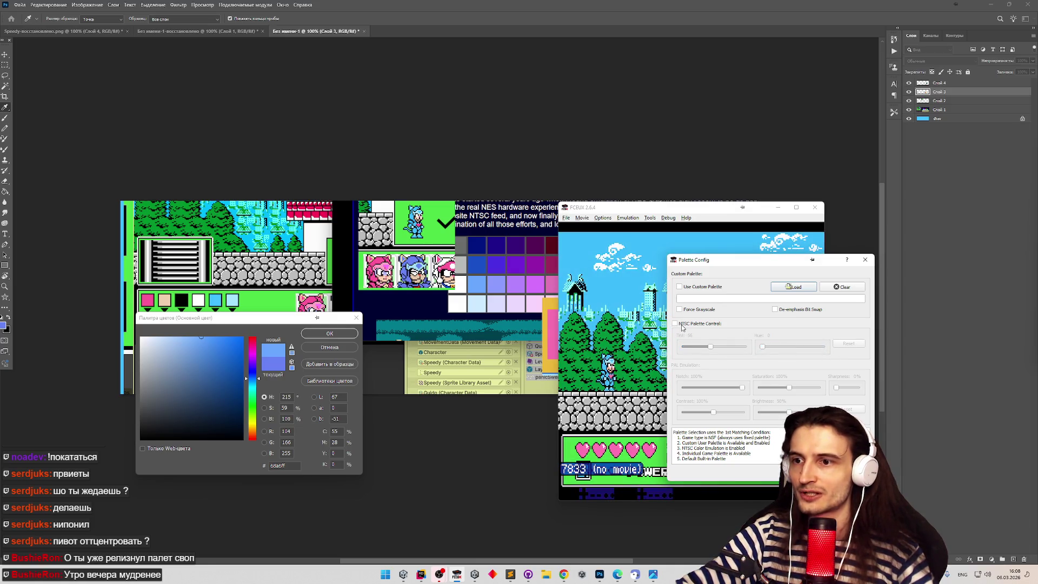
pyautogui.click(711, 310)
pyautogui.click(713, 311)
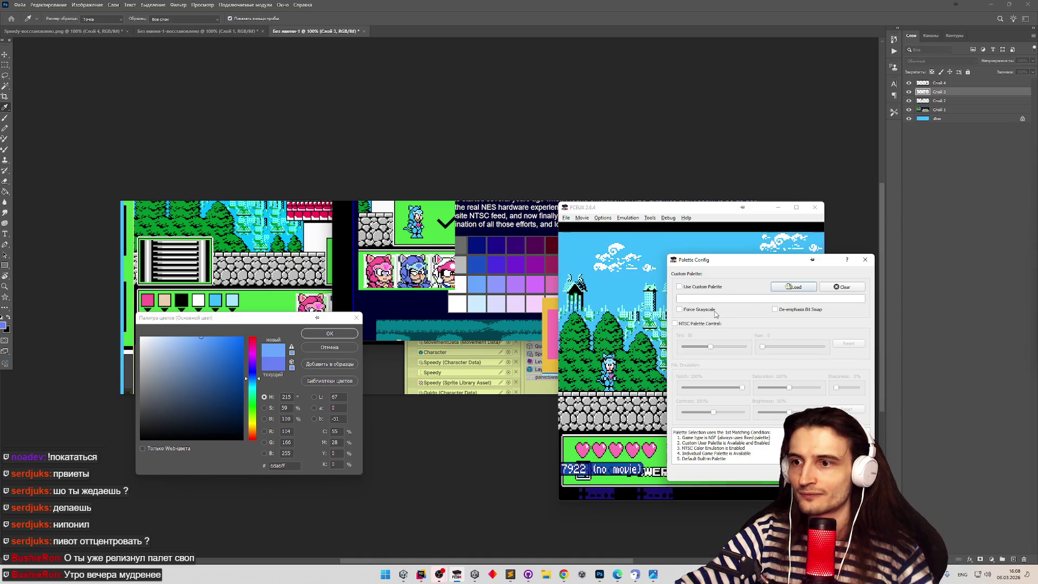
pyautogui.click(788, 313)
pyautogui.click(714, 290)
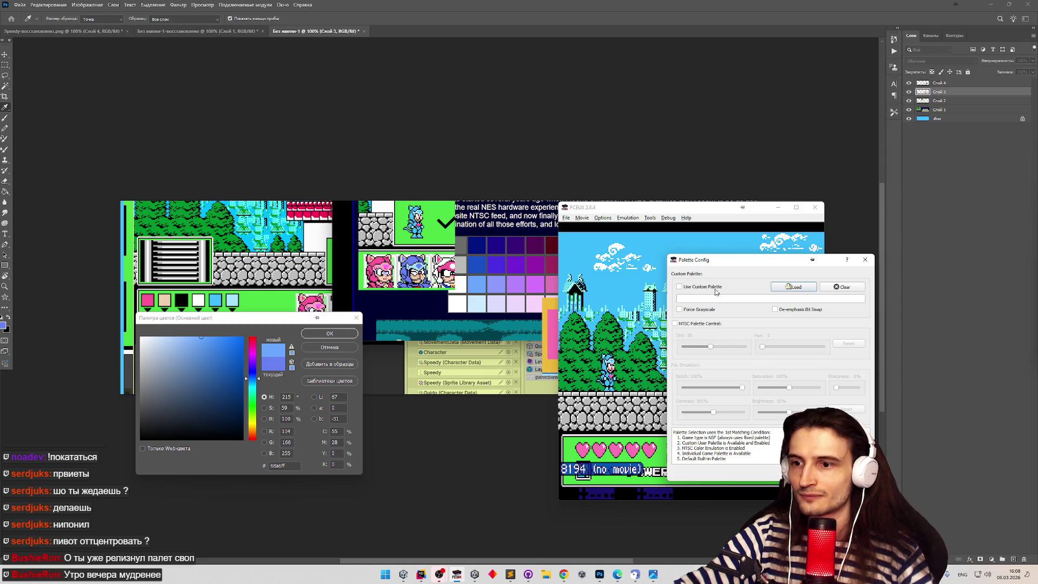
pyautogui.press('Escape')
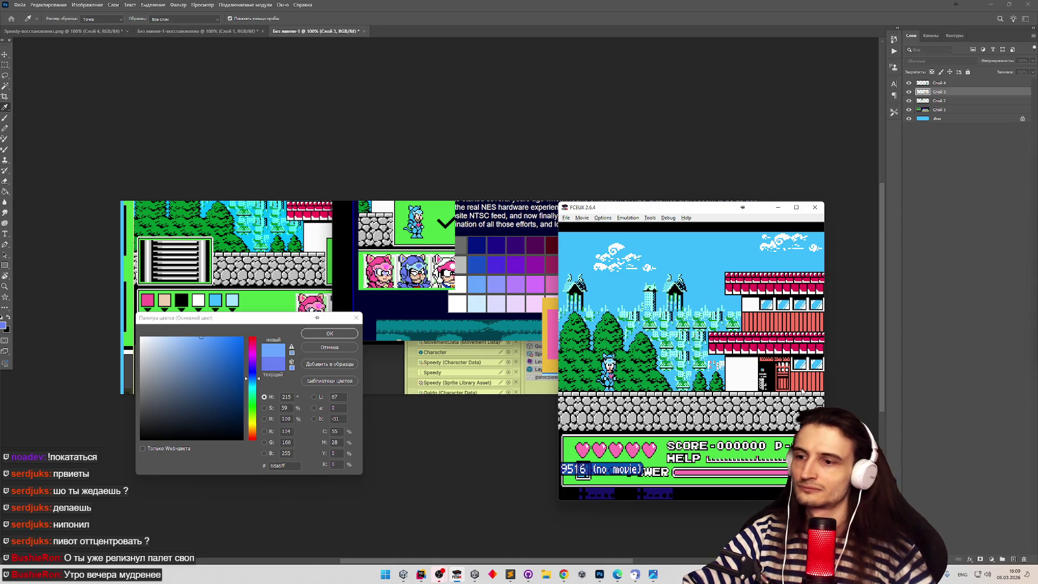
# Minimize FCEUX, close the Color Picker, and sample the light-blue NES palette swatch as foreground.
pyautogui.click(778, 208)
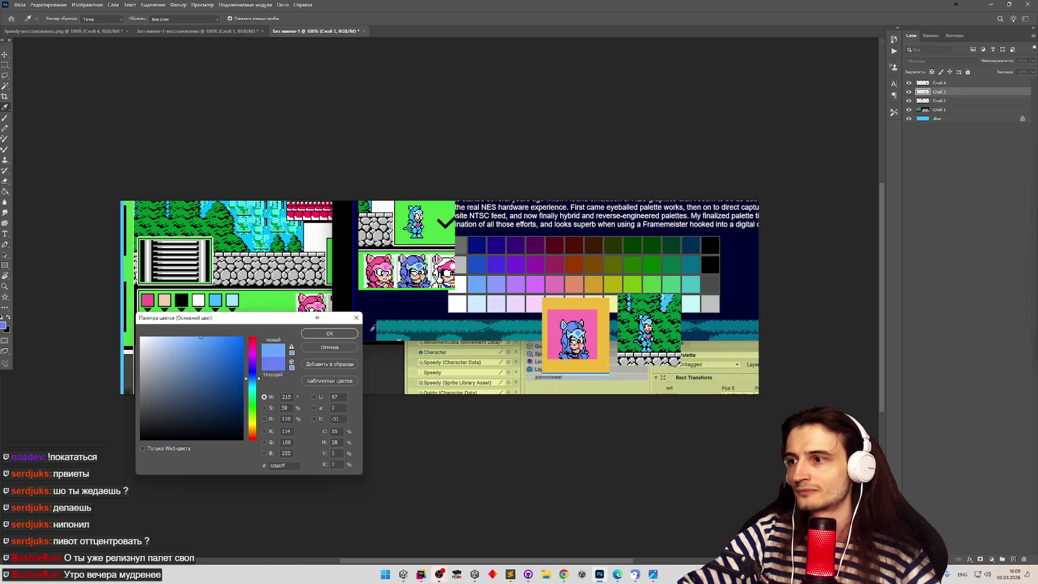
pyautogui.click(329, 347)
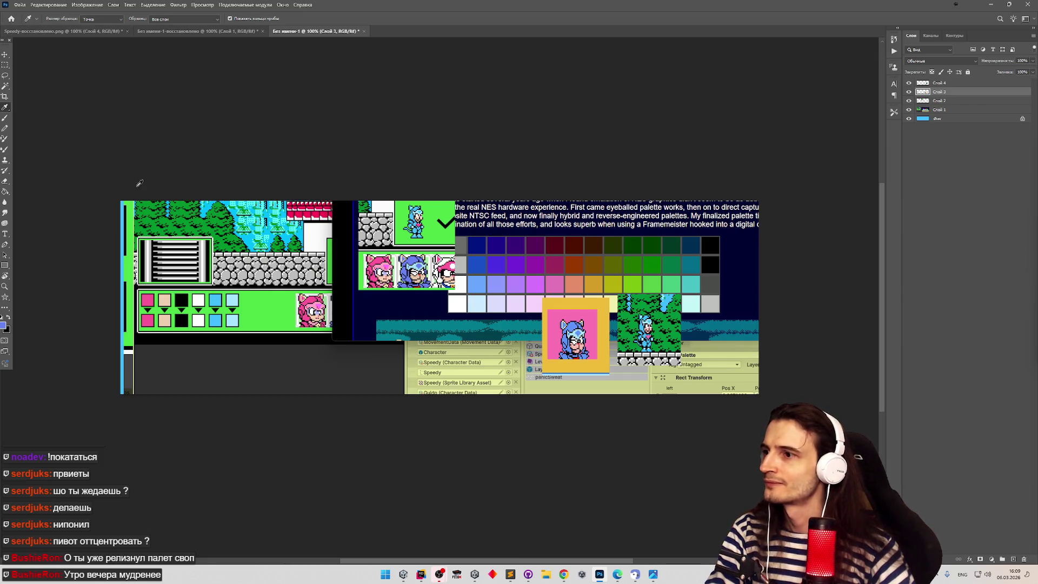
pyautogui.click(265, 237)
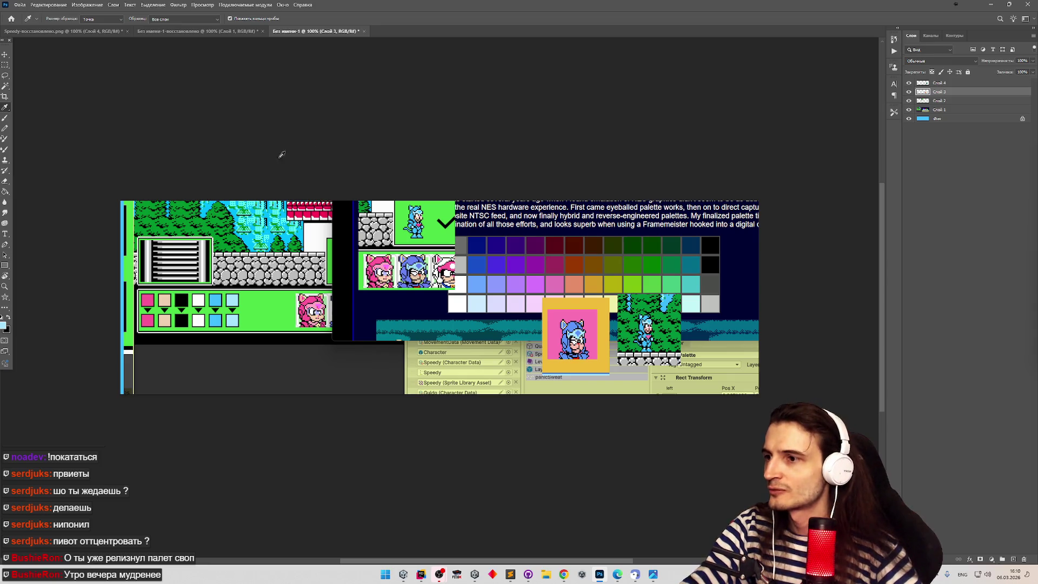
pyautogui.click(474, 285)
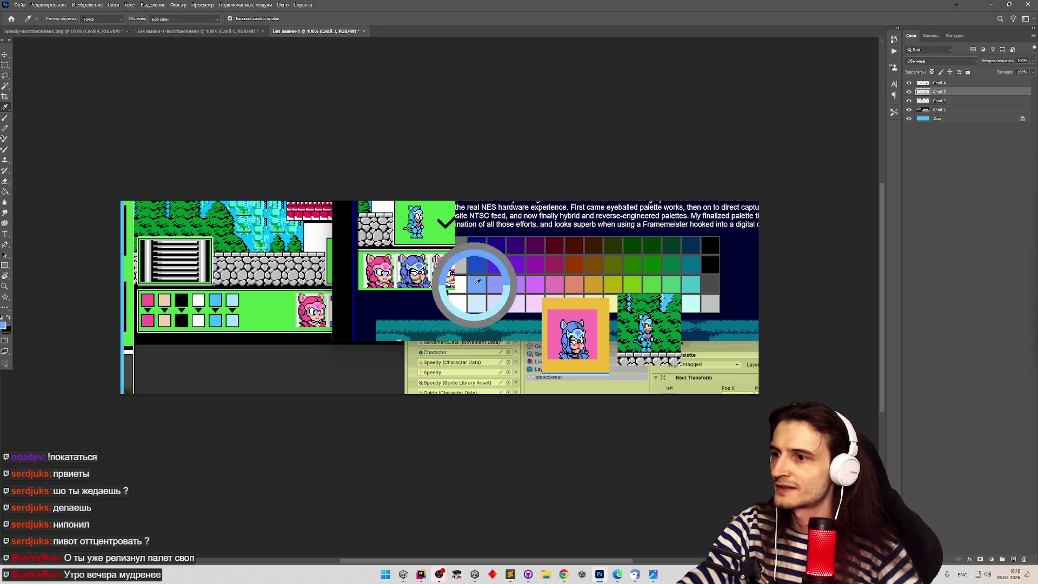
# Test a light-blue Paint Bucket fill, undo it, and make Слой 2 the active layer.
pyautogui.click(5, 181)
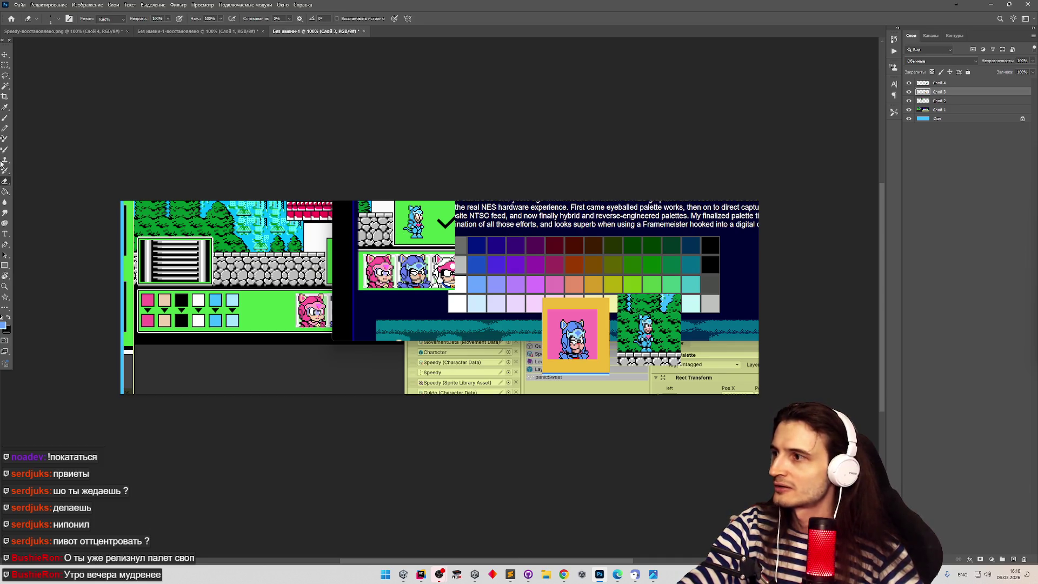
pyautogui.click(5, 192)
pyautogui.click(415, 221)
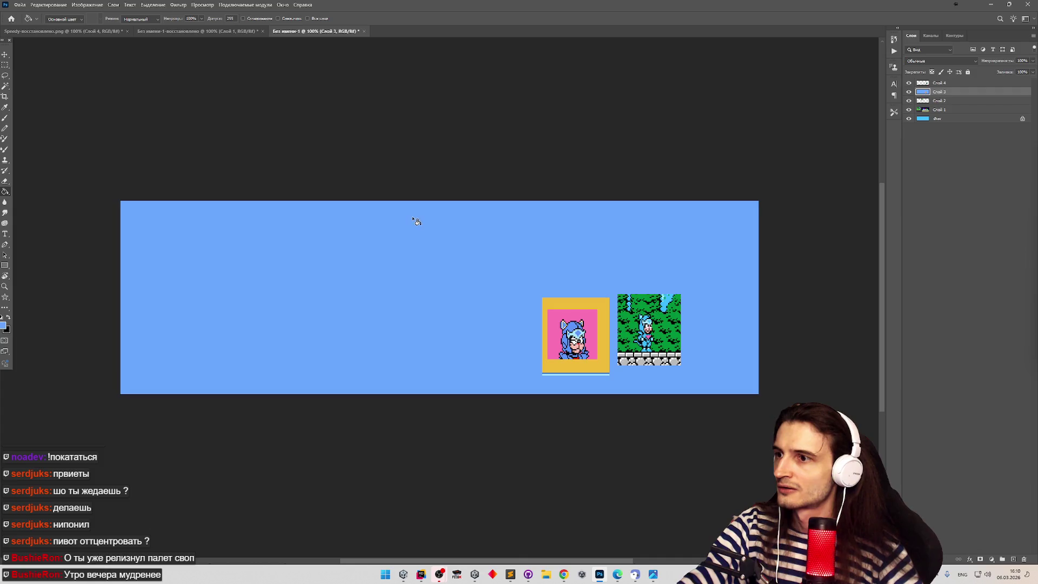
pyautogui.hotkey('ctrl', 'z')
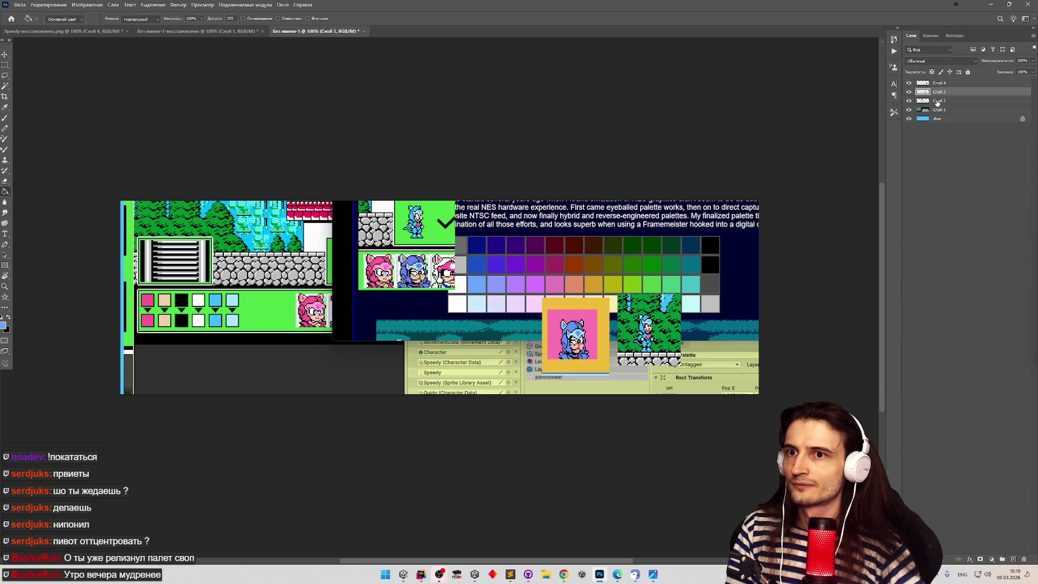
pyautogui.click(940, 101)
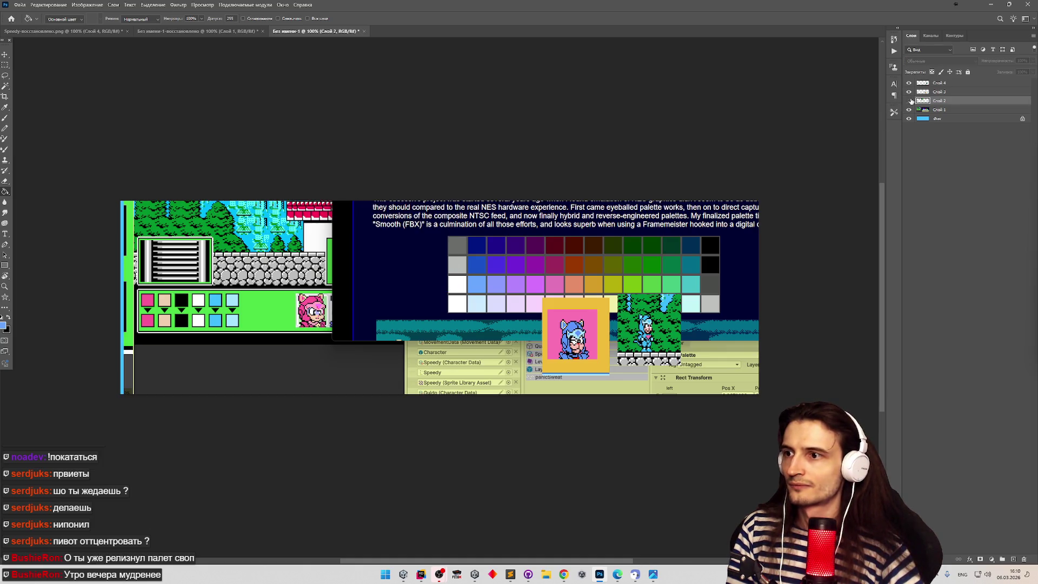
# Set Paint Bucket tolerance to 0 with Contiguous on, then bring the NES palette page forward.
pyautogui.scroll(5, 410, 214)
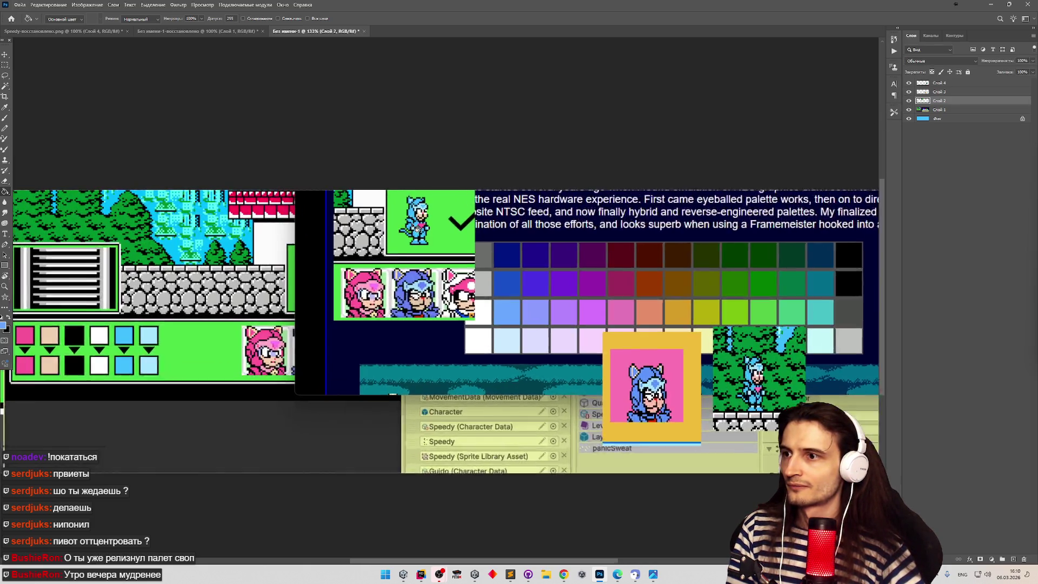
pyautogui.scroll(4, 412, 202)
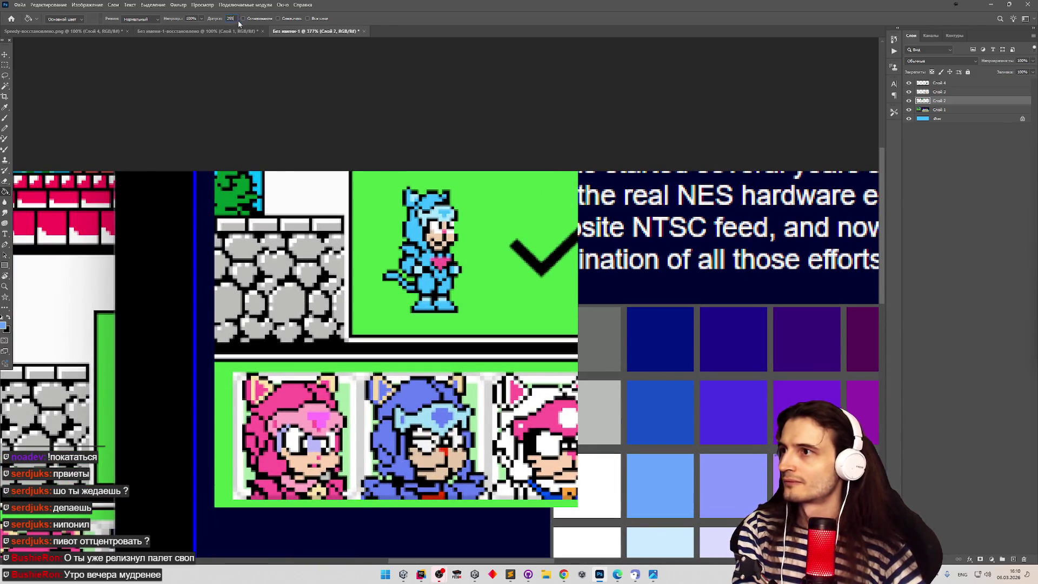
pyautogui.write('0')
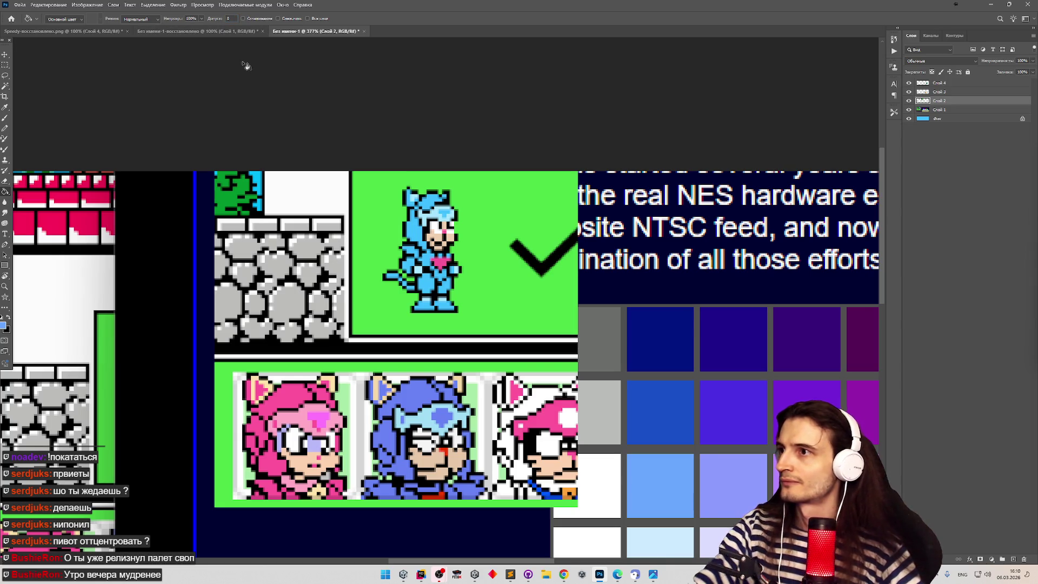
pyautogui.click(278, 19)
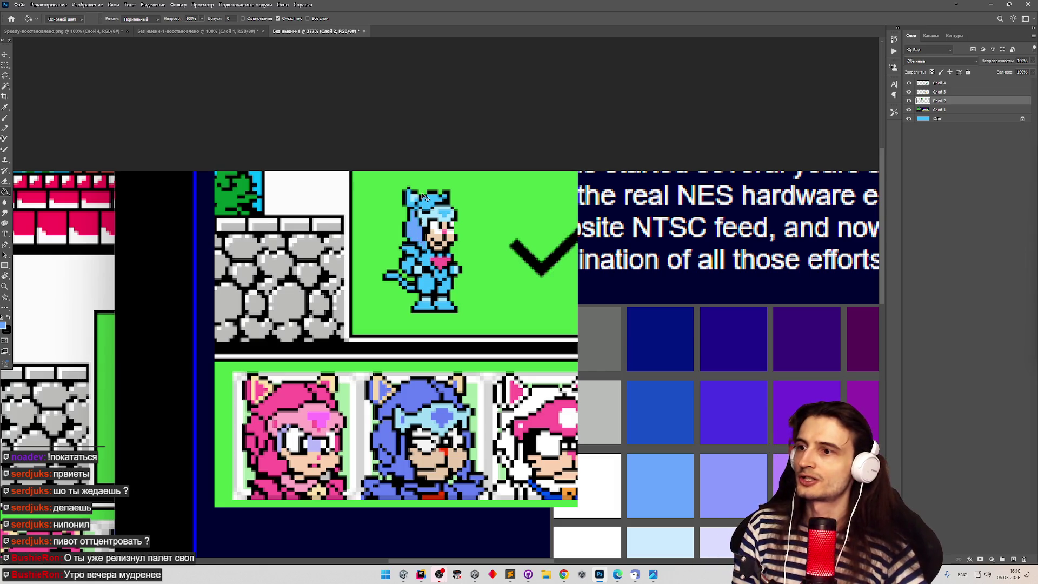
pyautogui.scroll(-1, 551, 321)
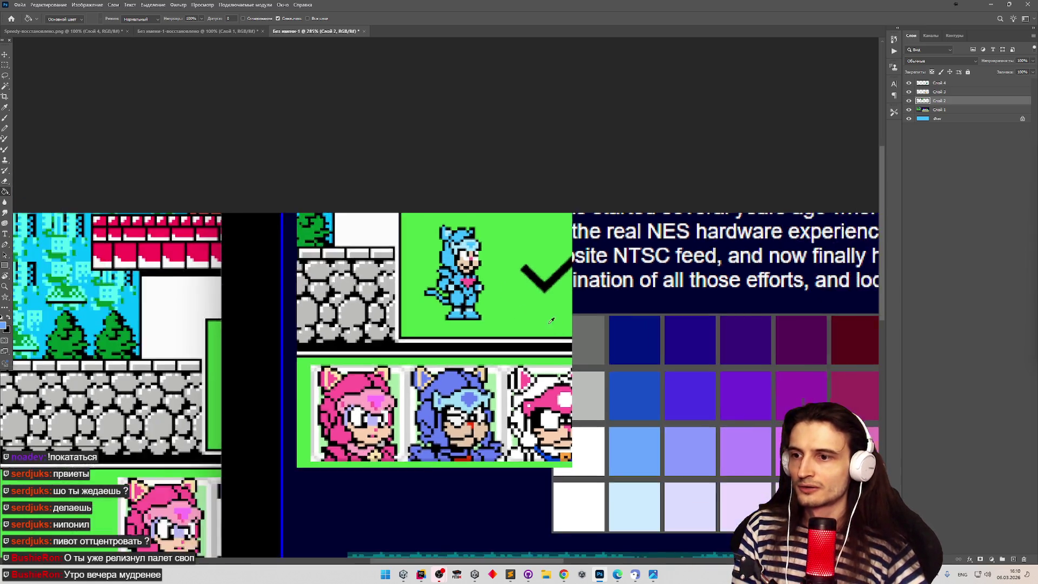
pyautogui.scroll(-2, 552, 321)
pyautogui.scroll(-2, 472, 290)
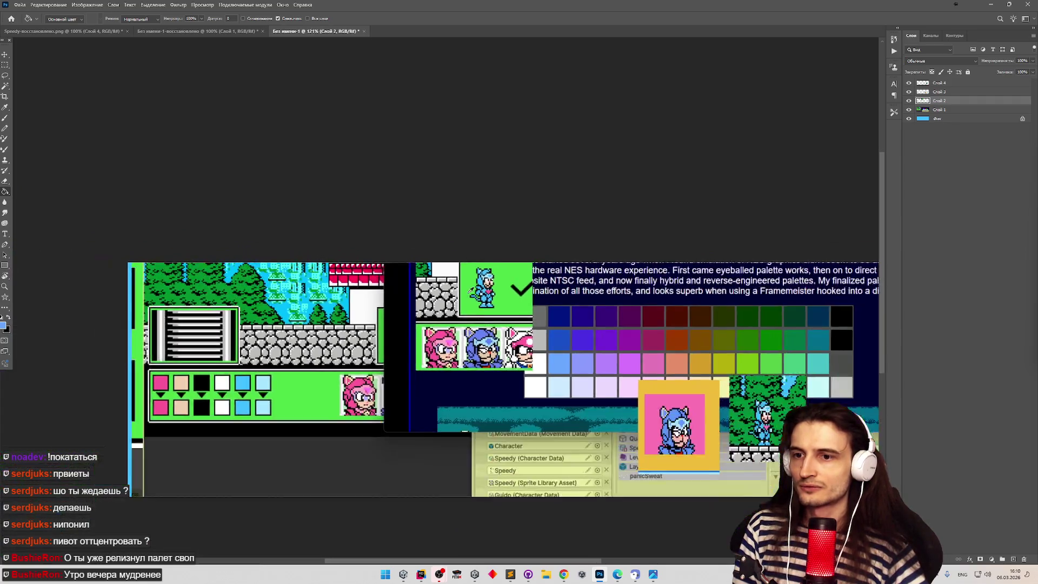
pyautogui.scroll(-1, 472, 289)
pyautogui.click(564, 574)
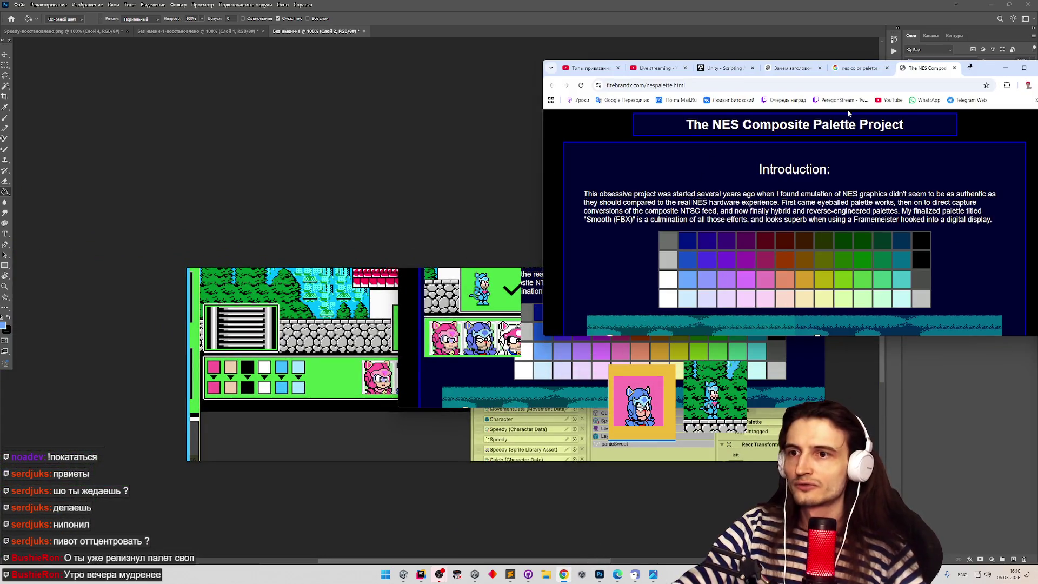
# Move the Chrome window left and scroll through the NES palettes page.
pyautogui.moveTo(982, 69); pyautogui.dragTo(768, 63)
pyautogui.scroll(-10, 774, 252)
pyautogui.scroll(-15, 775, 252)
pyautogui.scroll(5, 749, 183)
pyautogui.scroll(-10, 749, 183)
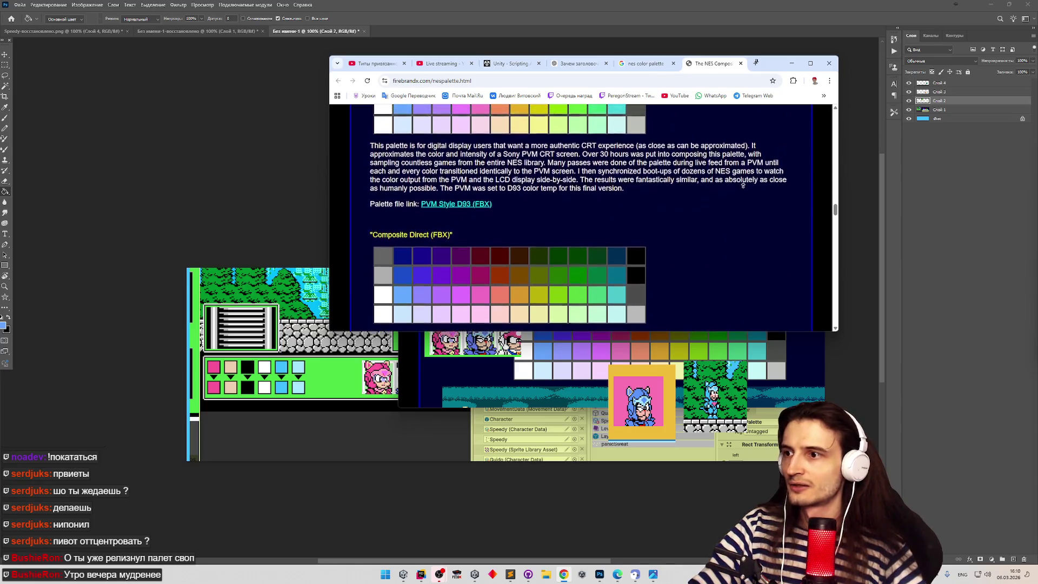
# Resize Chrome taller to show the PVM, Composite Direct and NES Classic grids.
pyautogui.moveTo(841, 335)
pyautogui.mouseDown()
pyautogui.moveTo(864, 430)
pyautogui.moveTo(863, 382)
pyautogui.mouseUp()
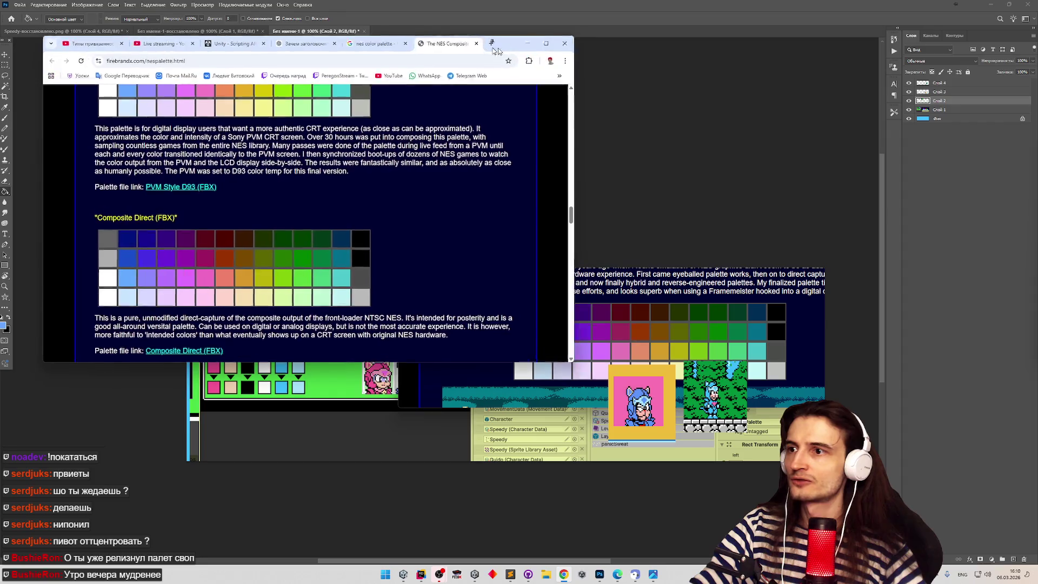
pyautogui.moveTo(800, 64); pyautogui.dragTo(499, 43)
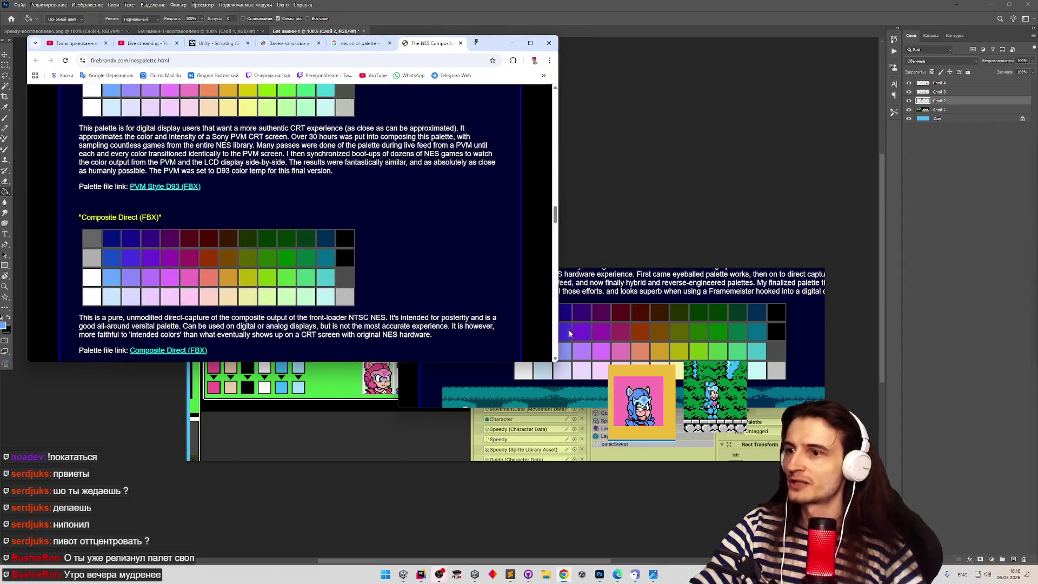
pyautogui.scroll(2, 556, 211)
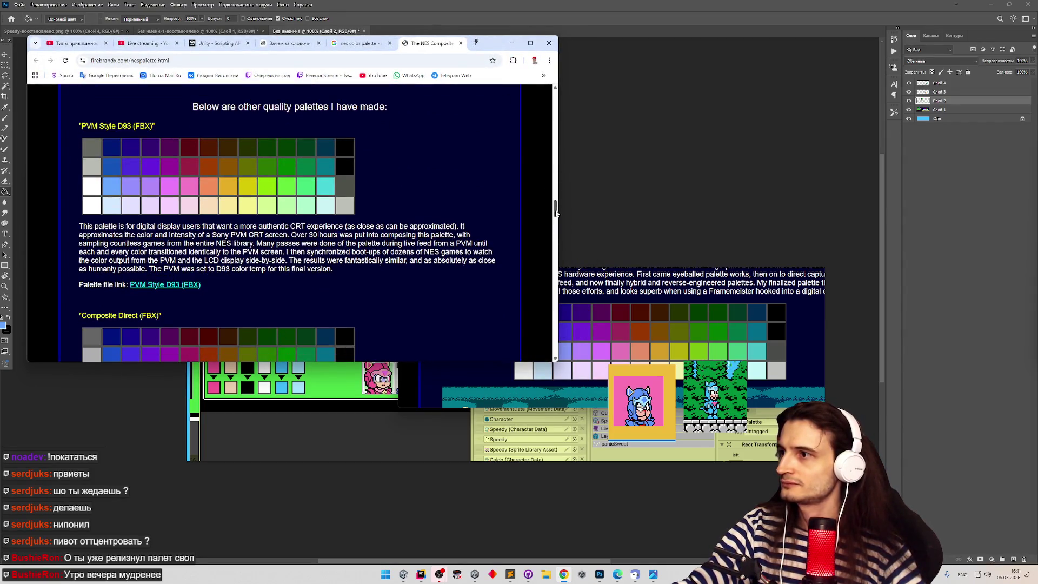
pyautogui.moveTo(557, 362); pyautogui.dragTo(545, 522)
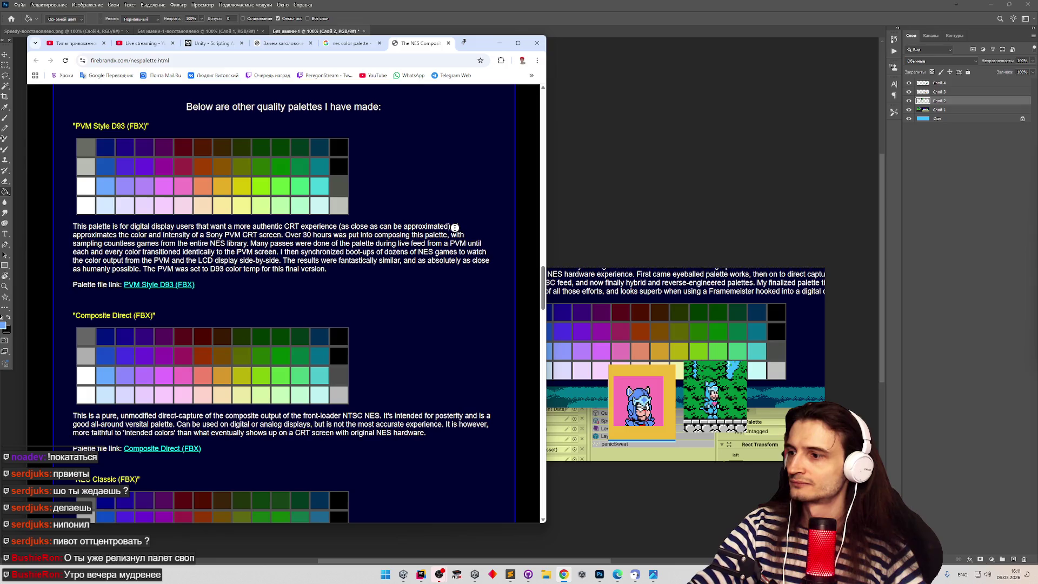
pyautogui.scroll(-15, 455, 227)
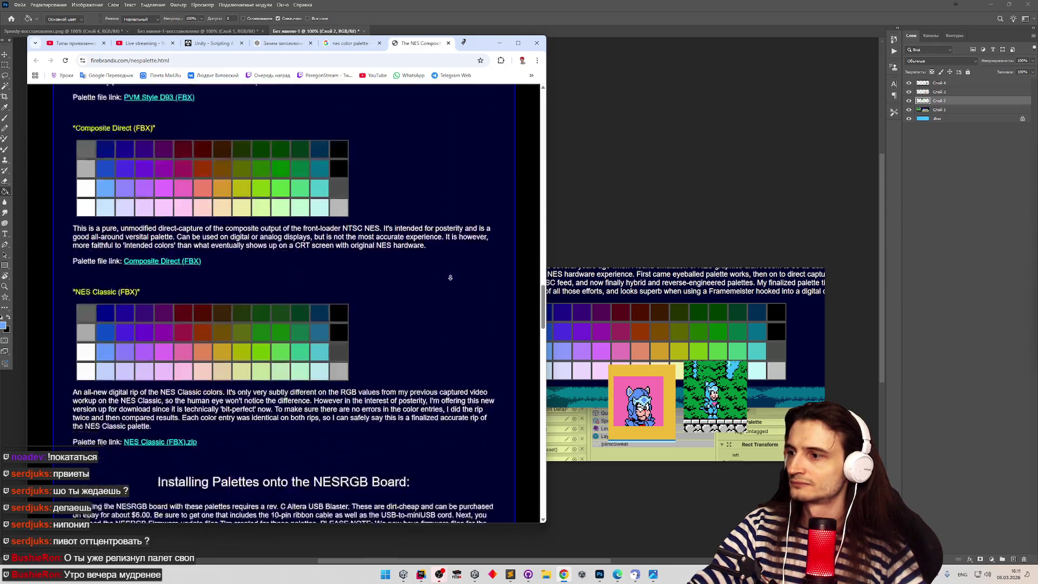
pyautogui.scroll(-15, 450, 277)
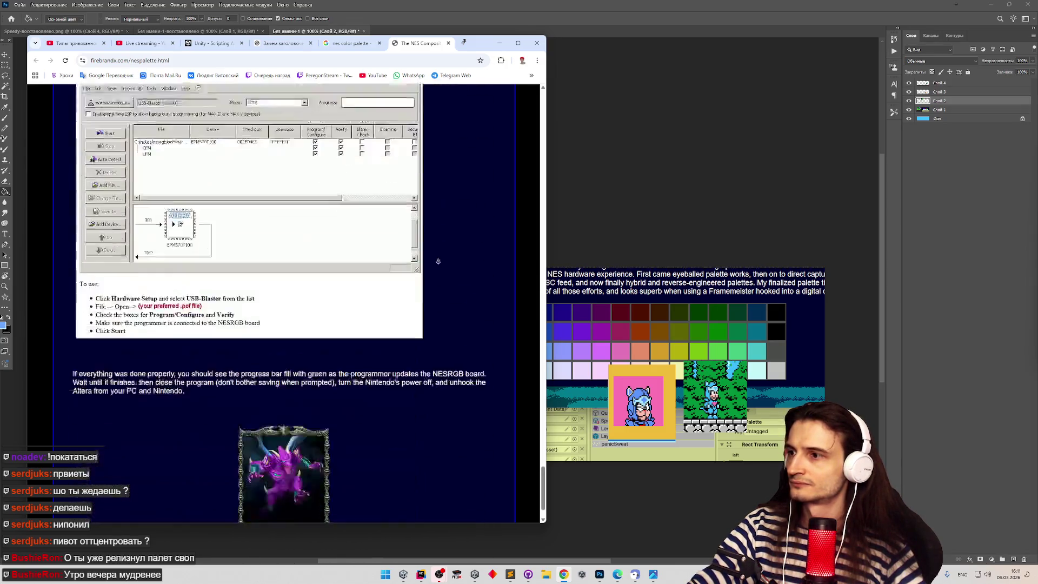
pyautogui.scroll(20, 448, 149)
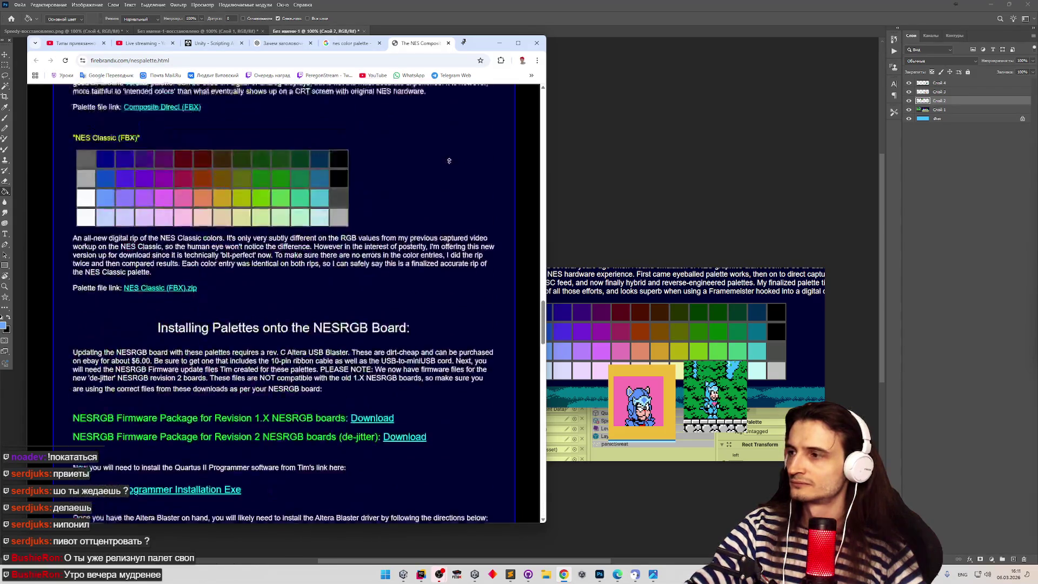
pyautogui.scroll(-2, 429, 266)
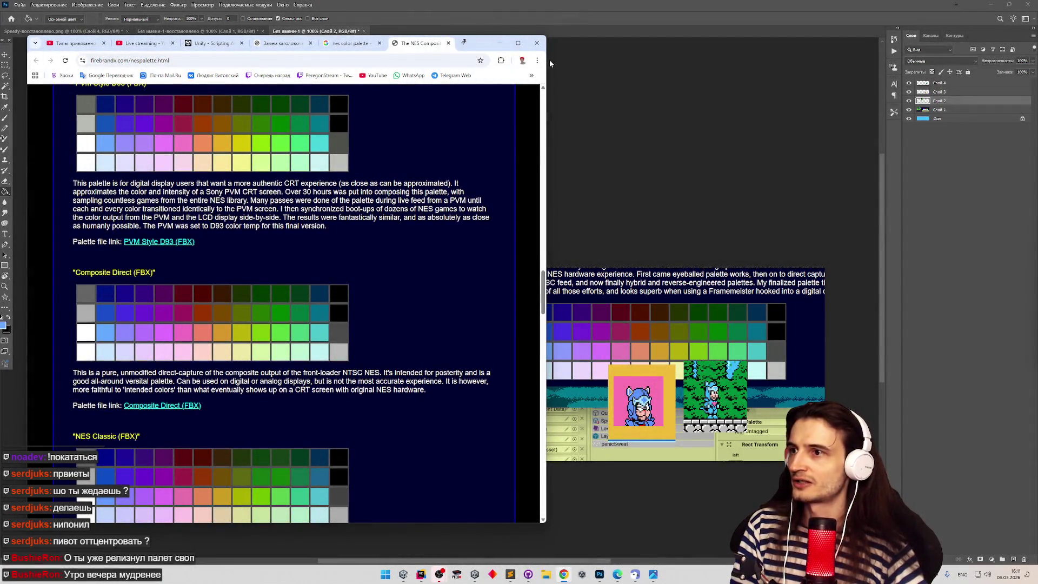
# Stretch the window upward and snip a Win+Shift+S screenshot of the palette grids.
pyautogui.click(550, 63)
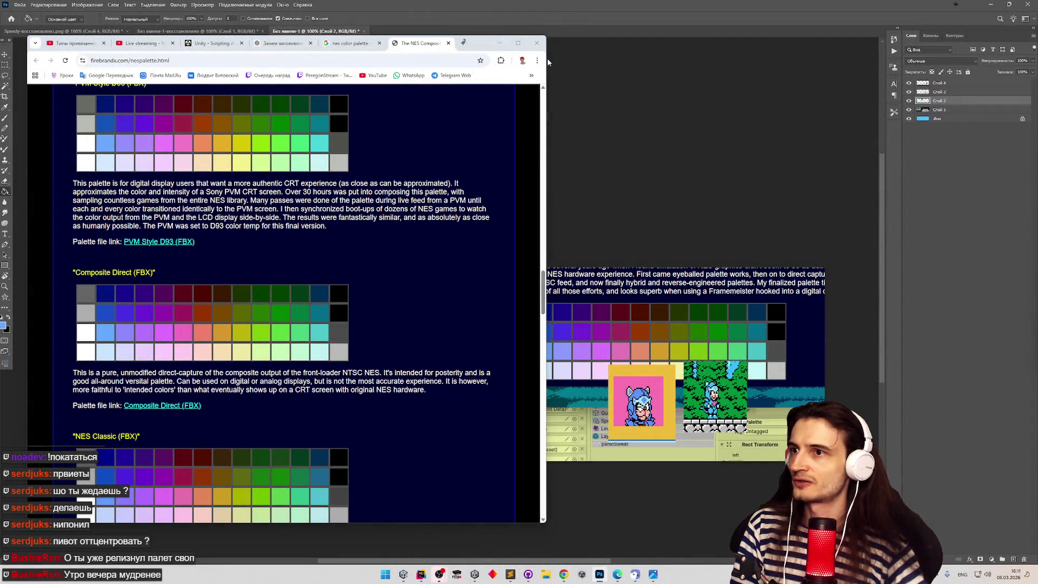
pyautogui.moveTo(487, 35); pyautogui.dragTo(487, 9)
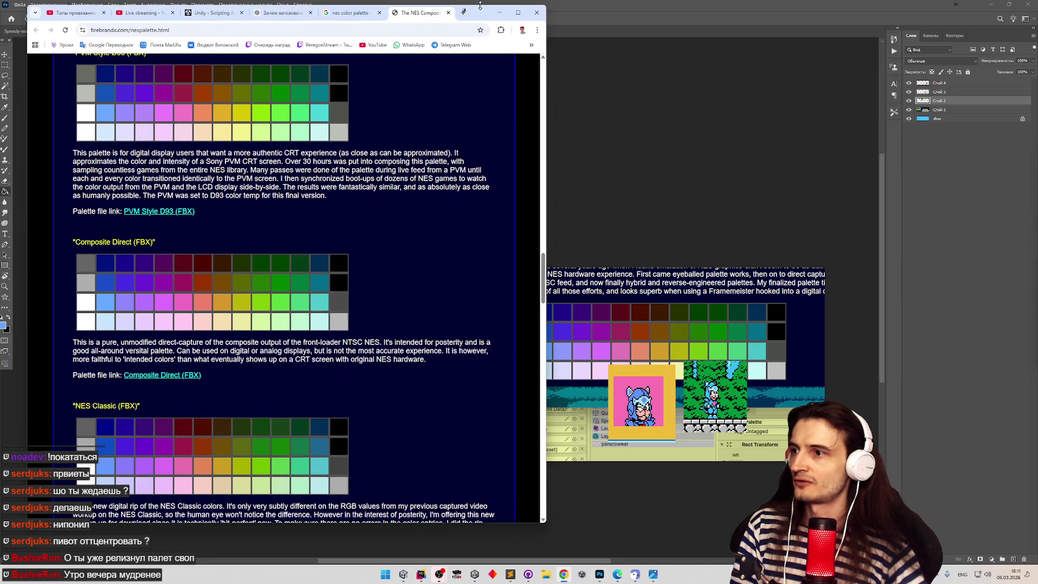
pyautogui.press('super+shift+s')
pyautogui.moveTo(68, 63)
pyautogui.mouseDown()
pyautogui.moveTo(340, 451)
pyautogui.moveTo(373, 516)
pyautogui.mouseUp()
# Paste the palette screenshot into Photoshop and move it up and right.
pyautogui.click(499, 17)
pyautogui.hotkey('ctrl', 'v')
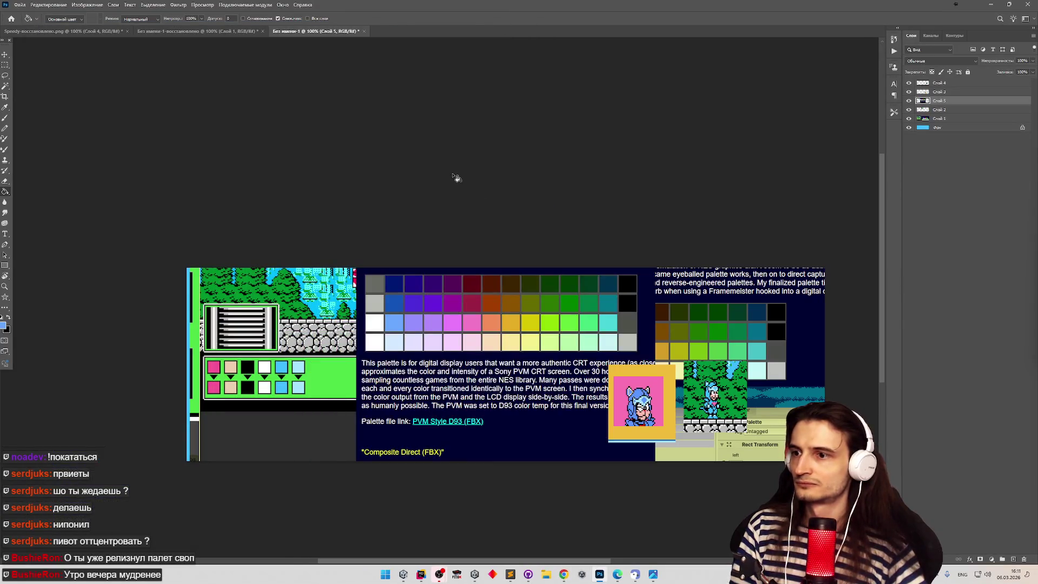
pyautogui.click(6, 52)
pyautogui.moveTo(447, 308); pyautogui.dragTo(625, 169)
# Roughly double the canvas height via Canvas Size and push the palette capture to the right edge.
pyautogui.click(64, 4)
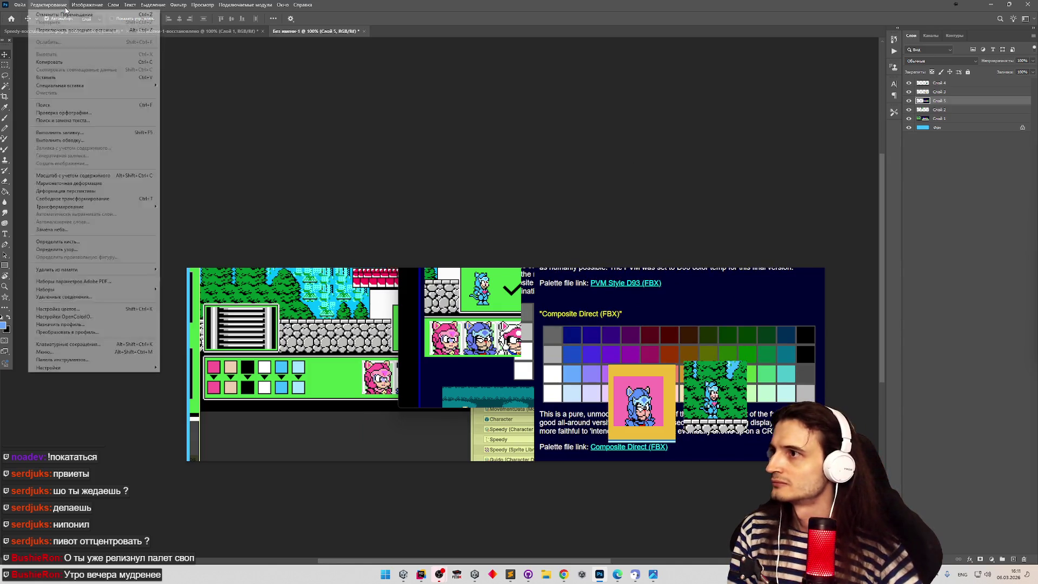
pyautogui.moveTo(87, 4)
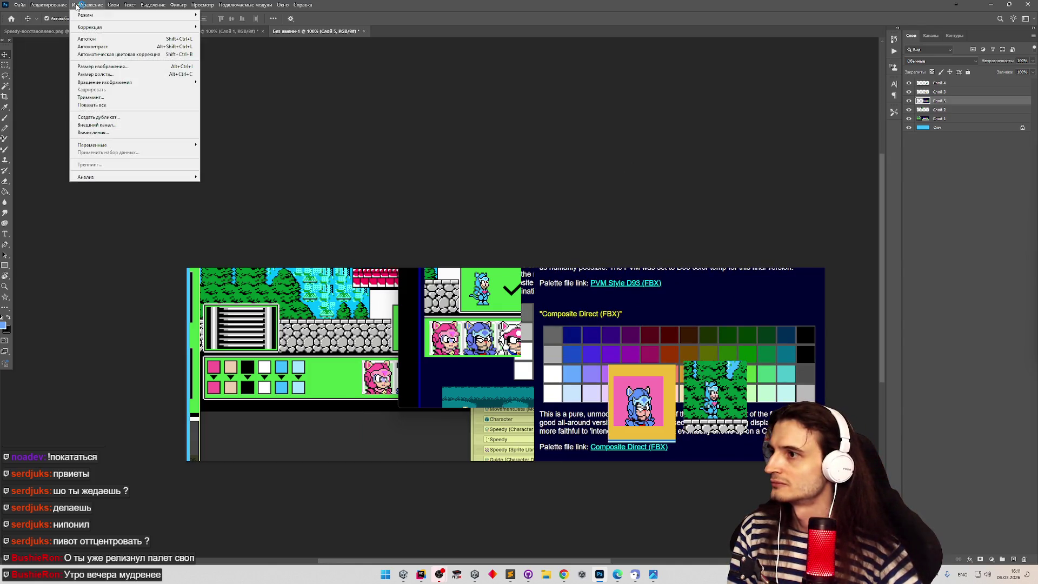
pyautogui.click(130, 74)
pyautogui.doubleClick(756, 206)
pyautogui.write('100')
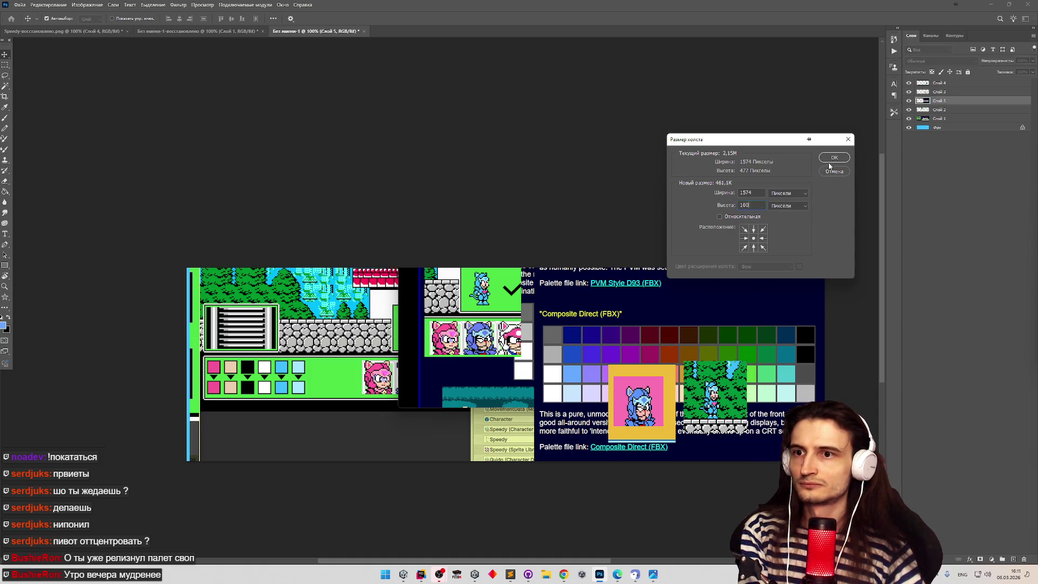
pyautogui.click(832, 158)
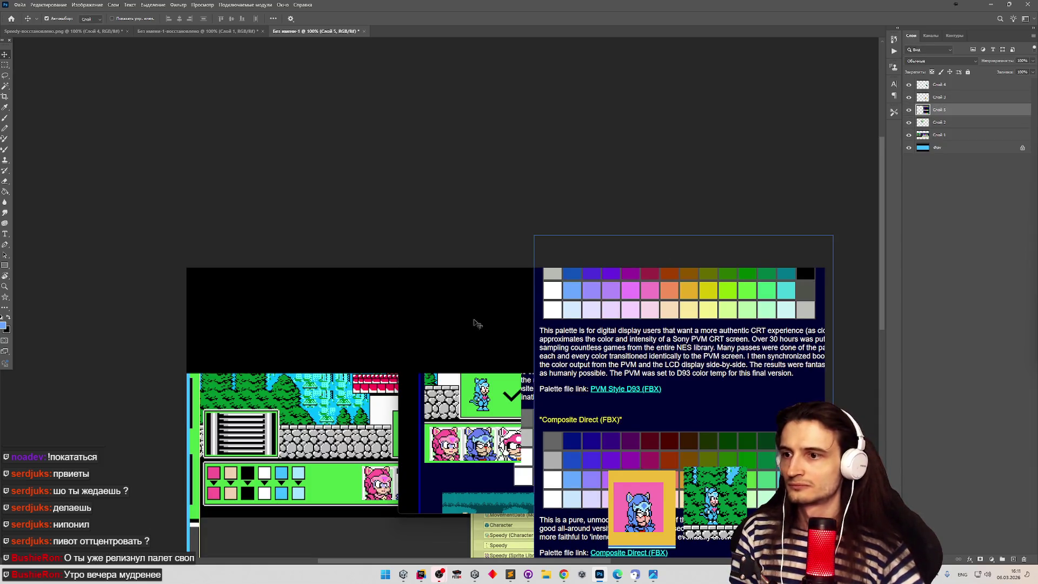
pyautogui.scroll(-5, 510, 169)
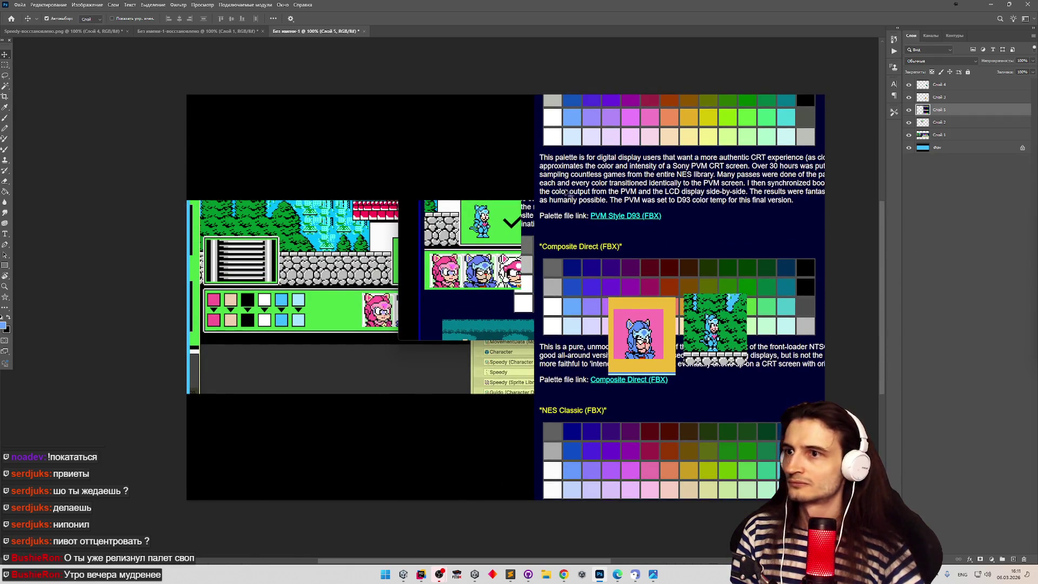
pyautogui.moveTo(568, 193); pyautogui.dragTo(741, 207)
pyautogui.moveTo(395, 198)
pyautogui.mouseDown()
pyautogui.moveTo(887, 202)
pyautogui.moveTo(794, 204)
pyautogui.mouseUp()
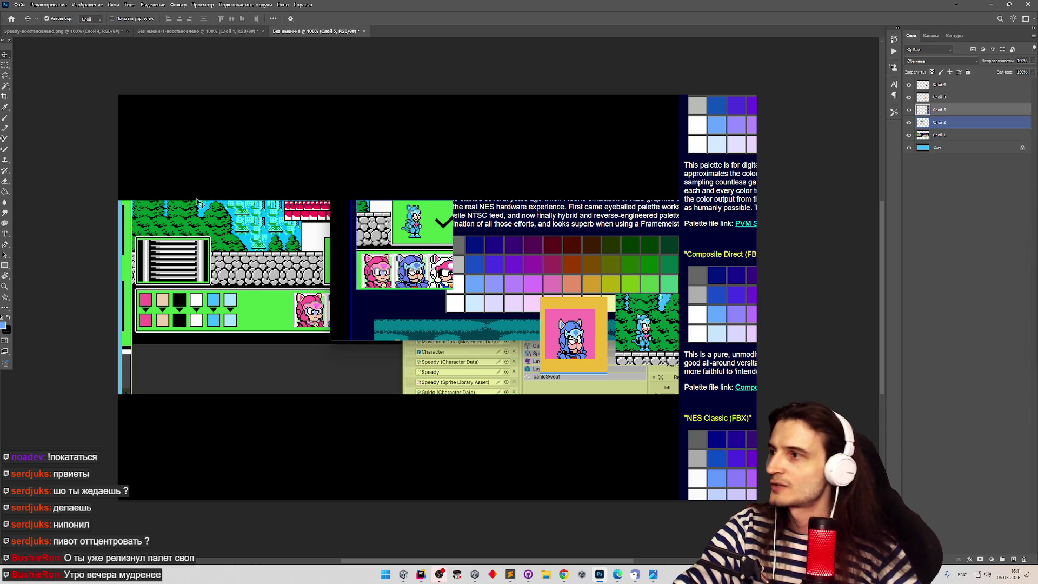
# Eyedrop light blue 69a8ff from the palette capture as foreground, then bring Sublime Text forward.
pyautogui.click(5, 106)
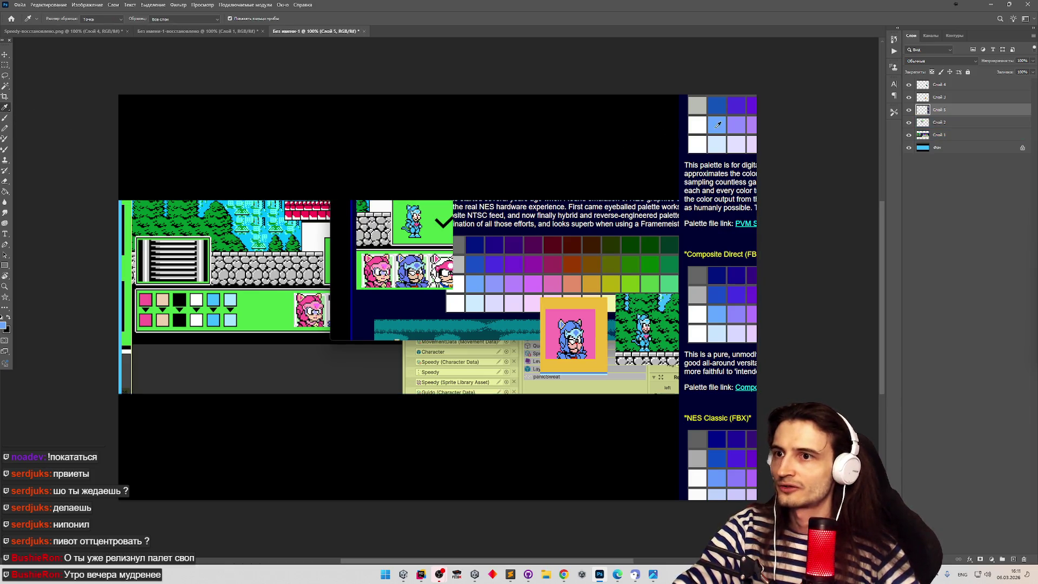
pyautogui.click(4, 325)
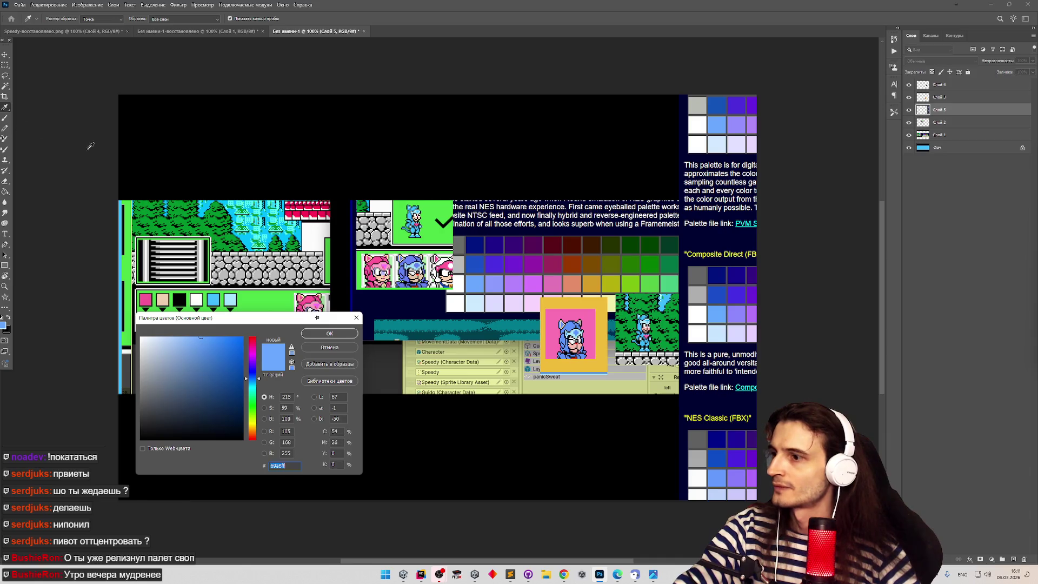
pyautogui.click(719, 311)
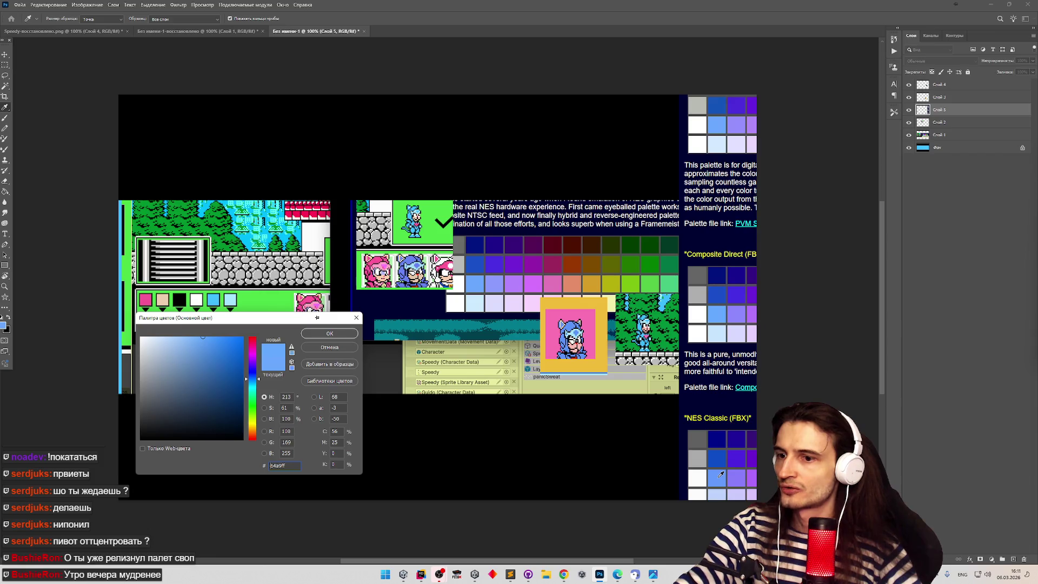
pyautogui.click(719, 477)
pyautogui.click(719, 317)
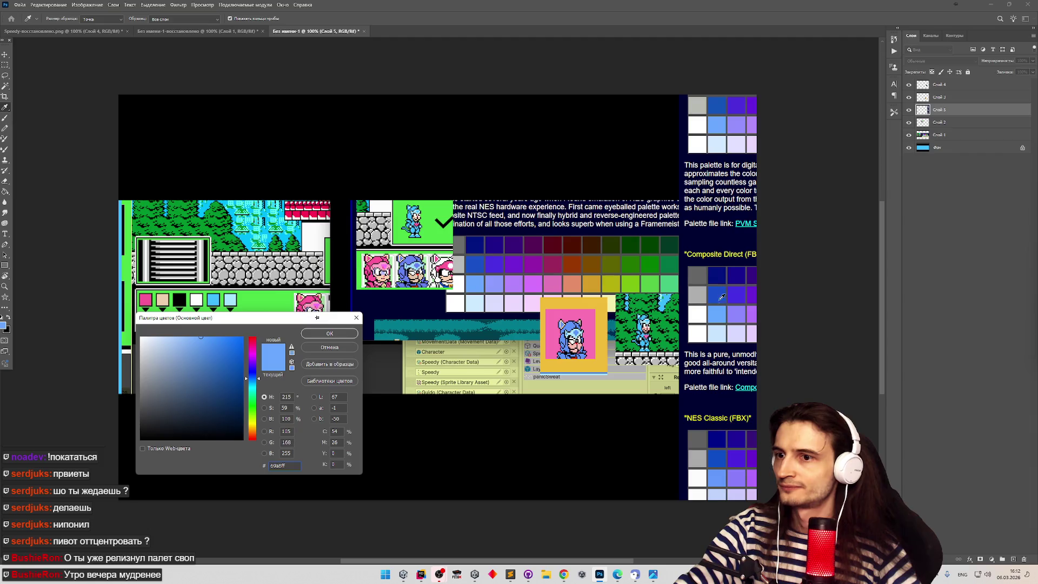
pyautogui.click(511, 574)
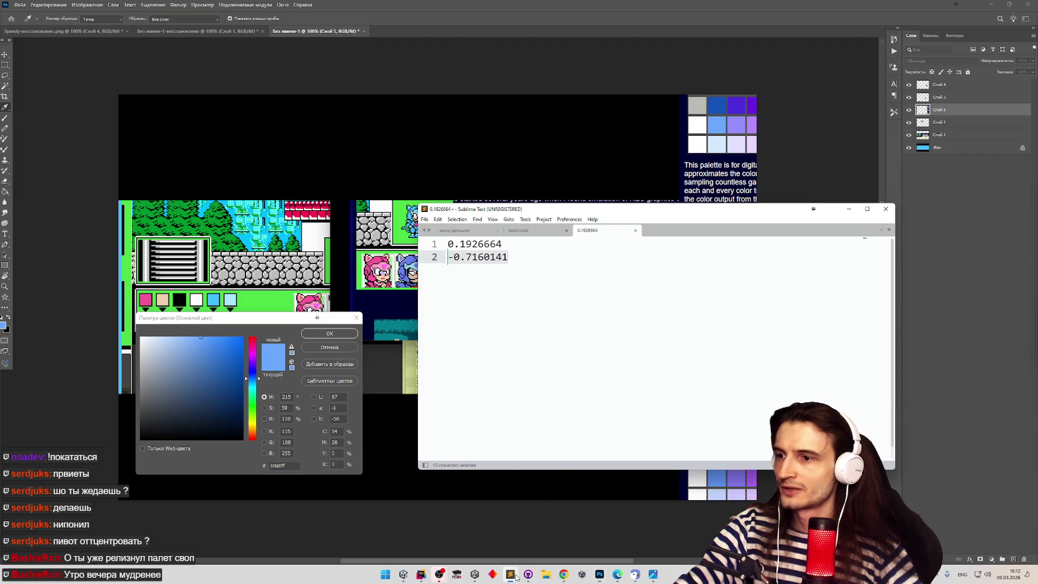
# Clear the Sublime note and paste 69a8ff from the colour picker as its first line.
pyautogui.hotkey('ctrl', 'a')
pyautogui.press('Delete')
pyautogui.moveTo(586, 212); pyautogui.dragTo(301, 92)
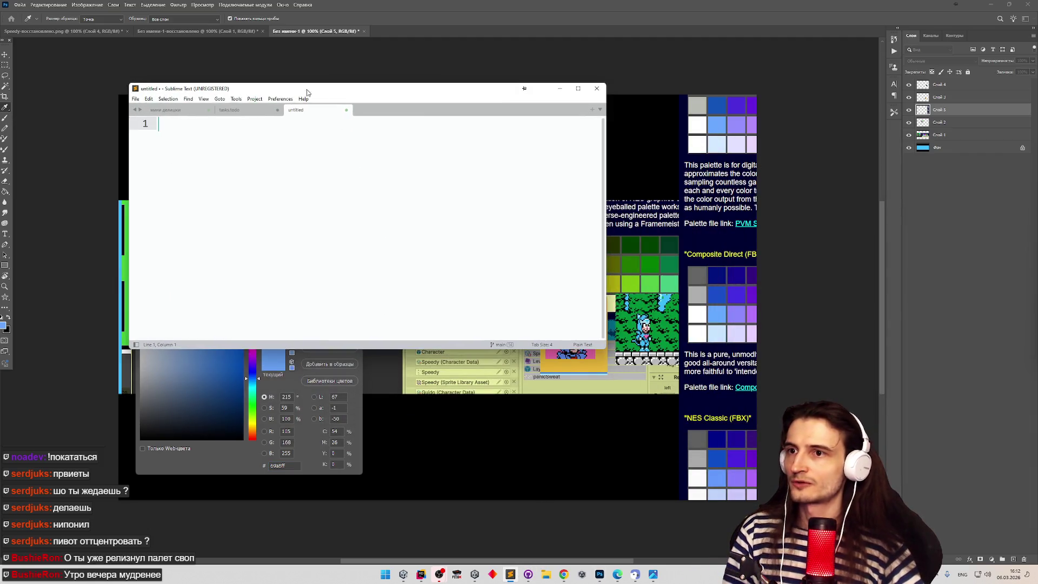
pyautogui.moveTo(491, 103); pyautogui.dragTo(507, 49)
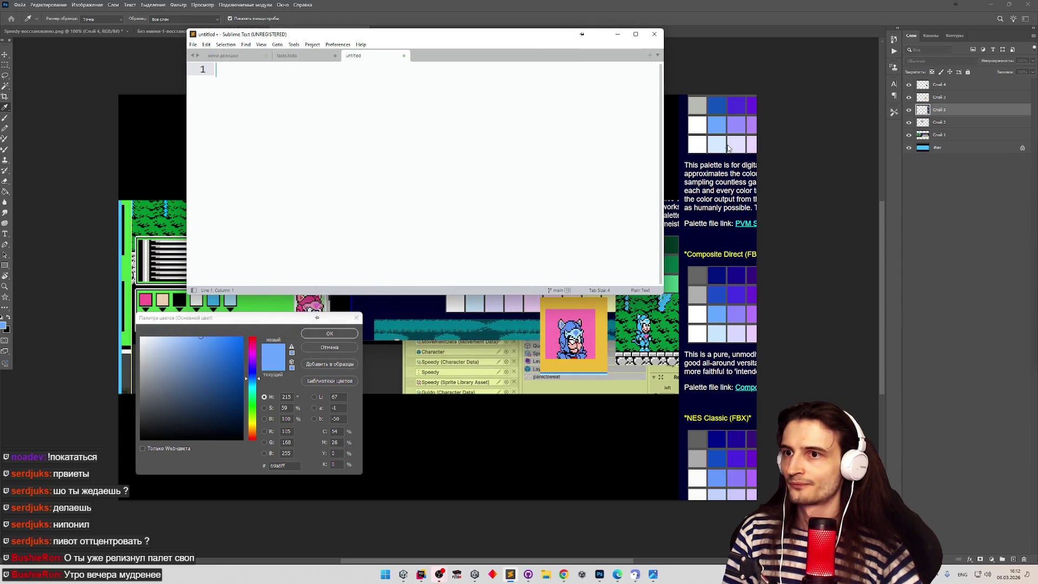
pyautogui.click(723, 128)
pyautogui.hotkey('alt', 'Tab')
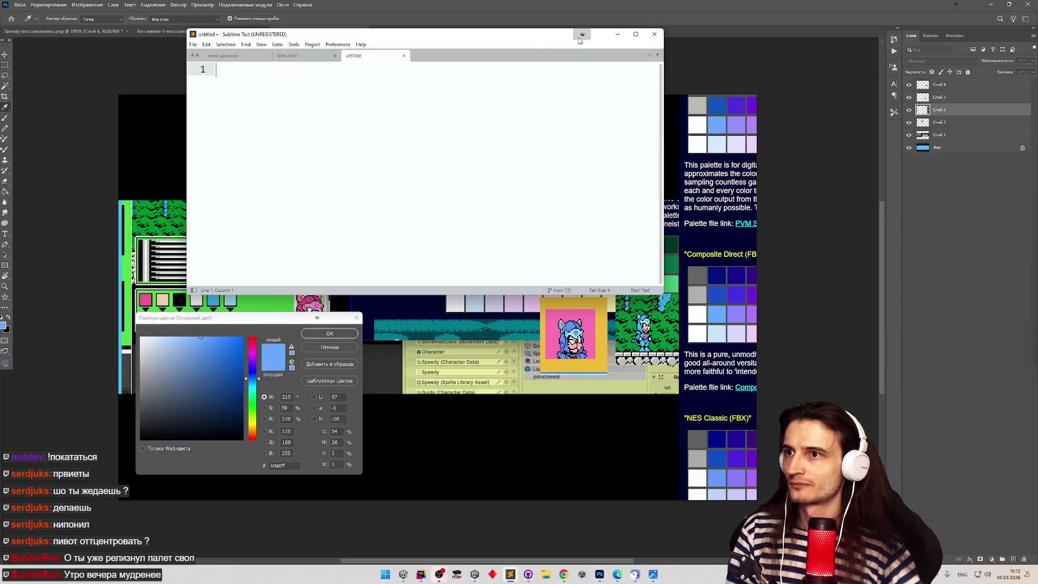
pyautogui.hotkey('ctrl', 'c')
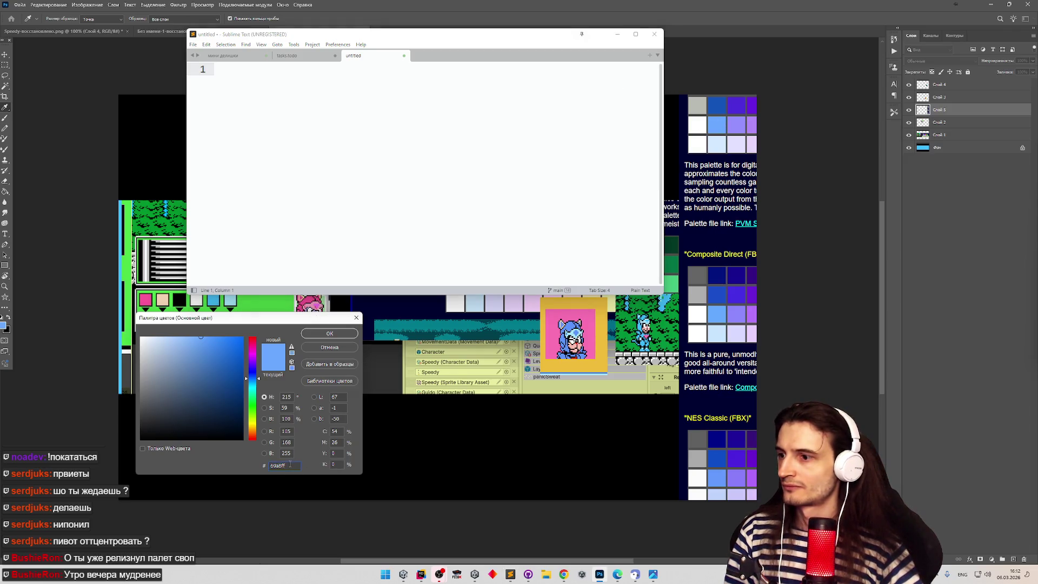
pyautogui.click(323, 132)
pyautogui.hotkey('ctrl', 'v')
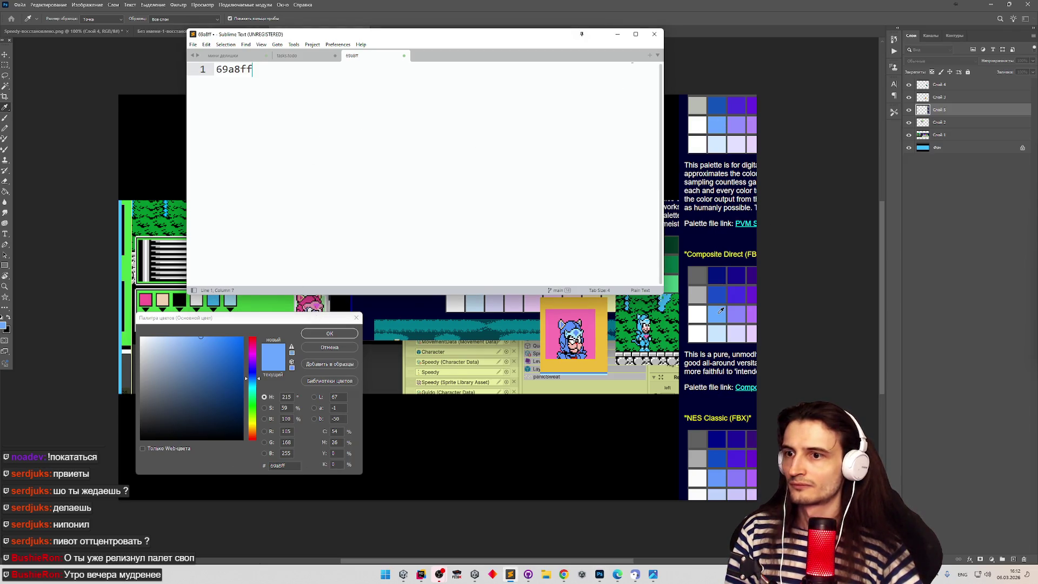
# Add 69a8ff again on line 2 of the colour note.
pyautogui.click(722, 313)
pyautogui.click(360, 143)
pyautogui.press('Return')
pyautogui.hotkey('ctrl', 'v')
pyautogui.hotkey('ctrl', 'z')
pyautogui.click(285, 459)
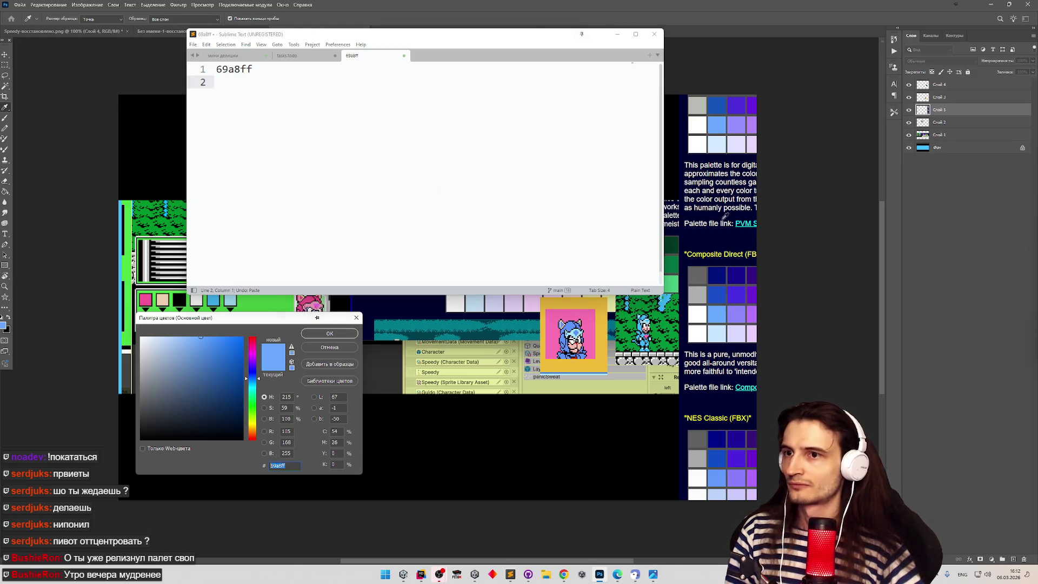
pyautogui.click(311, 103)
pyautogui.hotkey('ctrl', 'v')
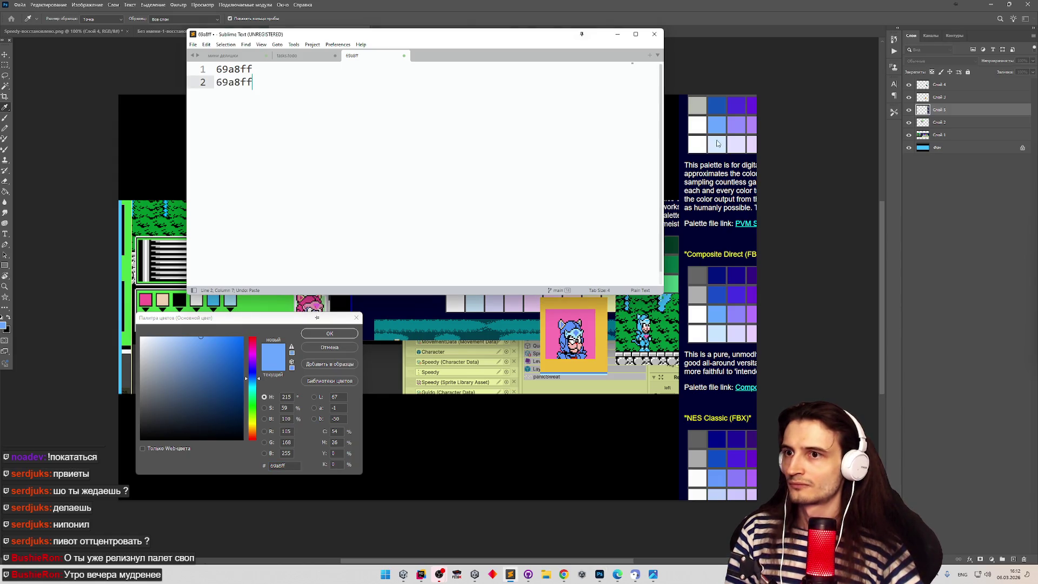
# Sample a Composite Direct swatch and replace line 2 with 64a9ff.
pyautogui.click(724, 124)
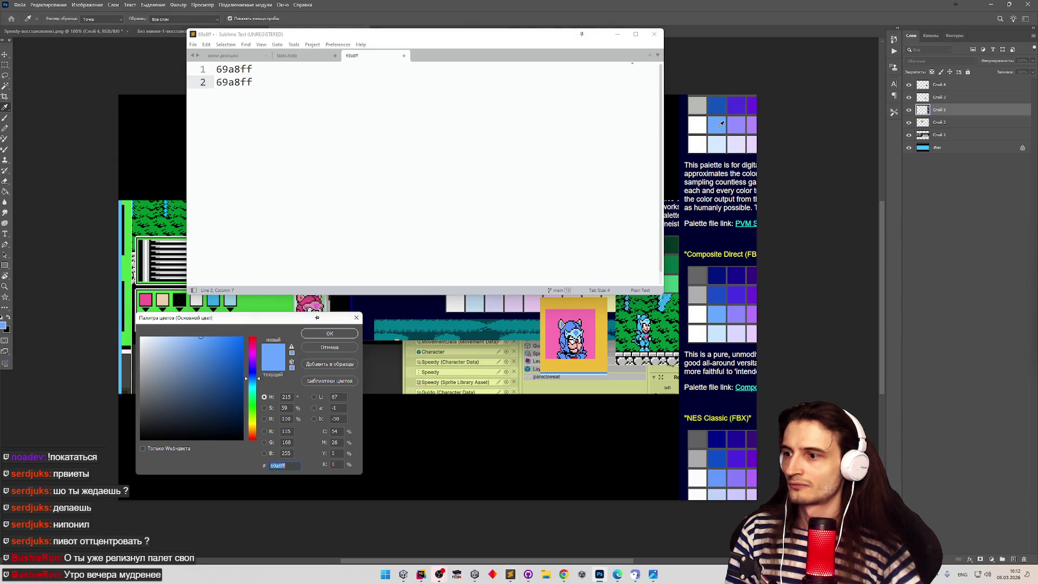
pyautogui.click(716, 316)
pyautogui.click(321, 430)
pyautogui.hotkey('ctrl', 'c')
pyautogui.click(299, 134)
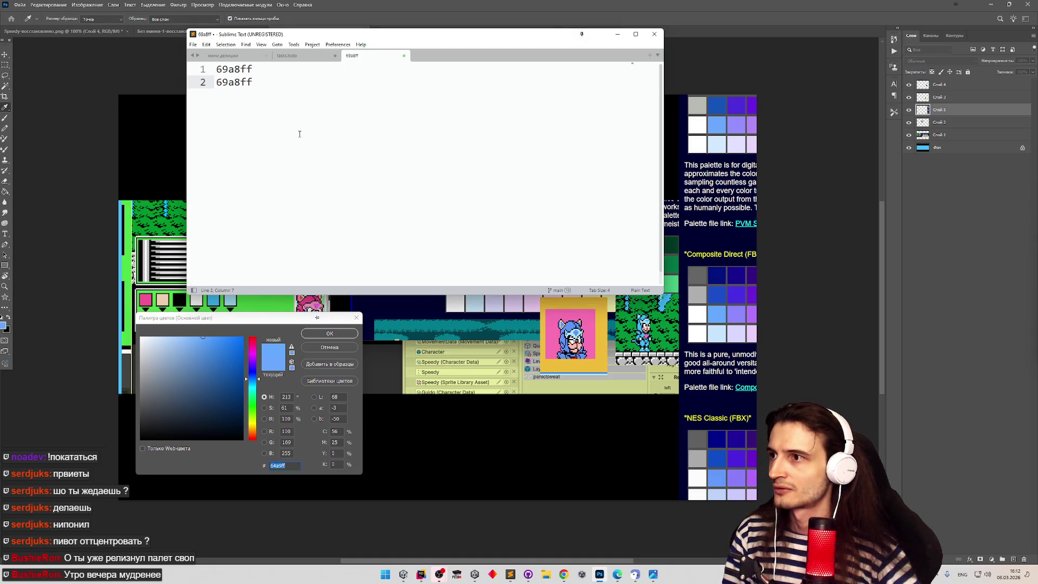
pyautogui.hotkey('shift', 'Home')
pyautogui.hotkey('ctrl', 'v')
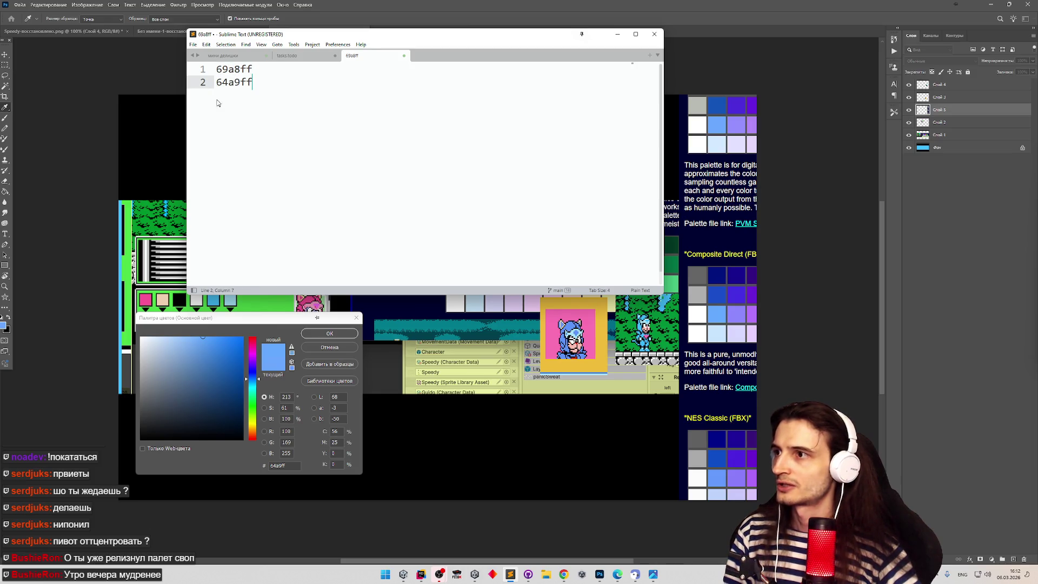
# Sample a lighter NES blue and add 639afc as line 3.
pyautogui.click(719, 476)
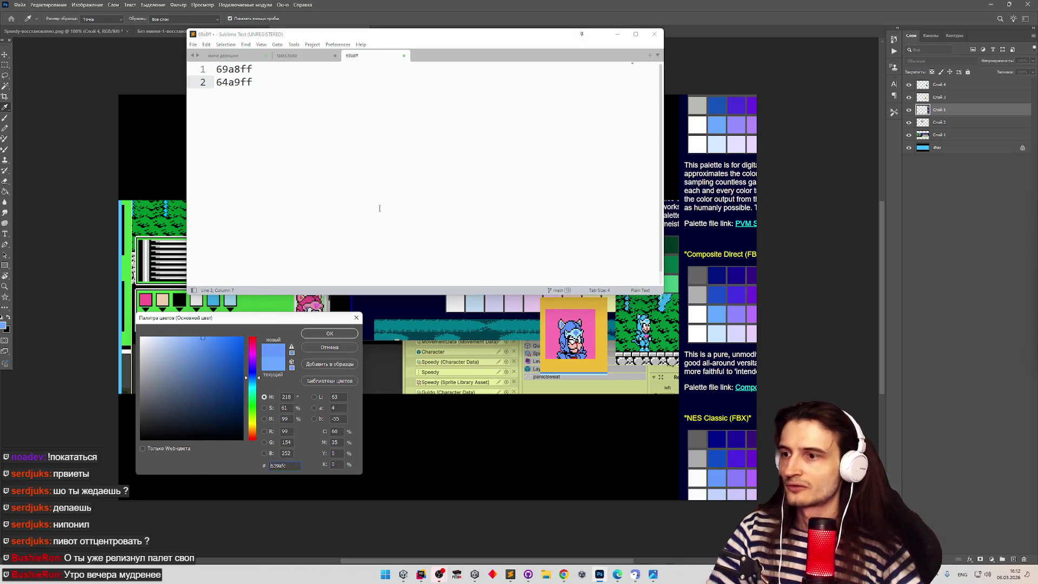
pyautogui.click(354, 155)
pyautogui.press('Return')
pyautogui.hotkey('ctrl', 'v')
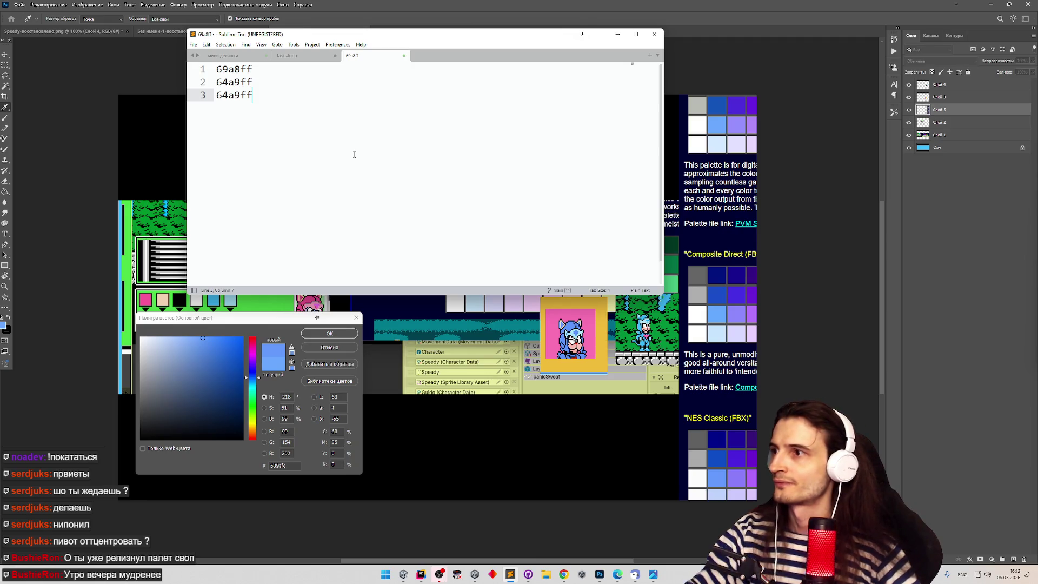
pyautogui.hotkey('ctrl', 'c')
pyautogui.click(289, 96)
pyautogui.hotkey('shift', 'Home')
pyautogui.hotkey('ctrl', 'v')
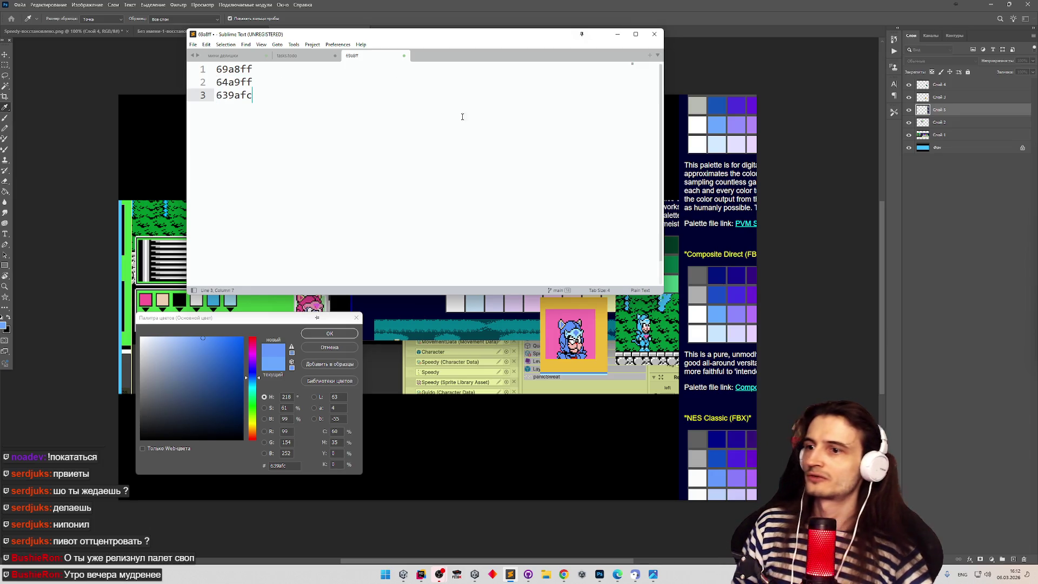
pyautogui.moveTo(557, 40)
pyautogui.mouseDown()
pyautogui.moveTo(255, 14)
pyautogui.moveTo(511, 31)
pyautogui.mouseUp()
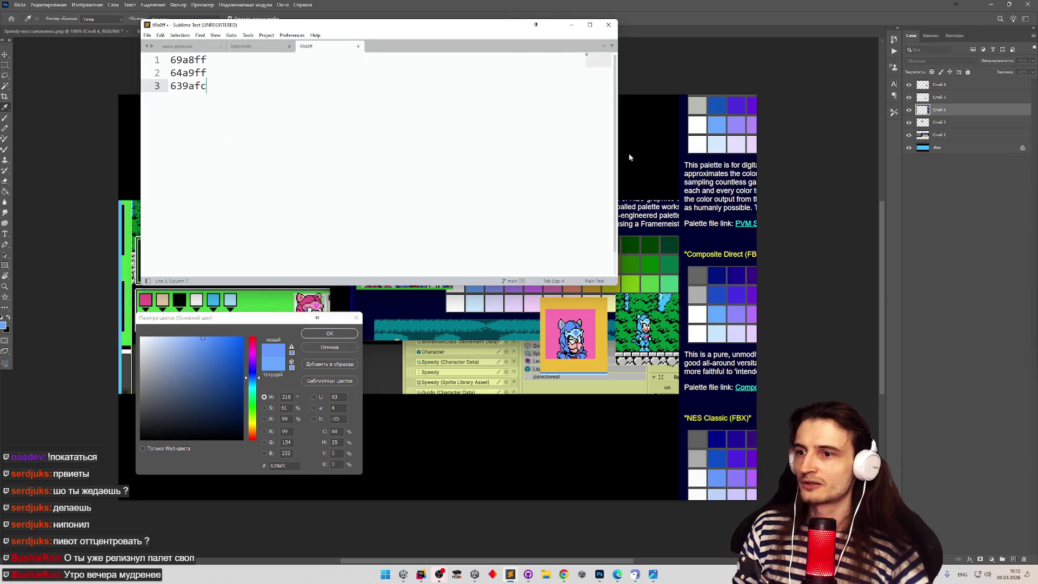
# Sample light cyan 3cbcfc and add it as '3cbcfc - денди' below the list.
pyautogui.click(318, 318)
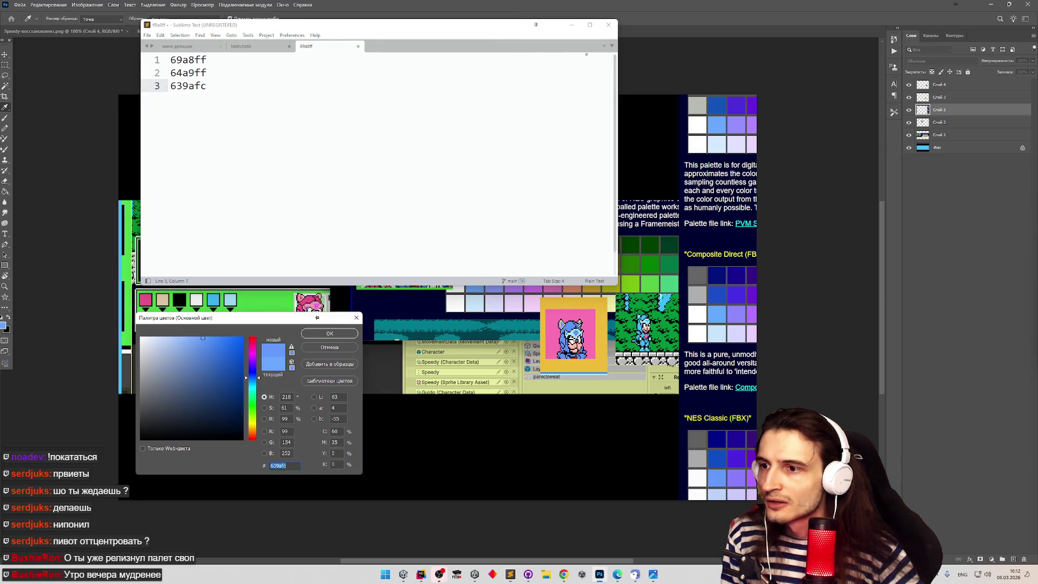
pyautogui.click(596, 326)
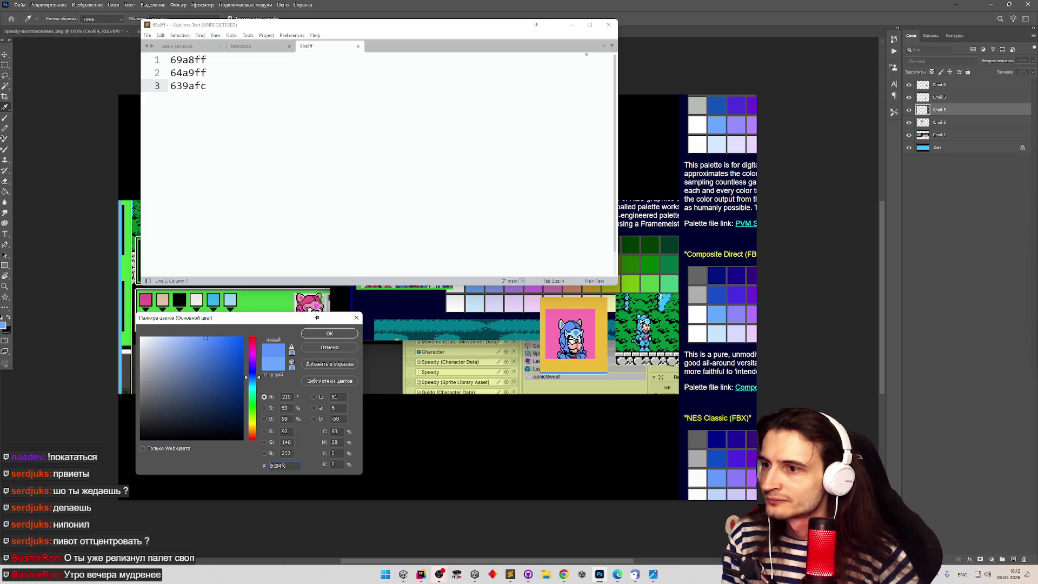
pyautogui.click(213, 300)
pyautogui.hotkey('ctrl', 'c')
pyautogui.click(308, 171)
pyautogui.press('Return')
pyautogui.press('Return')
pyautogui.hotkey('ctrl', 'v')
pyautogui.write('- денди')
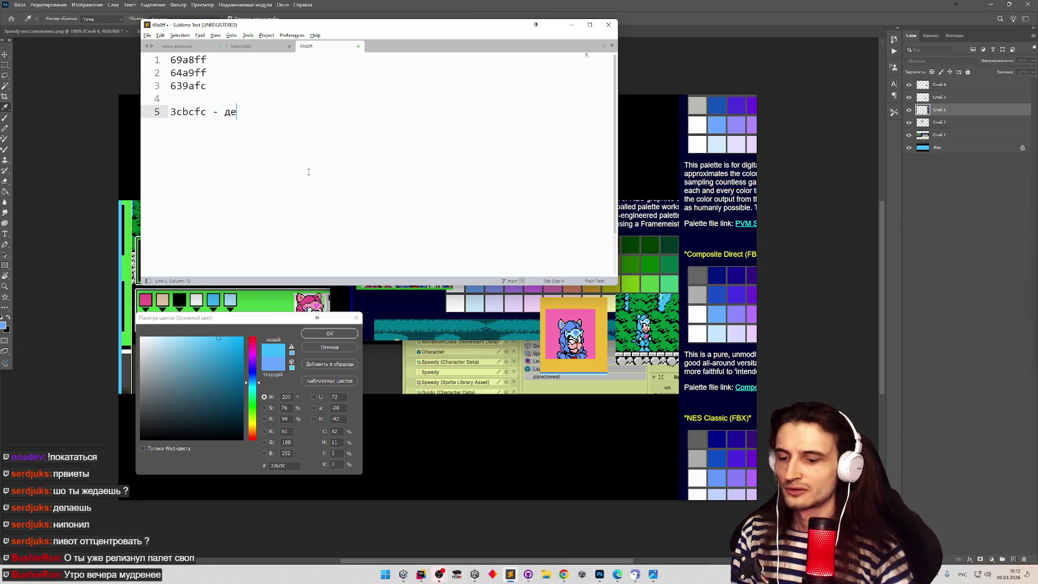
# Insert 3fbfff above the денди entry, then minimize Sublime Text.
pyautogui.moveTo(427, 48); pyautogui.dragTo(734, 55)
pyautogui.click(317, 318)
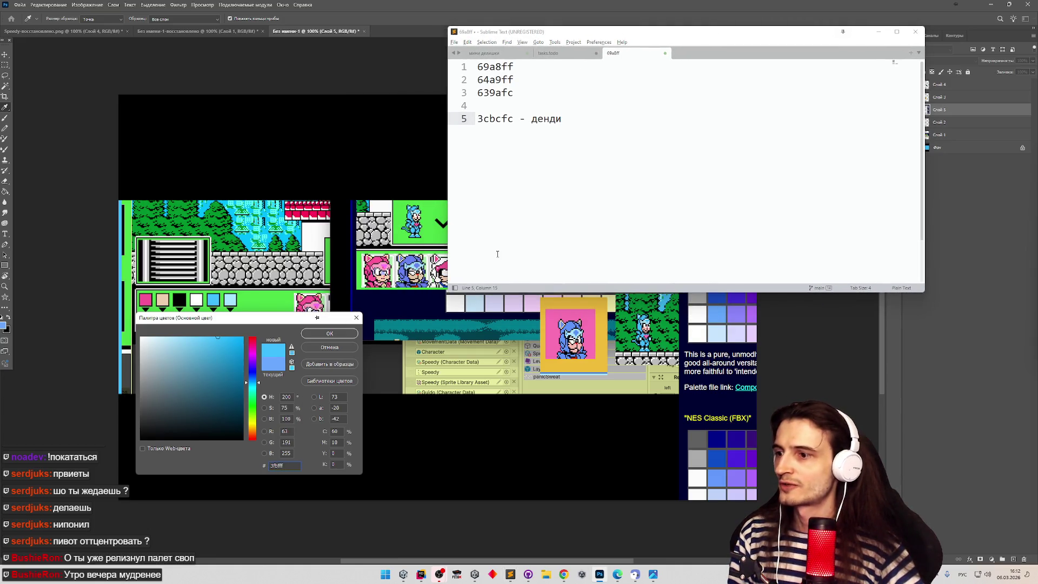
pyautogui.click(538, 107)
pyautogui.press('Return')
pyautogui.hotkey('ctrl', 'v')
pyautogui.press('Return')
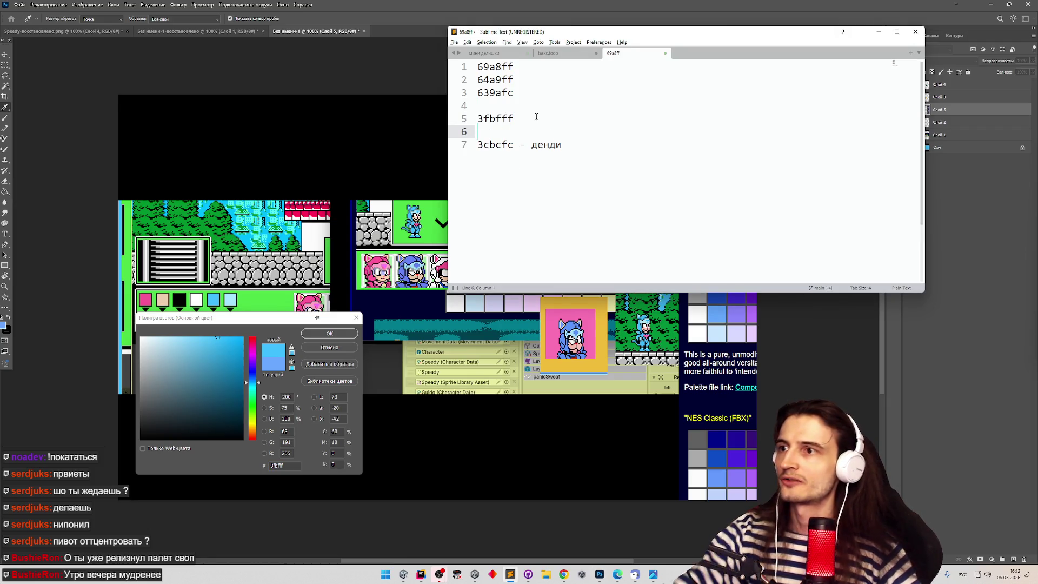
pyautogui.click(537, 117)
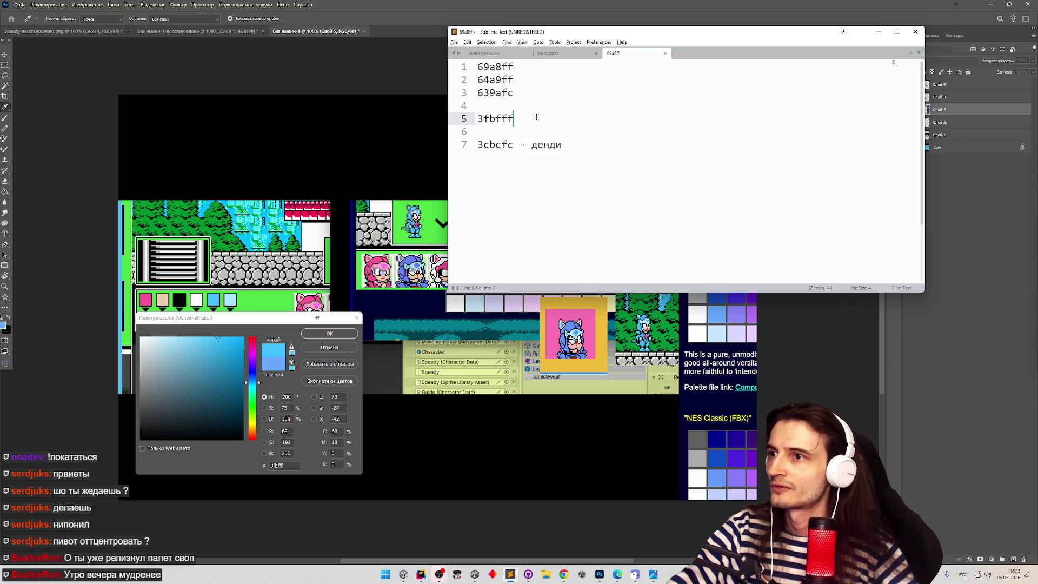
pyautogui.click(876, 32)
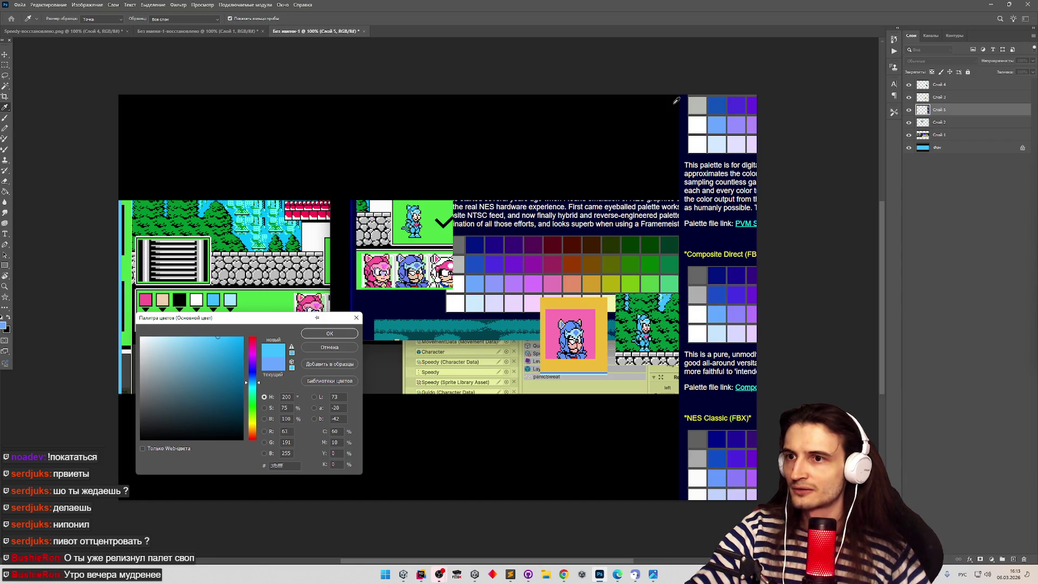
# Return to the NES palette page in Chrome and download NES Classic (FBX).zip.
pyautogui.click(564, 574)
pyautogui.scroll(2, 390, 286)
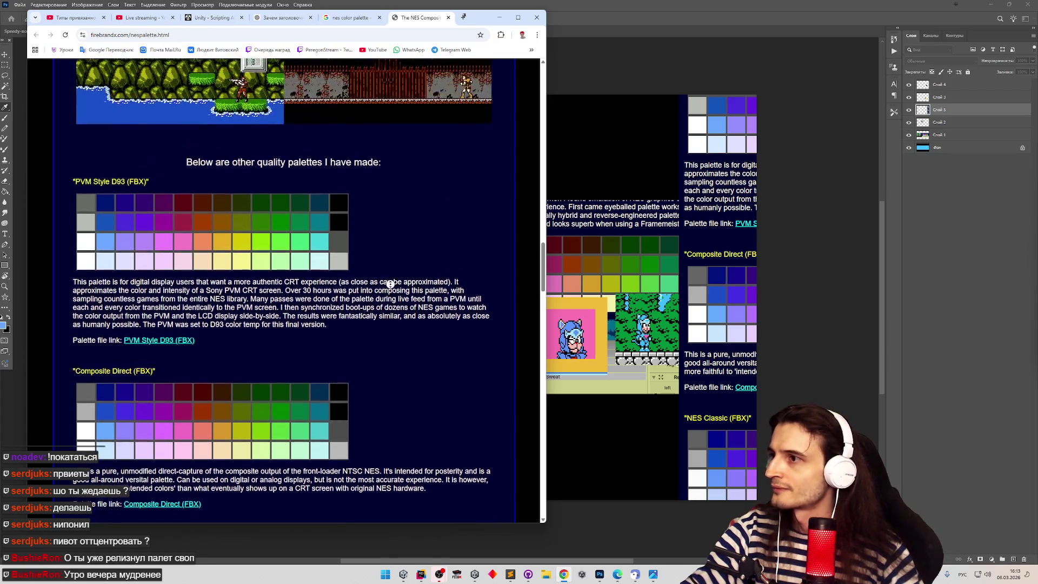
pyautogui.scroll(-1, 390, 303)
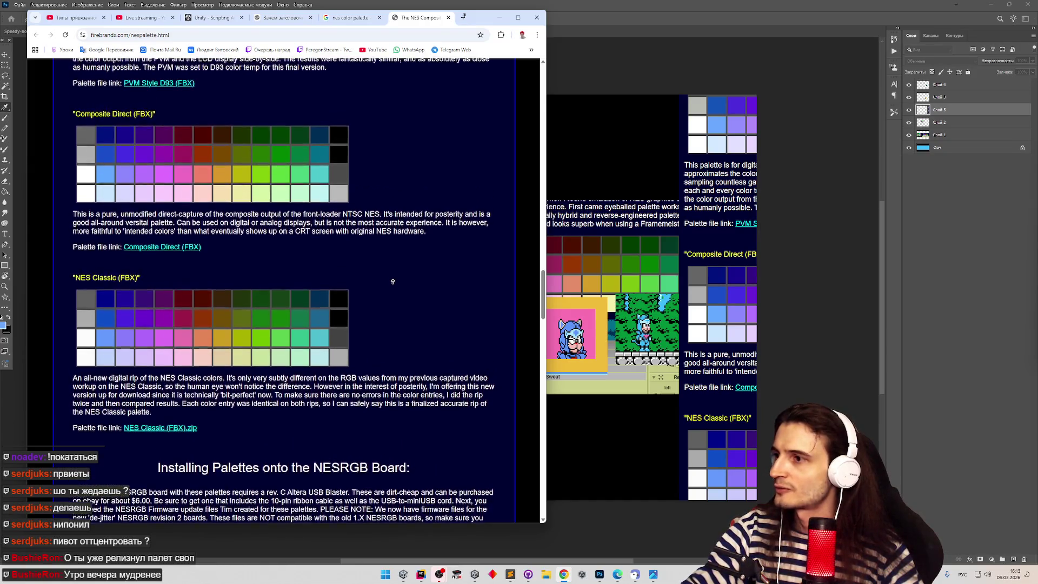
pyautogui.click(393, 285)
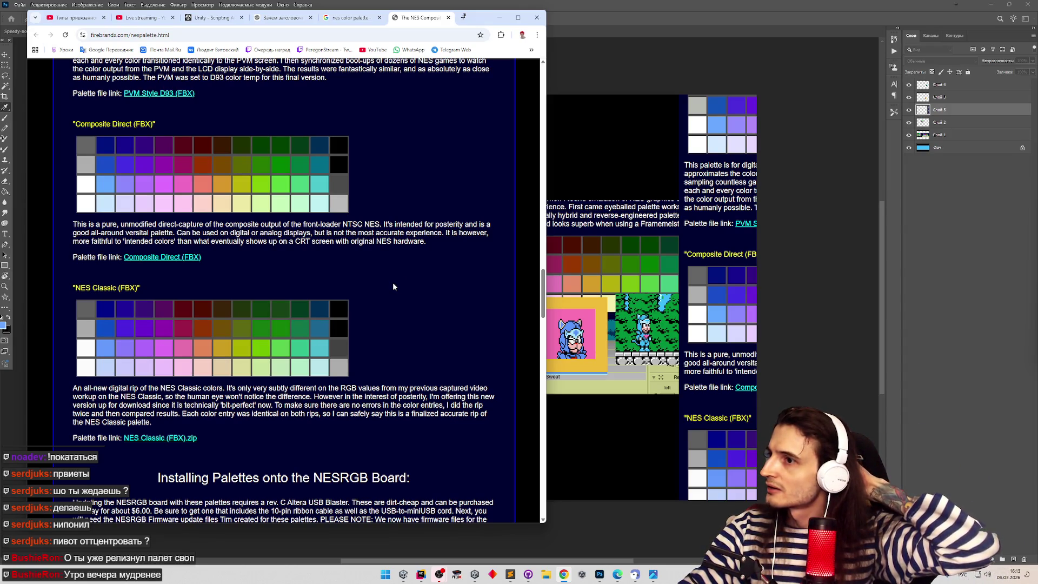
pyautogui.middleClick(392, 291)
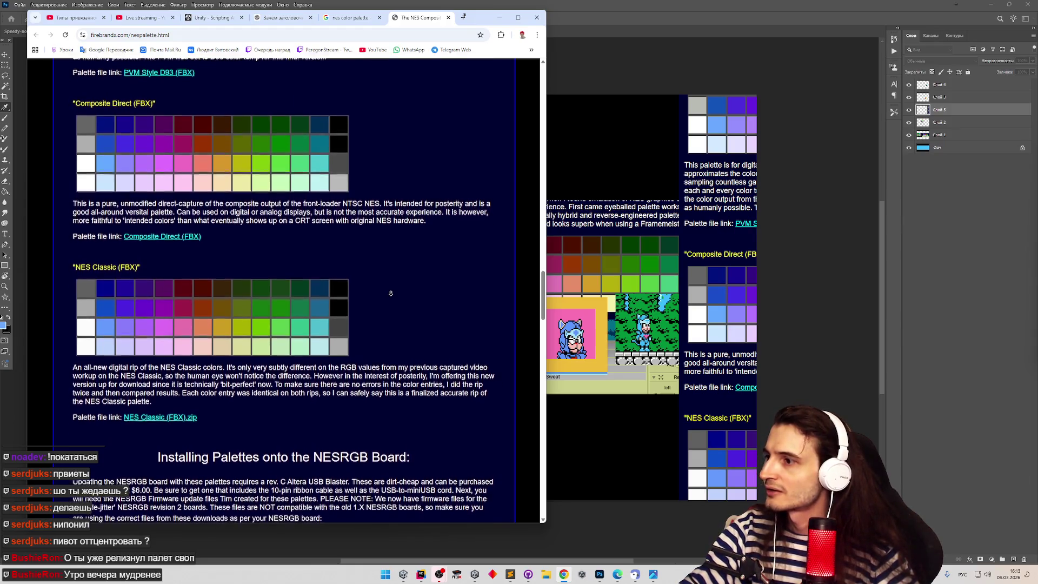
pyautogui.middleClick(392, 292)
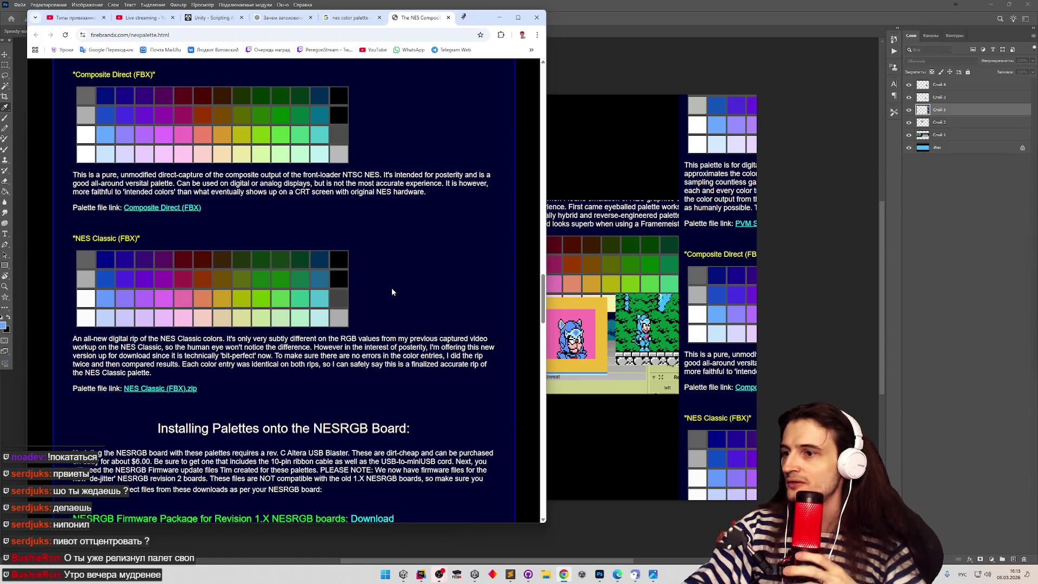
pyautogui.middleClick(388, 291)
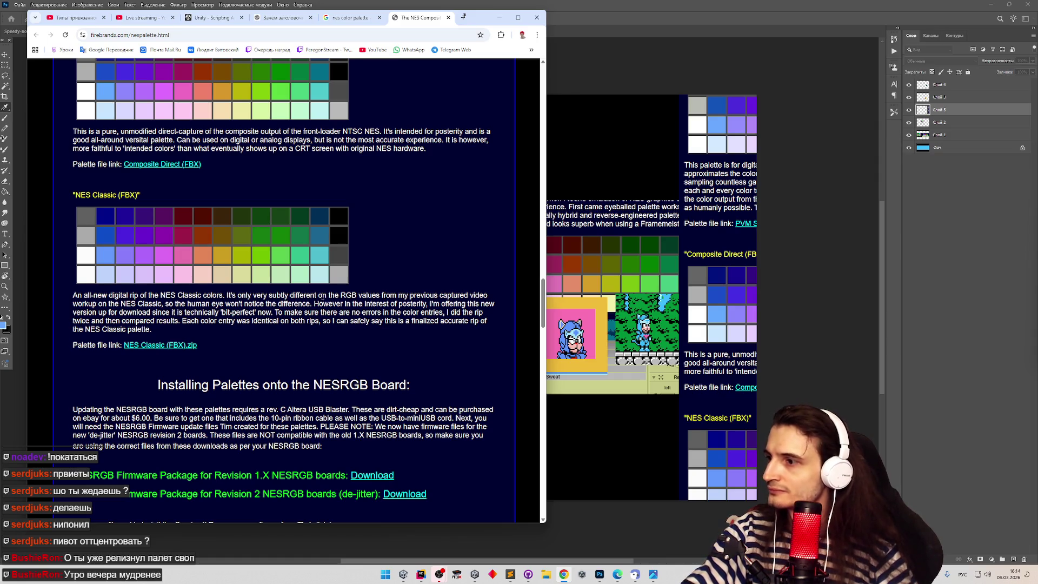
pyautogui.click(164, 349)
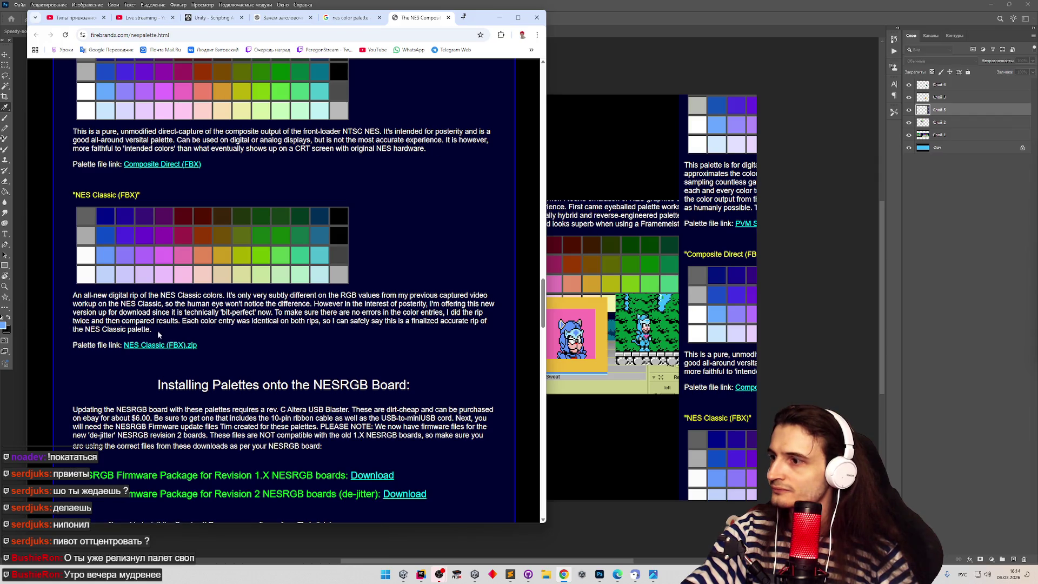
pyautogui.rightClick(211, 252)
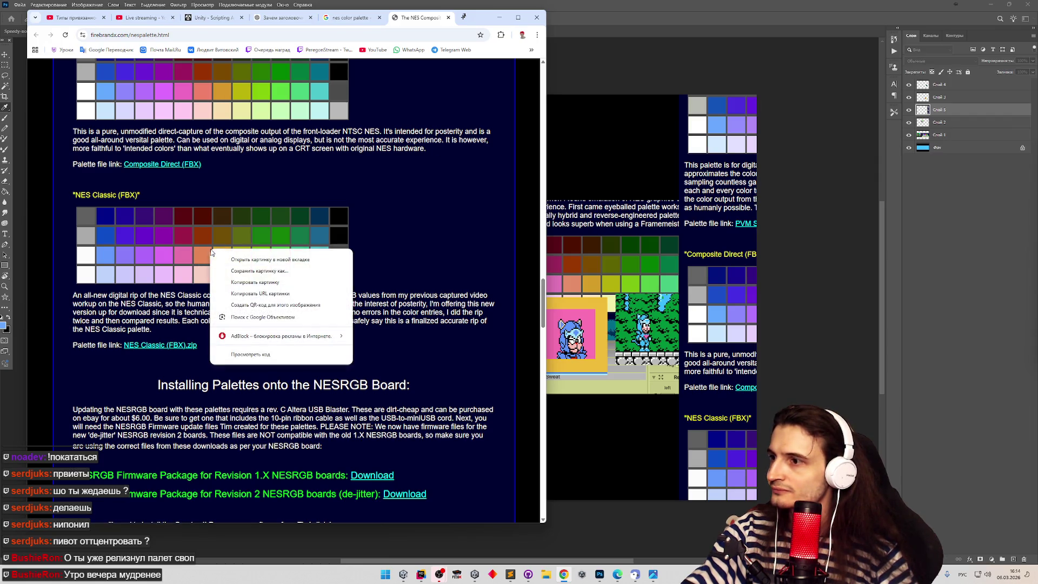
# Open the NES Classic palette image in a new tab and choose Save image as.
pyautogui.click(249, 260)
pyautogui.click(421, 18)
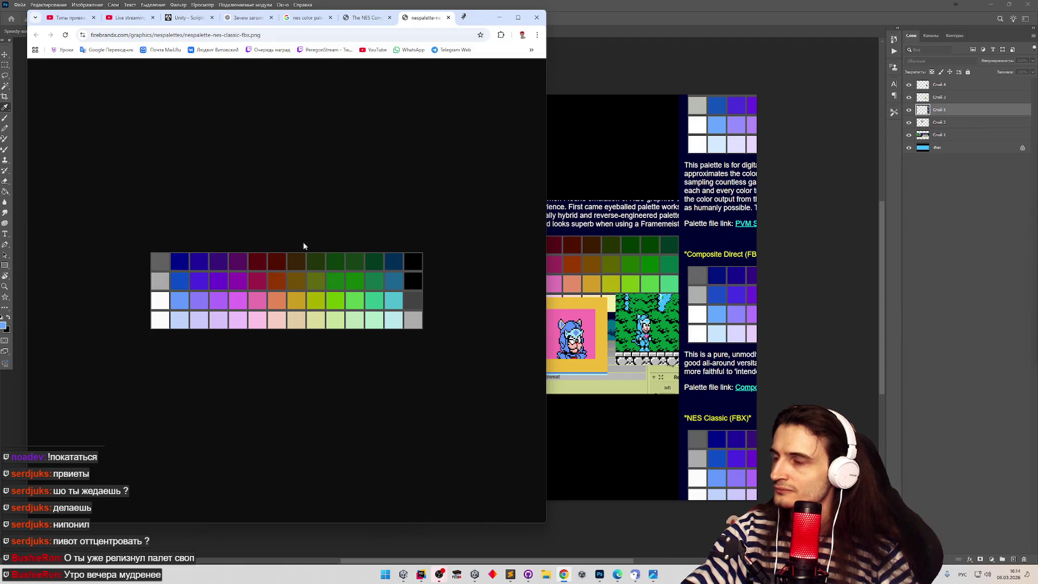
pyautogui.rightClick(296, 264)
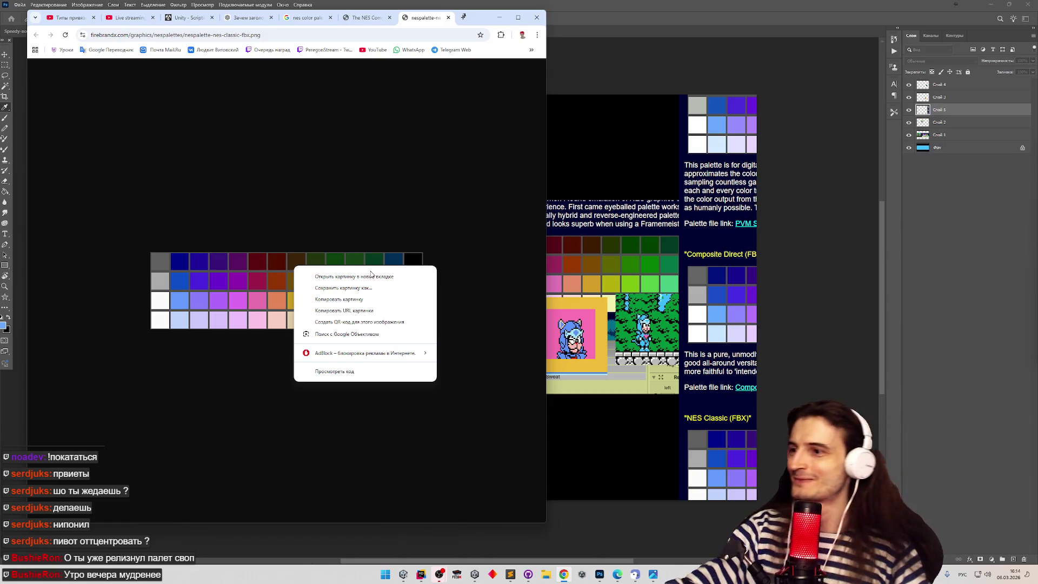
pyautogui.click(343, 287)
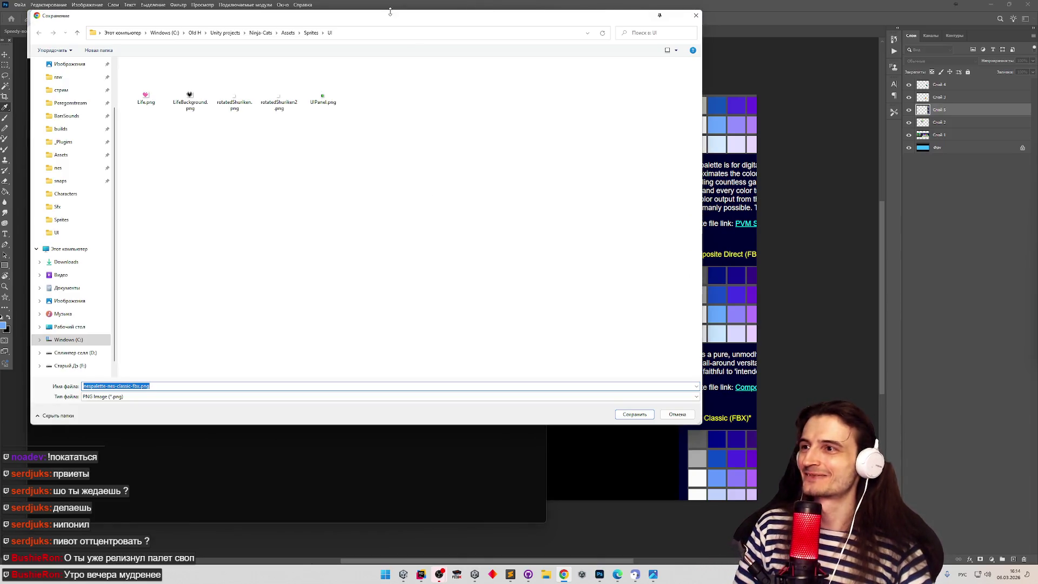
# Save the image as ColorPalette.png in the Sprites/UI folder, then minimize Chrome.
pyautogui.moveTo(387, 16)
pyautogui.mouseDown()
pyautogui.moveTo(631, 83)
pyautogui.moveTo(858, 112)
pyautogui.moveTo(773, 94)
pyautogui.mouseUp()
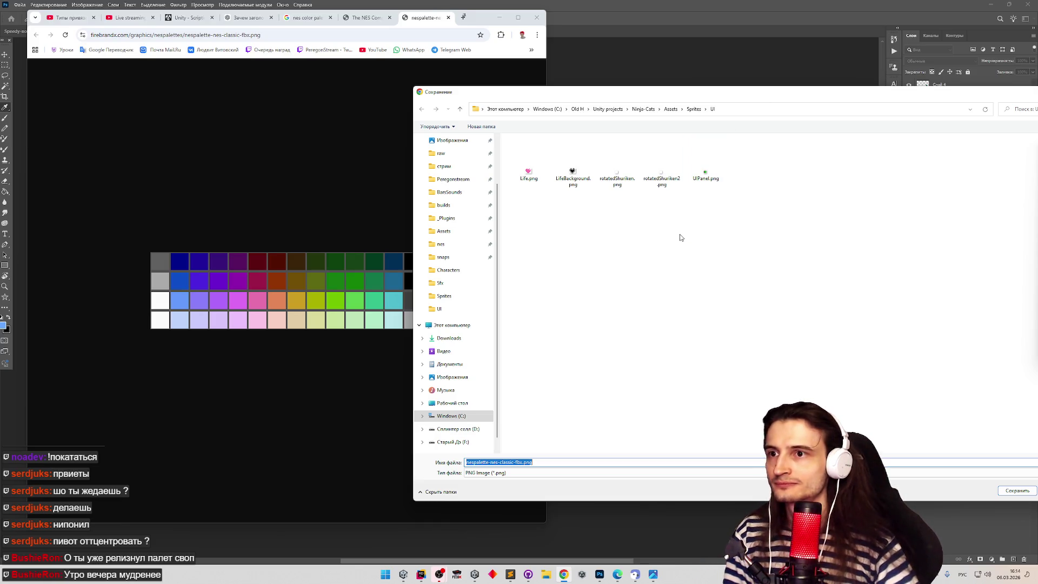
pyautogui.moveTo(681, 92); pyautogui.dragTo(631, 92)
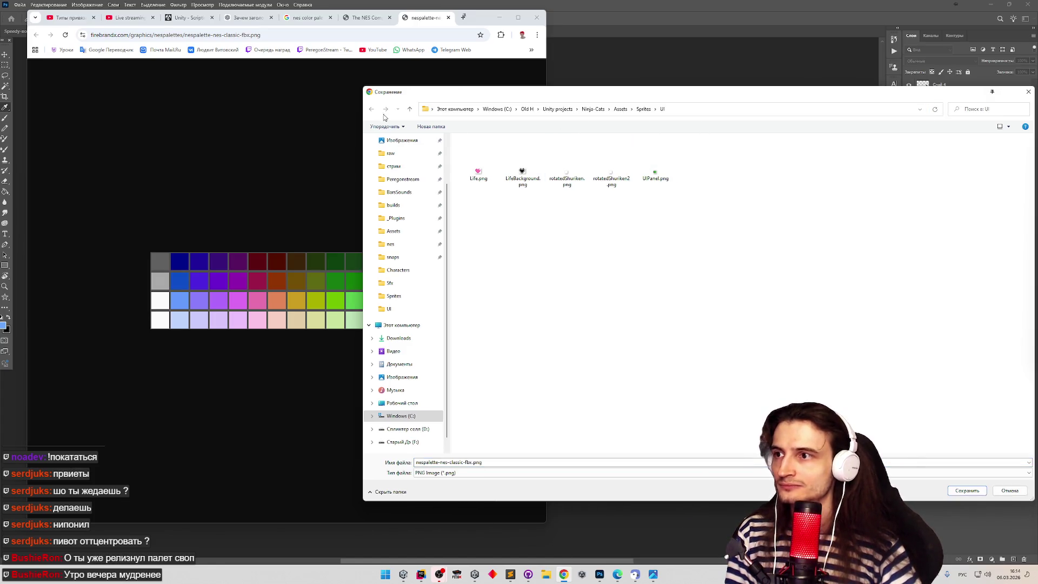
pyautogui.click(508, 471)
pyautogui.click(508, 462)
pyautogui.write('сщдщк')
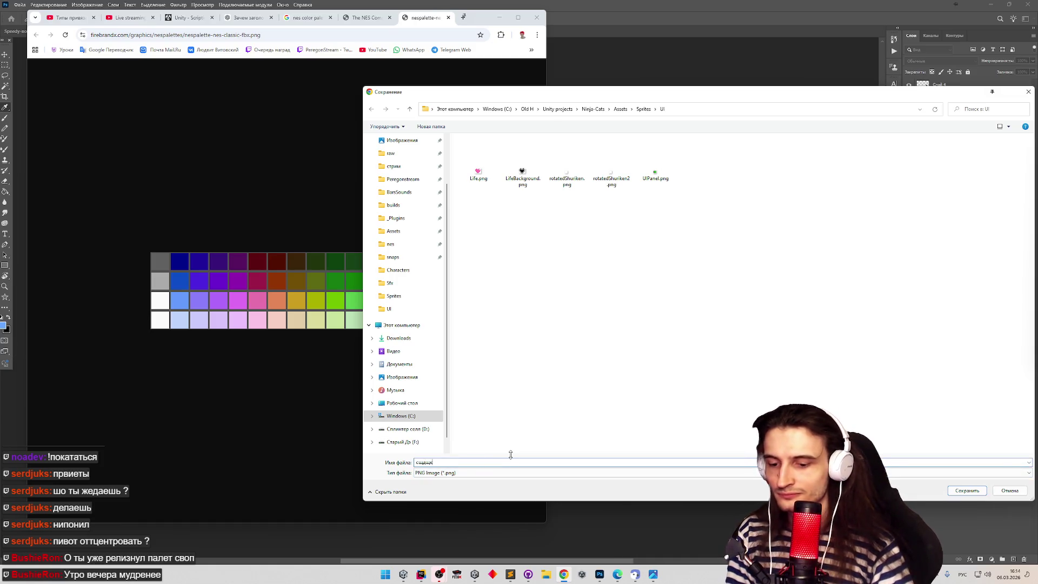
pyautogui.hotkey('ctrl', 'a')
pyautogui.press('super+space')
pyautogui.write('Co')
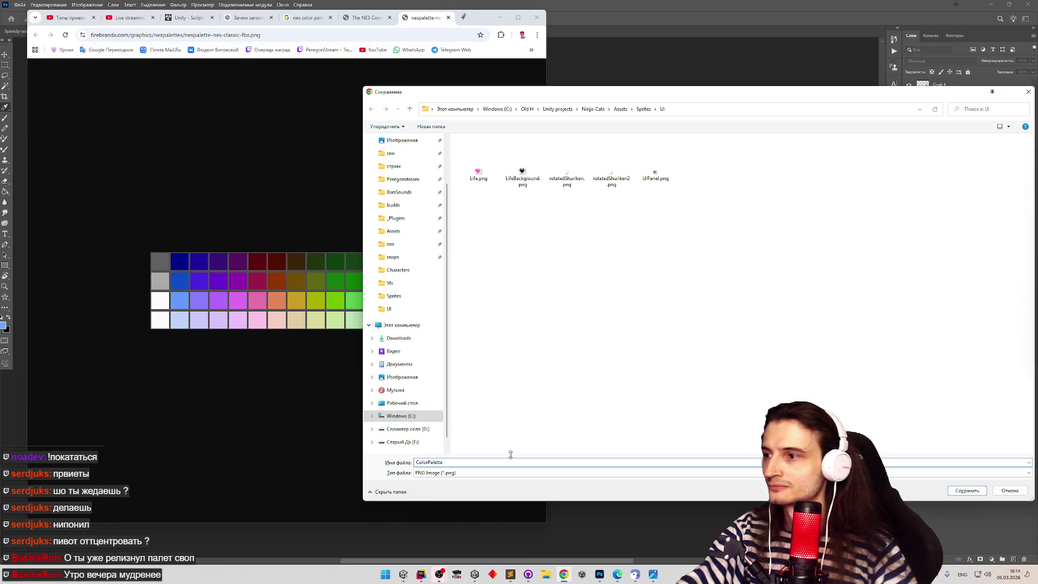
pyautogui.press('Return')
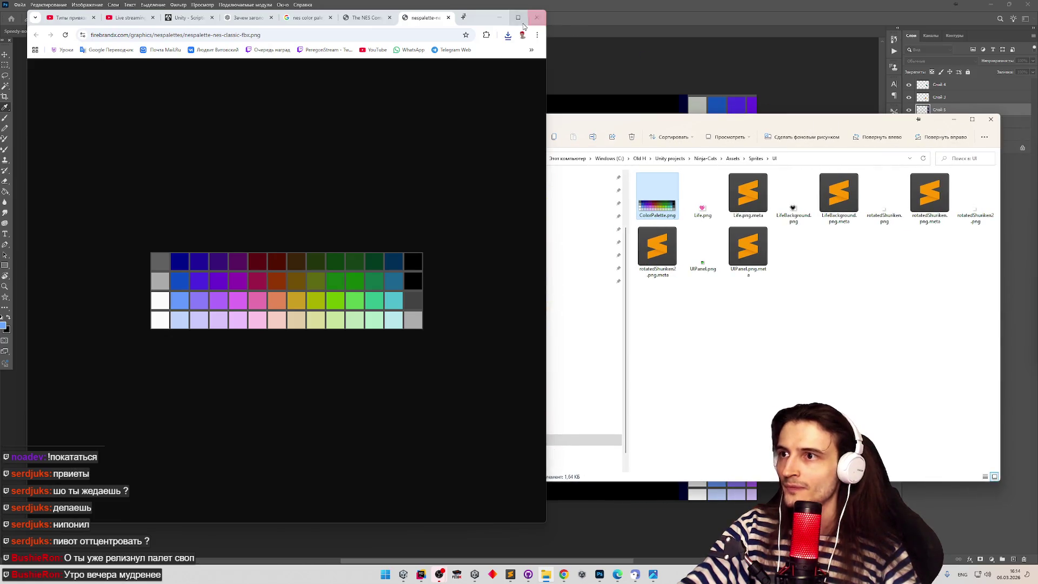
pyautogui.click(499, 17)
# Close the colour picker, then start File > Open and cancel it.
pyautogui.moveTo(671, 122)
pyautogui.mouseDown()
pyautogui.moveTo(786, 183)
pyautogui.moveTo(805, 267)
pyautogui.mouseUp()
pyautogui.moveTo(789, 338); pyautogui.dragTo(362, 274)
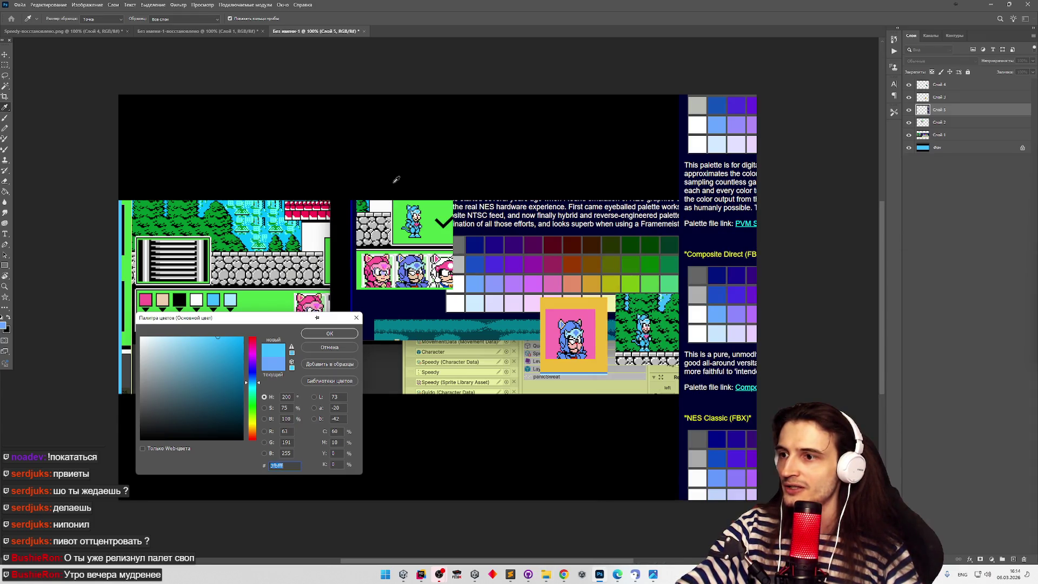
pyautogui.click(312, 332)
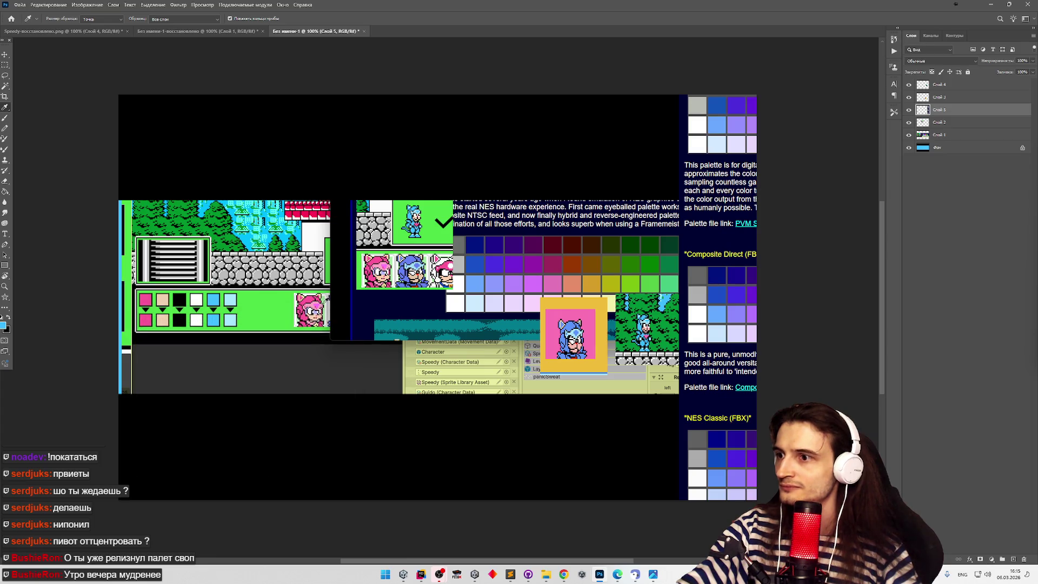
pyautogui.click(19, 5)
pyautogui.moveTo(97, 58)
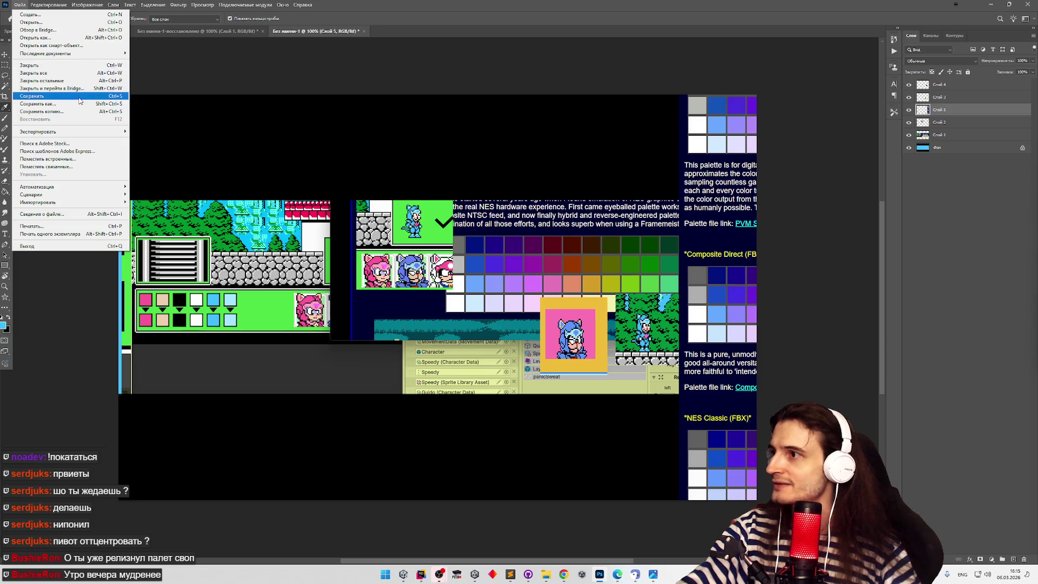
pyautogui.click(74, 24)
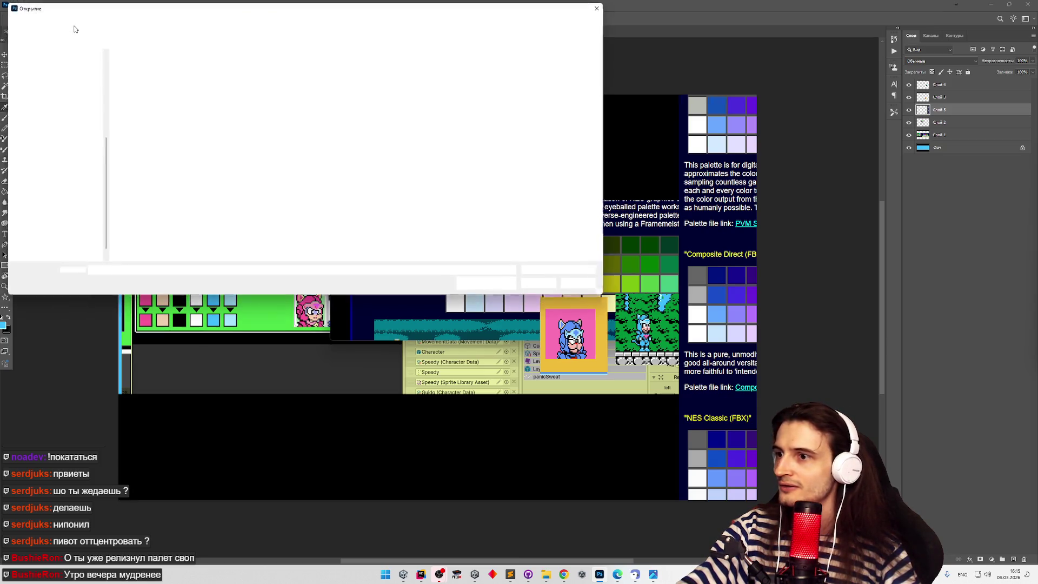
pyautogui.click(579, 281)
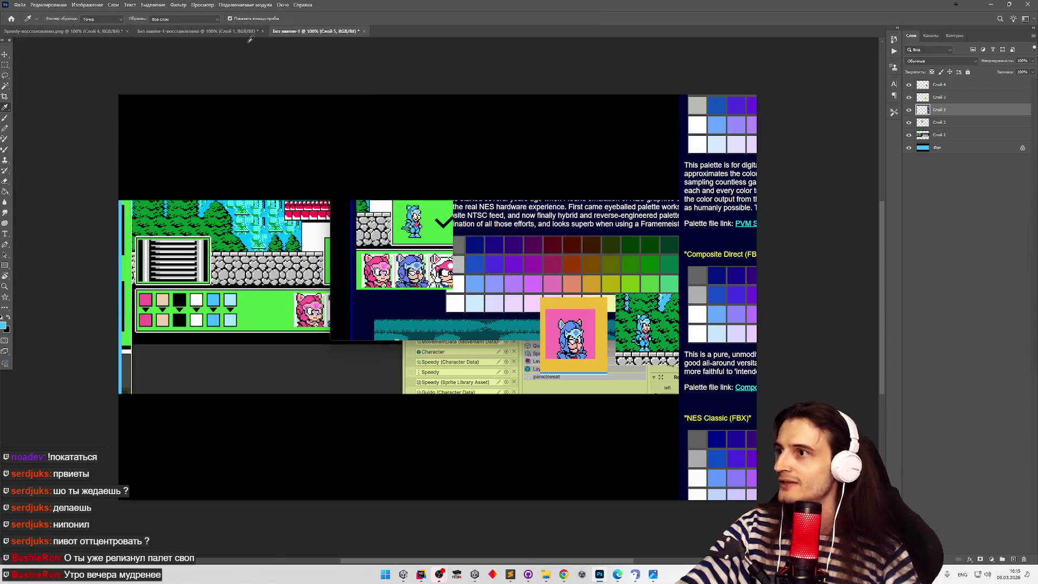
# Close both 'Без имени-1' documents choosing 'Нет' to discard changes.
pyautogui.click(364, 31)
pyautogui.click(558, 211)
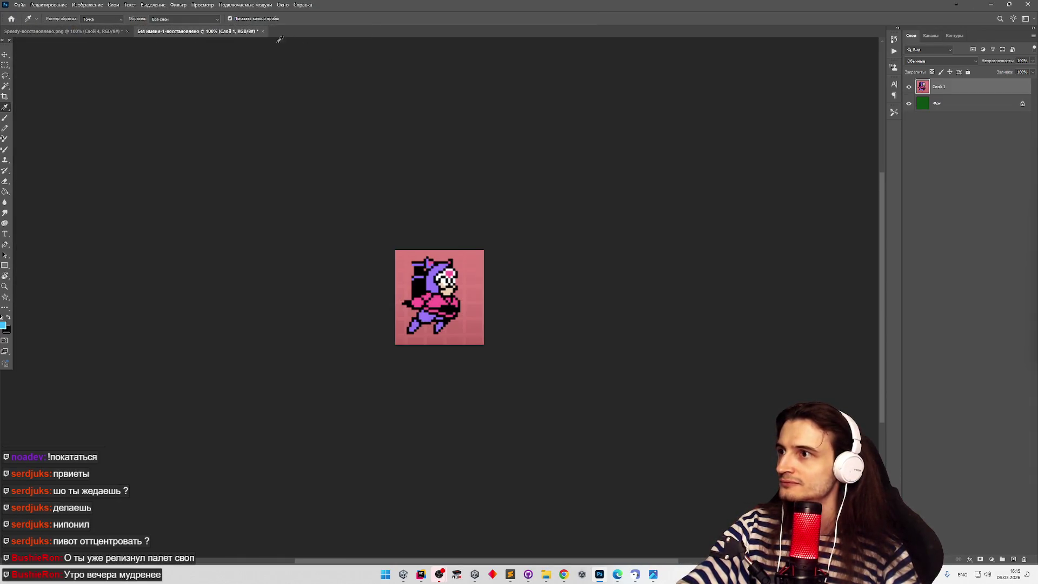
pyautogui.click(262, 31)
pyautogui.click(542, 209)
pyautogui.click(19, 6)
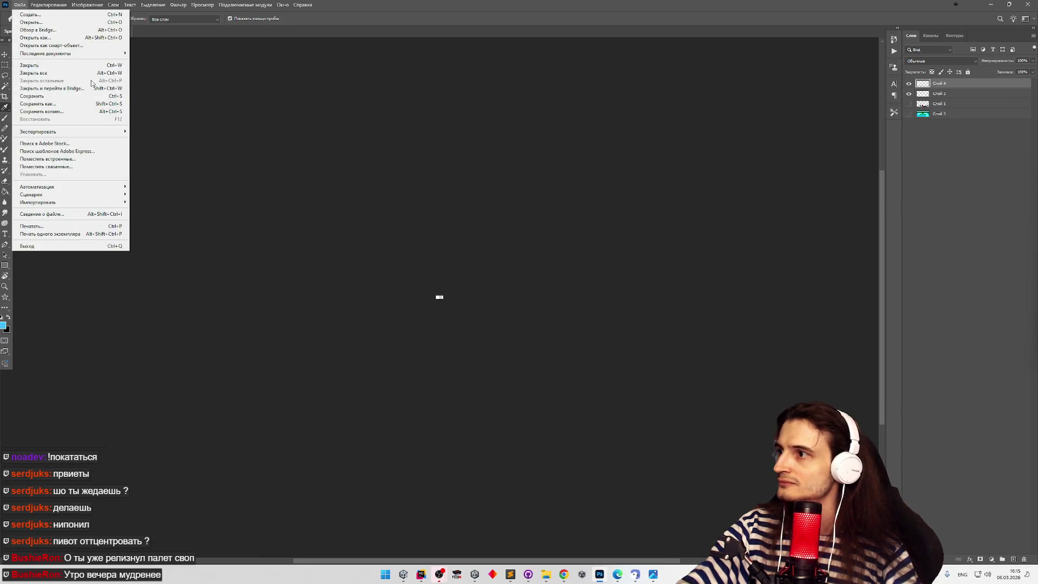
# Open ColorPalette.png from Sprites/UI and float it in its own window at lower left.
pyautogui.click(31, 22)
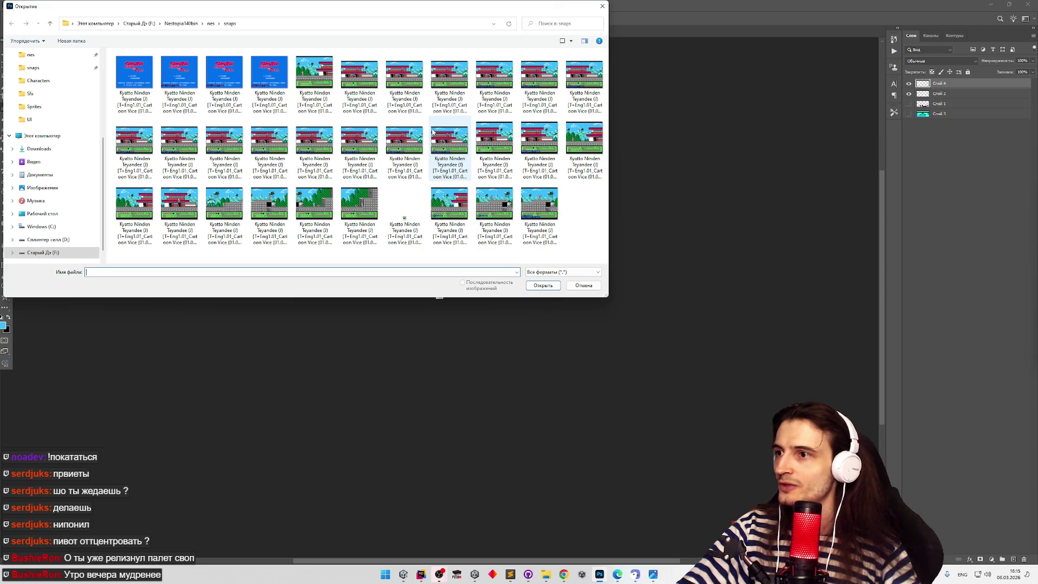
pyautogui.moveTo(286, 10)
pyautogui.mouseDown()
pyautogui.moveTo(534, 64)
pyautogui.moveTo(497, 67)
pyautogui.mouseUp()
pyautogui.click(270, 175)
pyautogui.doubleClick(365, 145)
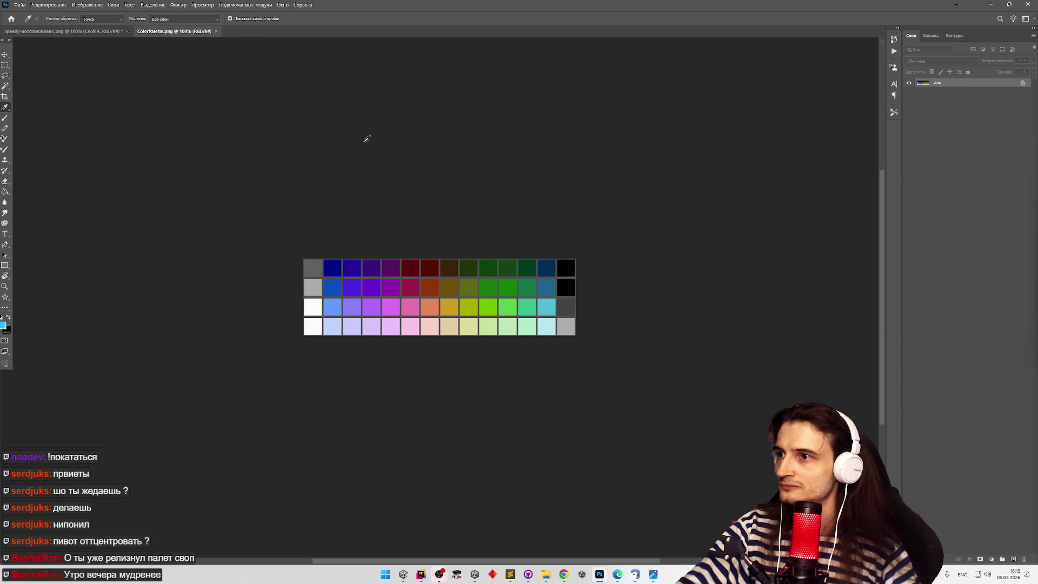
pyautogui.moveTo(187, 34)
pyautogui.mouseDown()
pyautogui.moveTo(151, 280)
pyautogui.moveTo(184, 291)
pyautogui.mouseUp()
pyautogui.moveTo(262, 281)
pyautogui.mouseDown()
pyautogui.moveTo(208, 332)
pyautogui.moveTo(202, 353)
pyautogui.mouseUp()
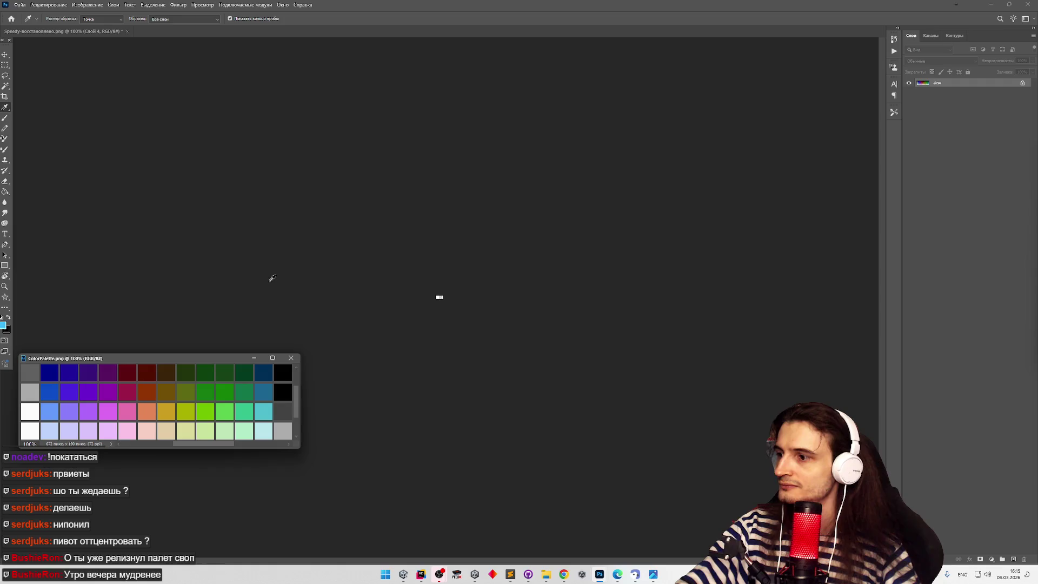
# Start selecting Life, LifeBackground and both rotatedShuriken sprites in the Sprites/UI folder.
pyautogui.click(19, 5)
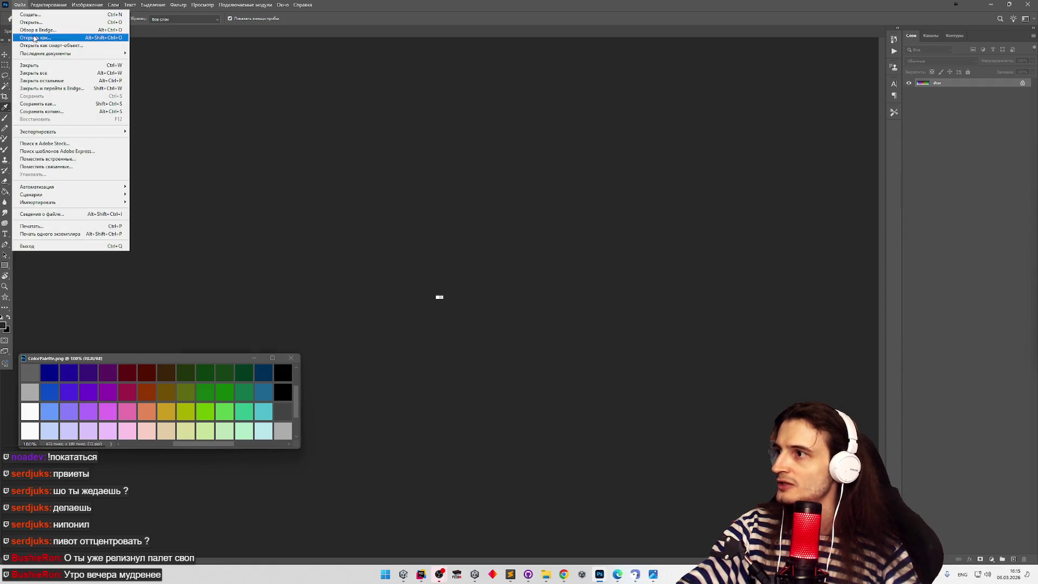
pyautogui.press('Escape')
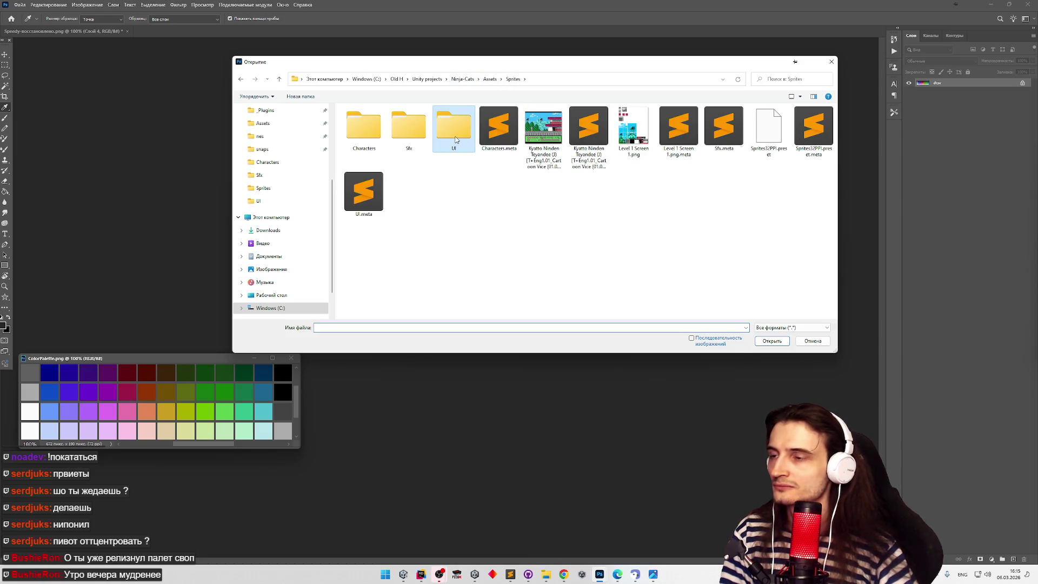
pyautogui.doubleClick(454, 130)
pyautogui.click(408, 129)
pyautogui.keyDown('ctrl'); pyautogui.click(501, 153); pyautogui.keyUp('ctrl')
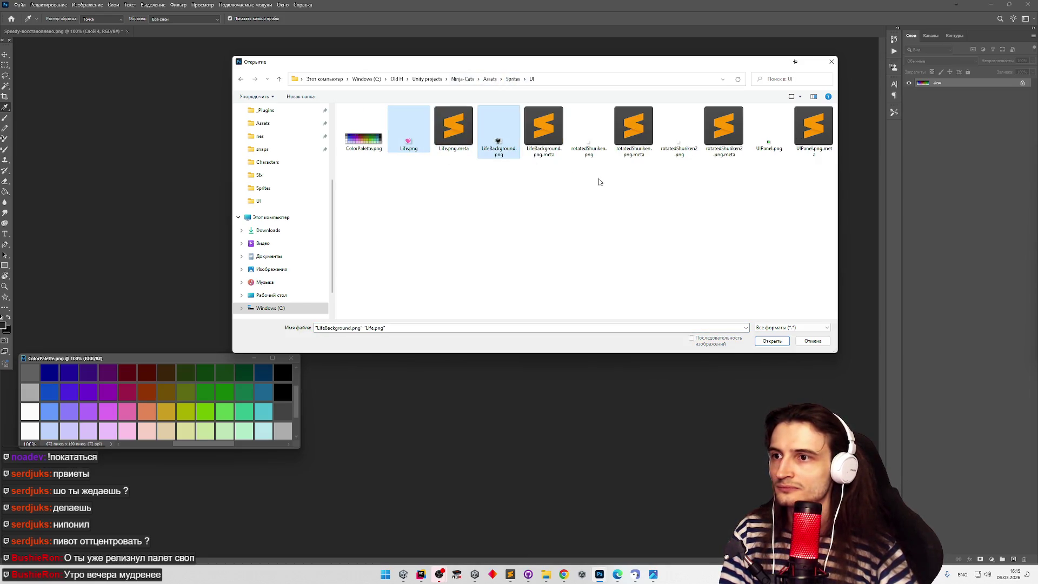
pyautogui.keyDown('ctrl'); pyautogui.click(592, 154); pyautogui.keyUp('ctrl')
pyautogui.keyDown('ctrl'); pyautogui.click(680, 156); pyautogui.keyUp('ctrl')
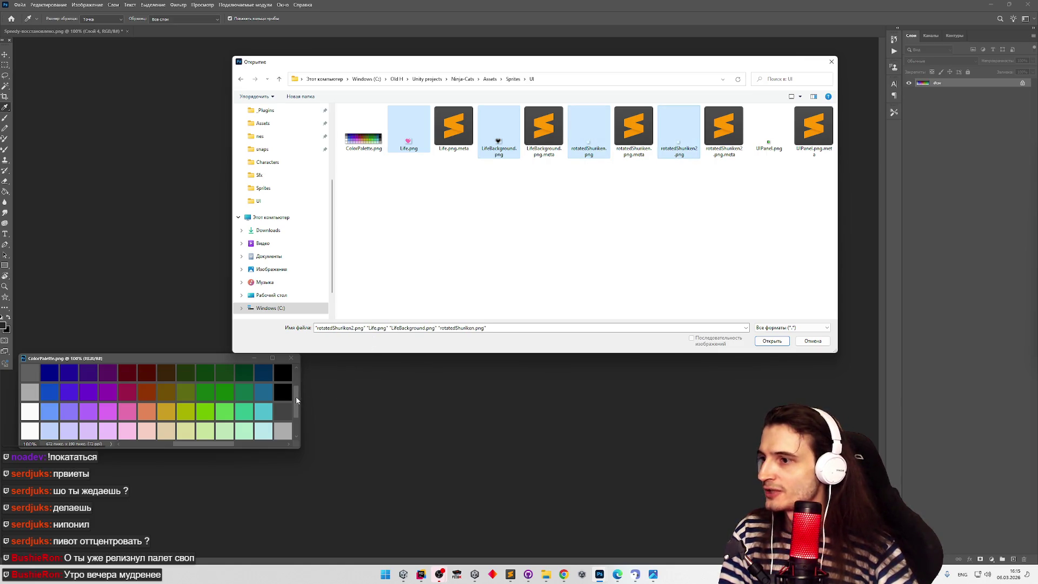
# Glance at the NES palette page in Chrome, cancel the file dialog and check the foreground colour.
pyautogui.click(564, 575)
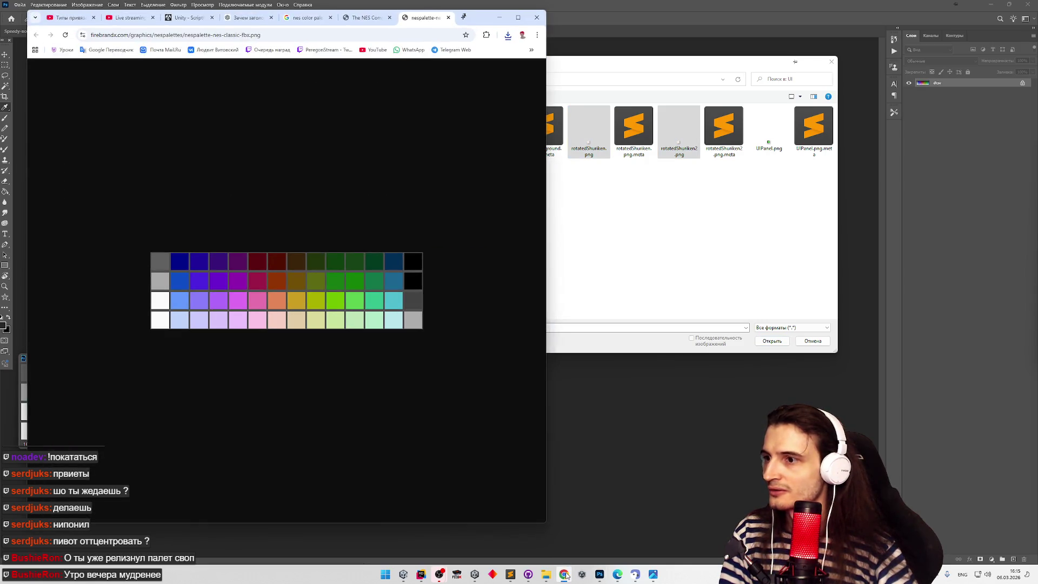
pyautogui.click(564, 574)
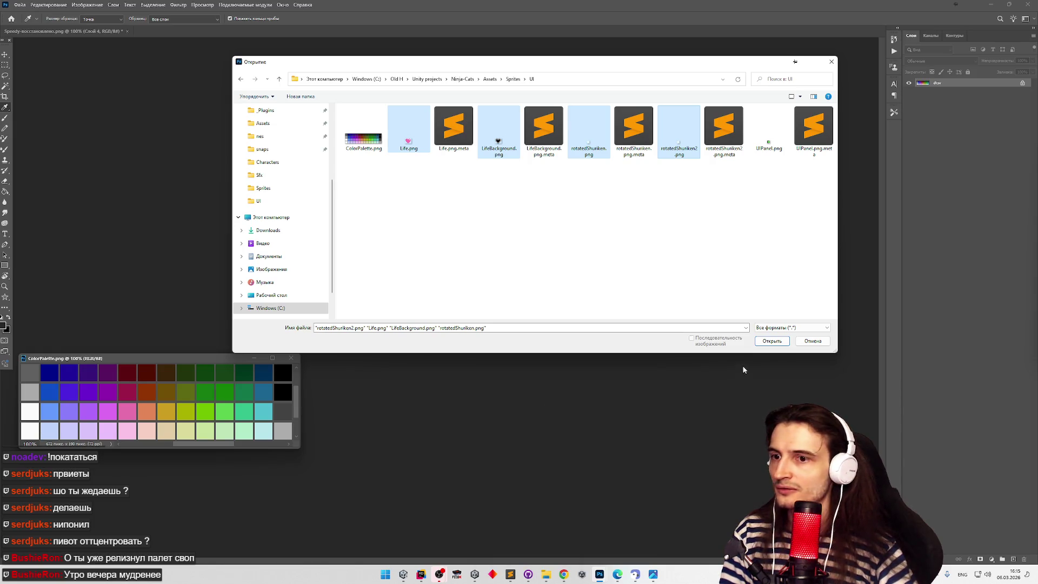
pyautogui.click(805, 342)
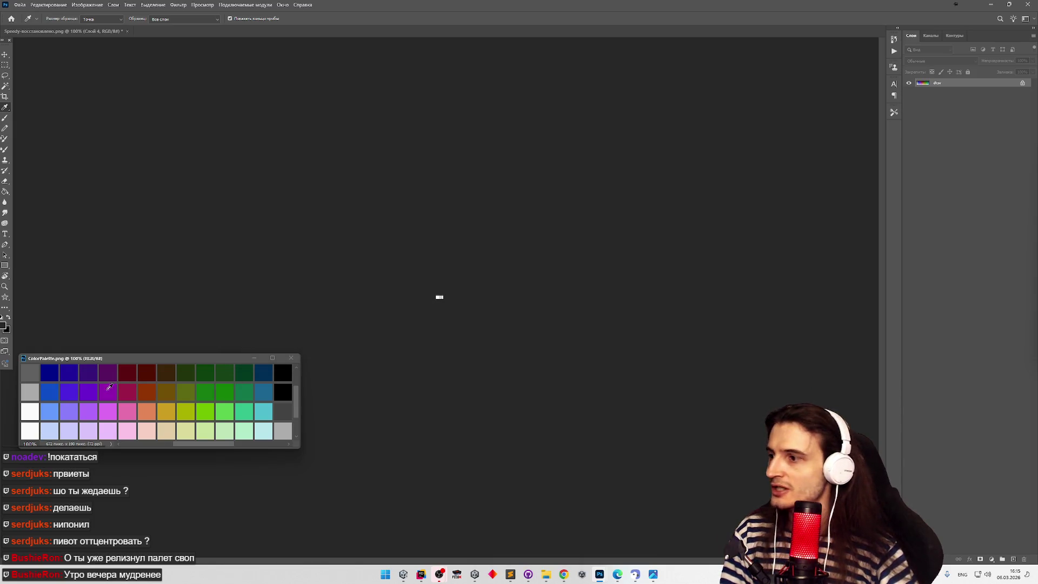
pyautogui.click(3, 325)
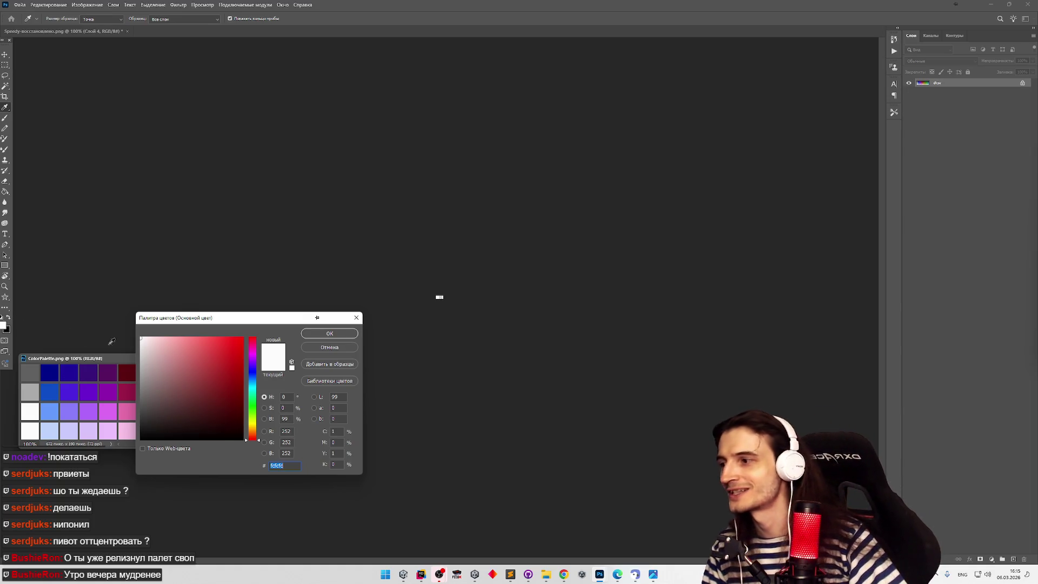
pyautogui.click(313, 348)
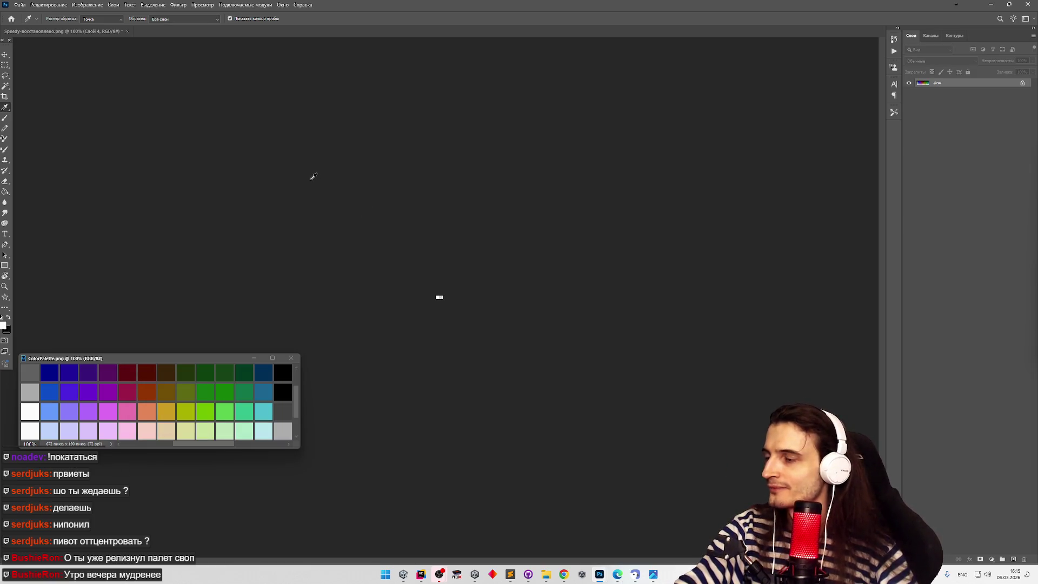
# Open Life.png, LifeBackground.png, rotatedShuriken.png, rotatedShuriken2.png and UIPanel.png together.
pyautogui.click(19, 5)
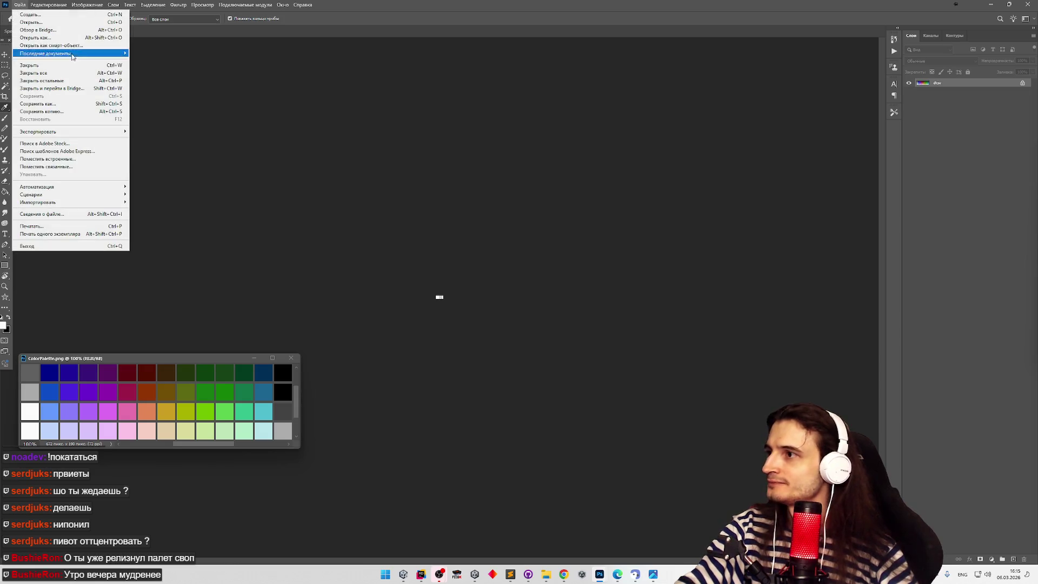
pyautogui.moveTo(96, 54)
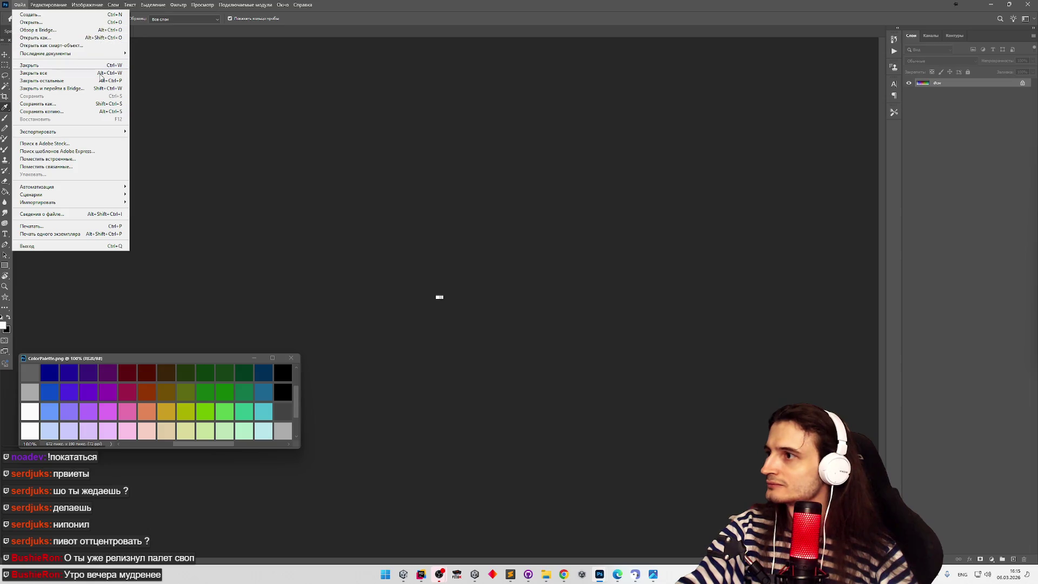
pyautogui.click(79, 23)
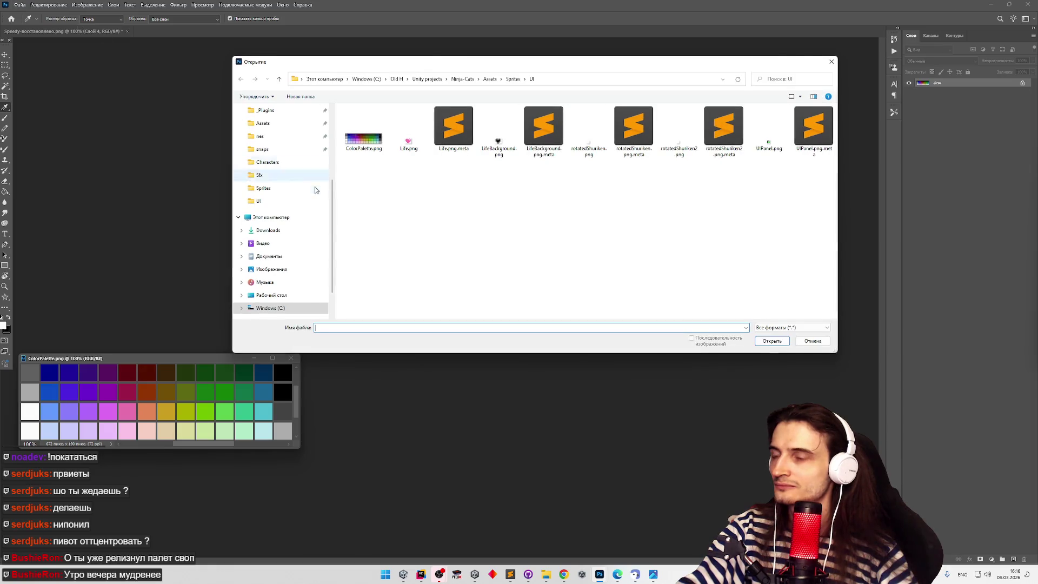
pyautogui.click(408, 140)
pyautogui.keyDown('ctrl'); pyautogui.click(499, 141); pyautogui.keyUp('ctrl')
pyautogui.keyDown('ctrl'); pyautogui.click(588, 132); pyautogui.keyUp('ctrl')
pyautogui.keyDown('ctrl'); pyautogui.click(679, 133); pyautogui.keyUp('ctrl')
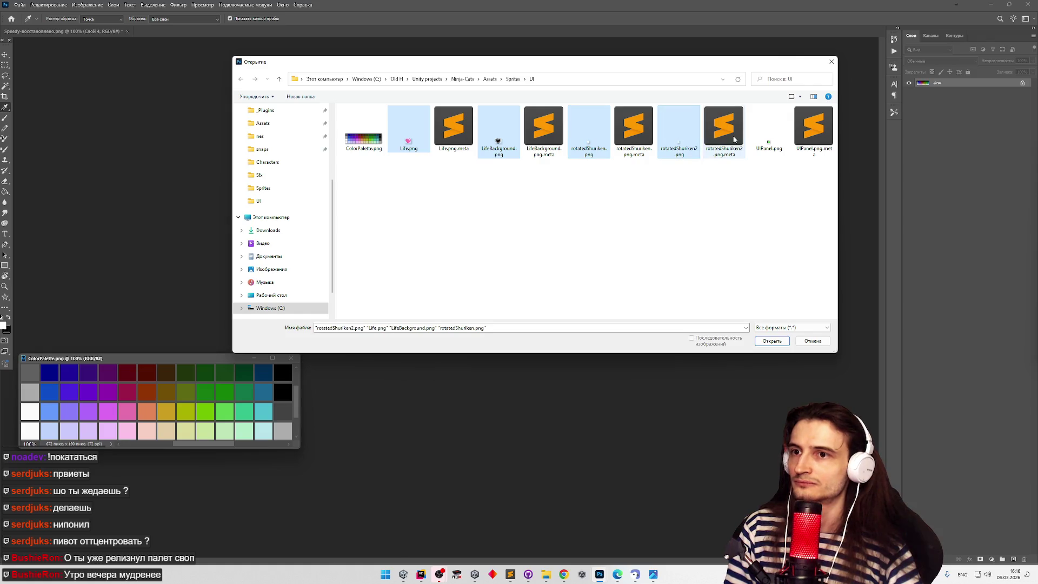
pyautogui.keyDown('ctrl'); pyautogui.click(756, 129); pyautogui.keyUp('ctrl')
pyautogui.click(761, 342)
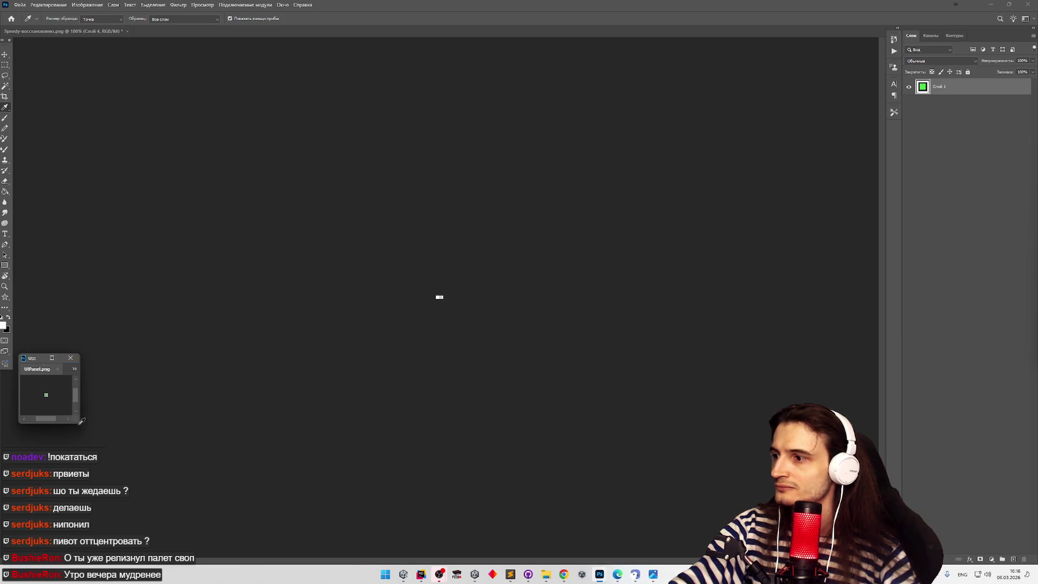
# Dock UIPanel among the tabs, reposition the palette window, and close Speedy without saving.
pyautogui.moveTo(82, 422); pyautogui.dragTo(433, 509)
pyautogui.moveTo(79, 358)
pyautogui.mouseDown()
pyautogui.moveTo(197, 27)
pyautogui.moveTo(135, 350)
pyautogui.mouseUp()
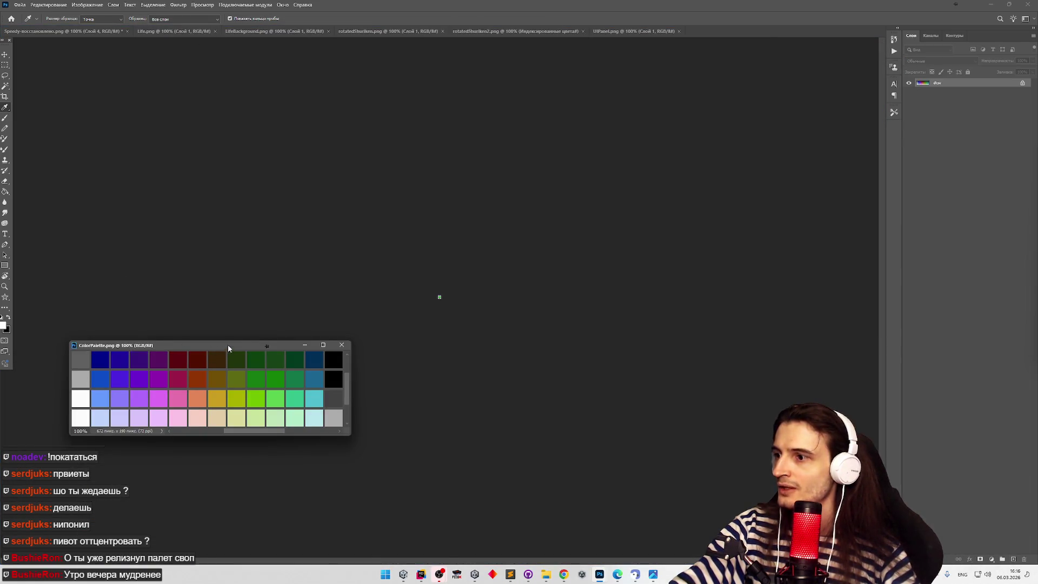
pyautogui.moveTo(228, 348); pyautogui.dragTo(180, 377)
pyautogui.click(63, 32)
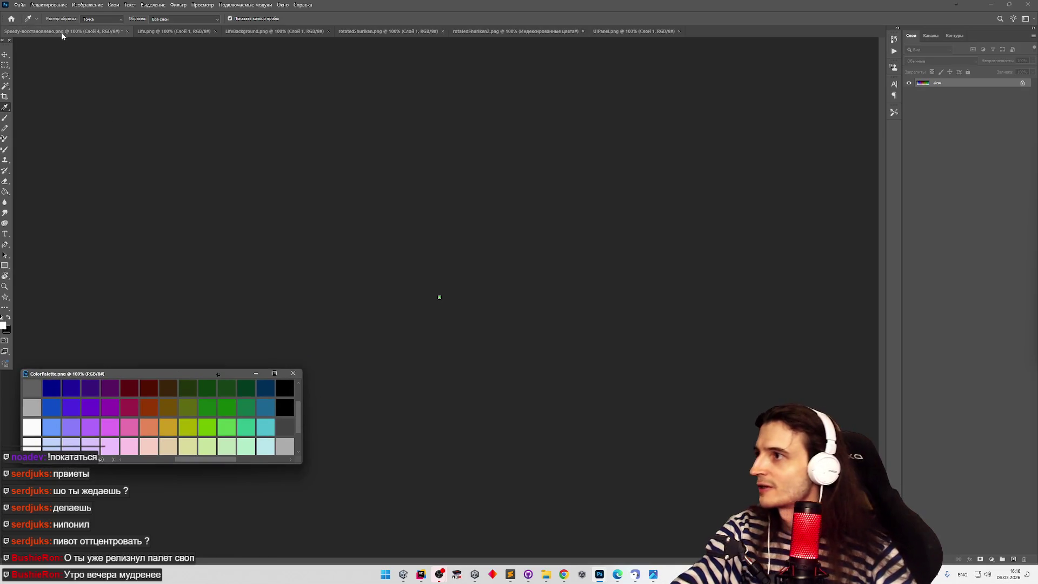
pyautogui.click(126, 31)
pyautogui.click(540, 207)
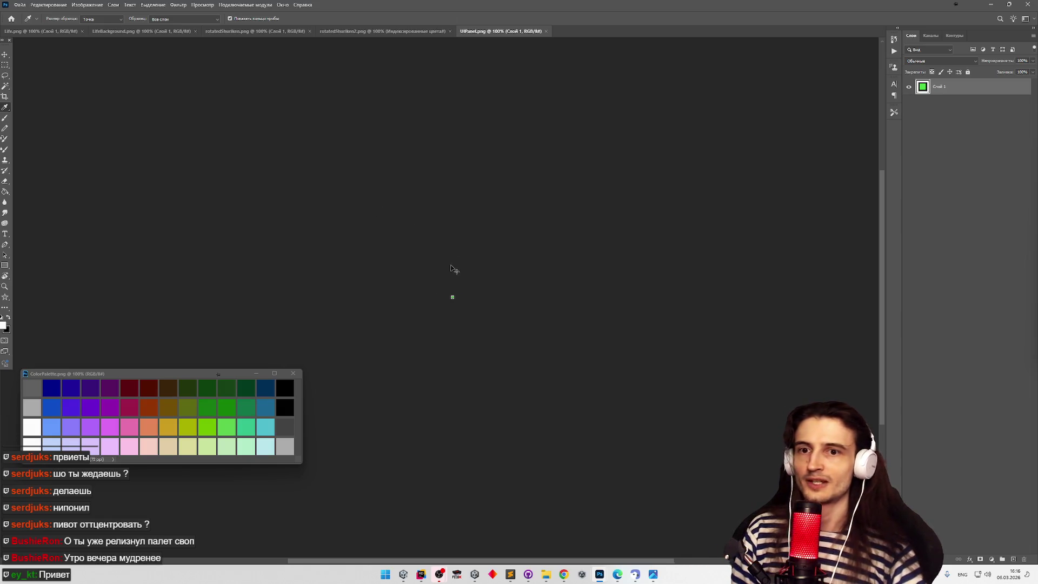
# Zoom in until the tiny UIPanel image fills the view, then pick the Eyedropper.
pyautogui.hscroll(-5, 462, 305)
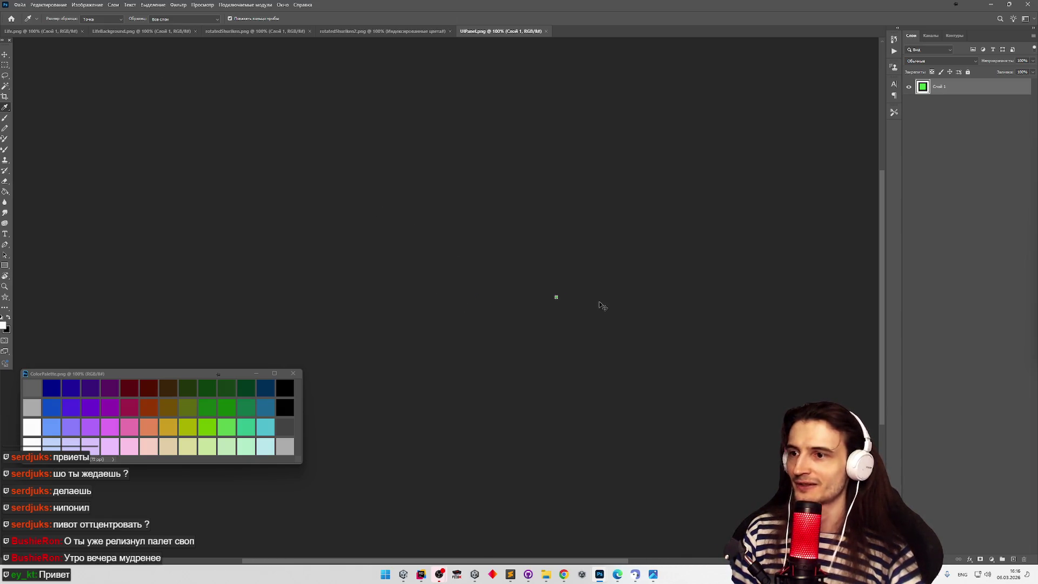
pyautogui.hscroll(-3, 658, 292)
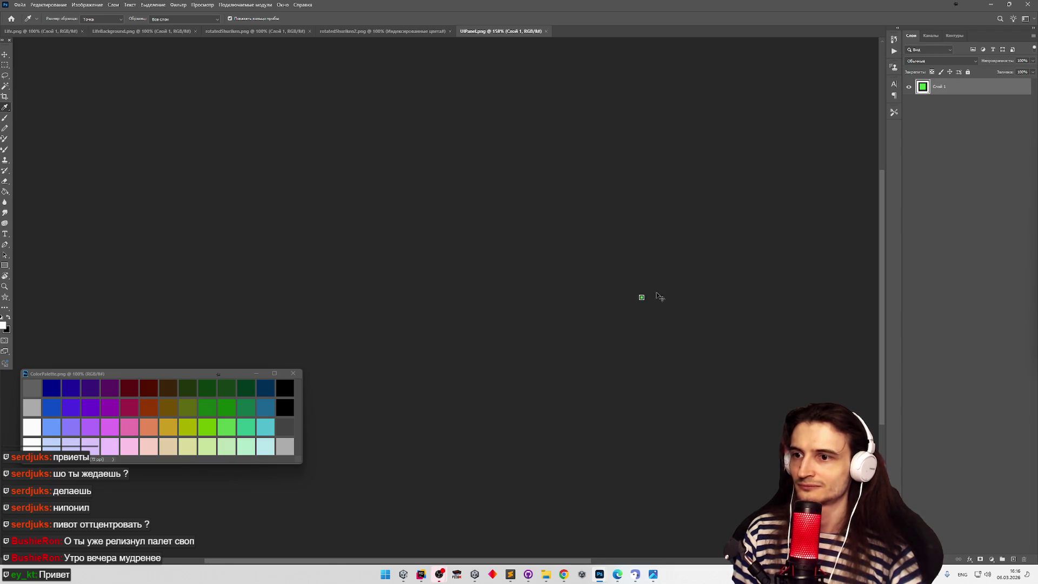
pyautogui.scroll(2, 696, 292)
pyautogui.hscroll(5, 546, 550)
pyautogui.hscroll(-2, 367, 318)
pyautogui.hscroll(-4, 621, 311)
pyautogui.hscroll(-1, 620, 311)
pyautogui.hscroll(4, 558, 562)
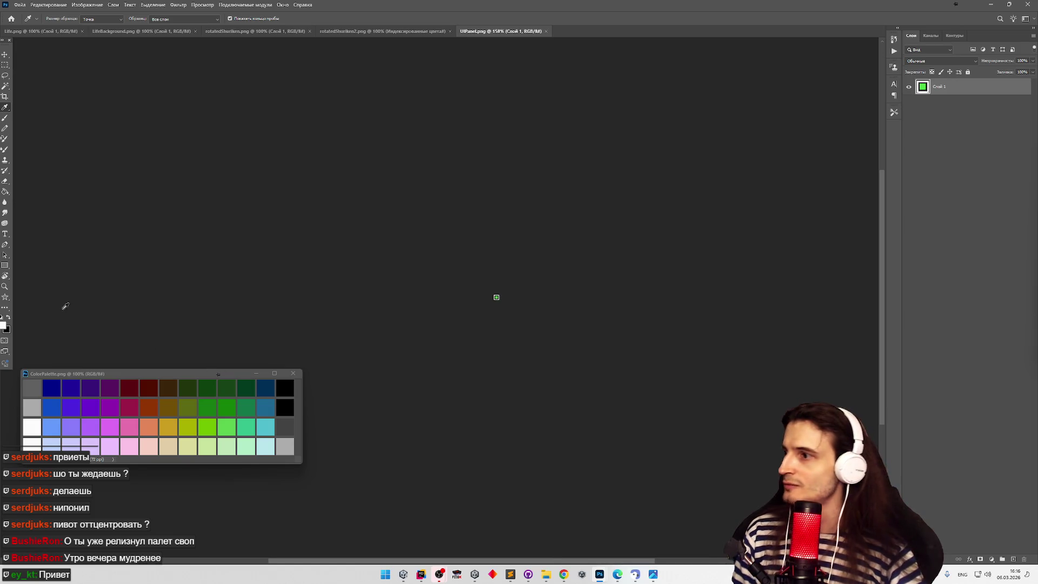
pyautogui.click(5, 288)
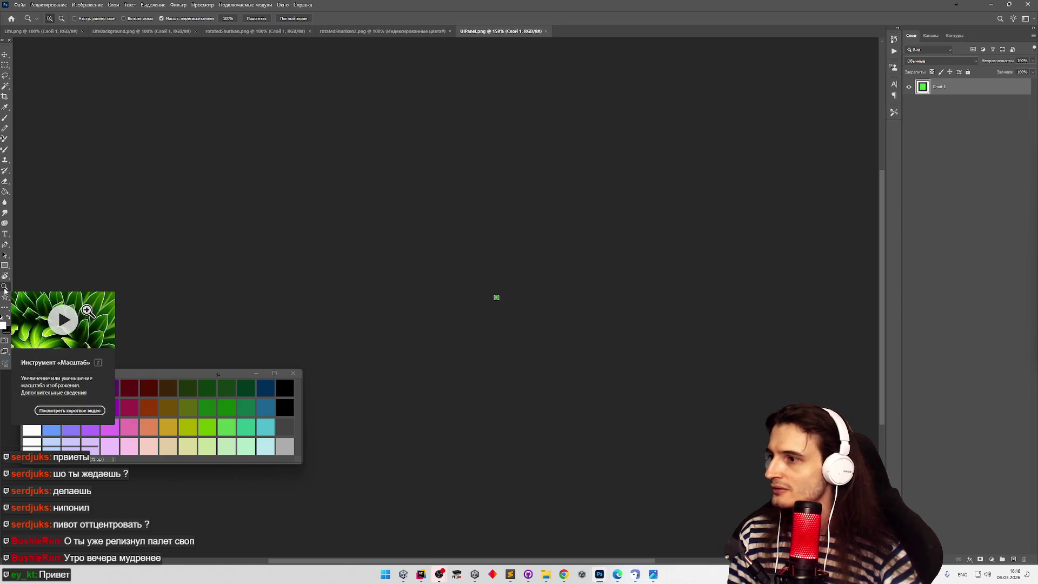
pyautogui.moveTo(496, 298); pyautogui.dragTo(611, 305)
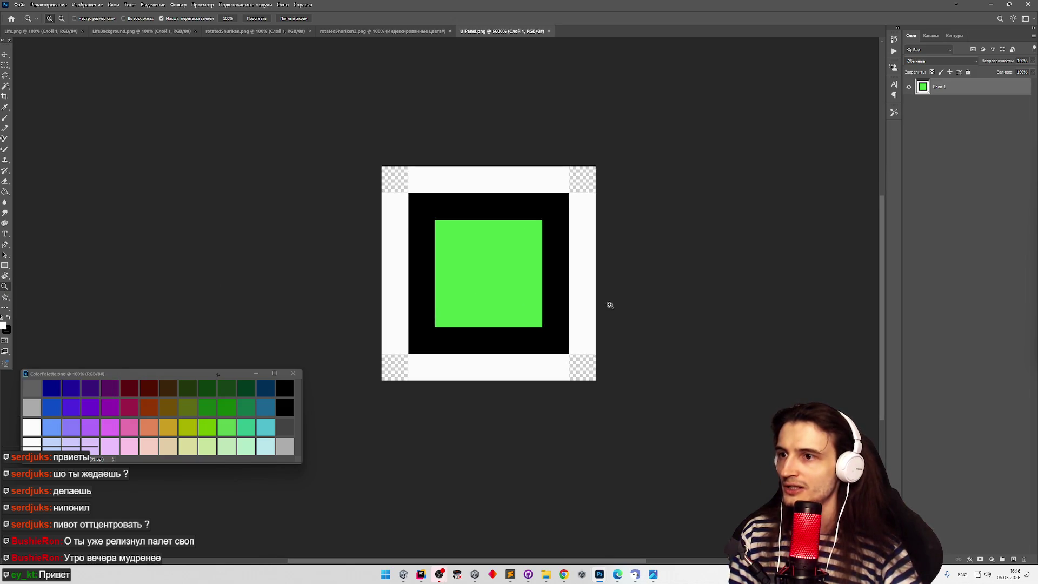
pyautogui.click(6, 110)
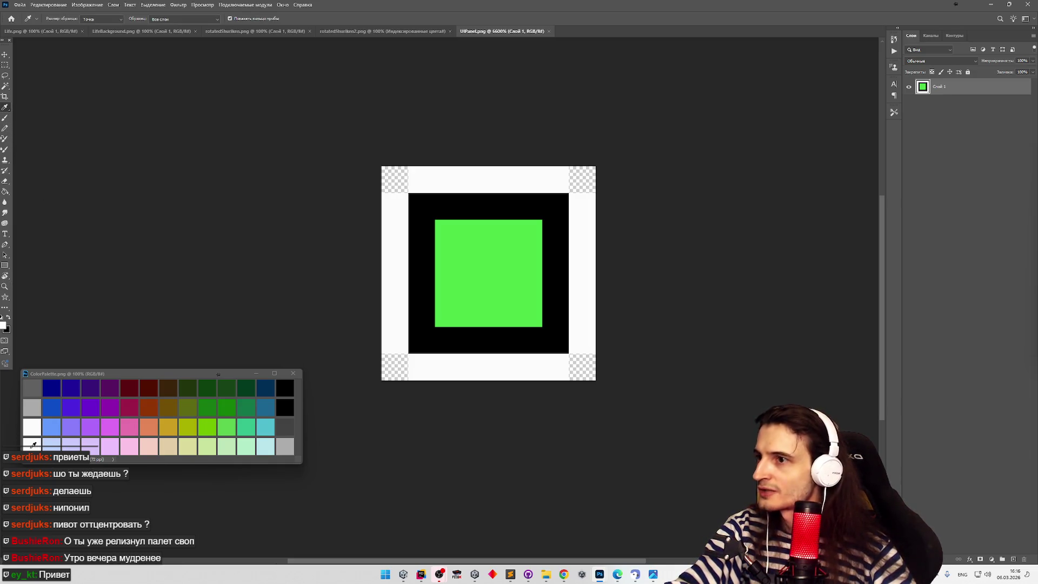
# Inspect the sampled foreground colour values, keeping black as the foreground.
pyautogui.click(5, 191)
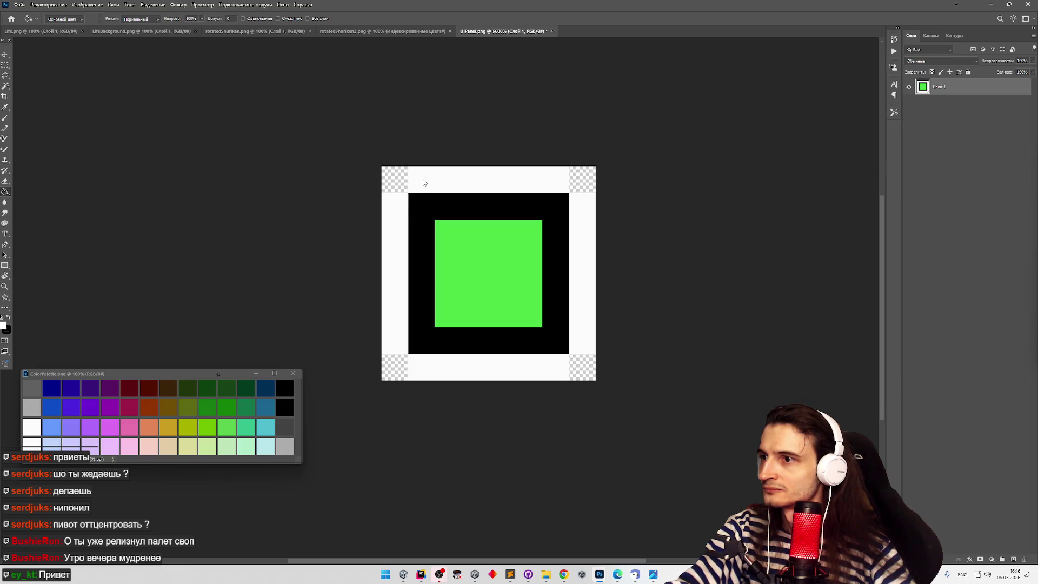
pyautogui.click(6, 108)
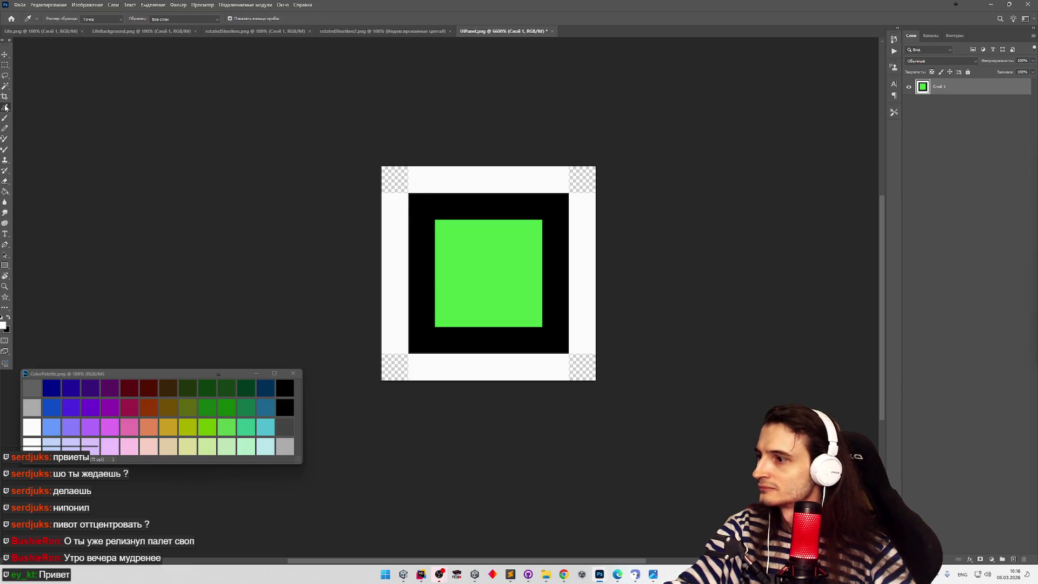
pyautogui.click(3, 326)
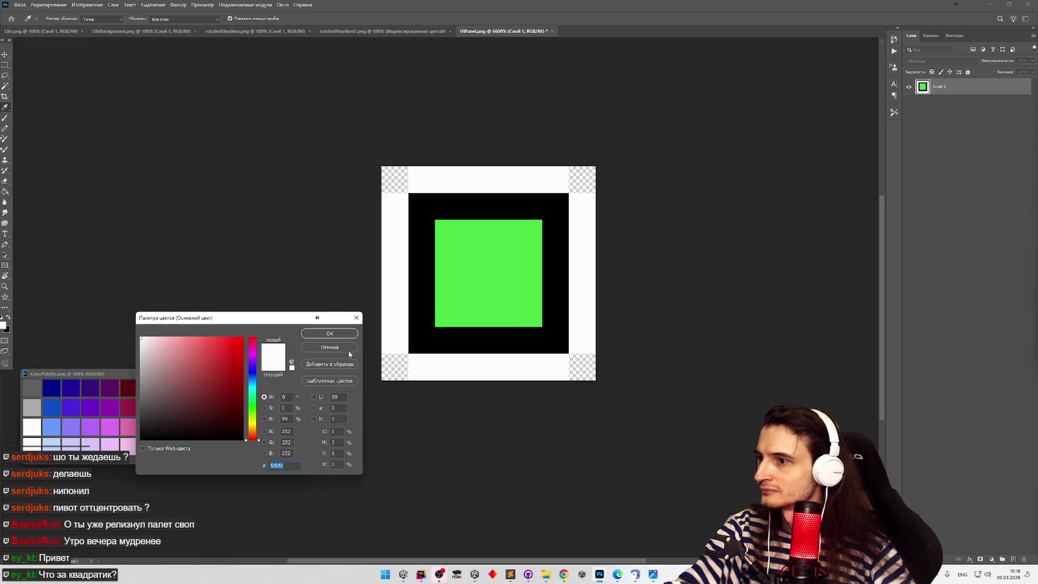
pyautogui.click(345, 348)
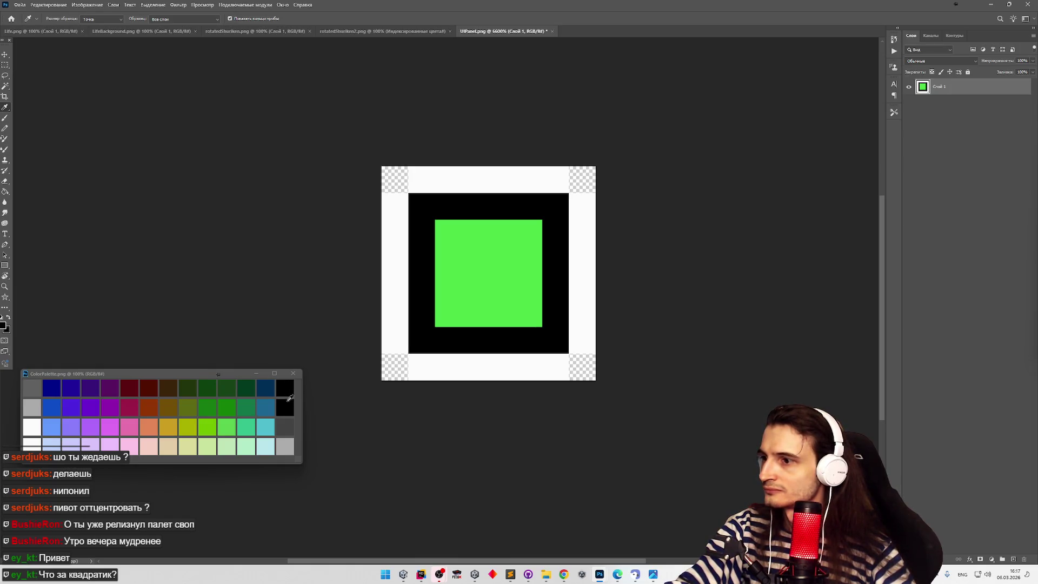
pyautogui.click(4, 328)
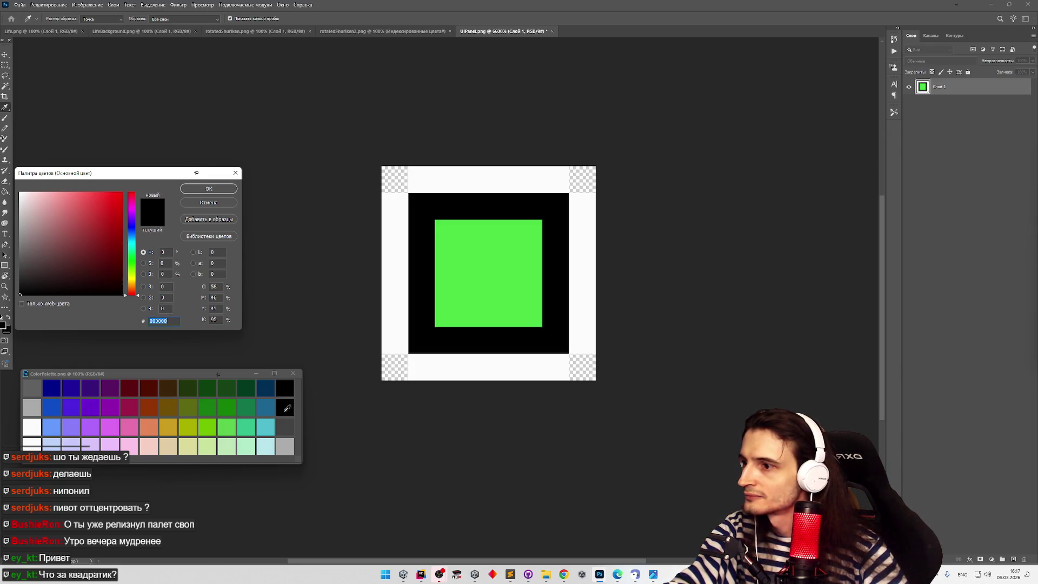
pyautogui.click(229, 188)
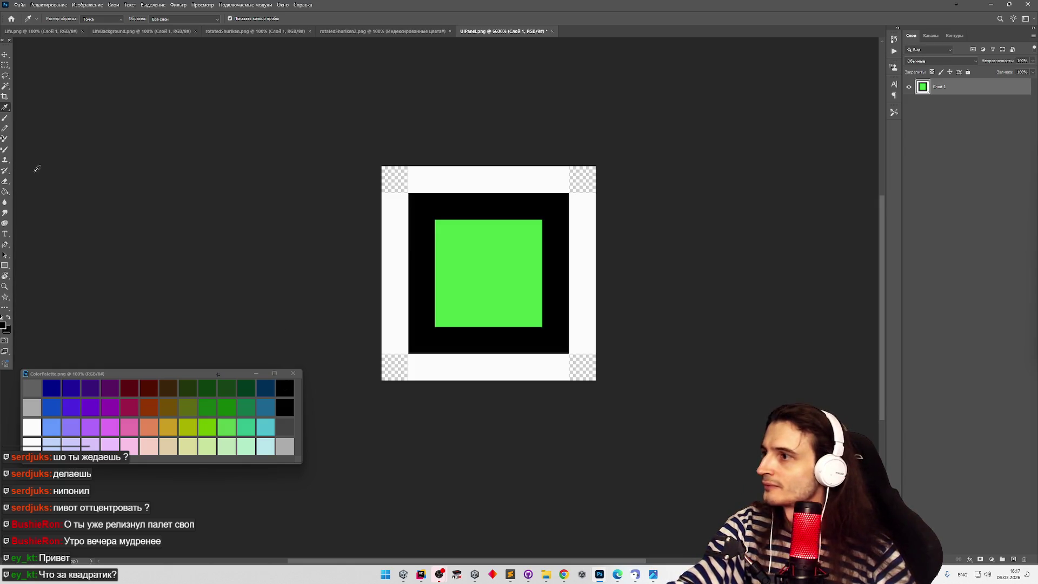
# Test-fill UIPanel's inner square with different greens, undoing each to compare.
pyautogui.click(5, 191)
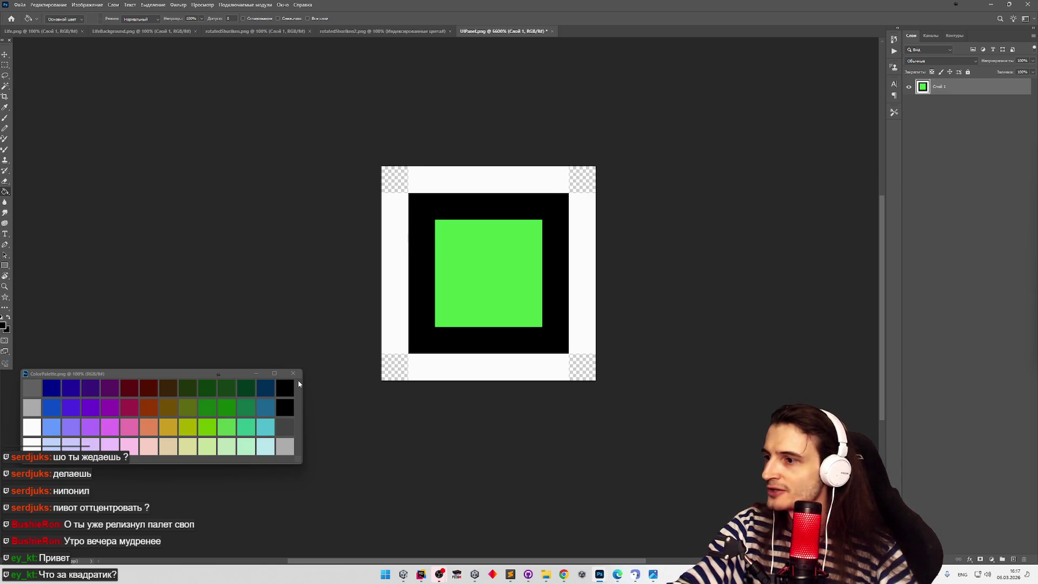
pyautogui.click(5, 107)
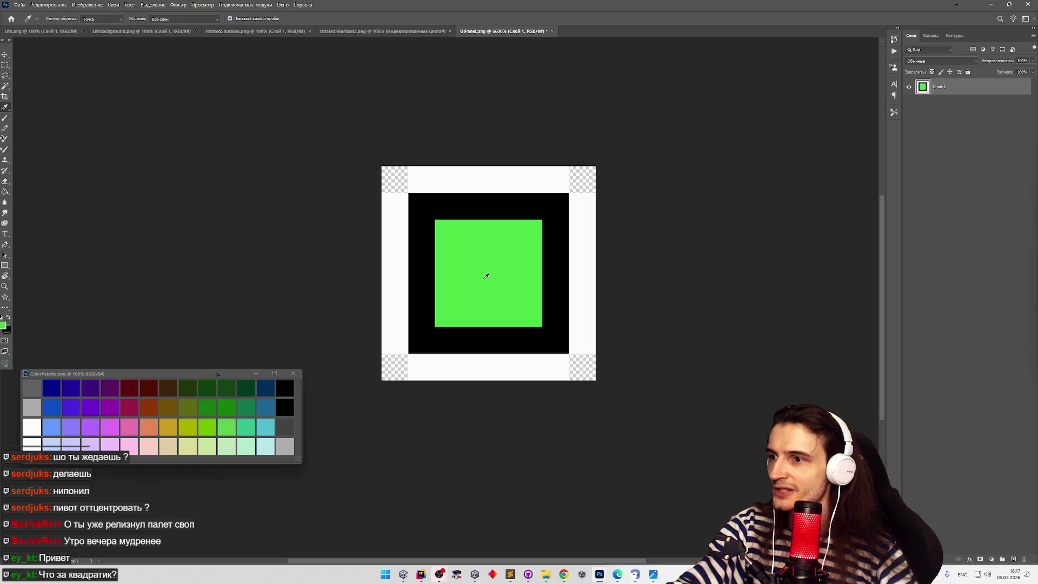
pyautogui.click(6, 191)
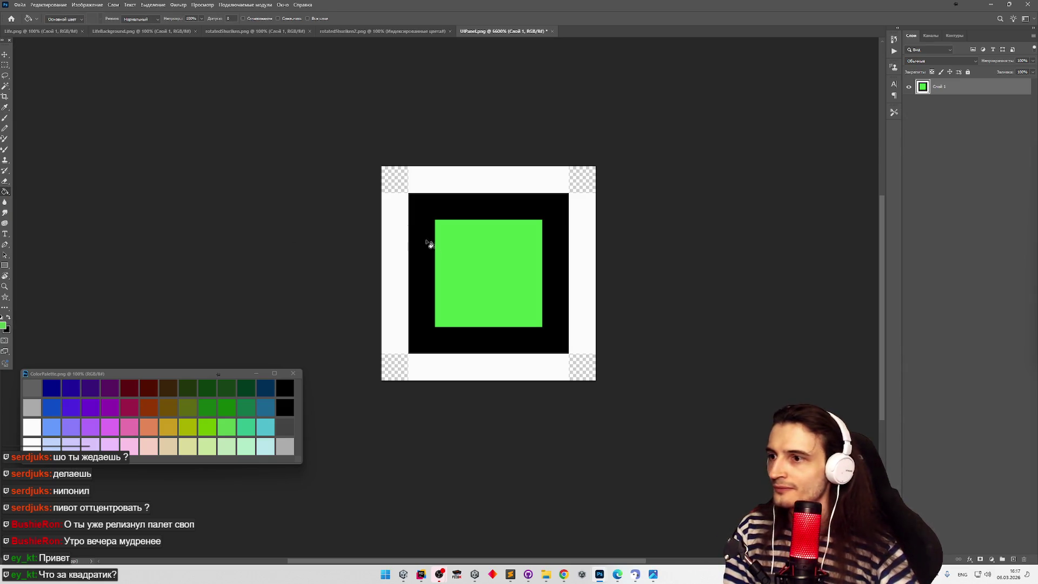
pyautogui.click(476, 270)
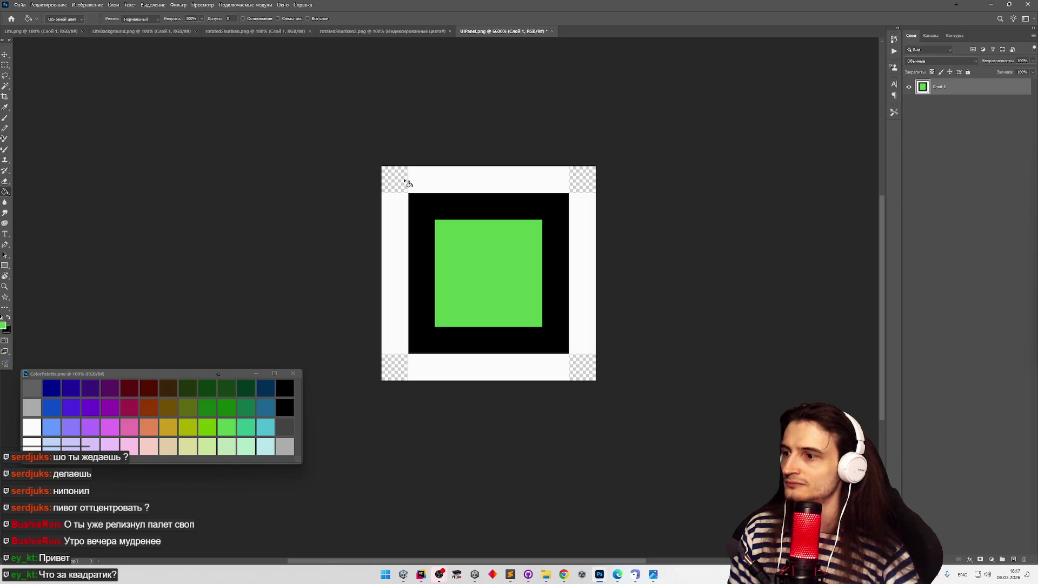
pyautogui.hotkey('ctrl', 'z')
pyautogui.click(469, 293)
pyautogui.hotkey('ctrl', 'z')
pyautogui.click(478, 306)
pyautogui.hotkey('ctrl', 'z')
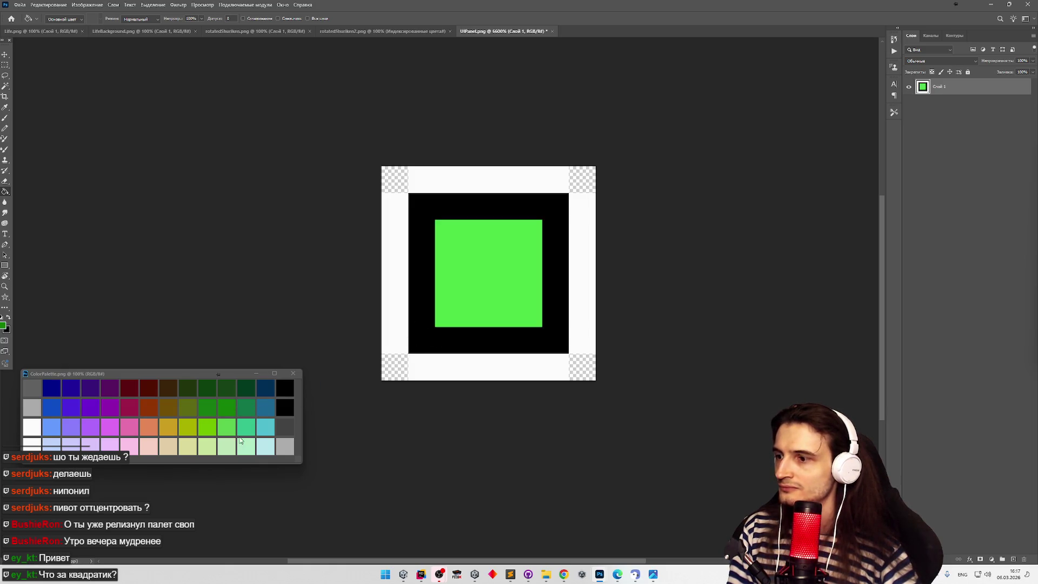
pyautogui.click(482, 276)
pyautogui.hotkey('ctrl', 'z')
# Fill the inner square with the palette's light green and close UIPanel.png.
pyautogui.keyDown('alt'); pyautogui.click(233, 426); pyautogui.keyUp('alt')
pyautogui.click(490, 275)
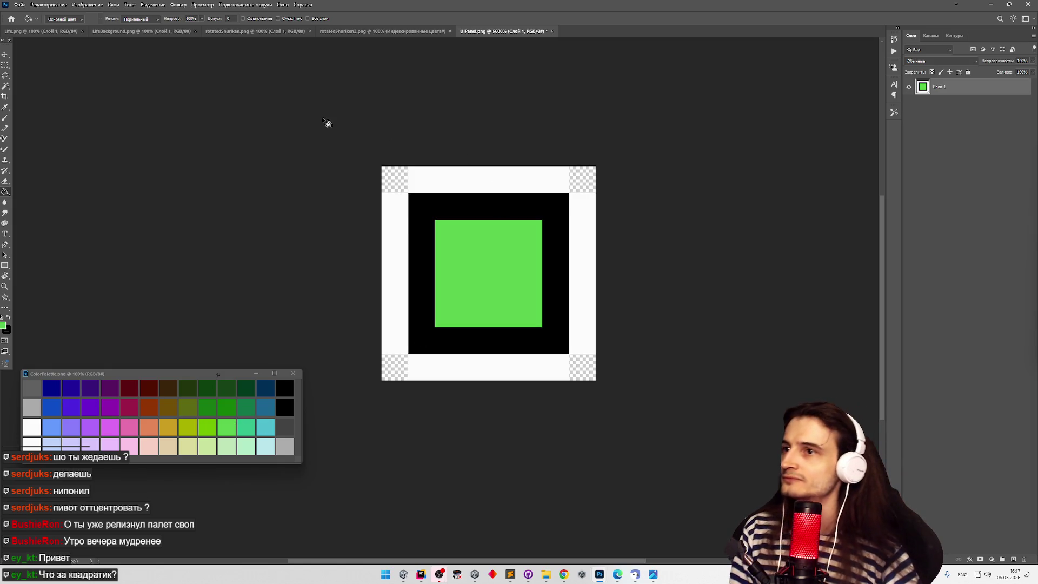
pyautogui.click(552, 30)
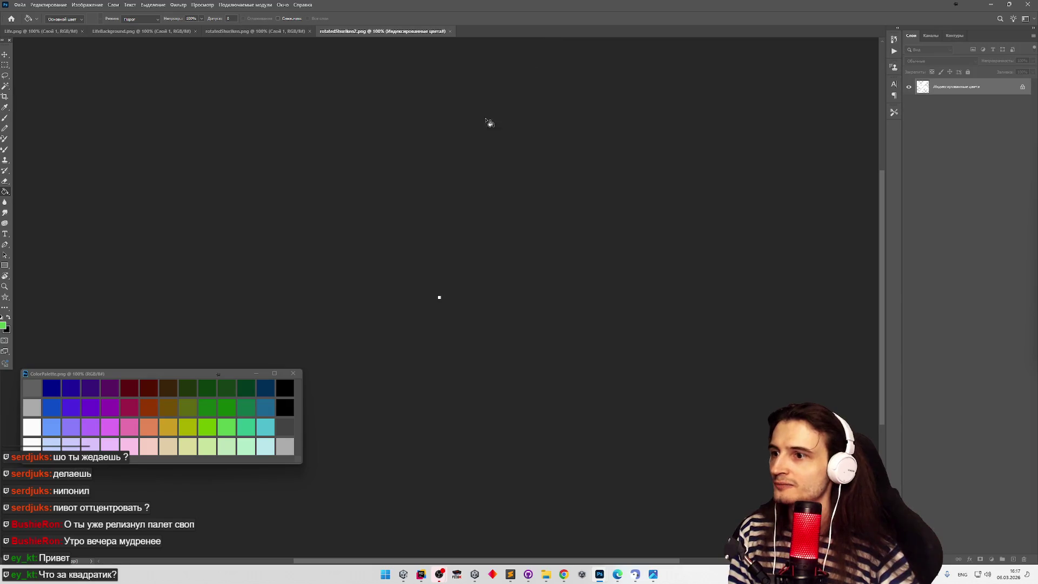
# Zoom in to inspect rotatedShuriken2.png, then close it.
pyautogui.press('z')
pyautogui.moveTo(437, 295); pyautogui.dragTo(599, 291)
pyautogui.press('g')
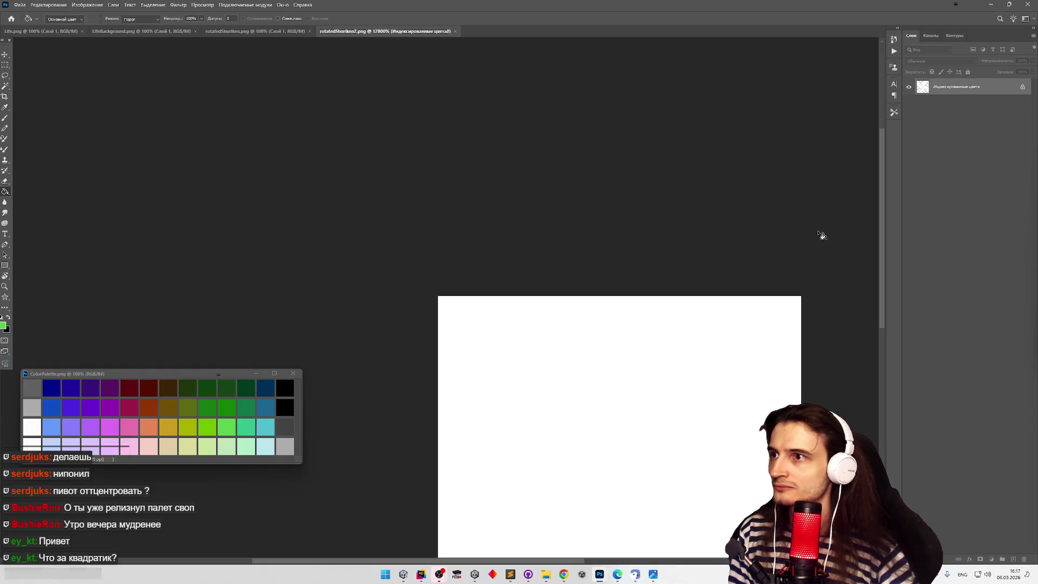
pyautogui.moveTo(884, 212); pyautogui.dragTo(875, 277)
pyautogui.press('z')
pyautogui.moveTo(705, 251)
pyautogui.mouseDown()
pyautogui.moveTo(568, 254)
pyautogui.moveTo(760, 247)
pyautogui.mouseUp()
pyautogui.press('g')
pyautogui.click(453, 31)
# Zoom in on rotatedShuriken.png and close it.
pyautogui.press('z')
pyautogui.moveTo(447, 297)
pyautogui.mouseDown()
pyautogui.moveTo(563, 303)
pyautogui.moveTo(338, 199)
pyautogui.moveTo(303, 139)
pyautogui.mouseUp()
pyautogui.press('g')
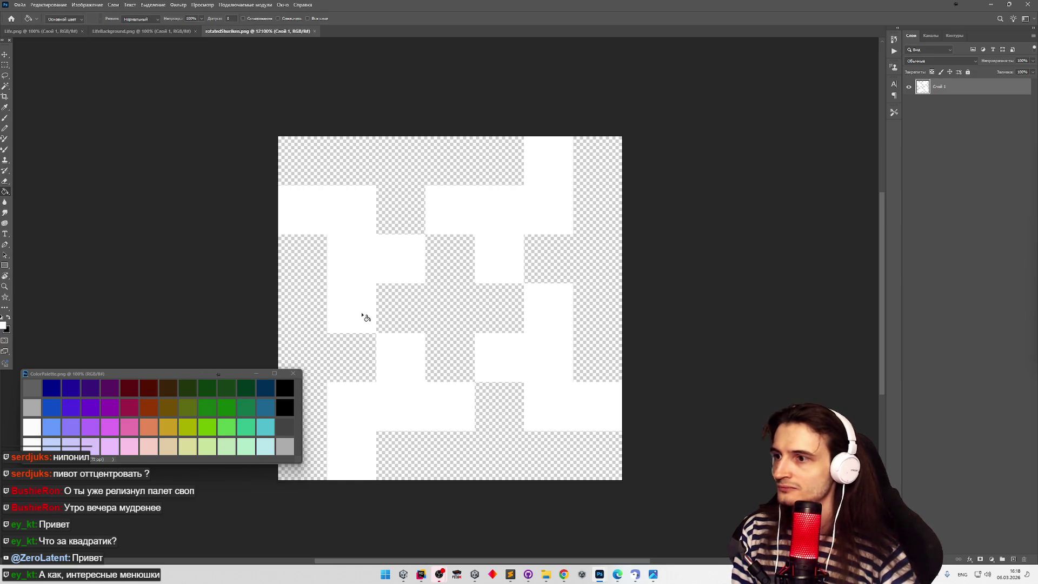
pyautogui.click(314, 32)
# Inspect LifeBackground.png zoomed in, sample the palette black, and close it.
pyautogui.press('z')
pyautogui.moveTo(441, 297); pyautogui.dragTo(546, 288)
pyautogui.press('g')
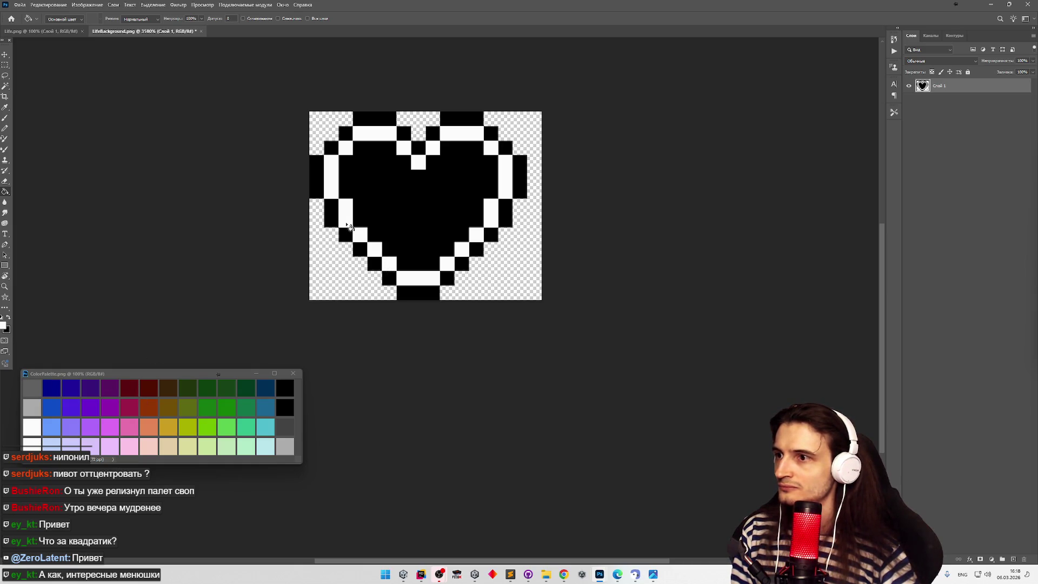
pyautogui.keyDown('alt'); pyautogui.click(285, 386); pyautogui.keyUp('alt')
pyautogui.click(200, 32)
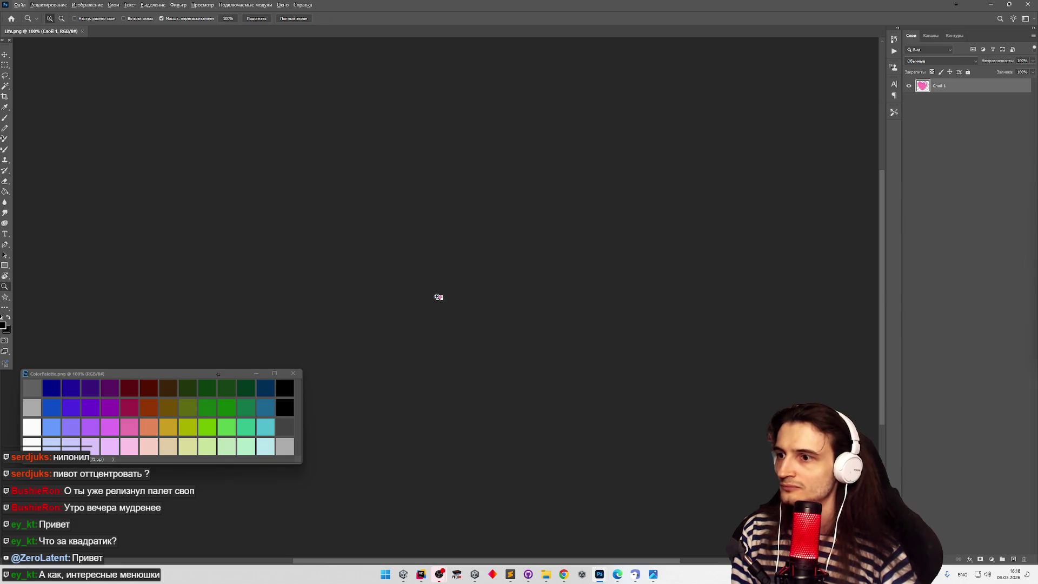
# Fill the zoomed Life.png heart with palette pink, sample white, and close Life.png.
pyautogui.moveTo(438, 294); pyautogui.dragTo(564, 289)
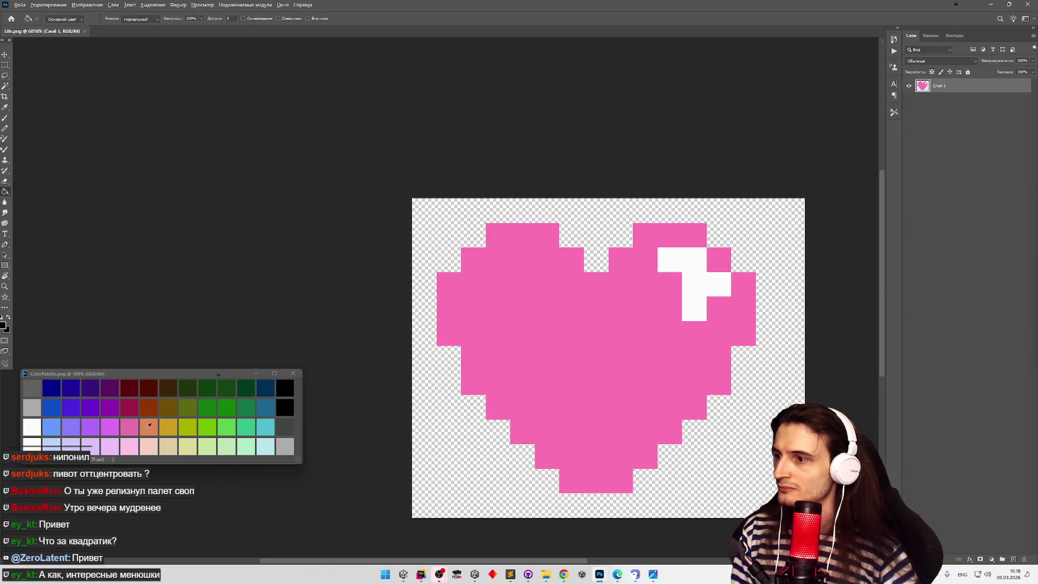
pyautogui.click(526, 342)
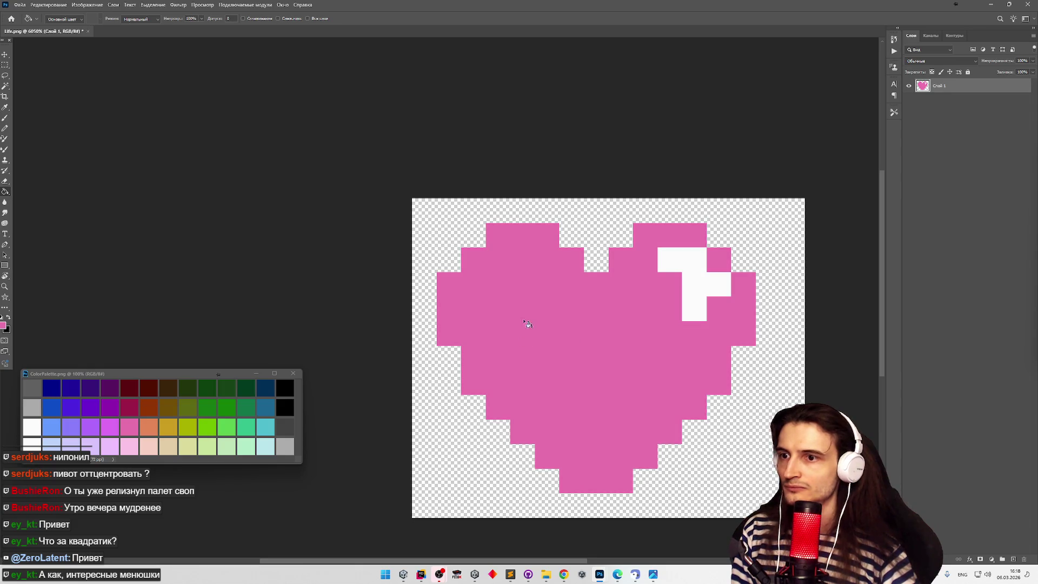
pyautogui.keyDown('alt'); pyautogui.click(33, 443); pyautogui.keyUp('alt')
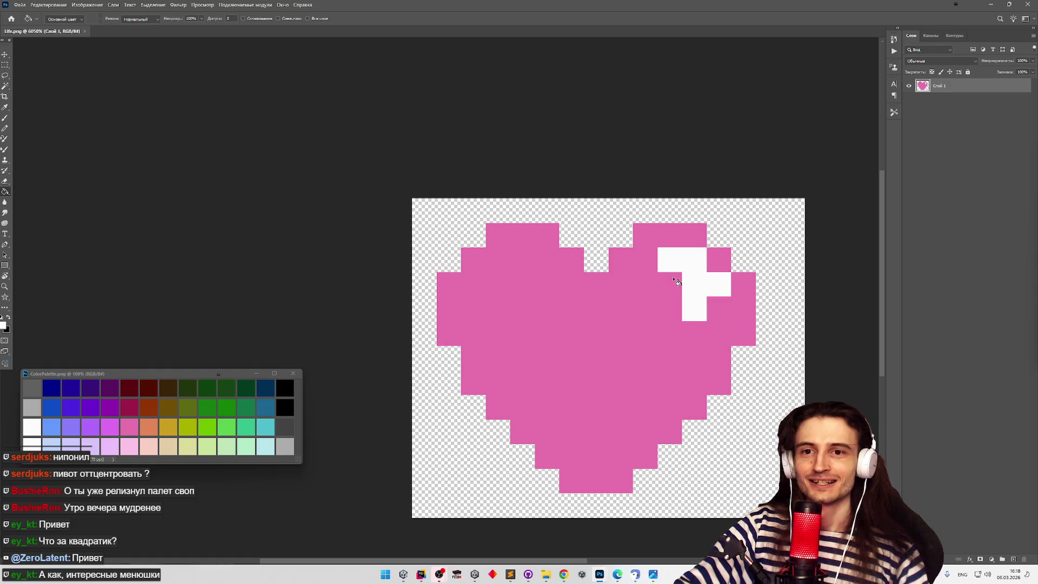
pyautogui.scroll(-3, 660, 279)
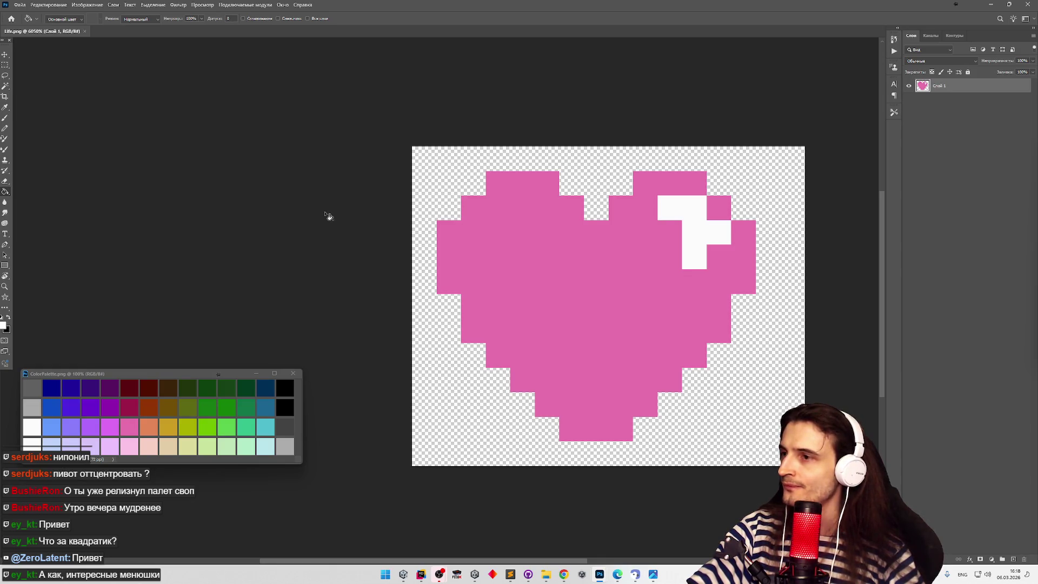
pyautogui.click(84, 31)
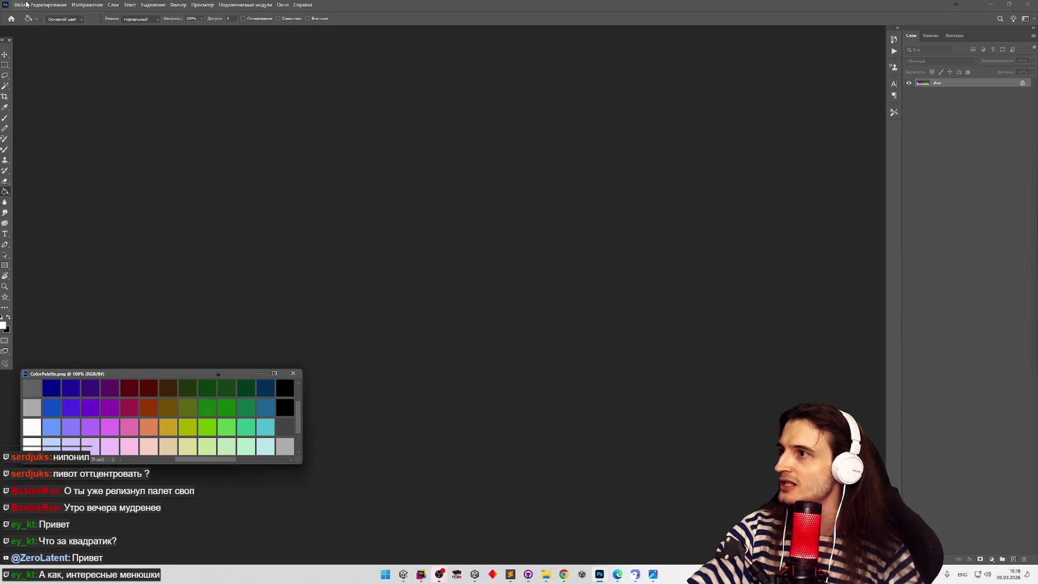
# Open panicSweat.png from the Sprites/Sfx folder.
pyautogui.click(25, 5)
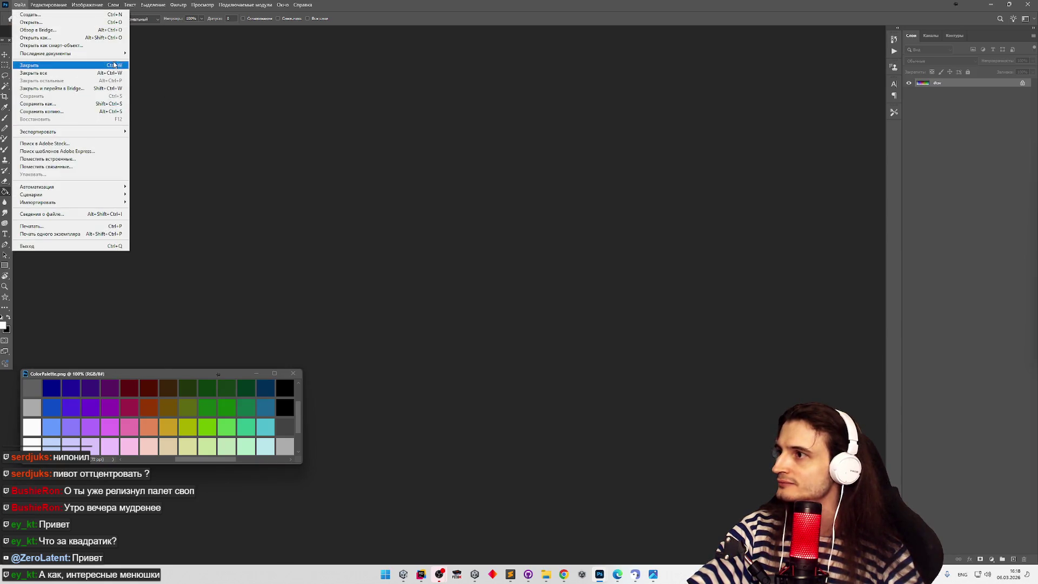
pyautogui.click(98, 24)
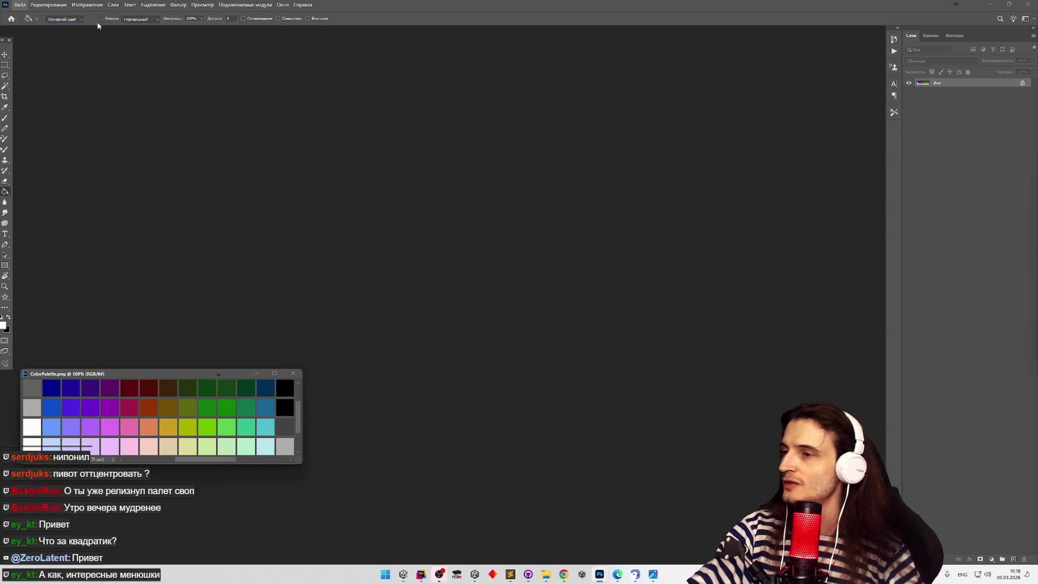
pyautogui.click(512, 79)
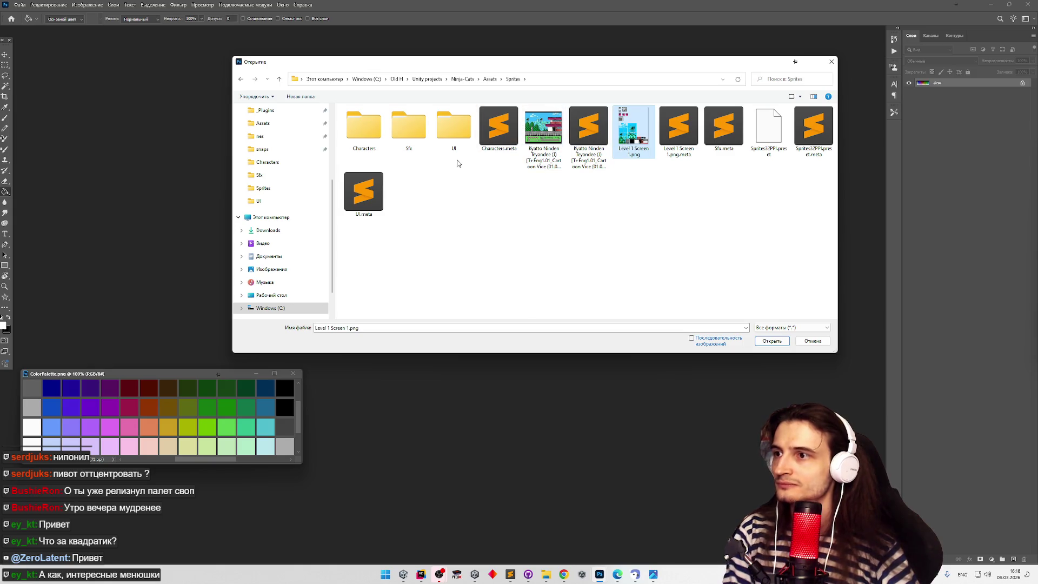
pyautogui.press('Escape')
pyautogui.click(19, 4)
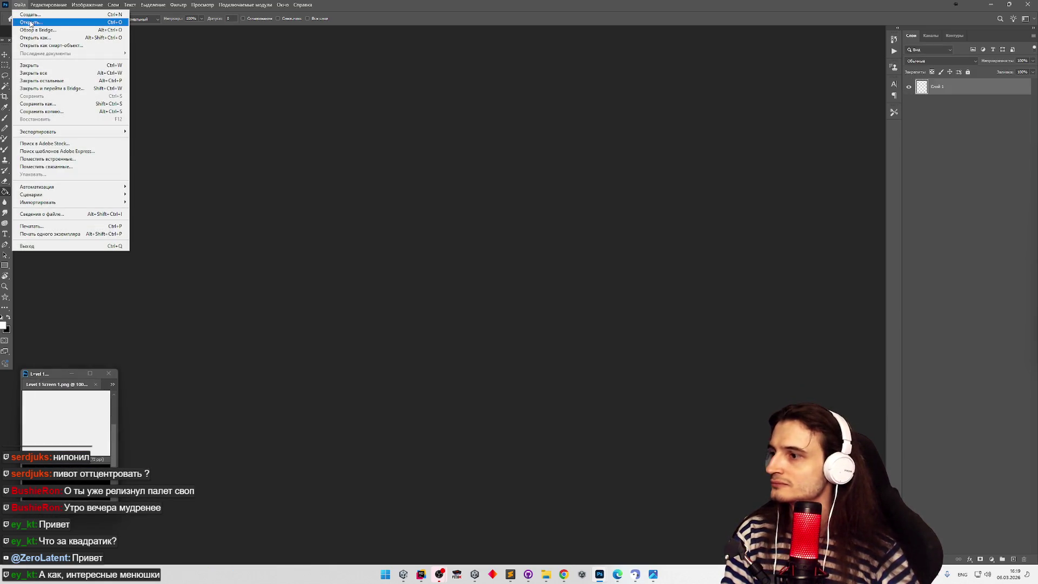
pyautogui.click(31, 23)
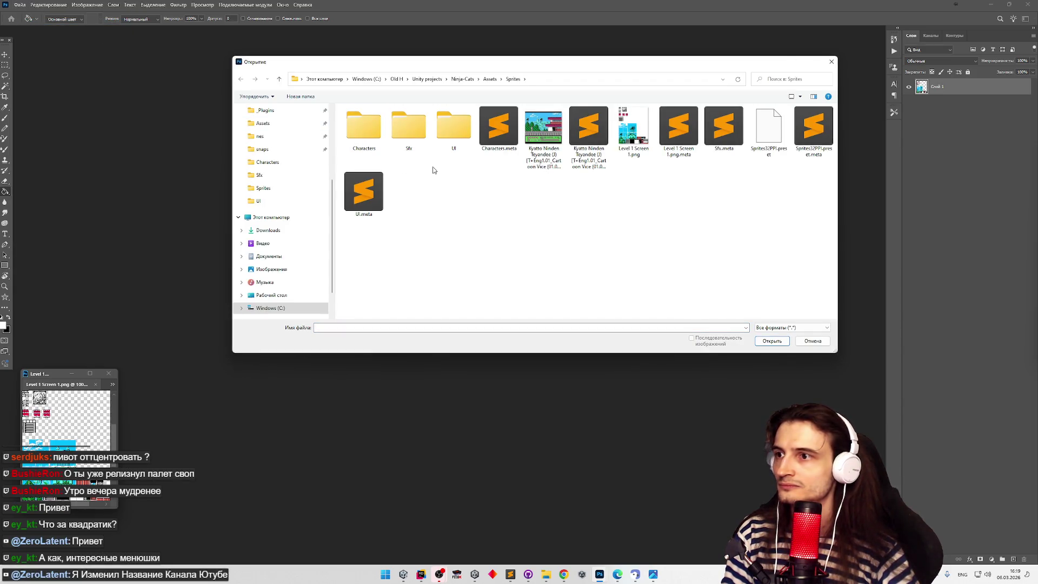
pyautogui.doubleClick(413, 131)
pyautogui.doubleClick(371, 137)
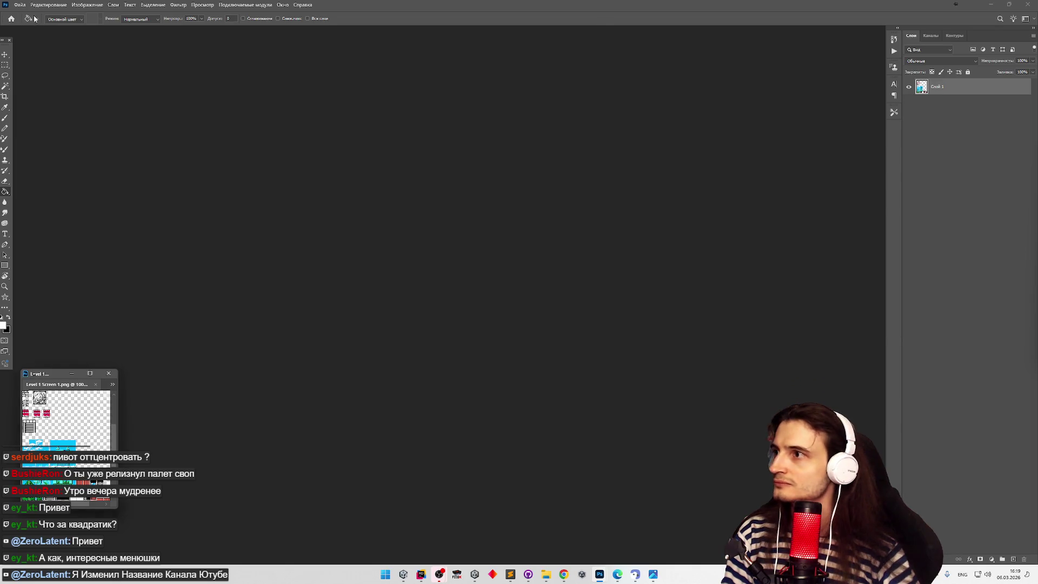
# Open Guido.png, Polly.png and Speedy.png from Sprites/Characters.
pyautogui.click(19, 4)
pyautogui.click(76, 23)
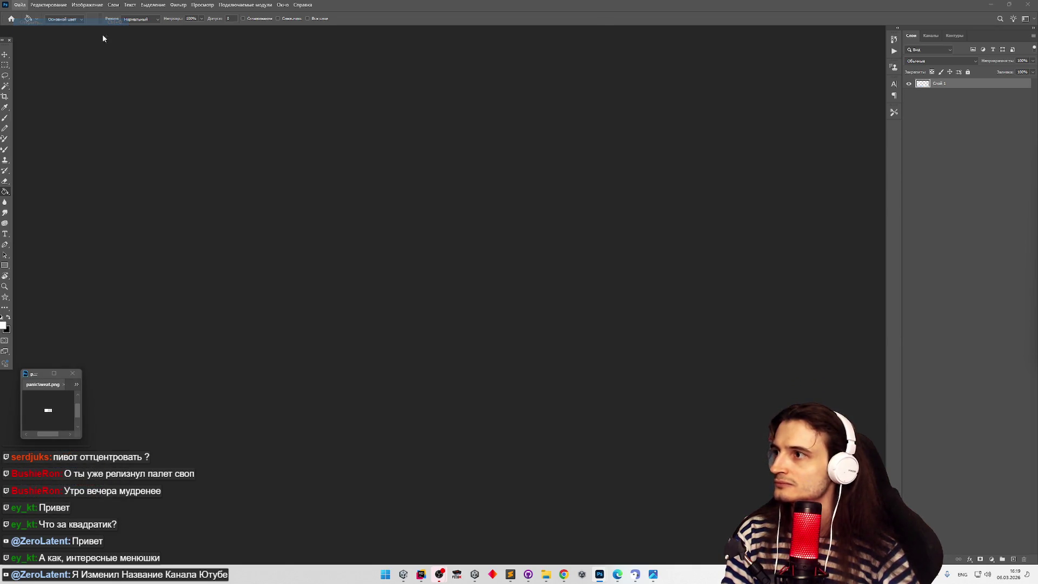
pyautogui.click(514, 80)
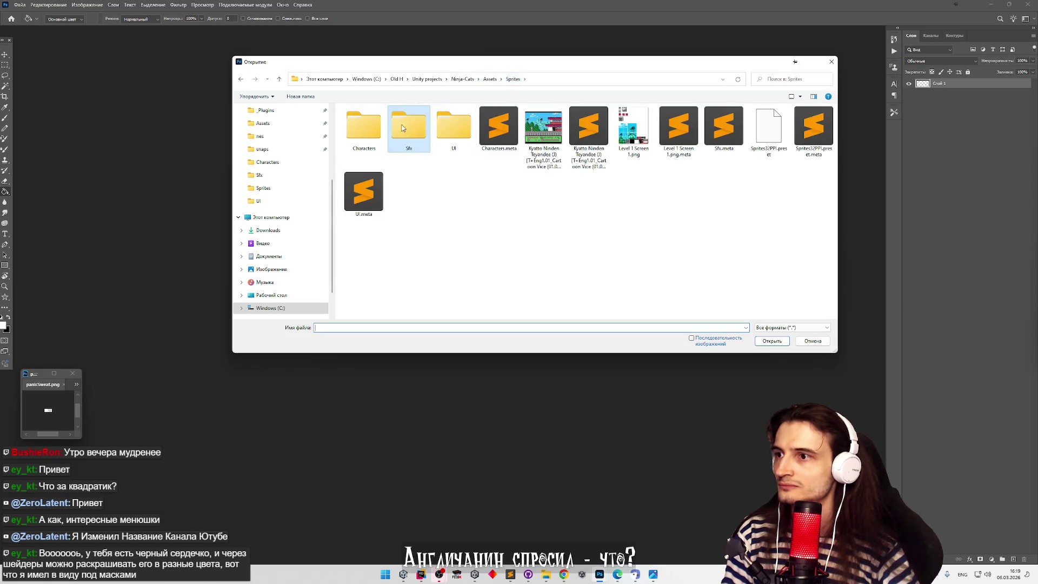
pyautogui.doubleClick(408, 122)
pyautogui.click(409, 127)
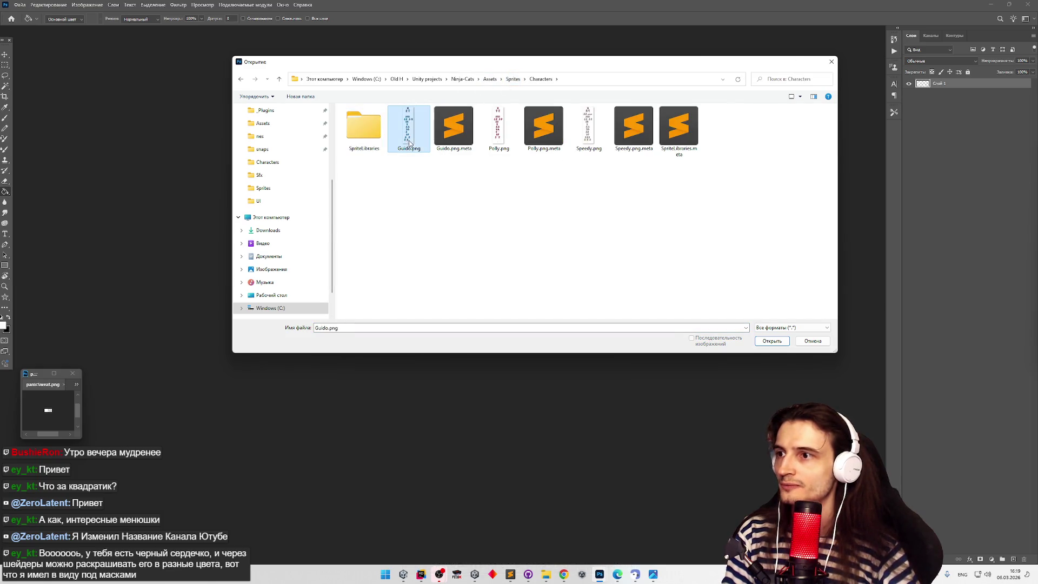
pyautogui.keyDown('ctrl'); pyautogui.click(498, 127); pyautogui.keyUp('ctrl')
pyautogui.keyDown('ctrl'); pyautogui.click(589, 127); pyautogui.keyUp('ctrl')
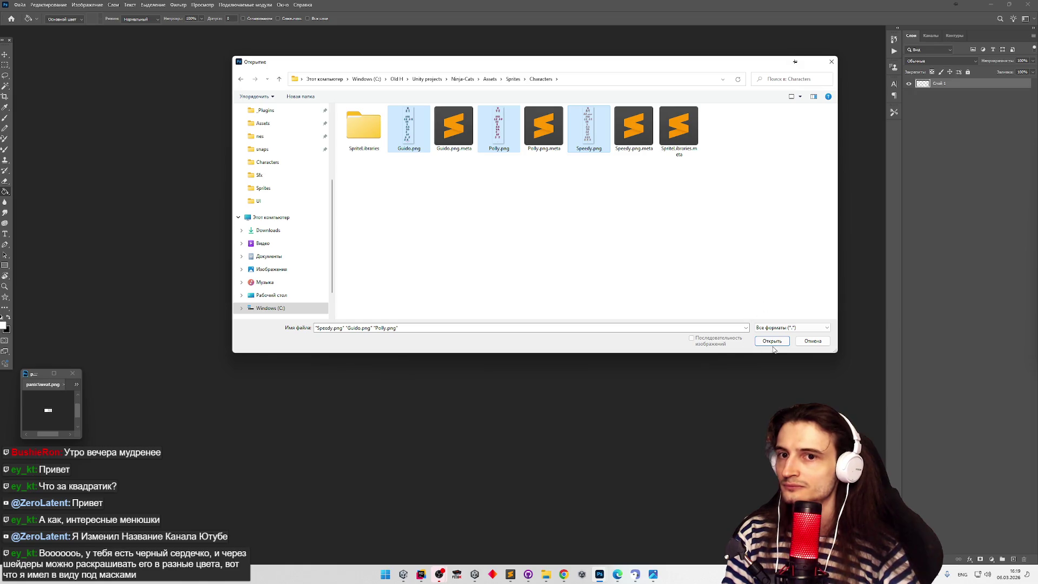
pyautogui.click(770, 339)
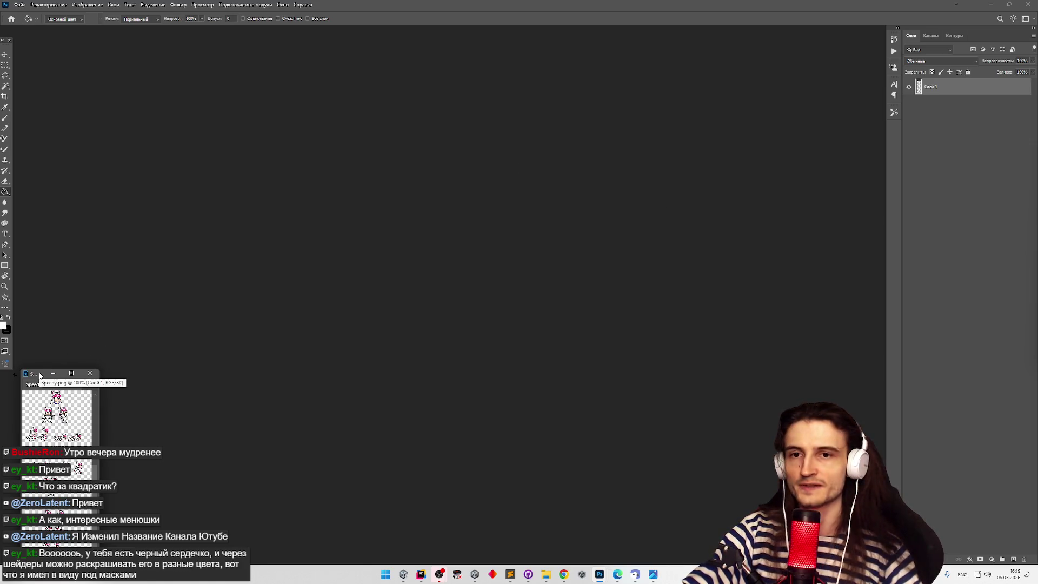
# Dock the floating Speedy and Polly sprite sheets into the tab bar.
pyautogui.moveTo(39, 375)
pyautogui.mouseDown()
pyautogui.moveTo(173, 149)
pyautogui.moveTo(313, 116)
pyautogui.mouseUp()
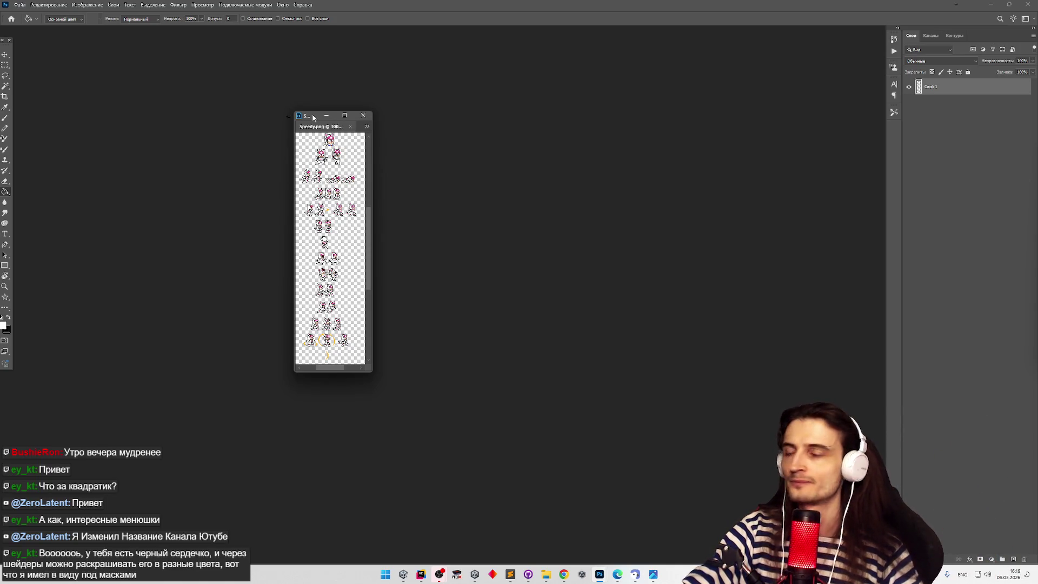
pyautogui.moveTo(313, 117)
pyautogui.mouseDown()
pyautogui.moveTo(304, 24)
pyautogui.moveTo(323, 36)
pyautogui.moveTo(346, 31)
pyautogui.mouseUp()
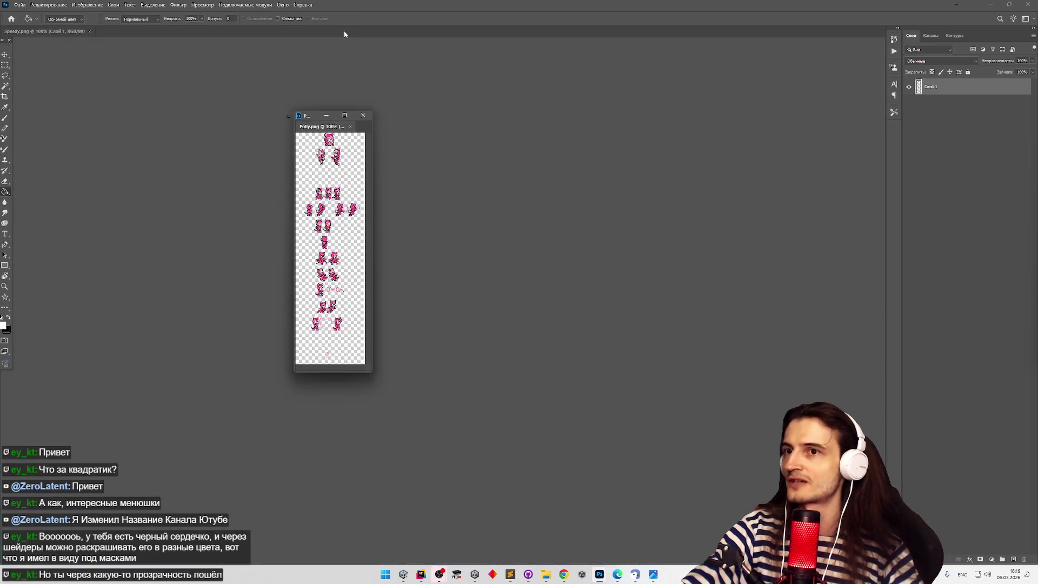
pyautogui.moveTo(312, 120); pyautogui.dragTo(346, 33)
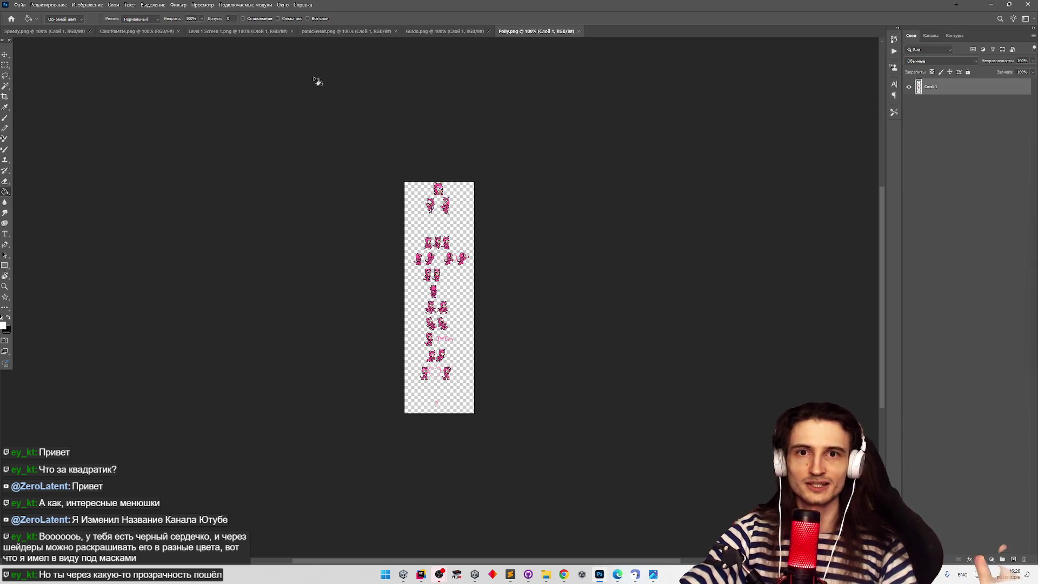
# Flip through the Guido, Polly, panicSweat and Speedy tabs, then float ColorPalette.png at bottom-left.
pyautogui.click(429, 32)
pyautogui.click(534, 34)
pyautogui.click(468, 33)
pyautogui.click(505, 32)
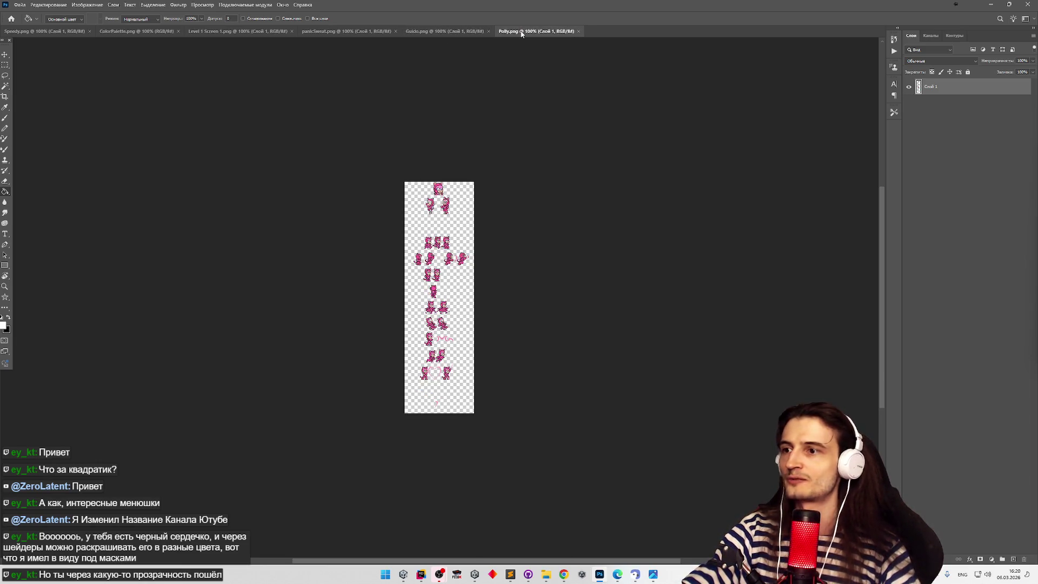
pyautogui.click(460, 32)
pyautogui.click(351, 33)
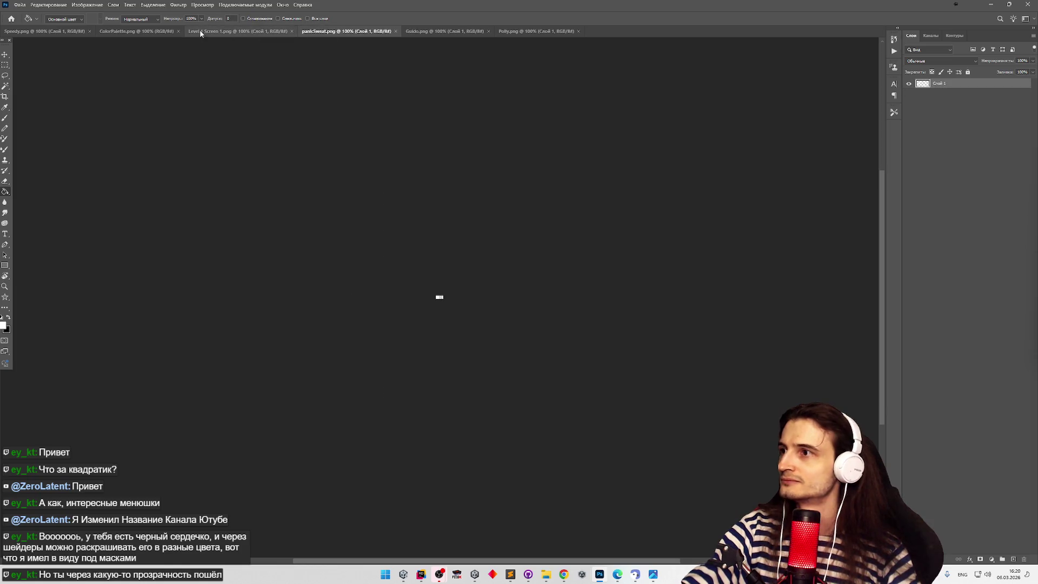
pyautogui.click(53, 31)
pyautogui.moveTo(152, 31); pyautogui.dragTo(141, 193)
pyautogui.moveTo(211, 187)
pyautogui.mouseDown()
pyautogui.moveTo(167, 313)
pyautogui.moveTo(186, 399)
pyautogui.mouseUp()
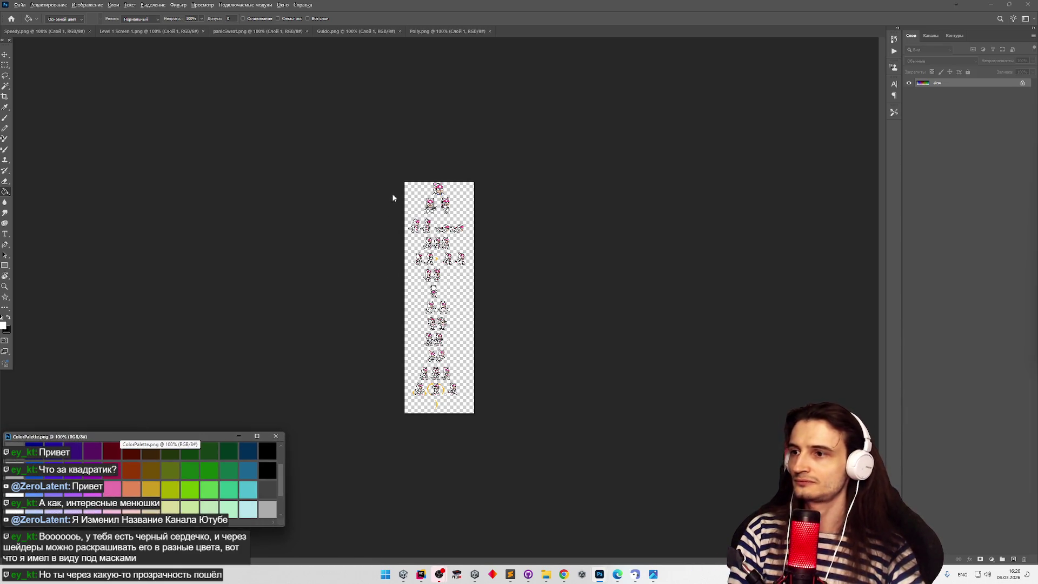
# Fit the palette image to its window and zoom out on the Speedy sheet.
pyautogui.hotkey('ctrl', '0')
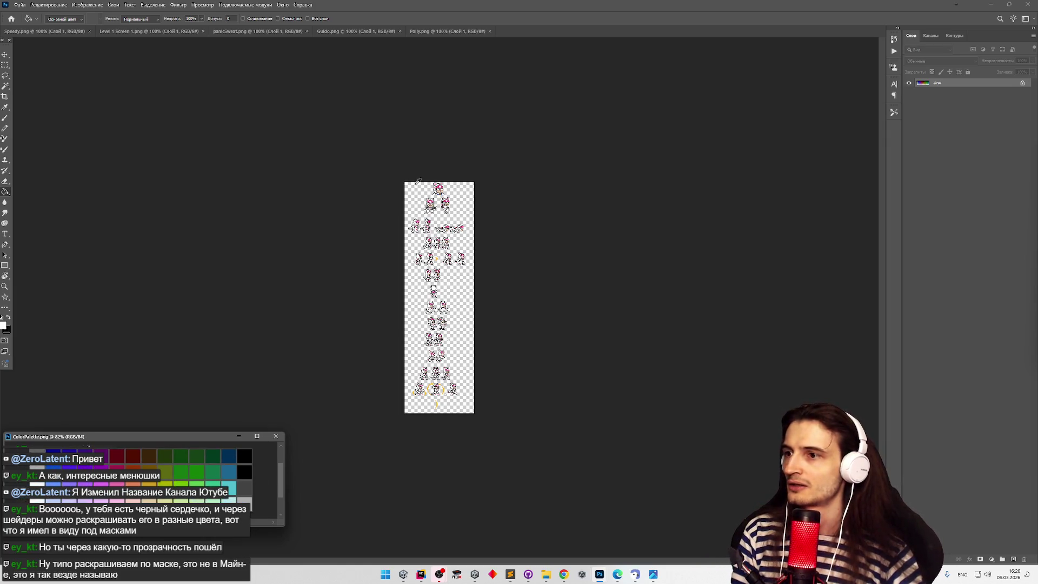
pyautogui.click(437, 211)
pyautogui.scroll(6, 460, 213)
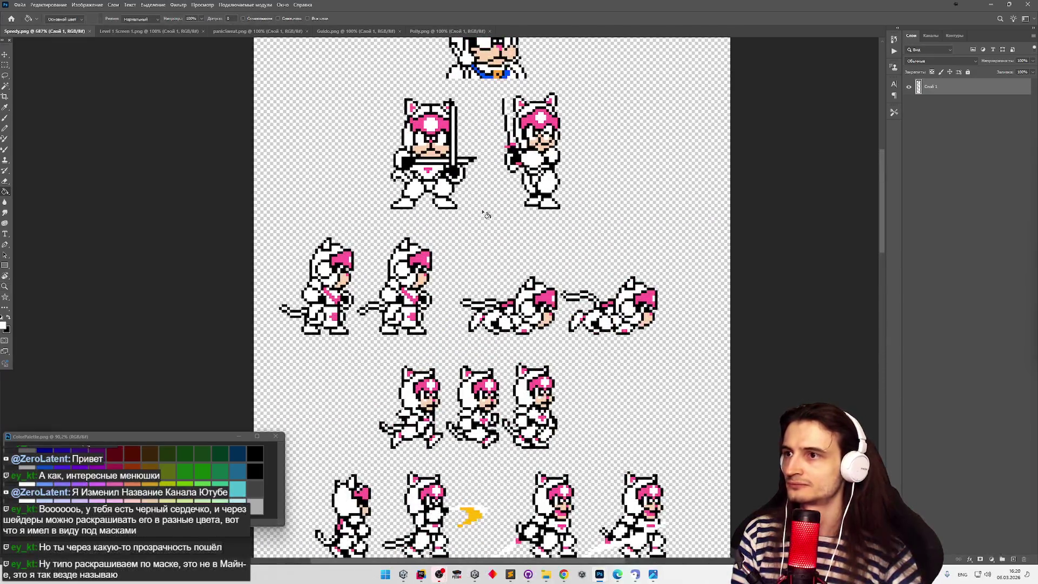
pyautogui.press('z')
pyautogui.keyDown('alt'); pyautogui.click(416, 287); pyautogui.keyUp('alt')
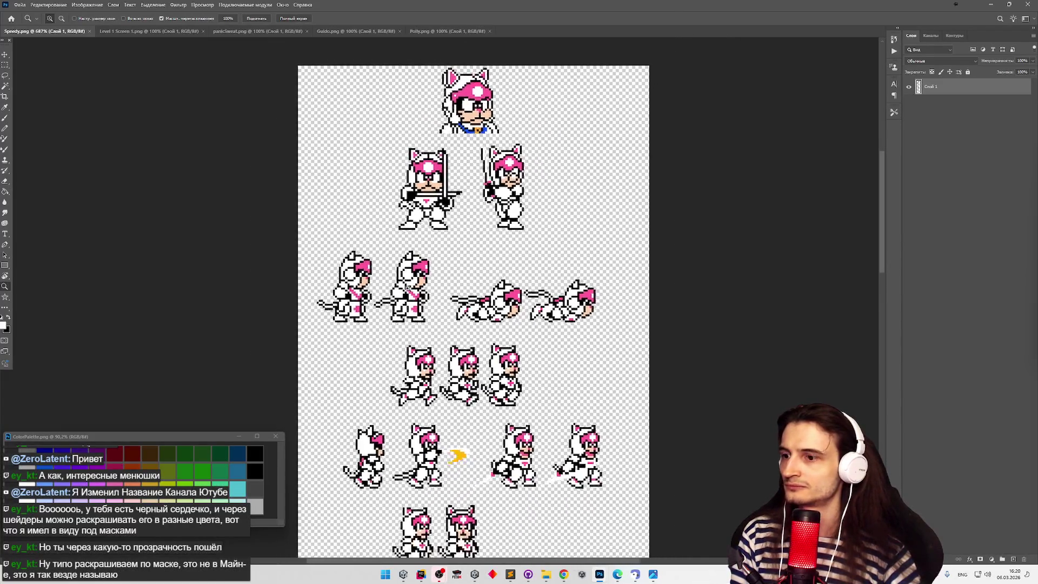
pyautogui.keyDown('alt'); pyautogui.click(406, 296); pyautogui.keyUp('alt')
pyautogui.keyDown('alt'); pyautogui.click(444, 466); pyautogui.keyUp('alt')
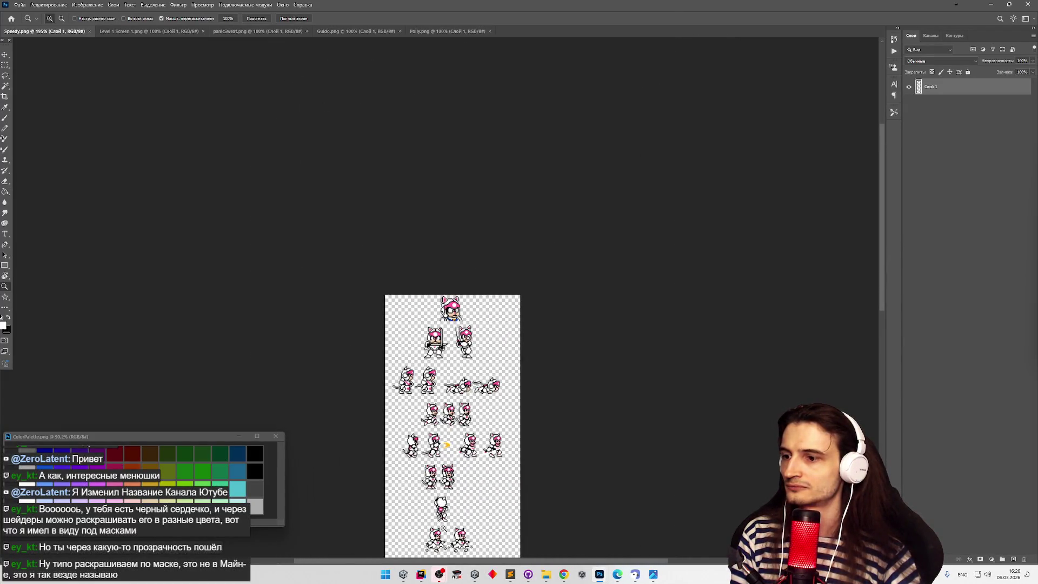
pyautogui.scroll(3, 441, 530)
pyautogui.scroll(-5, 489, 507)
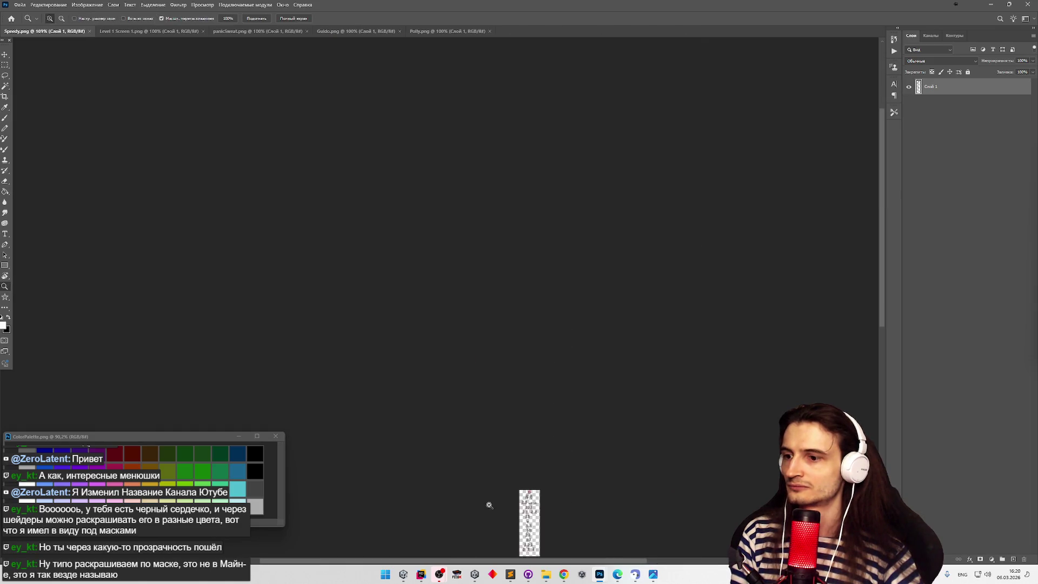
pyautogui.scroll(5, 541, 500)
pyautogui.scroll(-5, 628, 482)
pyautogui.scroll(5, 637, 471)
pyautogui.scroll(-4, 541, 324)
pyautogui.scroll(4, 456, 187)
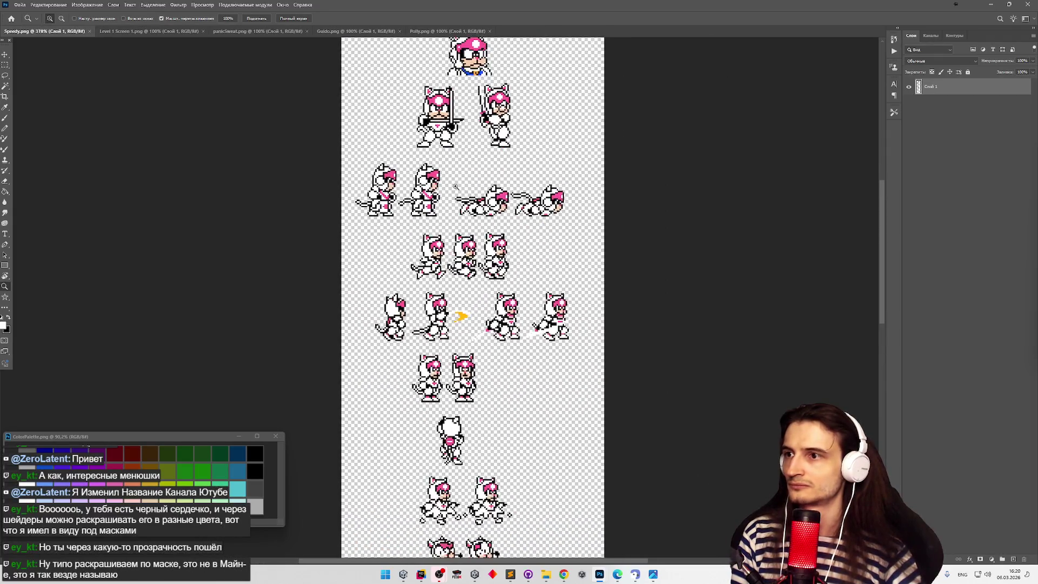
pyautogui.scroll(1, 409, 98)
pyautogui.scroll(-1, 465, 119)
pyautogui.scroll(3, 483, 70)
pyautogui.press('g')
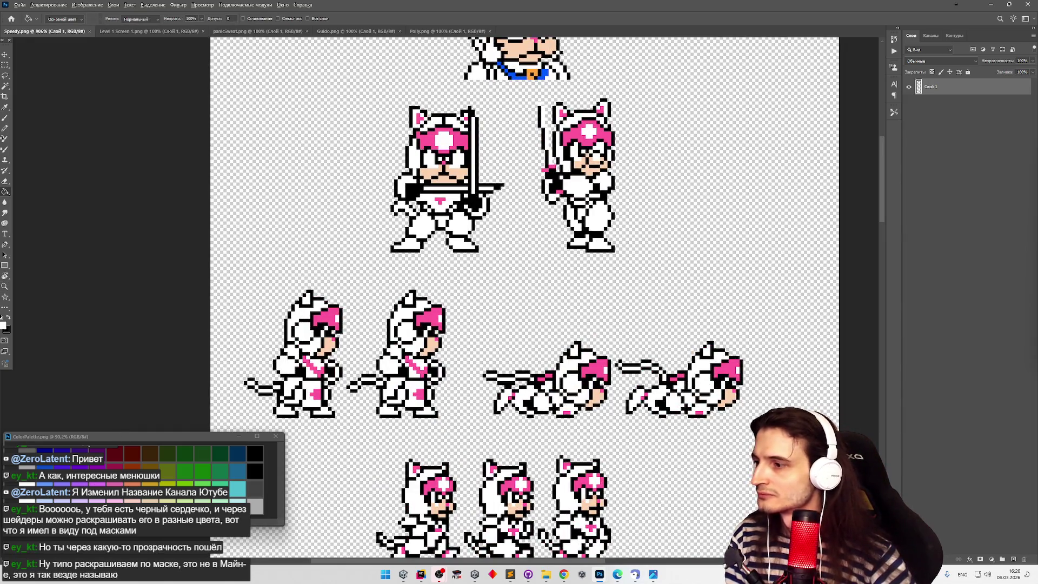
# Test a gold fill on Speedy's white sprite areas, then restore them to white.
pyautogui.click(432, 203)
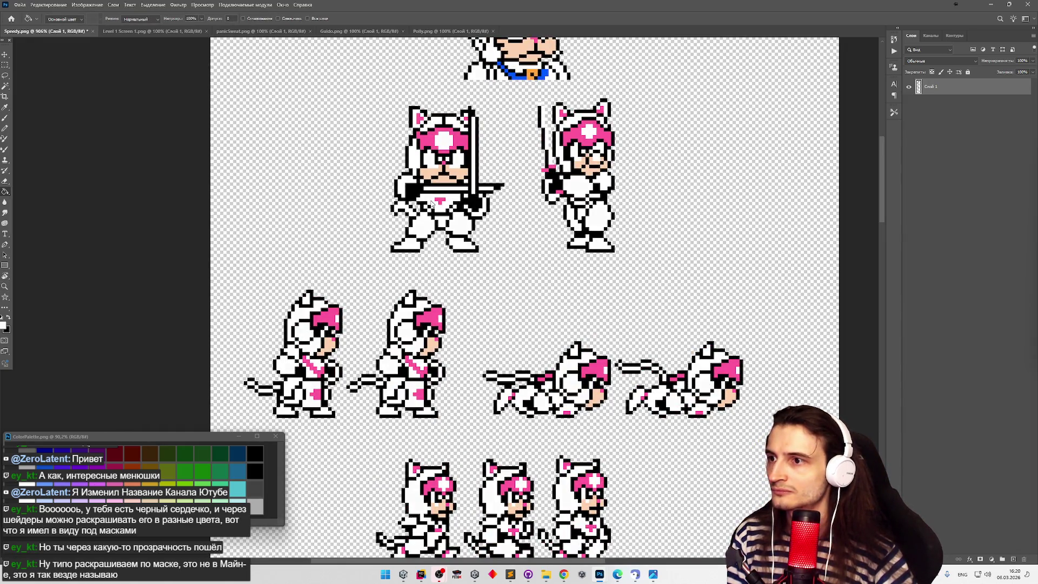
pyautogui.hotkey('ctrl', 's')
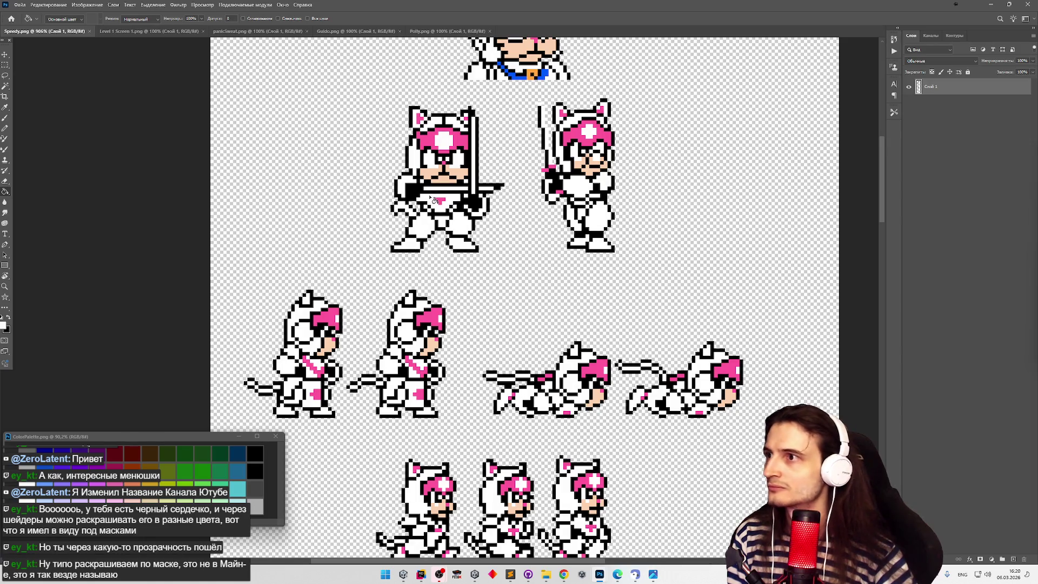
pyautogui.click(434, 203)
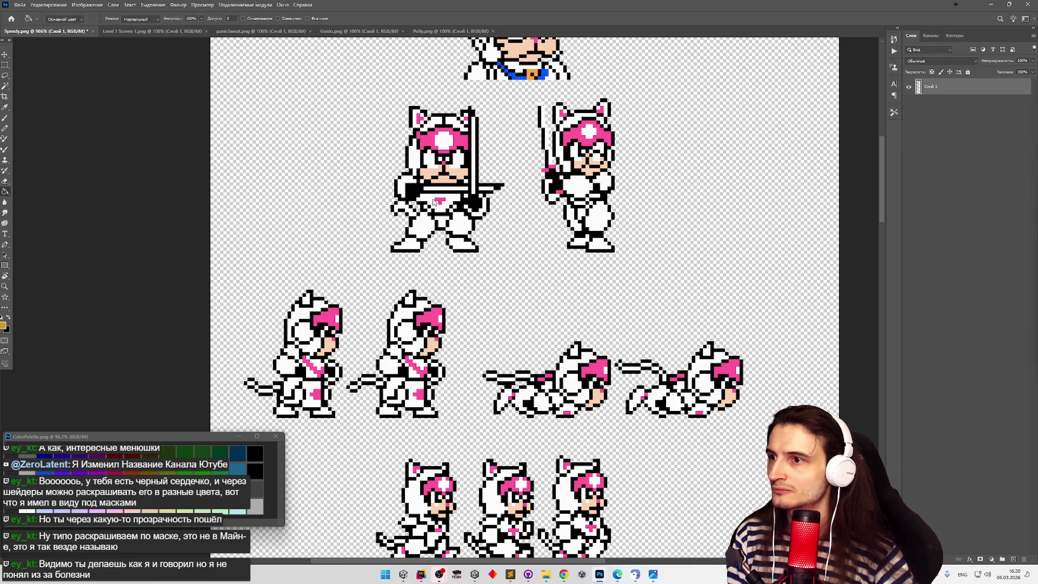
pyautogui.click(436, 204)
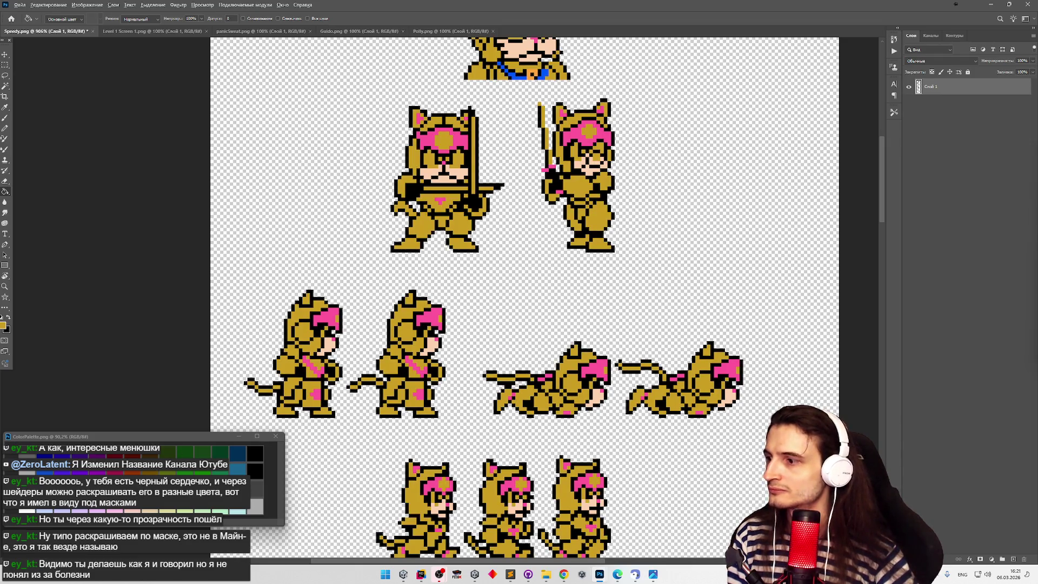
pyautogui.click(437, 204)
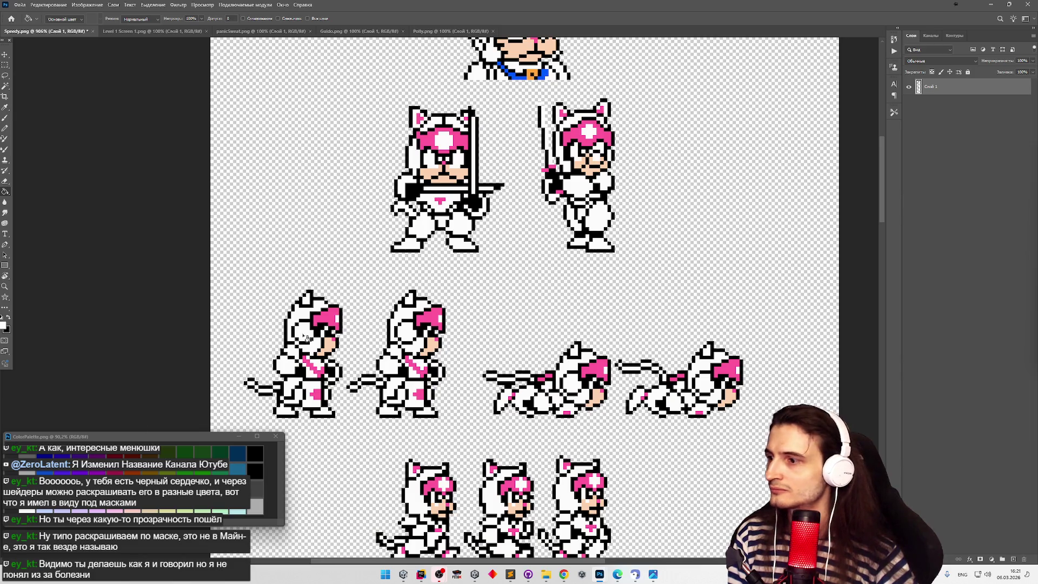
# Try magenta and dark red on the pink areas, settling on a lighter palette pink.
pyautogui.keyDown('alt'); pyautogui.click(302, 335); pyautogui.keyUp('alt')
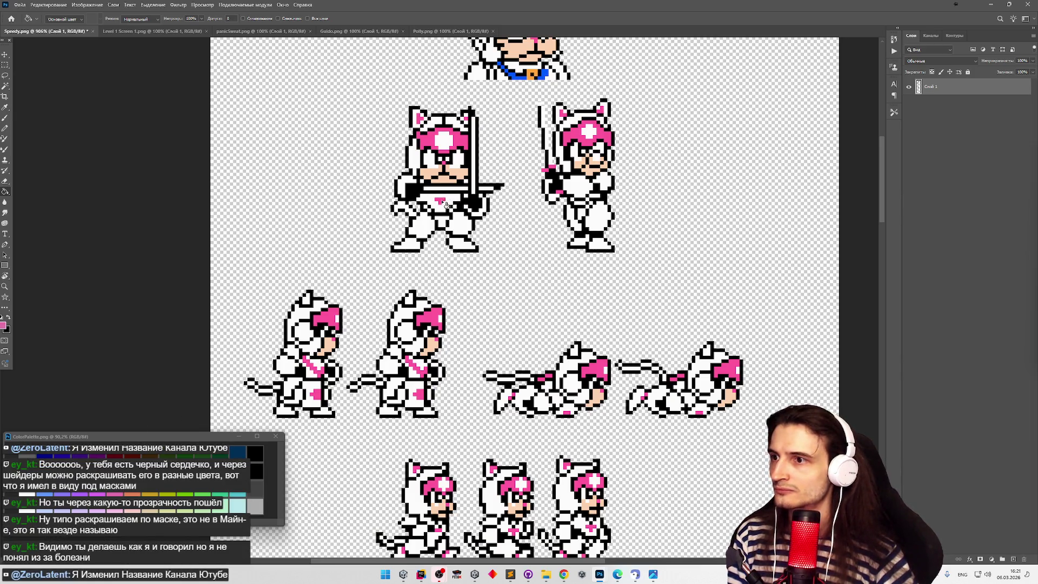
pyautogui.click(443, 204)
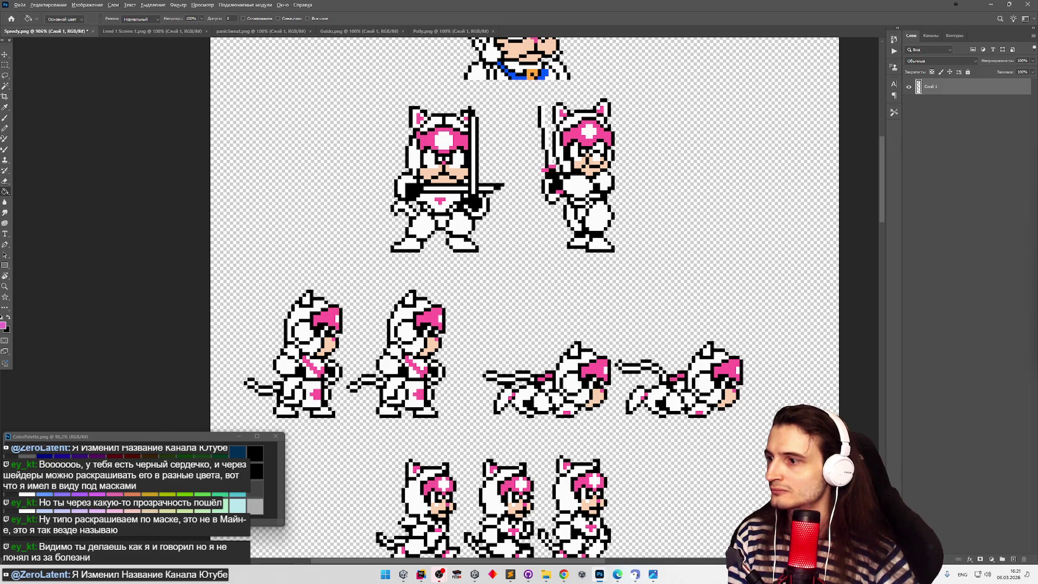
pyautogui.click(442, 201)
pyautogui.hotkey('ctrl', 'z')
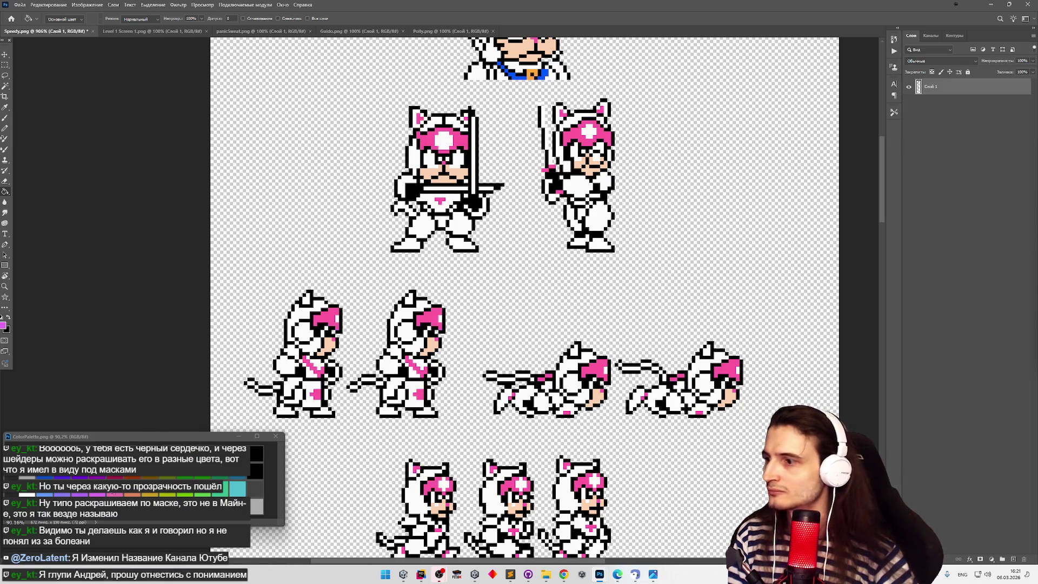
pyautogui.click(442, 206)
pyautogui.hotkey('ctrl', 'z')
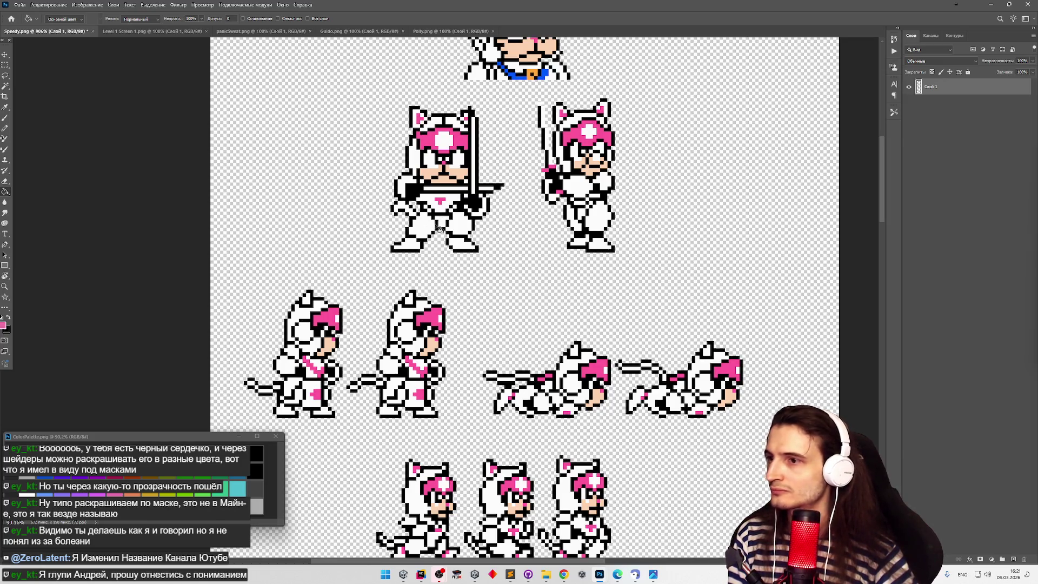
pyautogui.click(444, 203)
pyautogui.scroll(-1, 431, 162)
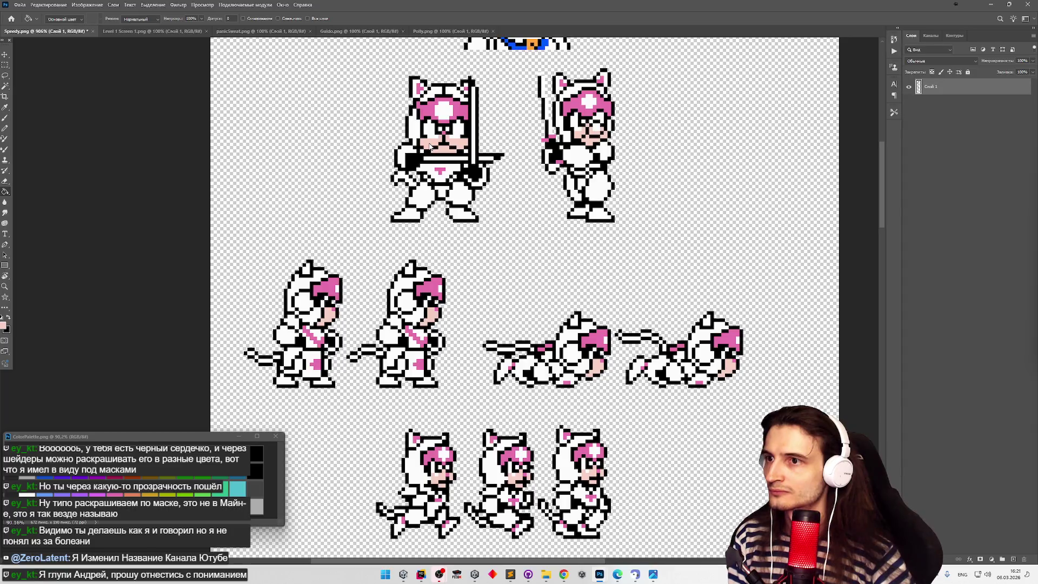
# Try orange and light pink fills on Speedy's face skin, undoing both.
pyautogui.scroll(-3, 330, 232)
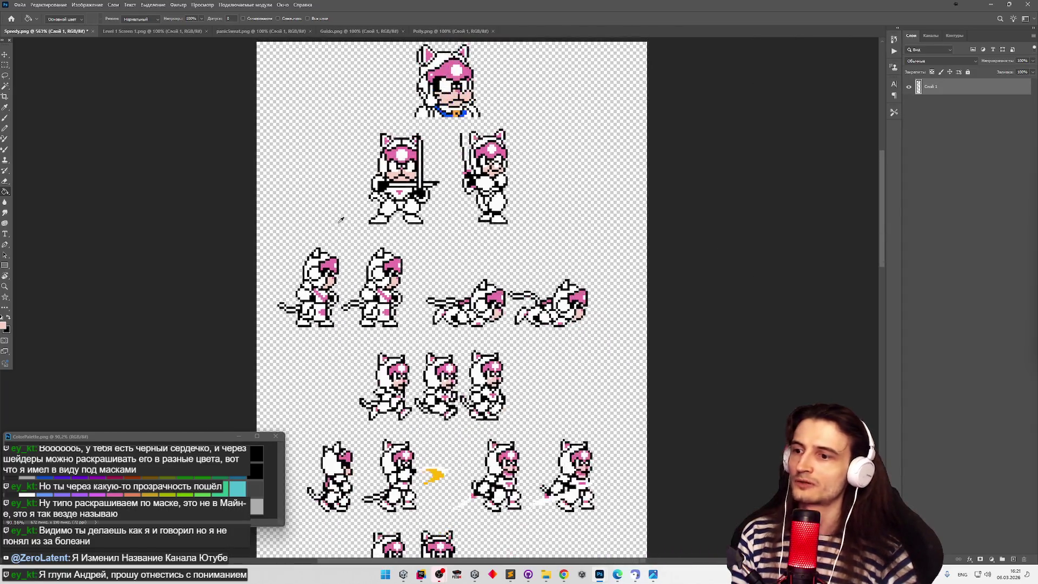
pyautogui.scroll(1, 341, 220)
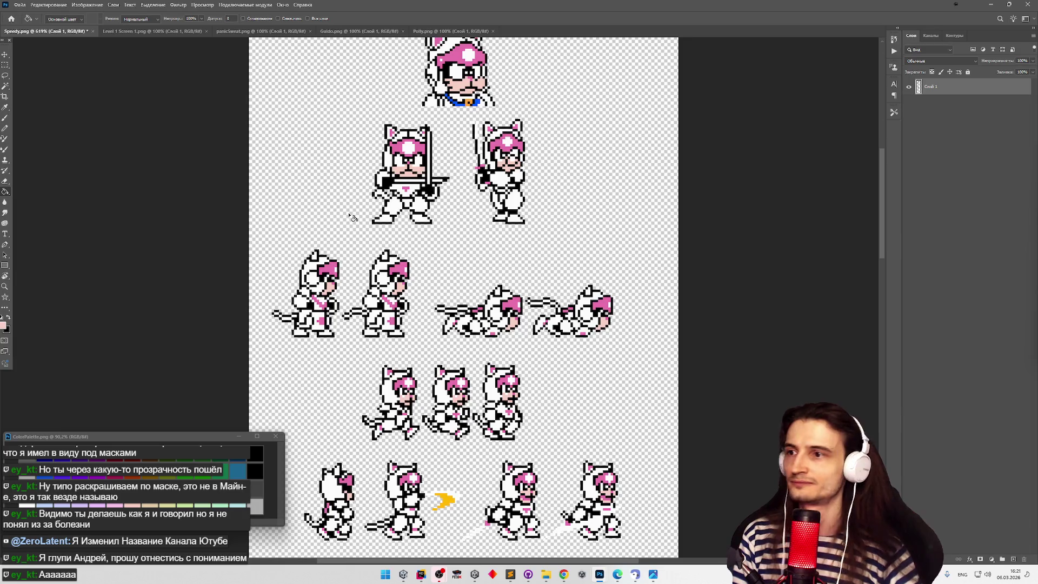
pyautogui.scroll(1, 352, 218)
pyautogui.scroll(5, 422, 127)
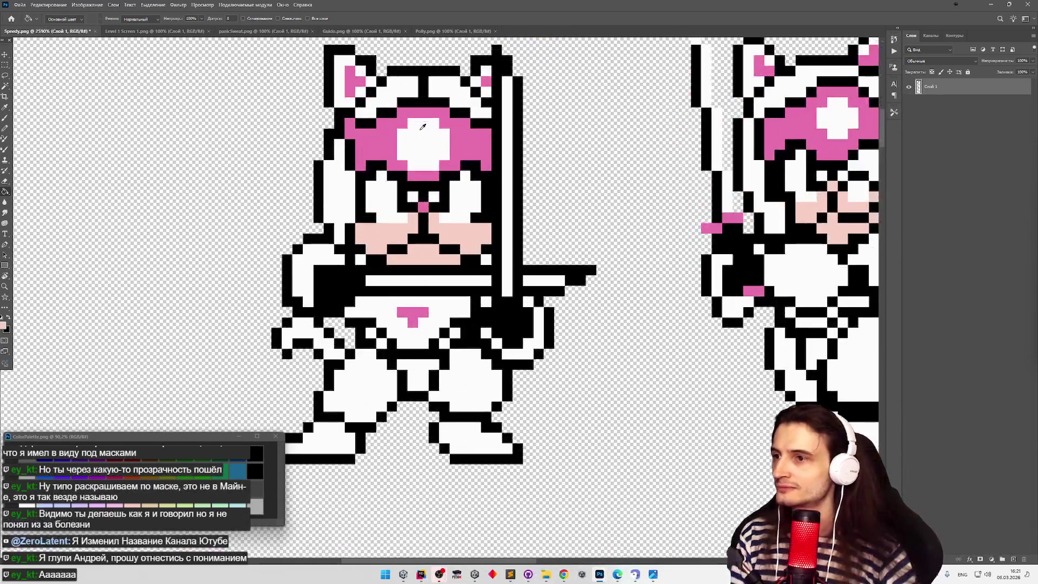
pyautogui.scroll(3, 381, 224)
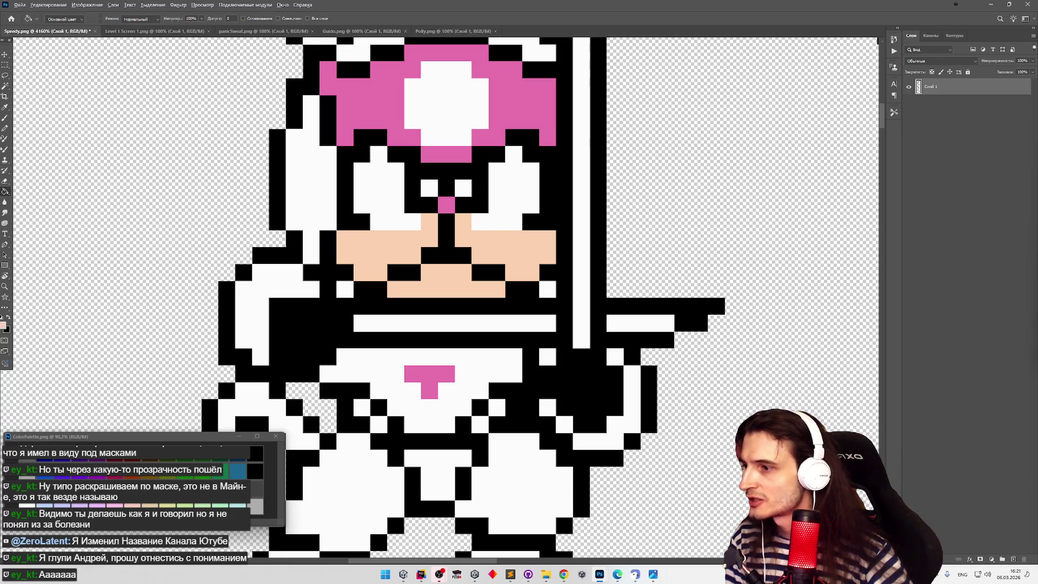
pyautogui.click(418, 270)
pyautogui.hotkey('ctrl', 'z')
pyautogui.keyDown('alt'); pyautogui.click(418, 271); pyautogui.keyUp('alt')
pyautogui.click(373, 259)
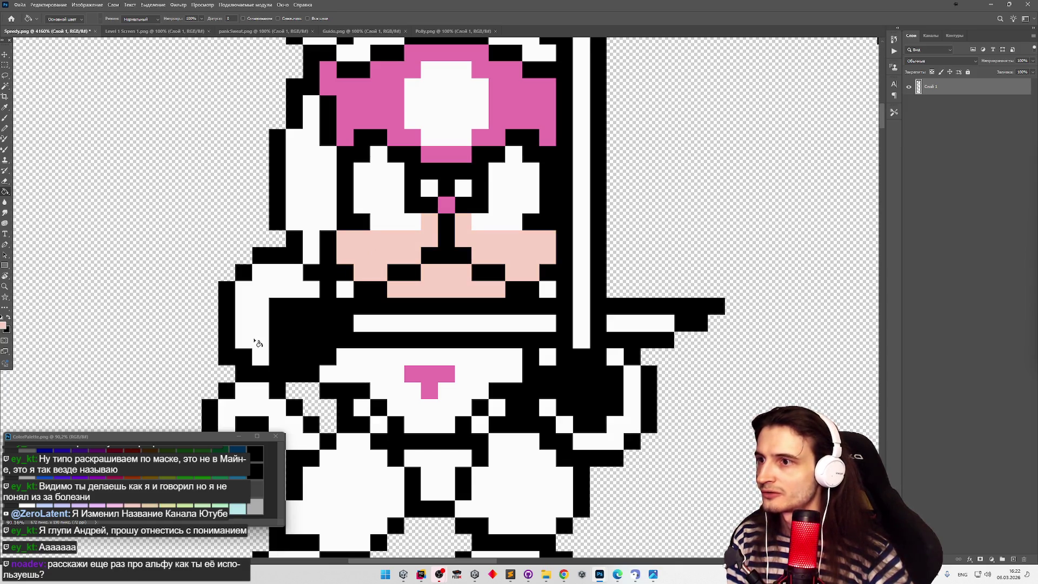
pyautogui.click(381, 259)
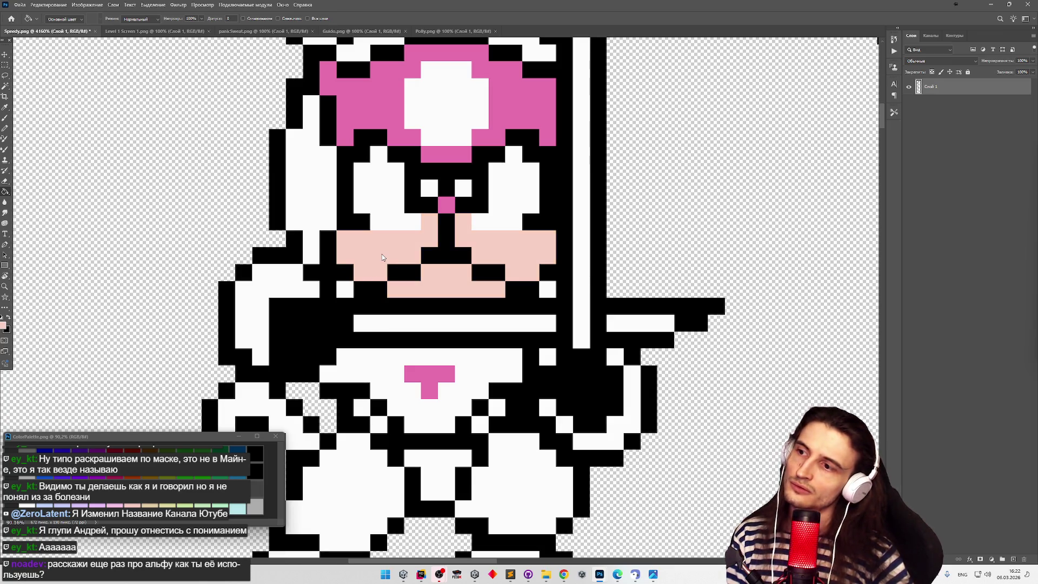
pyautogui.hotkey('ctrl', 'z')
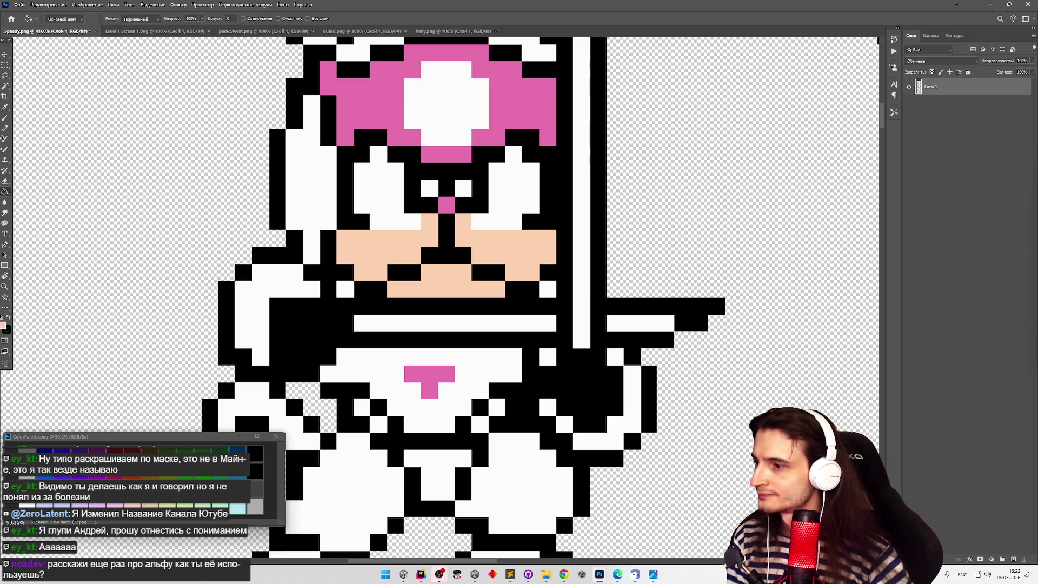
# Refill the face skin and light-pink pixels with a peach tone from the palette.
pyautogui.click(132, 506)
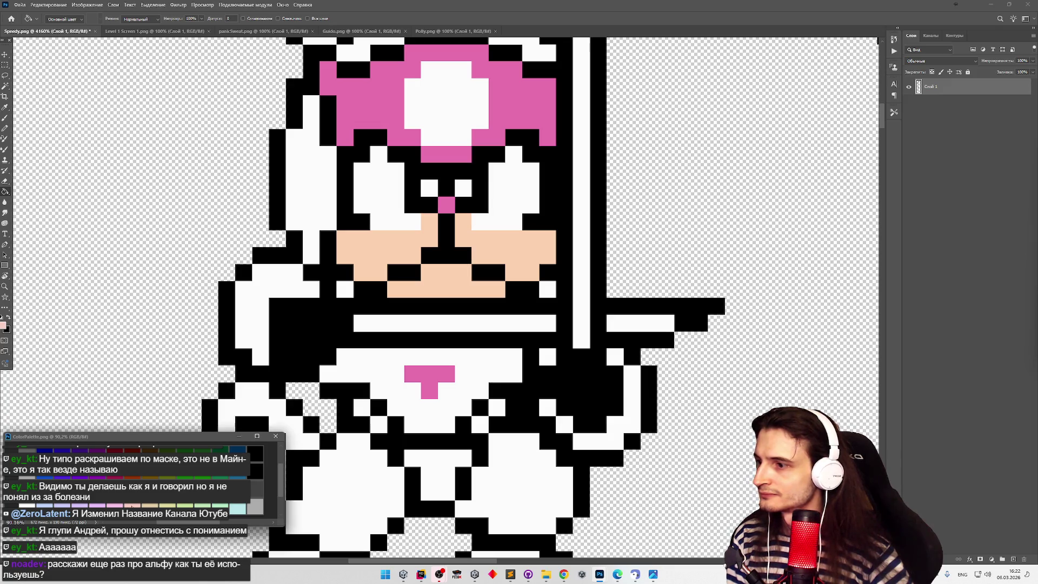
pyautogui.click(401, 254)
pyautogui.click(397, 254)
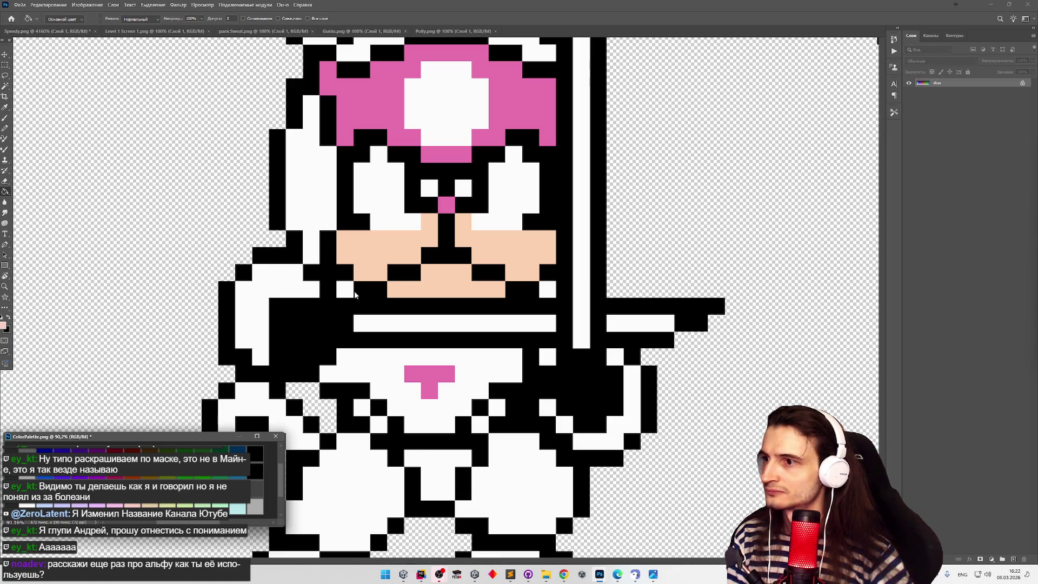
pyautogui.click(384, 255)
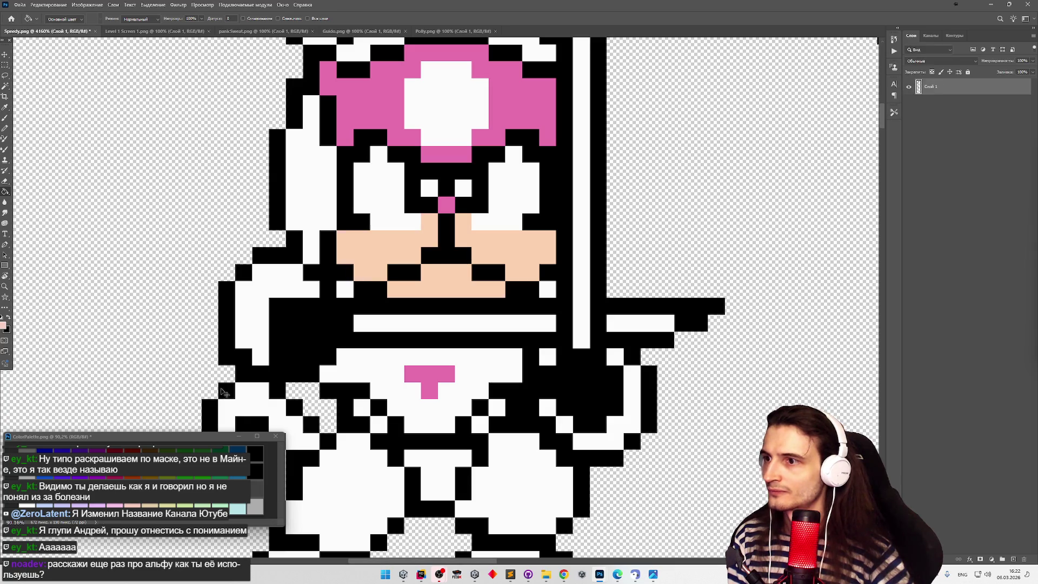
pyautogui.click(374, 253)
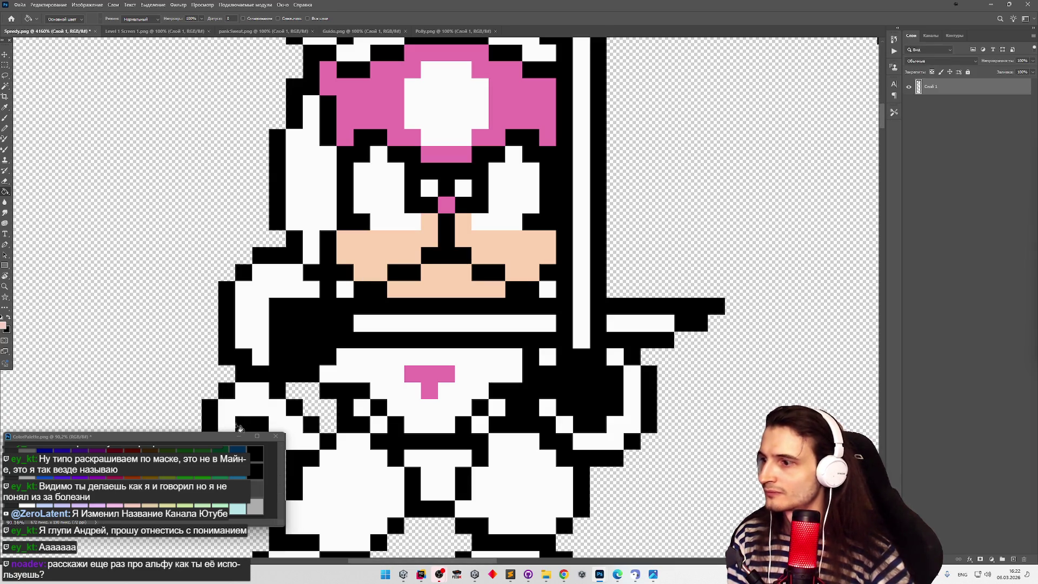
pyautogui.click(377, 252)
# Fill the face skin with tan from the NES palette, then zoom out to the whole sheet.
pyautogui.click(150, 507)
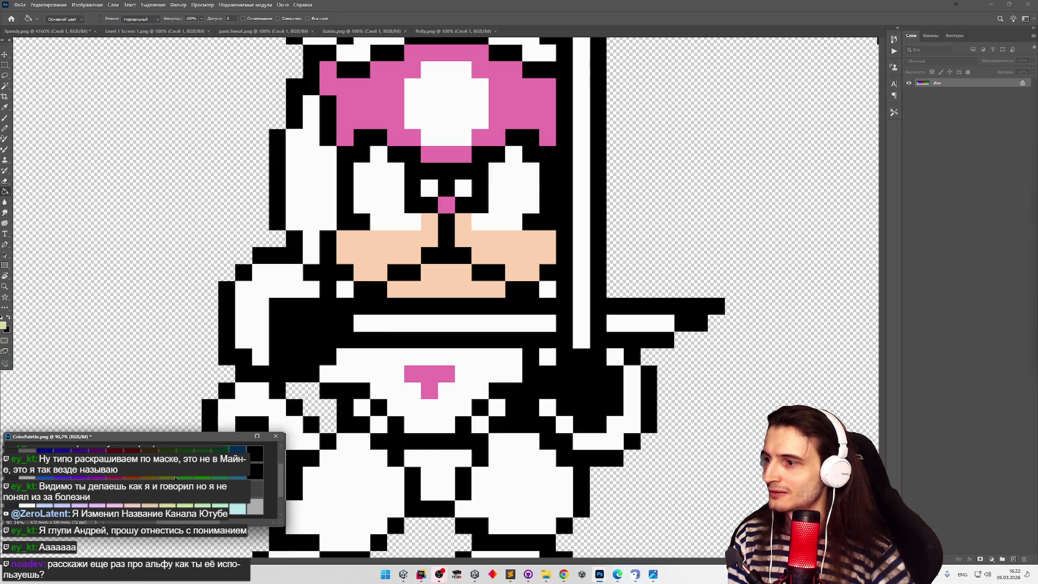
pyautogui.click(394, 248)
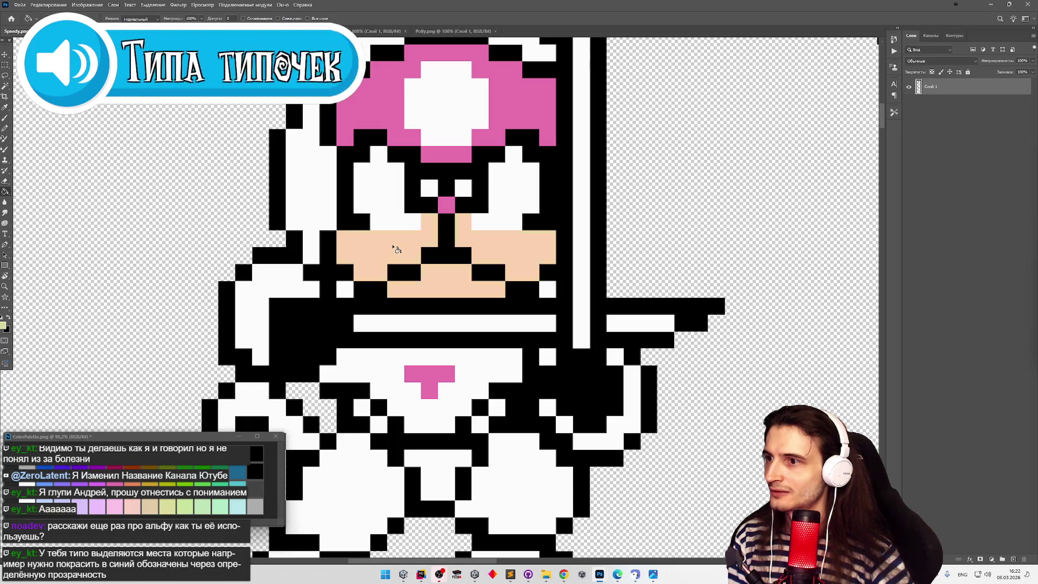
pyautogui.click(151, 506)
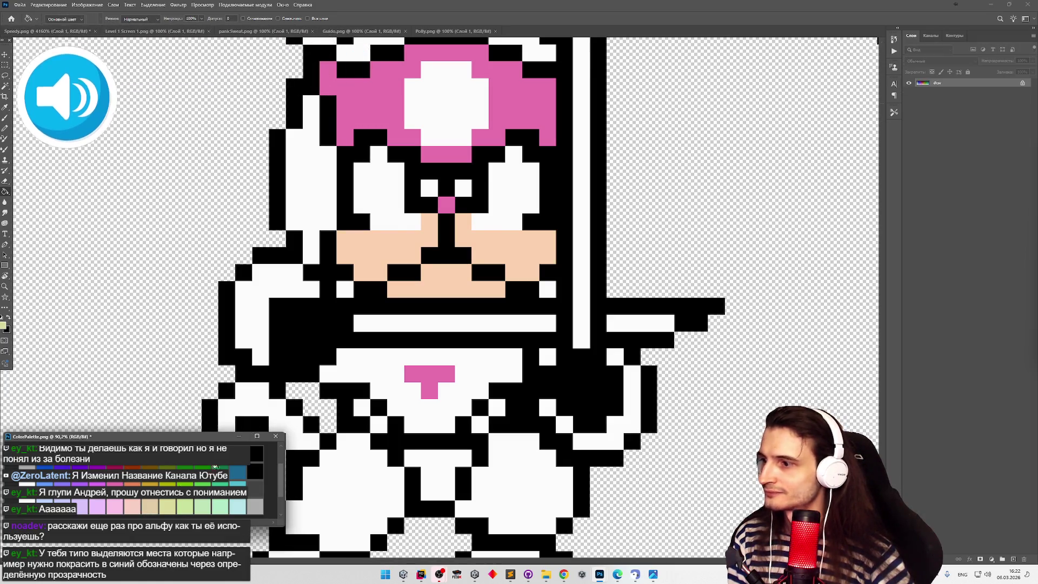
pyautogui.click(406, 245)
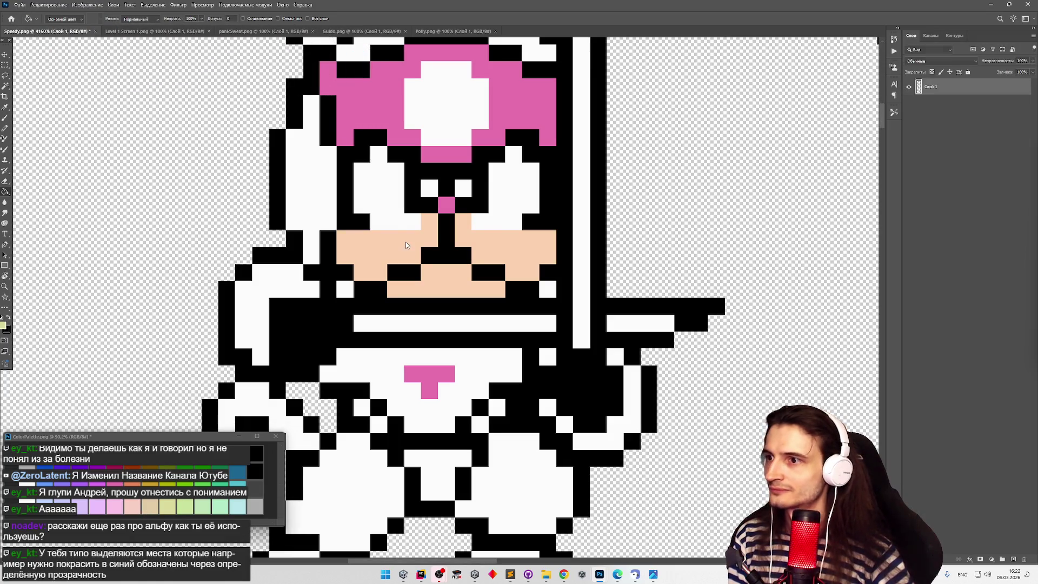
pyautogui.click(149, 510)
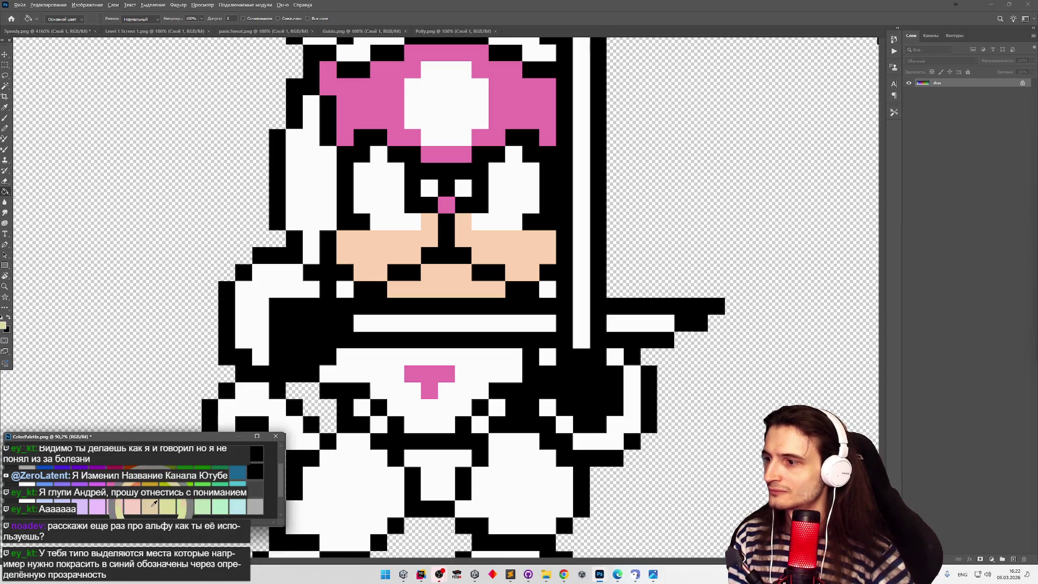
pyautogui.click(380, 252)
pyautogui.click(380, 252)
pyautogui.hotkey('ctrl', 'z')
pyautogui.click(382, 263)
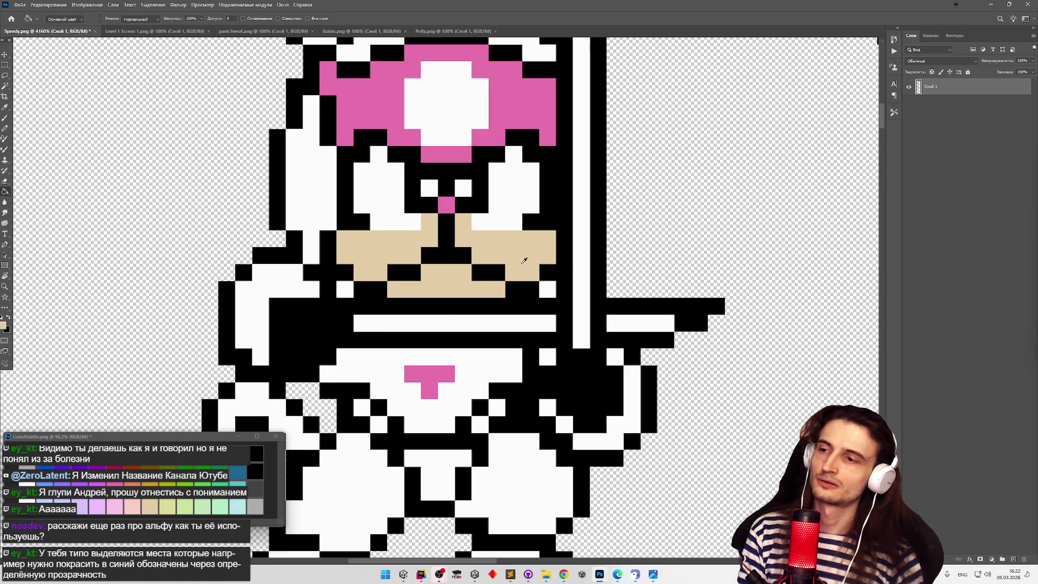
pyautogui.press('z')
pyautogui.moveTo(470, 254)
pyautogui.mouseDown()
pyautogui.moveTo(383, 250)
pyautogui.moveTo(519, 271)
pyautogui.moveTo(660, 105)
pyautogui.moveTo(362, 146)
pyautogui.mouseUp()
# Pick blue from the NES palette as the Paint Bucket colour.
pyautogui.press('g')
pyautogui.click(65, 467)
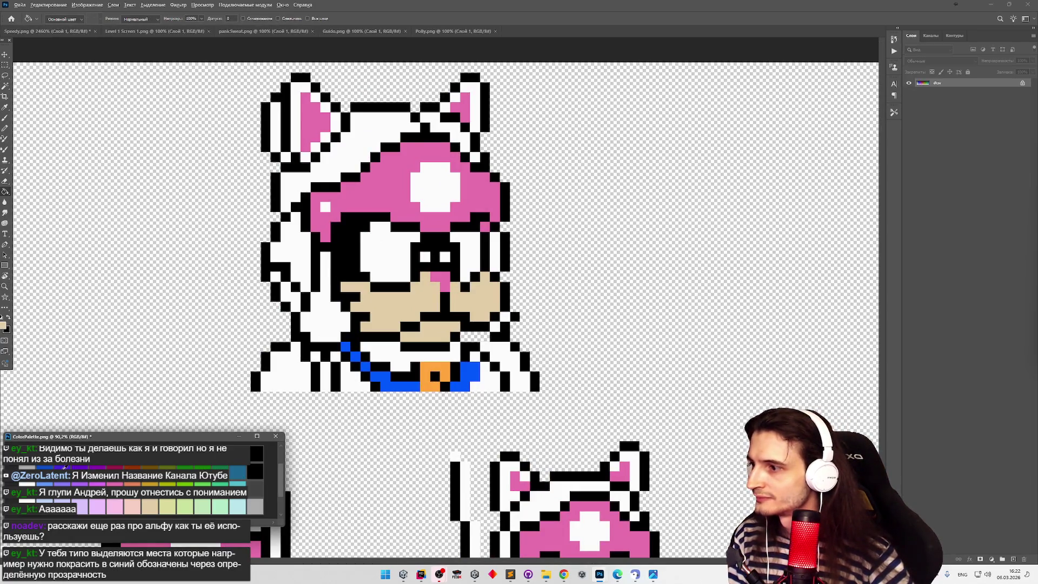
pyautogui.keyDown('alt'); pyautogui.click(54, 468); pyautogui.keyUp('alt')
pyautogui.click(359, 390)
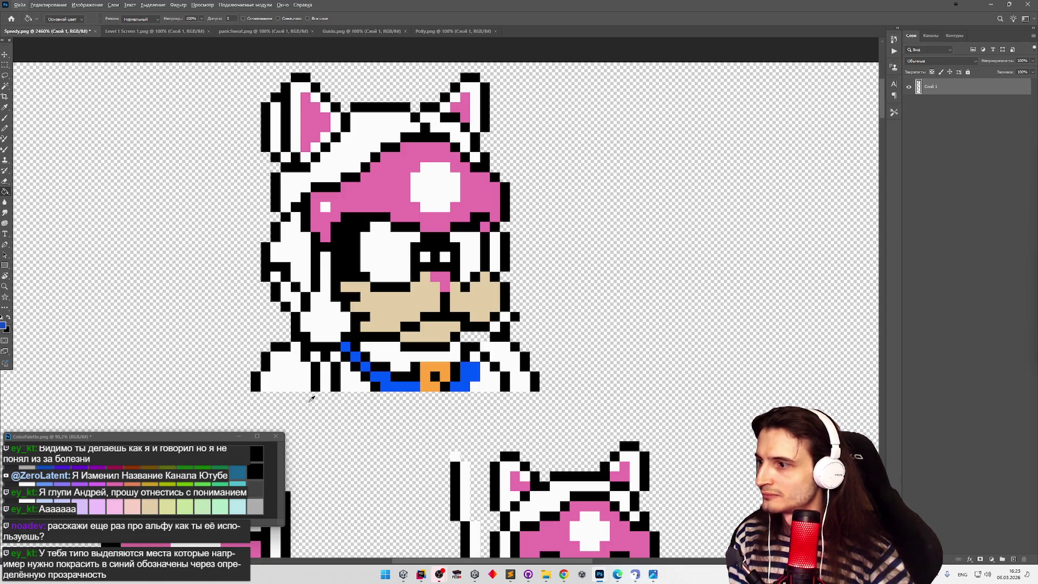
# Compare history states to restore the darker blue collar, then reselect blue after trying violet.
pyautogui.hotkey('ctrl', 'shift', 'z')
pyautogui.hotkey('ctrl', 'shift', 'z')
pyautogui.hotkey('ctrl', 'shift', 'z')
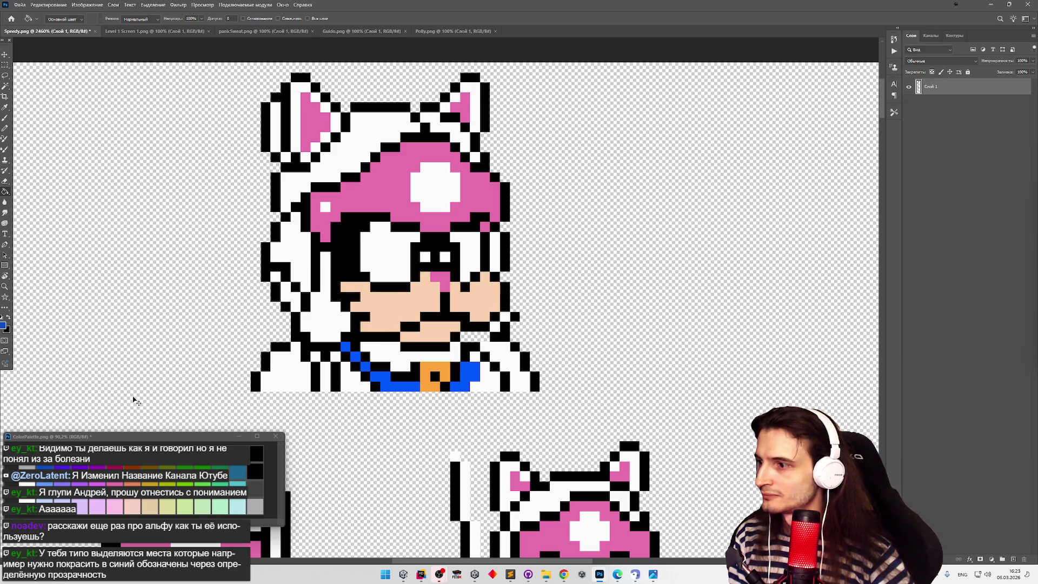
pyautogui.hotkey('ctrl', 'z')
pyautogui.hotkey('ctrl', 'z')
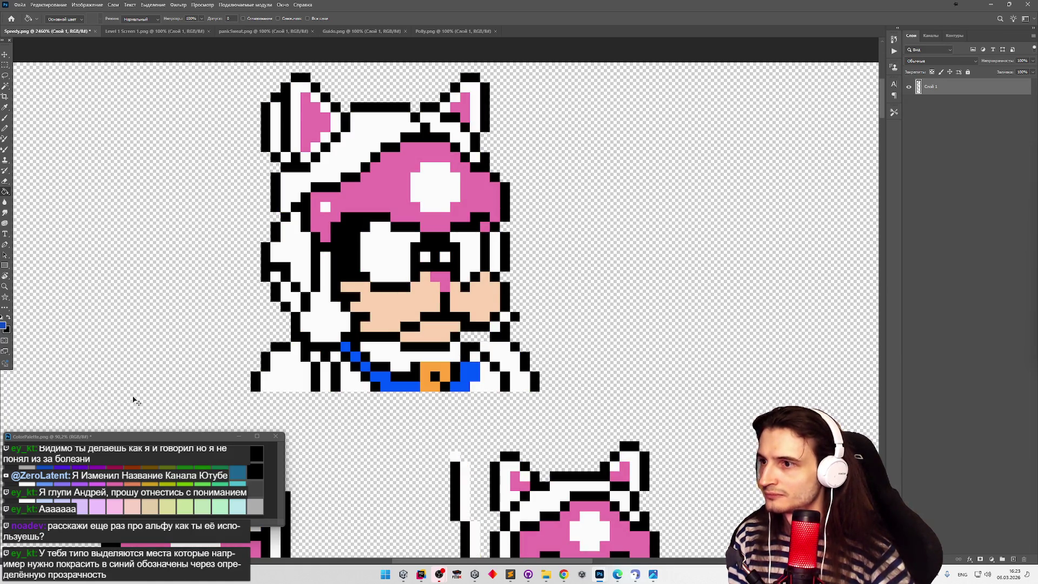
pyautogui.hotkey('ctrl', 'shift', 'z')
pyautogui.hotkey('ctrl', 'shift', 'z')
pyautogui.hotkey('ctrl', 'z')
pyautogui.hotkey('ctrl', 'shift', 'z')
pyautogui.hotkey('ctrl', 'z')
pyautogui.hotkey('ctrl', 'z')
pyautogui.hotkey('ctrl', 'z')
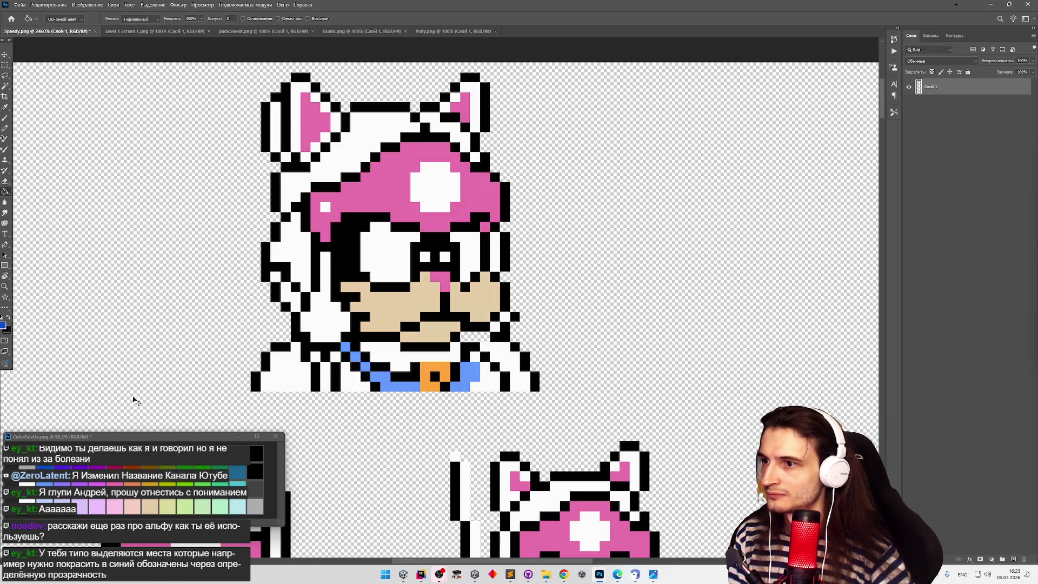
pyautogui.hotkey('ctrl', 'shift', 'z')
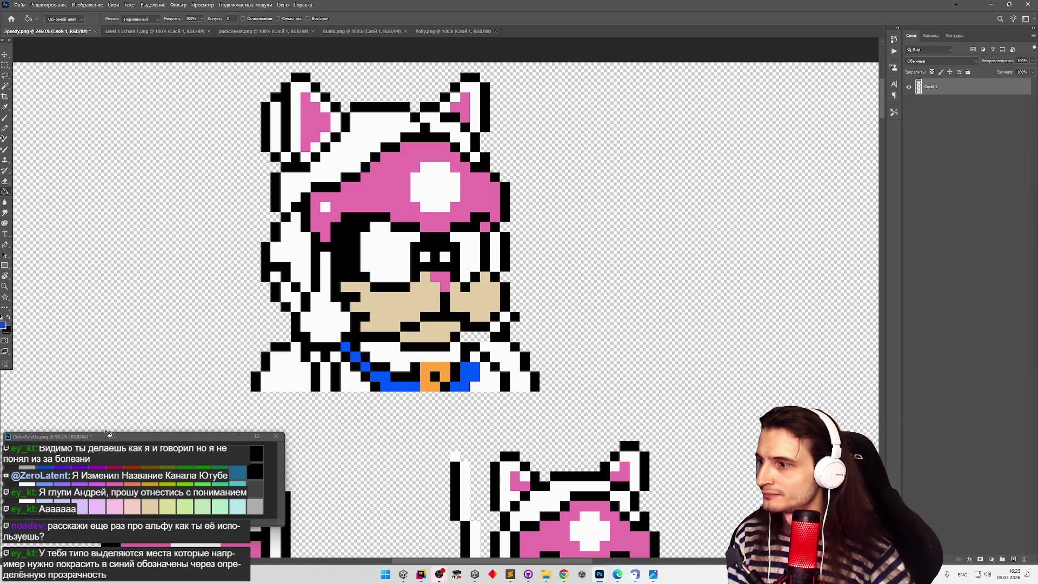
pyautogui.click(73, 468)
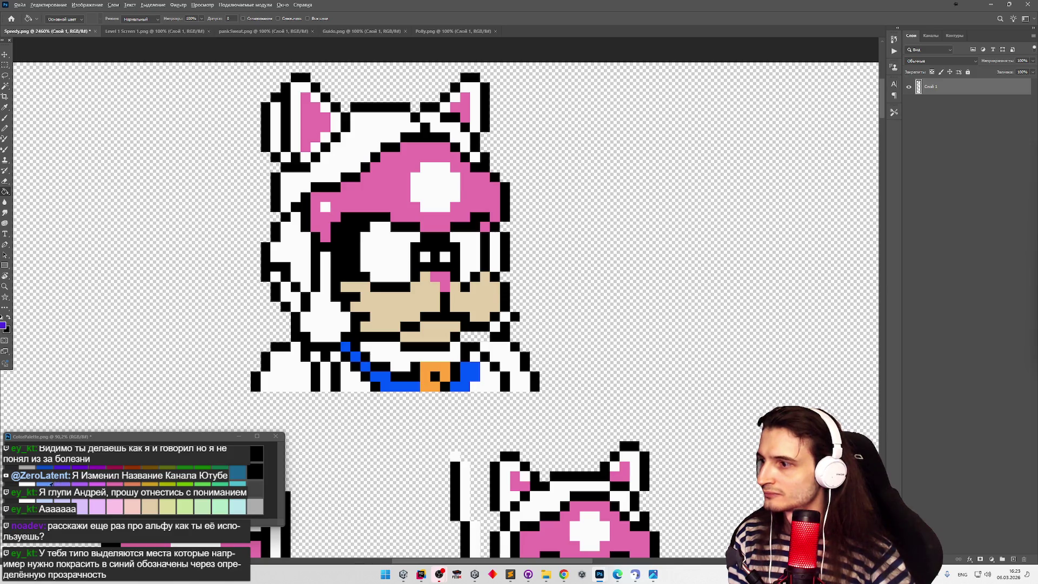
pyautogui.click(52, 484)
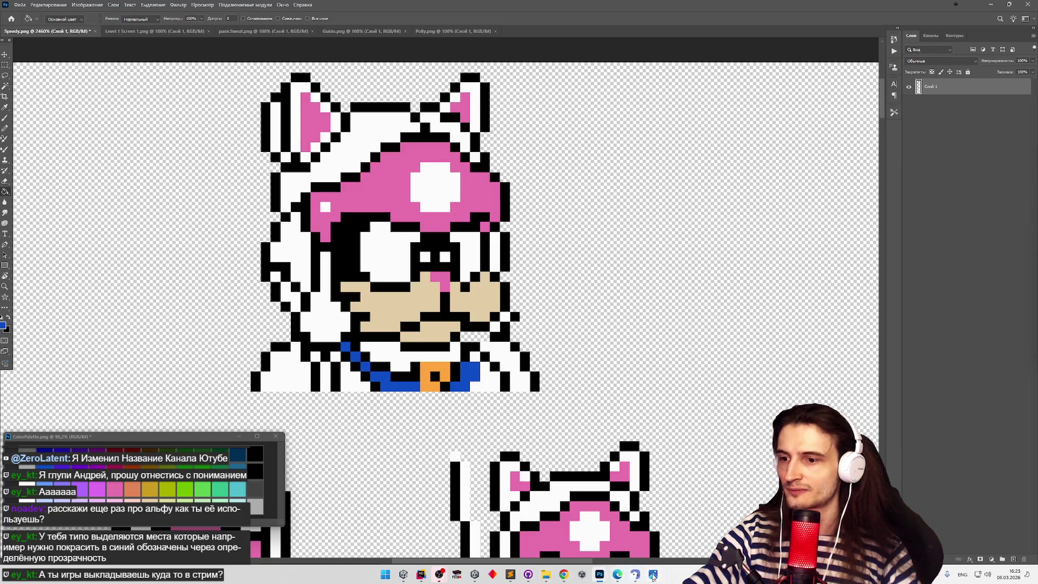
# Dismiss the Start menu and scroll Speedy.png down to show the two lower tan-faced sword cats.
pyautogui.click(385, 574)
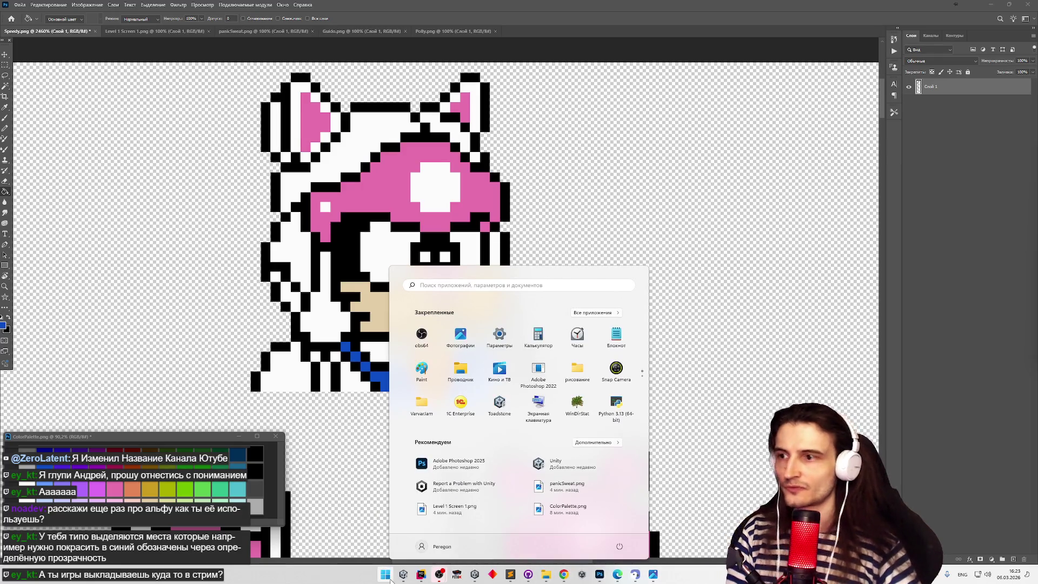
pyautogui.click(885, 113)
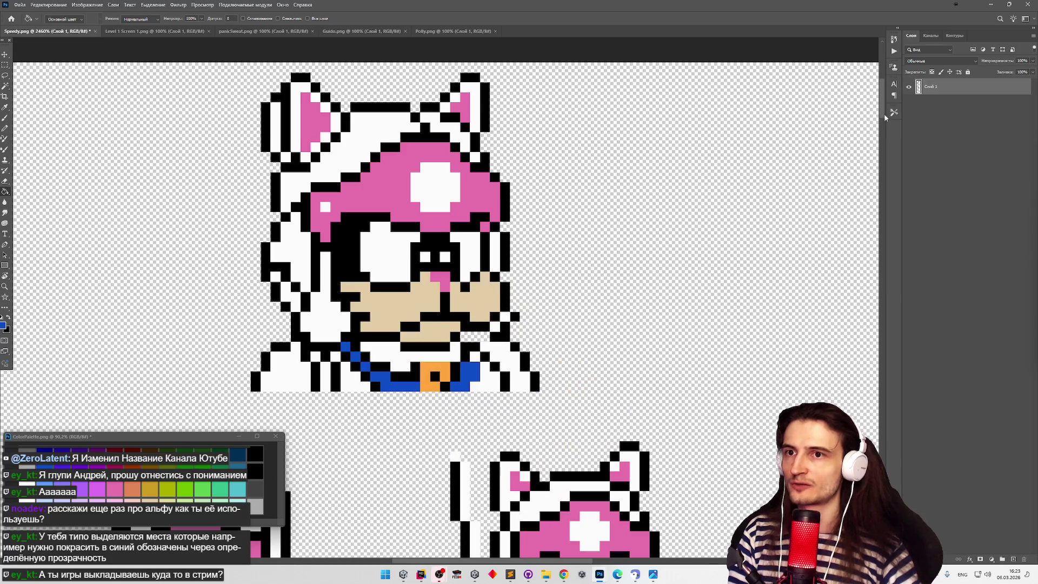
pyautogui.scroll(-10, 814, 175)
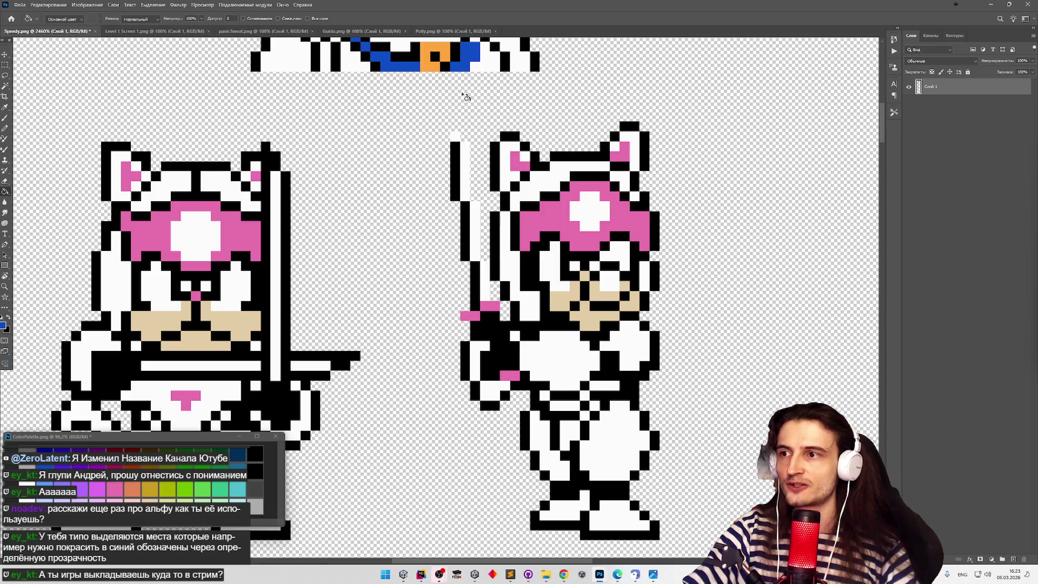
pyautogui.scroll(2, 587, 191)
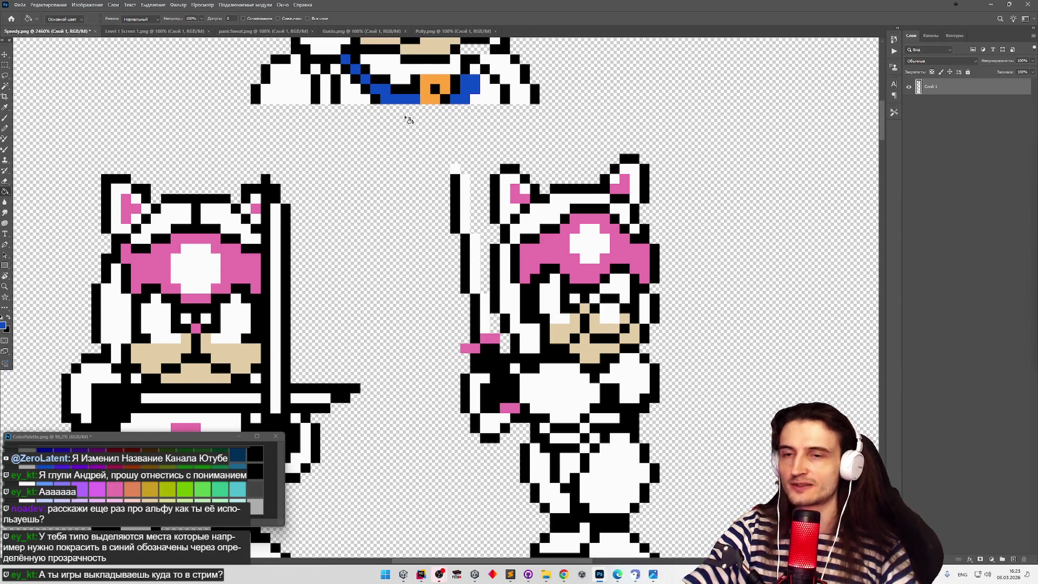
pyautogui.scroll(3, 409, 120)
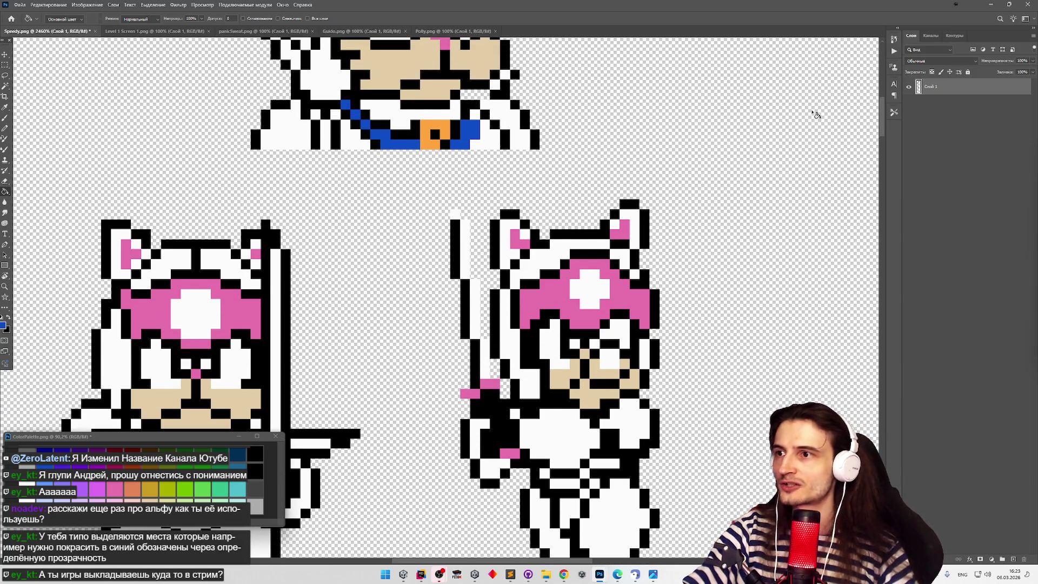
pyautogui.moveTo(883, 104); pyautogui.dragTo(889, 88)
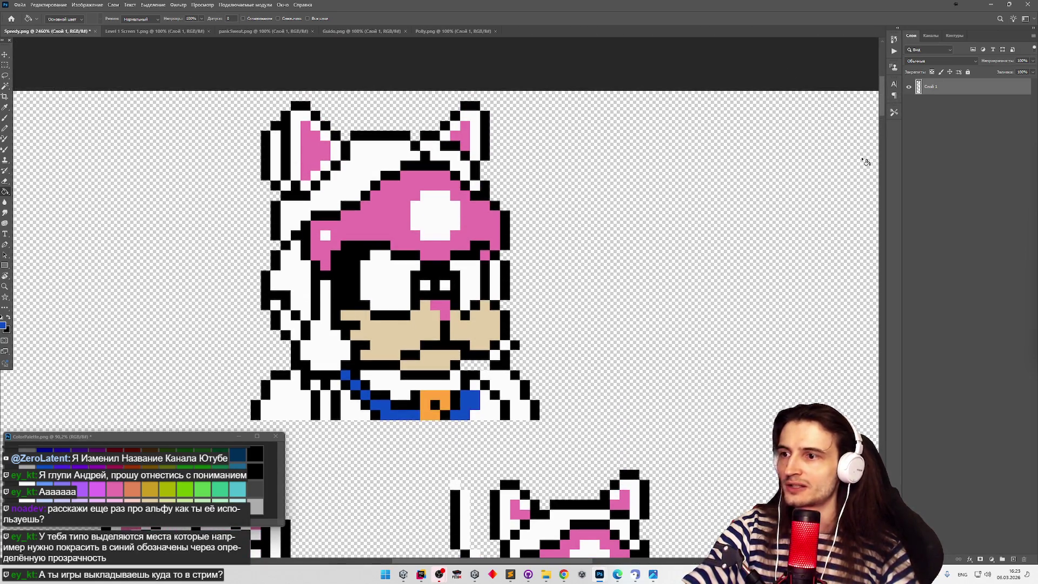
pyautogui.moveTo(885, 112); pyautogui.dragTo(879, 142)
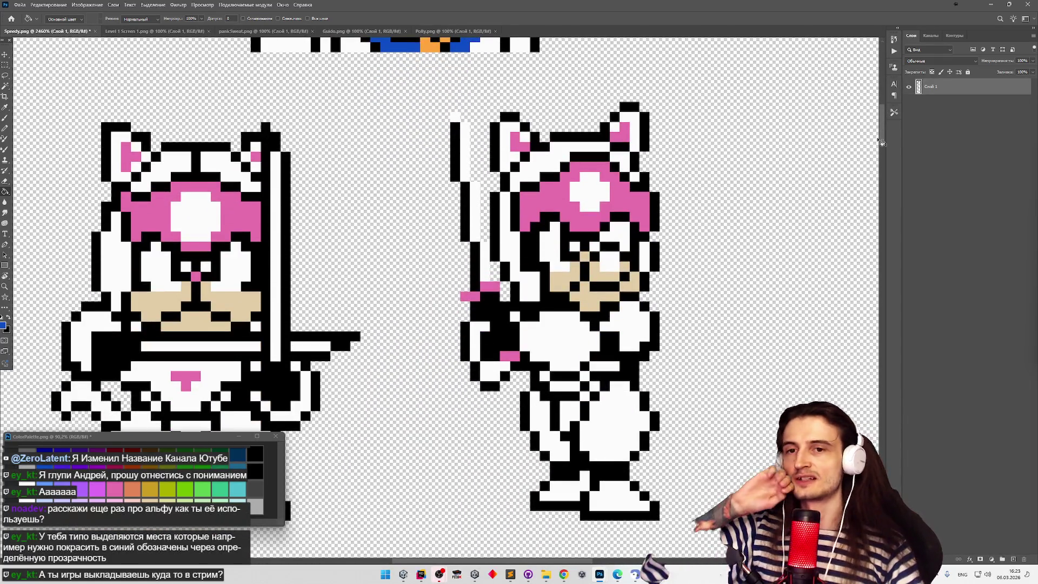
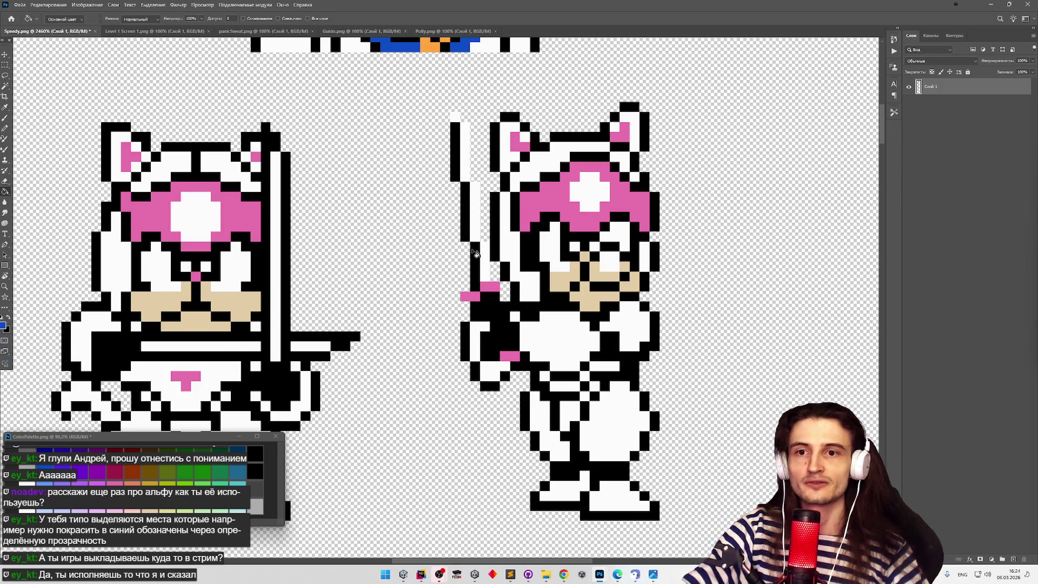
# Compare the sprite faces in lighter peach skin, then restore the original tan skin.
pyautogui.scroll(1, 474, 253)
pyautogui.scroll(2, 473, 254)
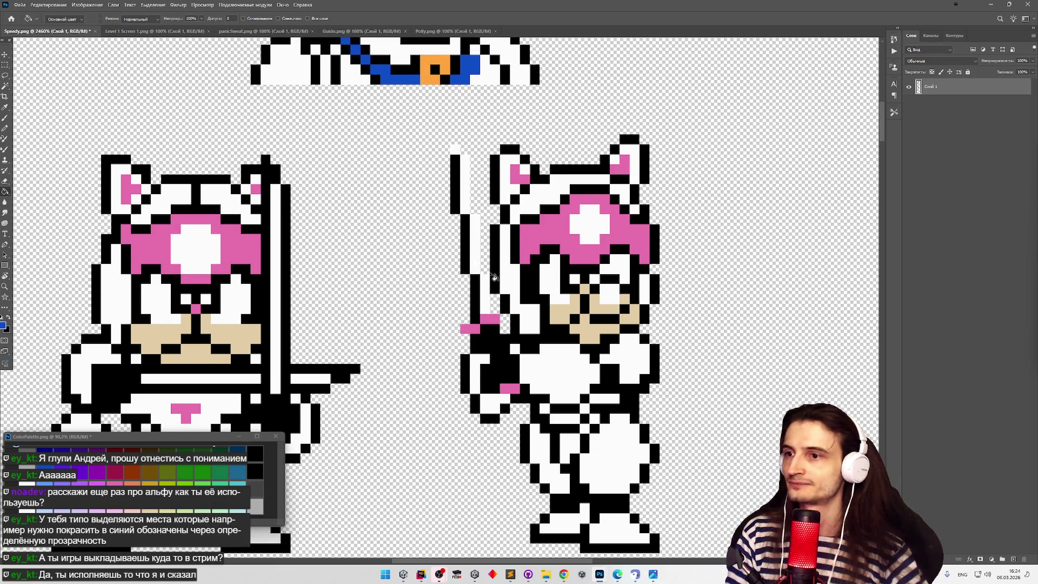
pyautogui.scroll(-3, 478, 241)
pyautogui.scroll(2, 527, 253)
pyautogui.scroll(-3, 509, 260)
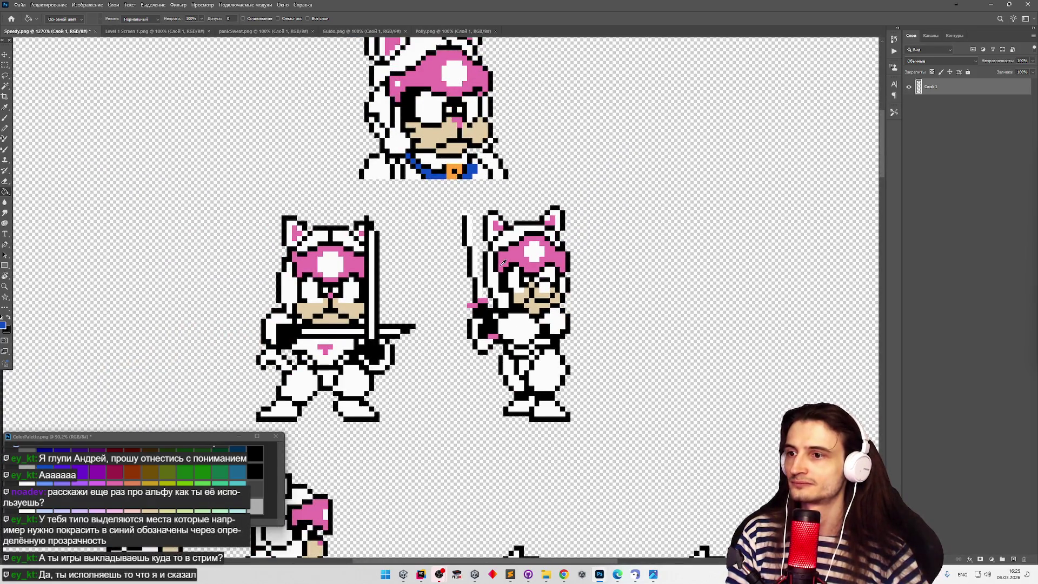
pyautogui.scroll(-3, 503, 262)
pyautogui.scroll(3, 503, 262)
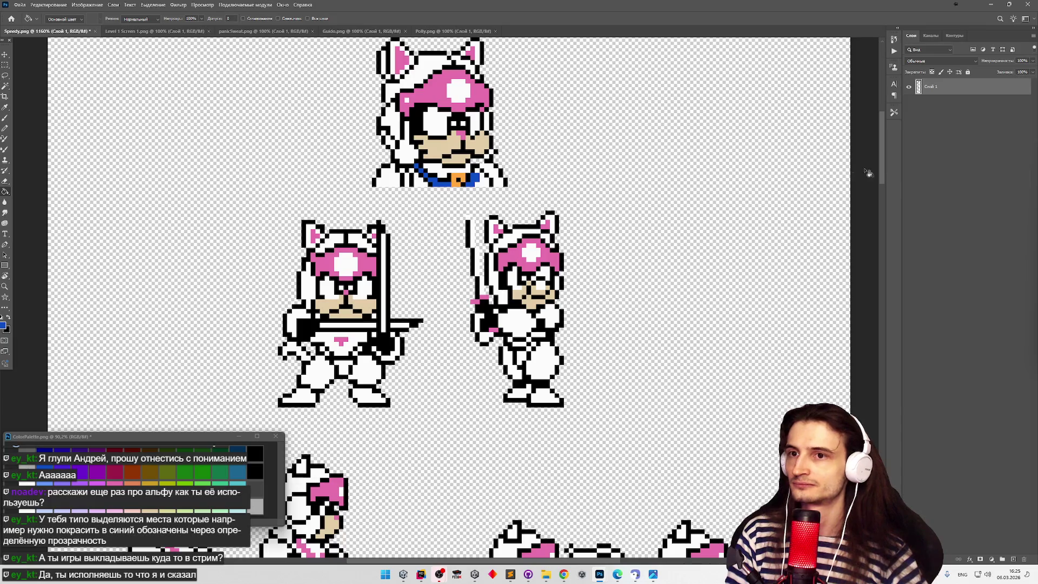
pyautogui.hotkey('ctrl', 'z')
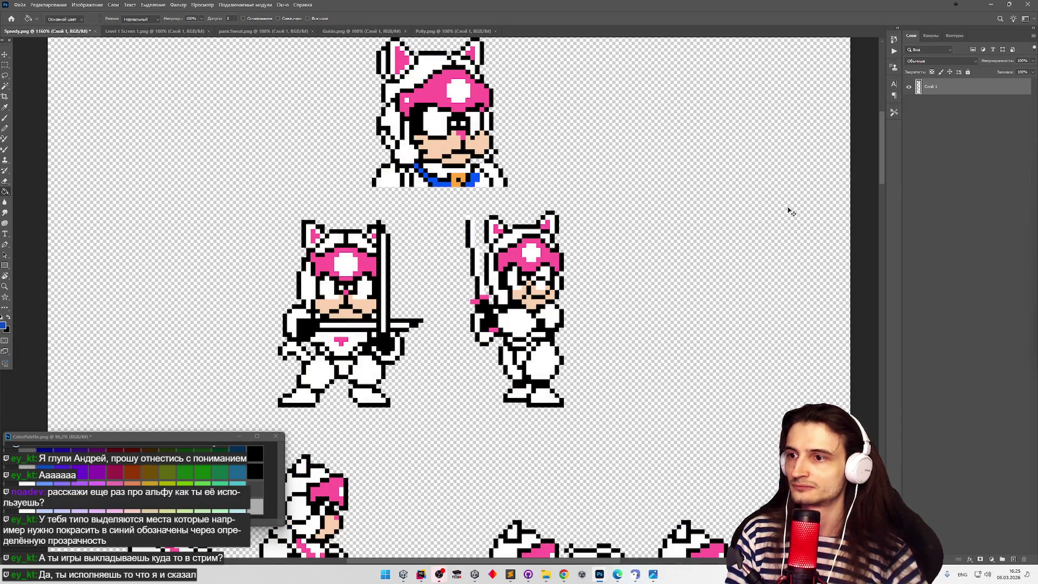
pyautogui.hotkey('ctrl', 'shift', 'z')
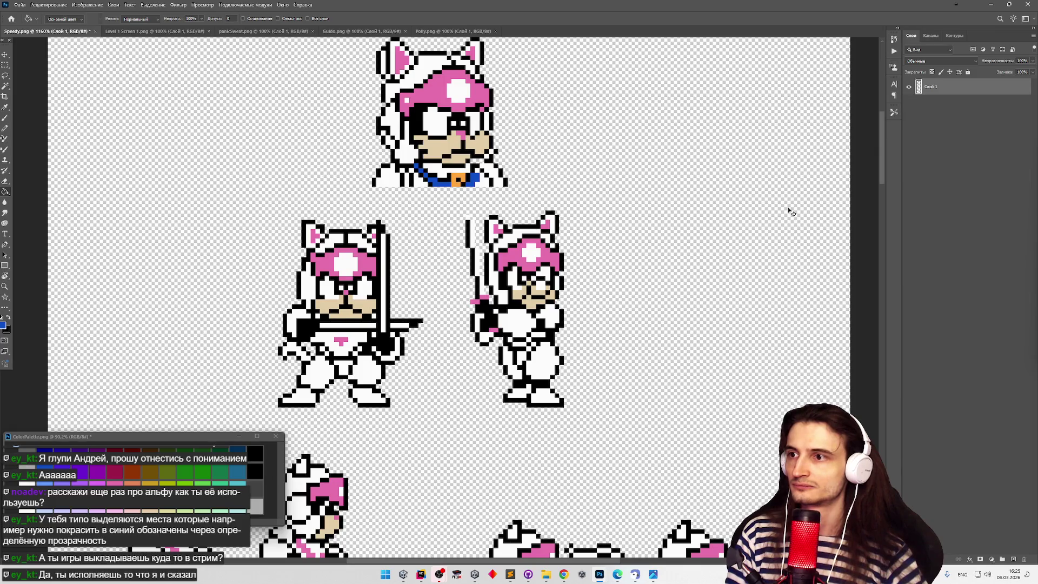
# Try salmon and gold fills on the orange collar block, settling on salmon.
pyautogui.scroll(5, 411, 102)
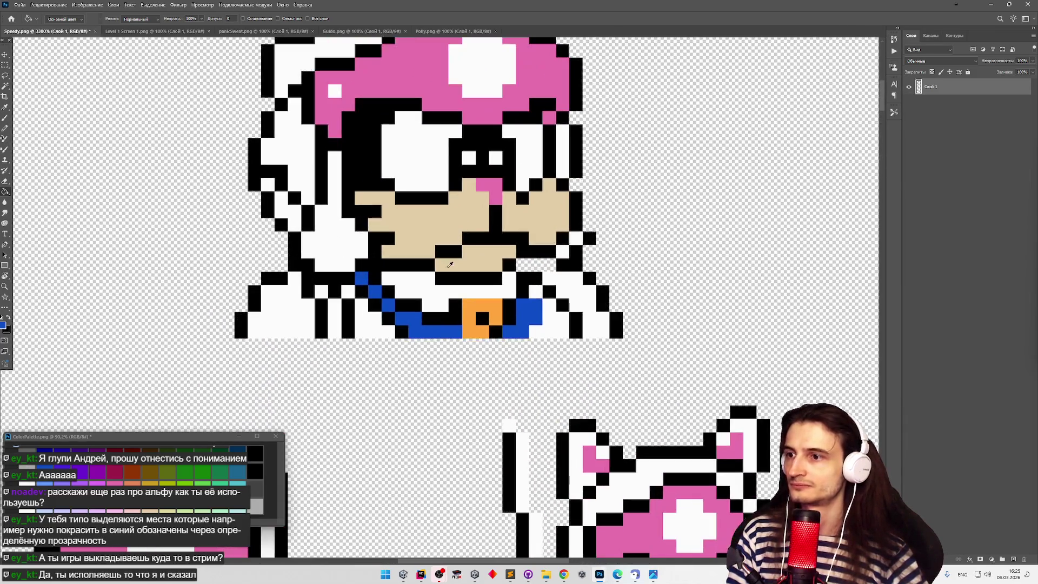
pyautogui.click(135, 475)
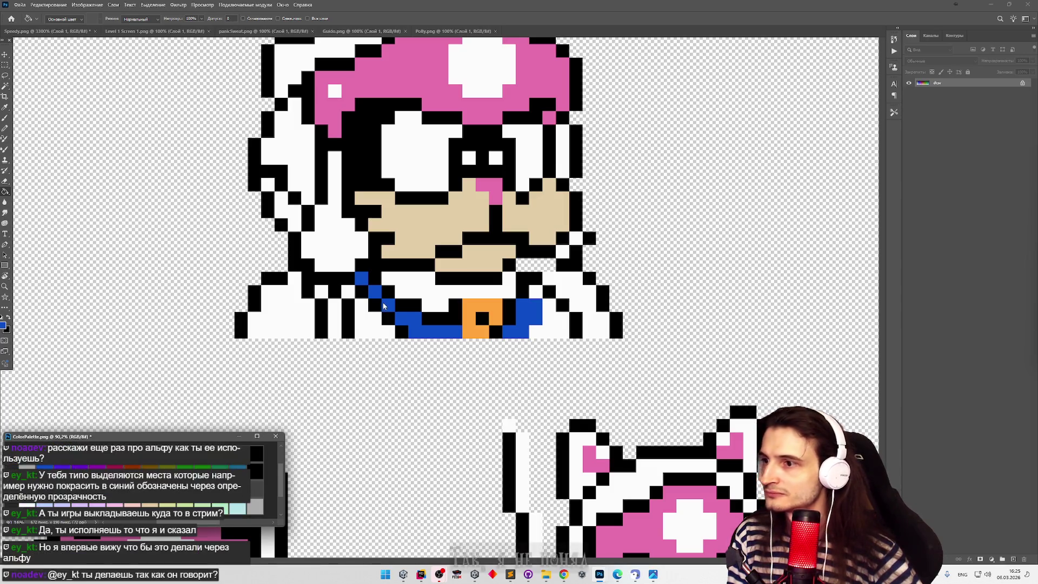
pyautogui.click(405, 329)
pyautogui.keyDown('alt'); pyautogui.click(135, 505); pyautogui.keyUp('alt')
pyautogui.click(479, 319)
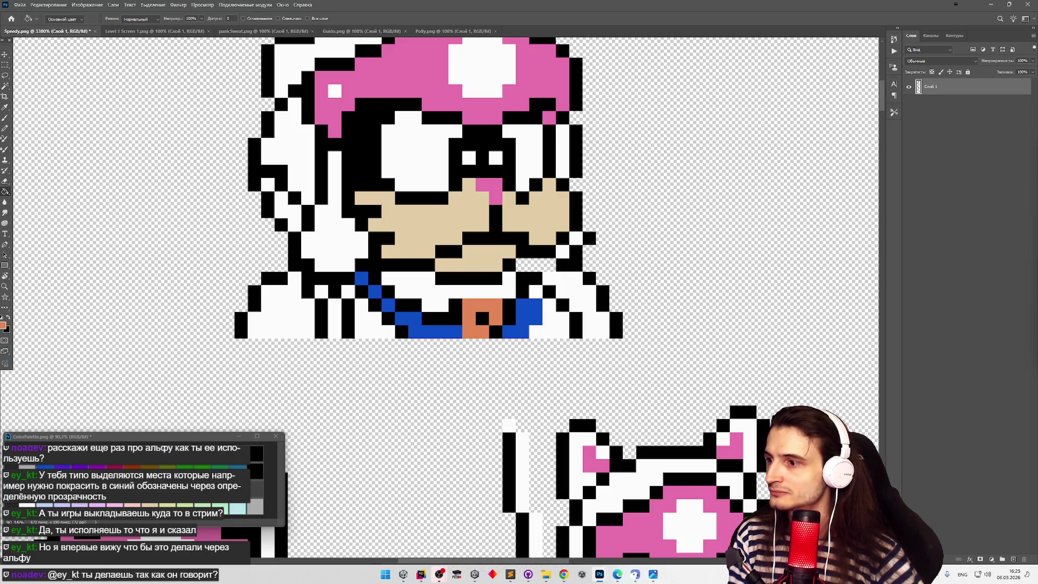
pyautogui.click(466, 328)
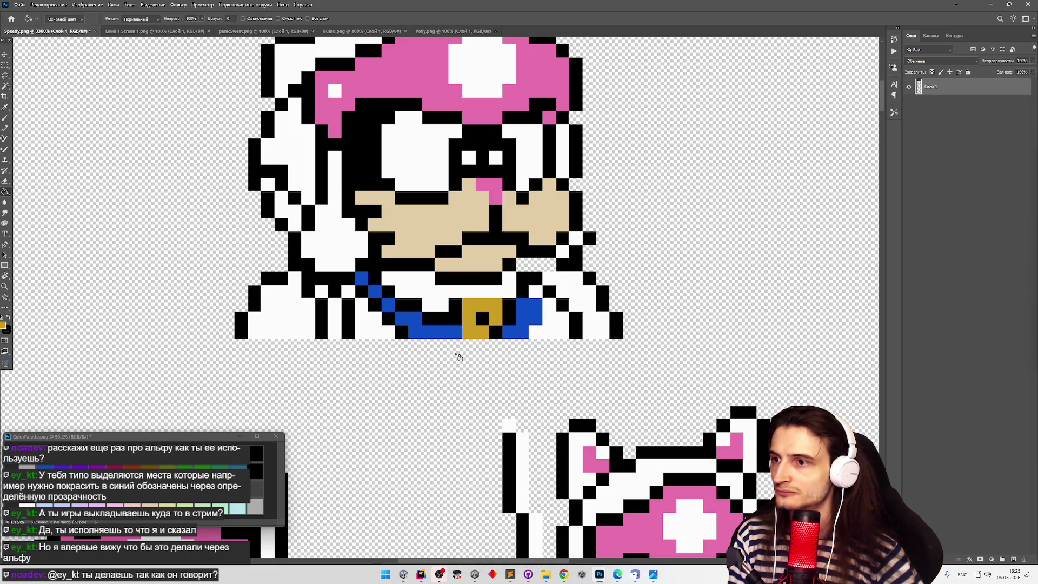
pyautogui.hotkey('ctrl', 'z')
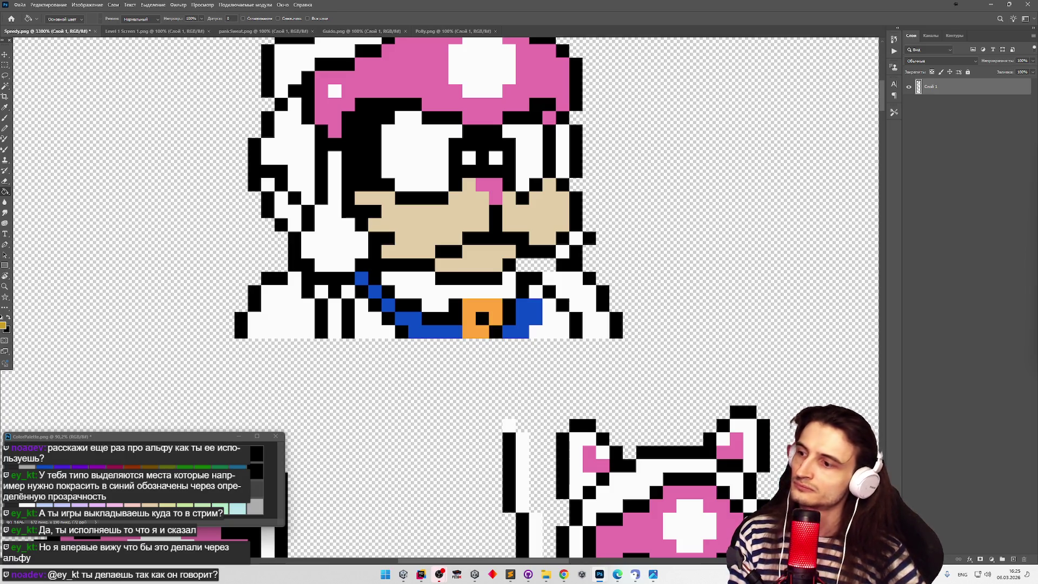
pyautogui.click(469, 315)
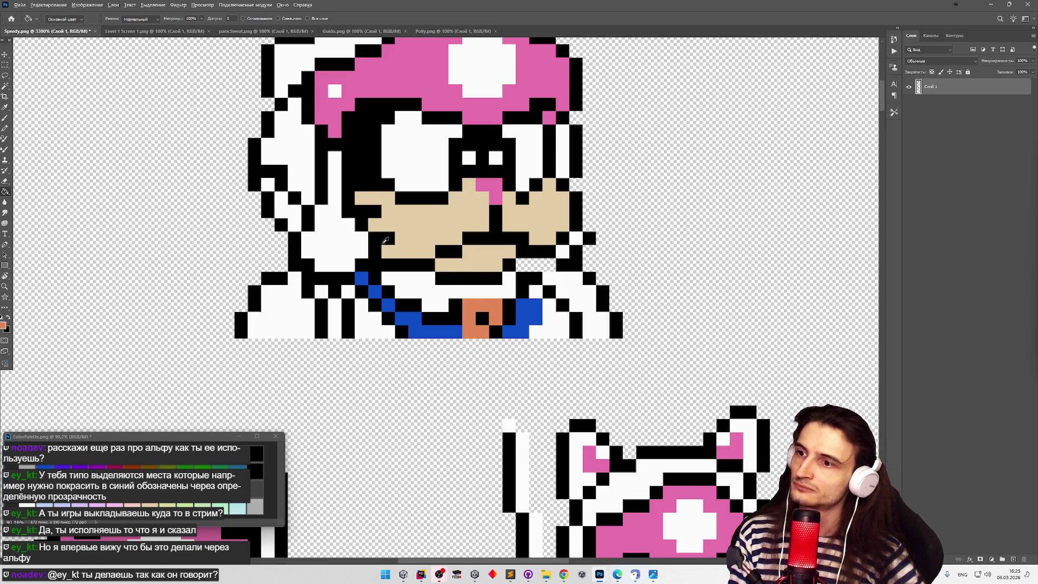
# Zoom out and close the Speedy.png sprite sheet.
pyautogui.scroll(-3, 386, 240)
pyautogui.scroll(-3, 387, 240)
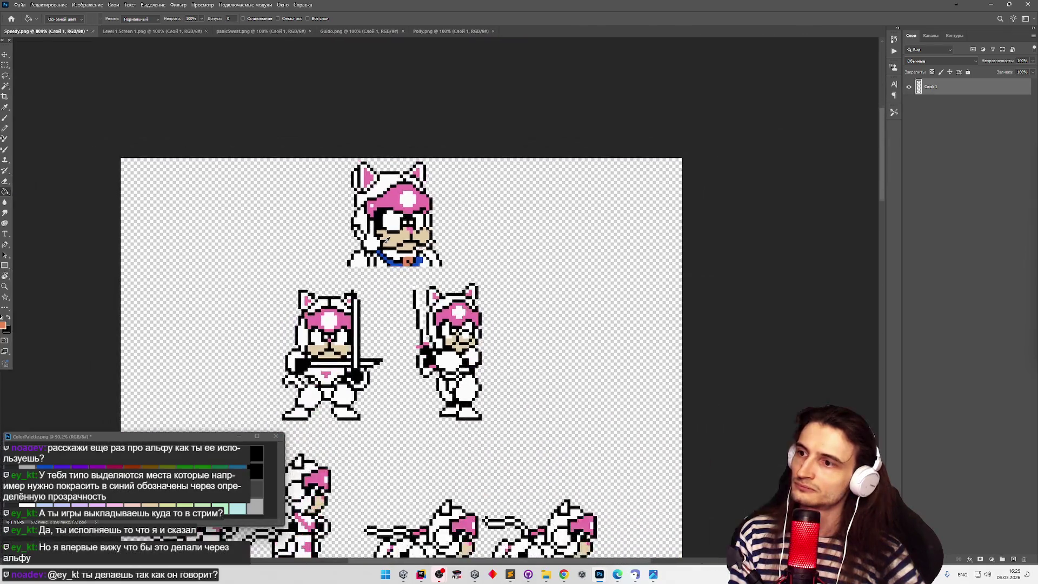
pyautogui.scroll(-3, 386, 246)
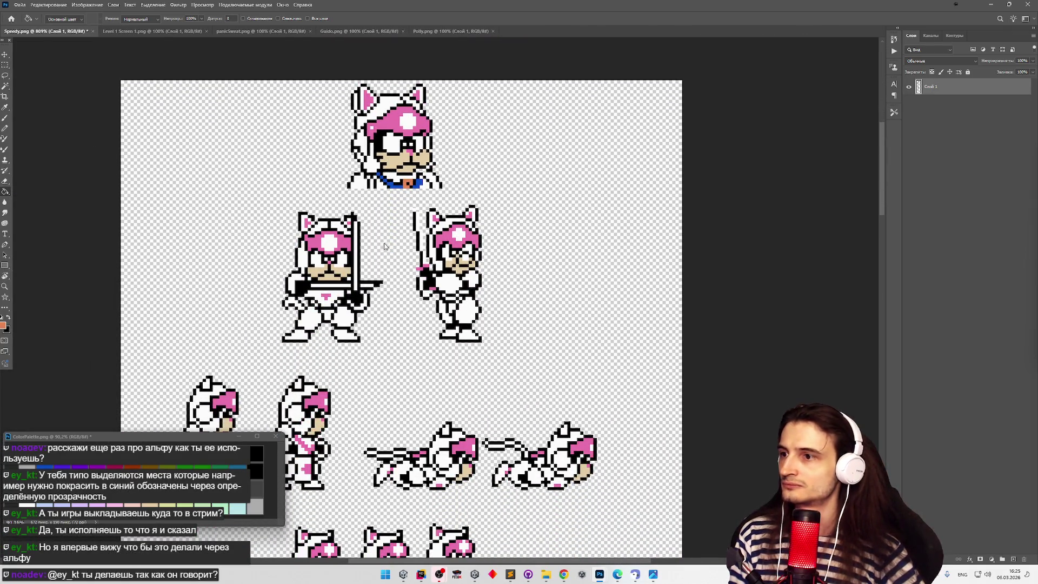
pyautogui.click(90, 31)
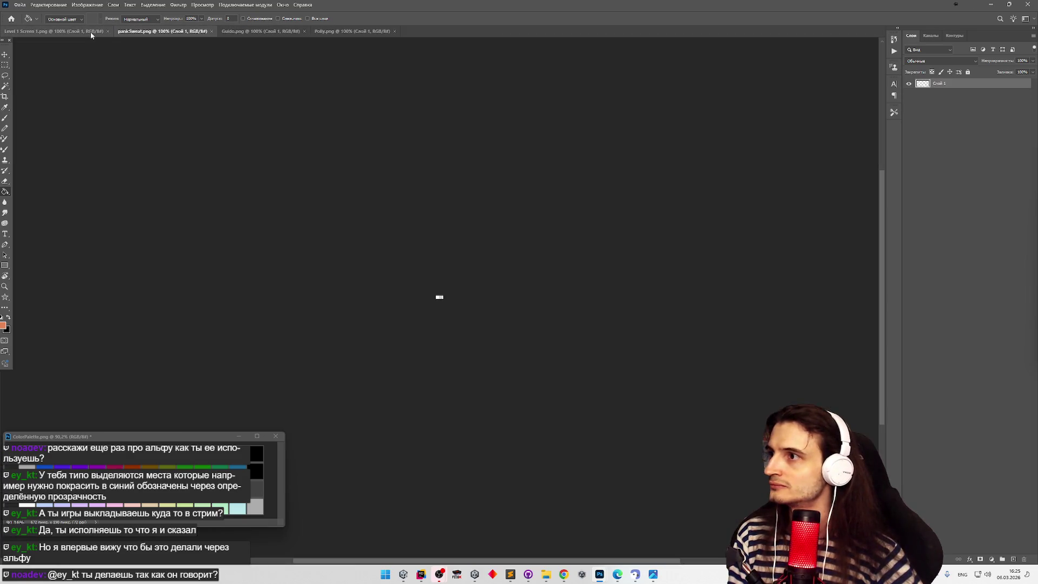
pyautogui.press('z')
pyautogui.moveTo(440, 297); pyautogui.dragTo(573, 290)
pyautogui.click(32, 505)
pyautogui.click(5, 325)
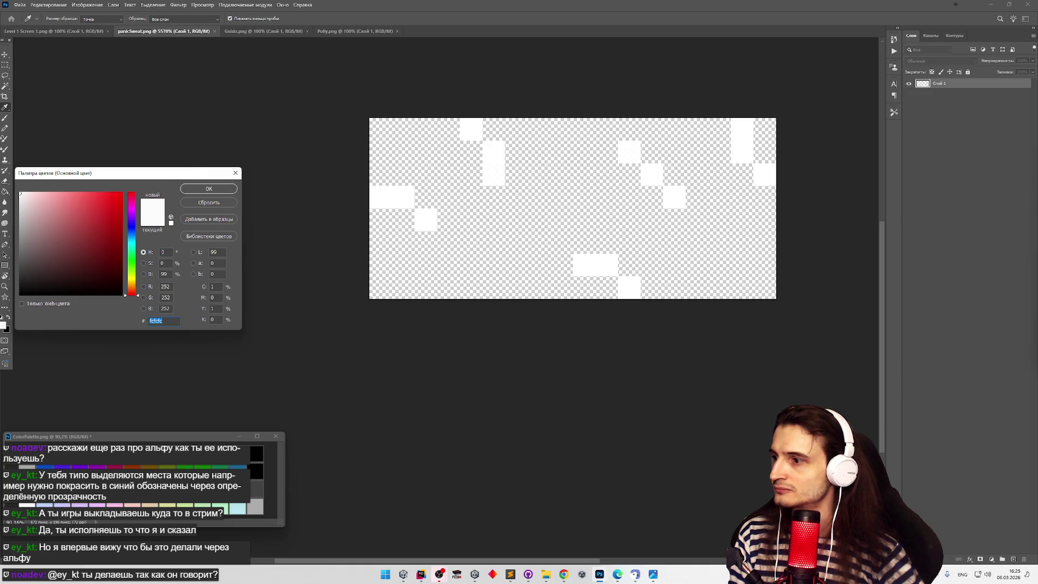
pyautogui.click(235, 172)
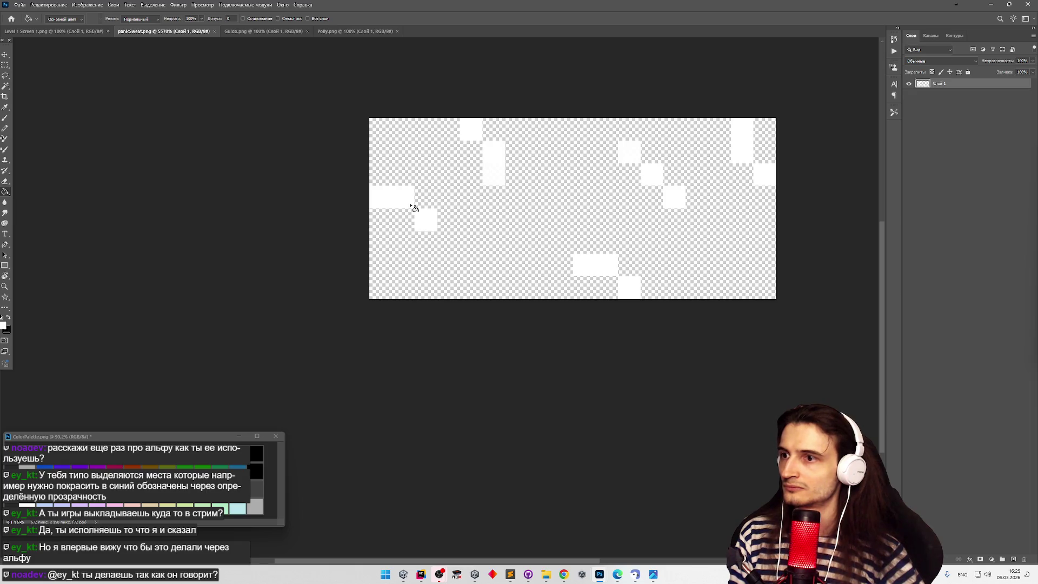
pyautogui.hotkey('ctrl', 'shift', 'z')
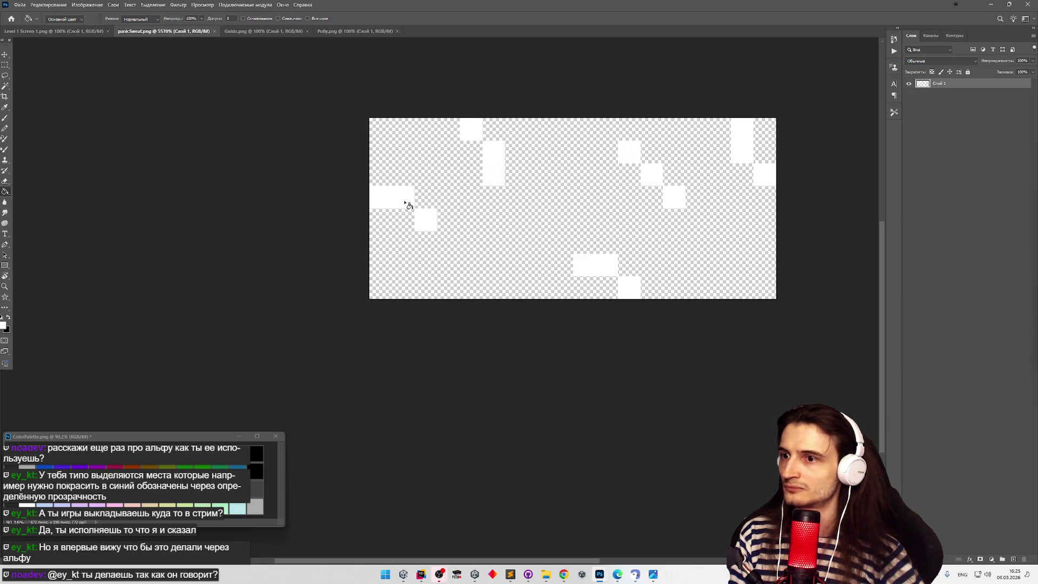
pyautogui.click(5, 64)
pyautogui.moveTo(573, 208); pyautogui.dragTo(618, 253)
pyautogui.press('Delete')
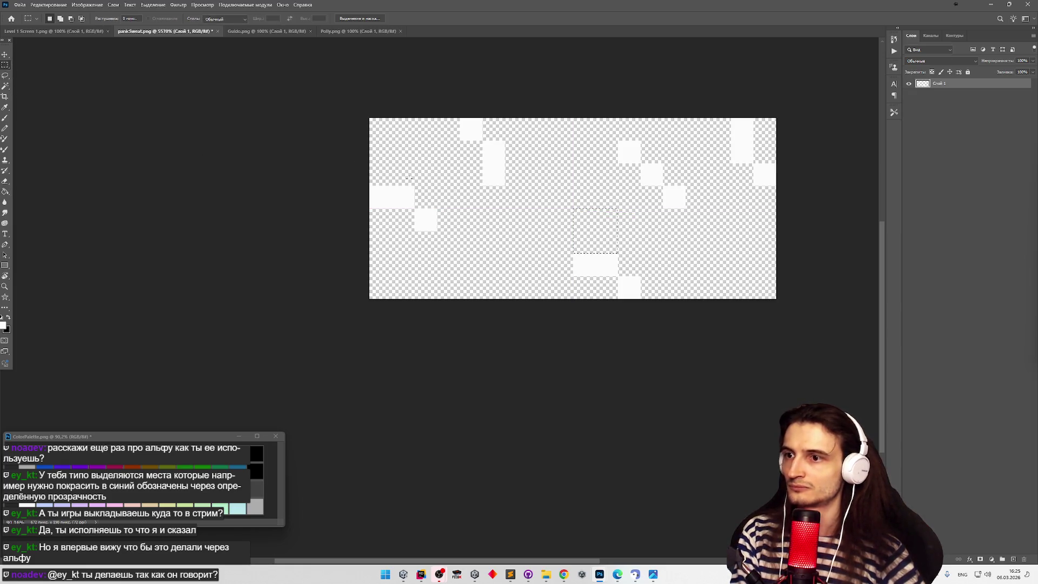
pyautogui.hotkey('ctrl', 'd')
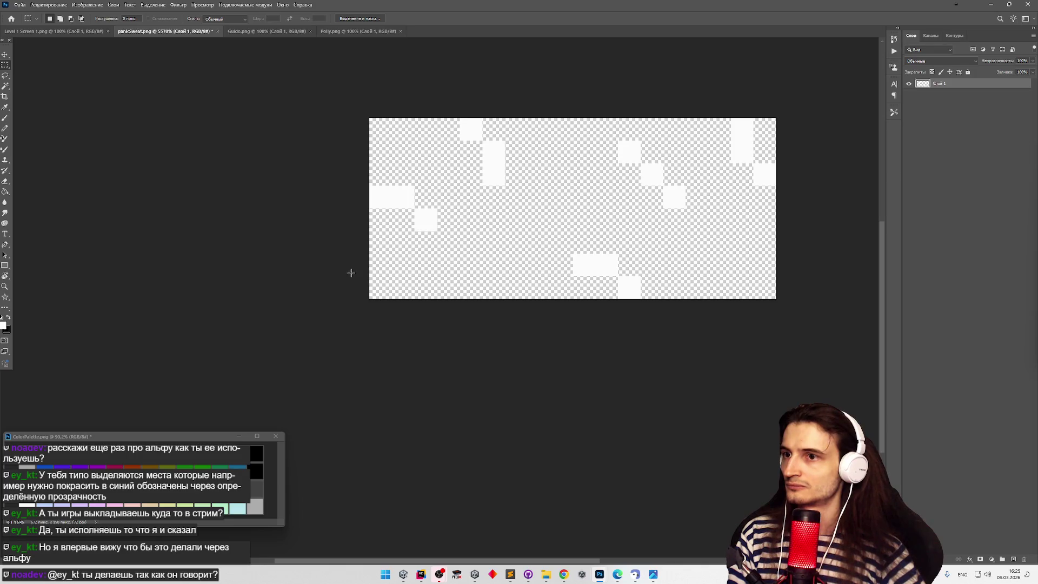
pyautogui.press('b')
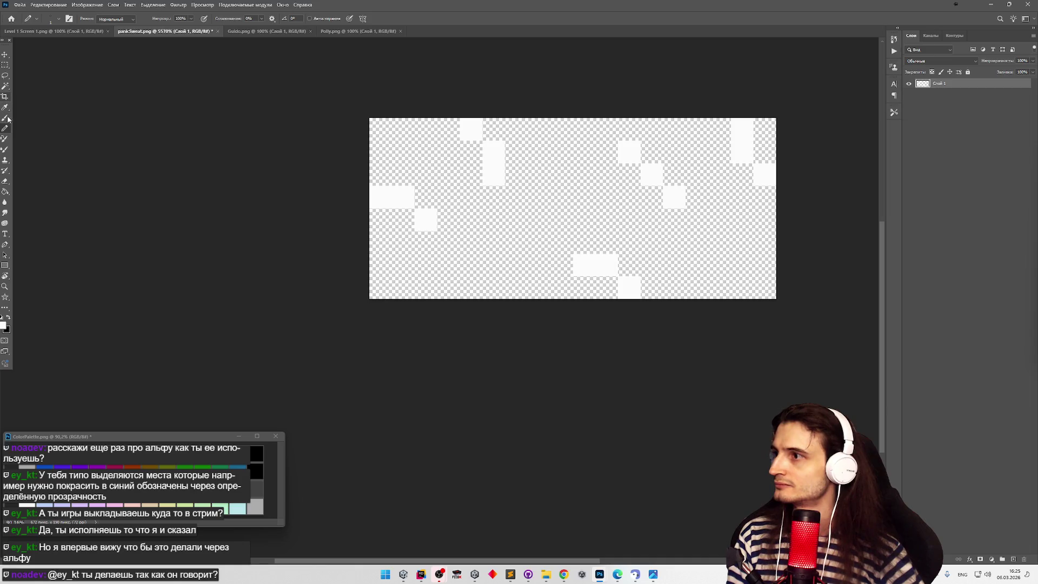
pyautogui.click(5, 192)
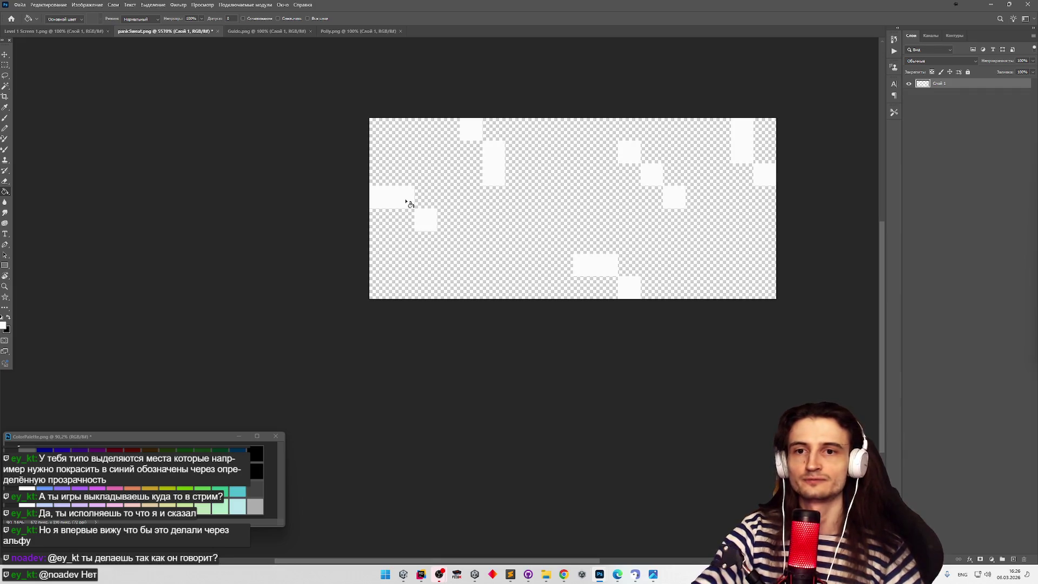
# Save panicSweat.png, fill one white block with the current colour, save again and close it.
pyautogui.hotkey('ctrl', 's')
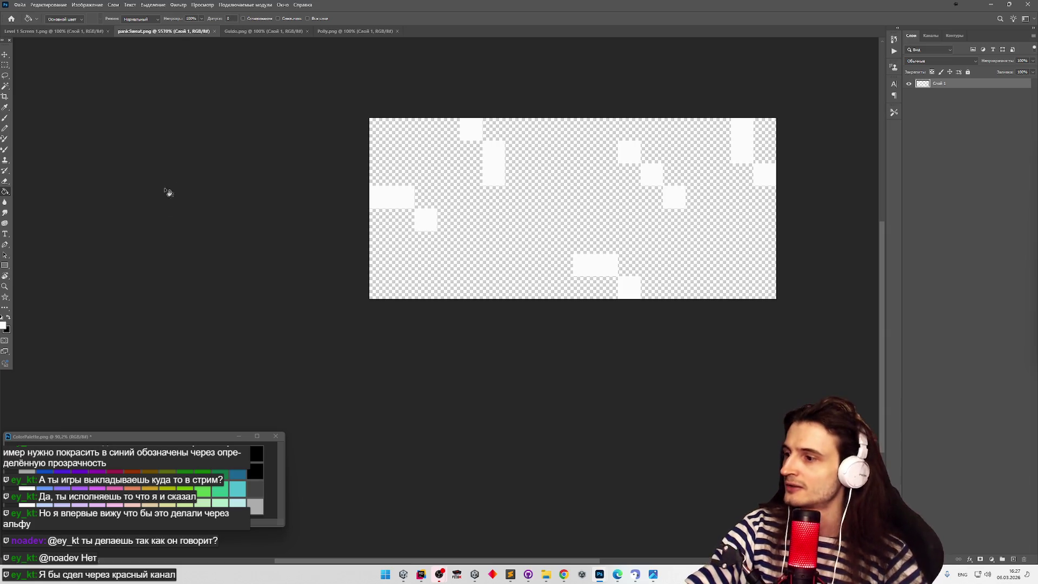
pyautogui.click(409, 201)
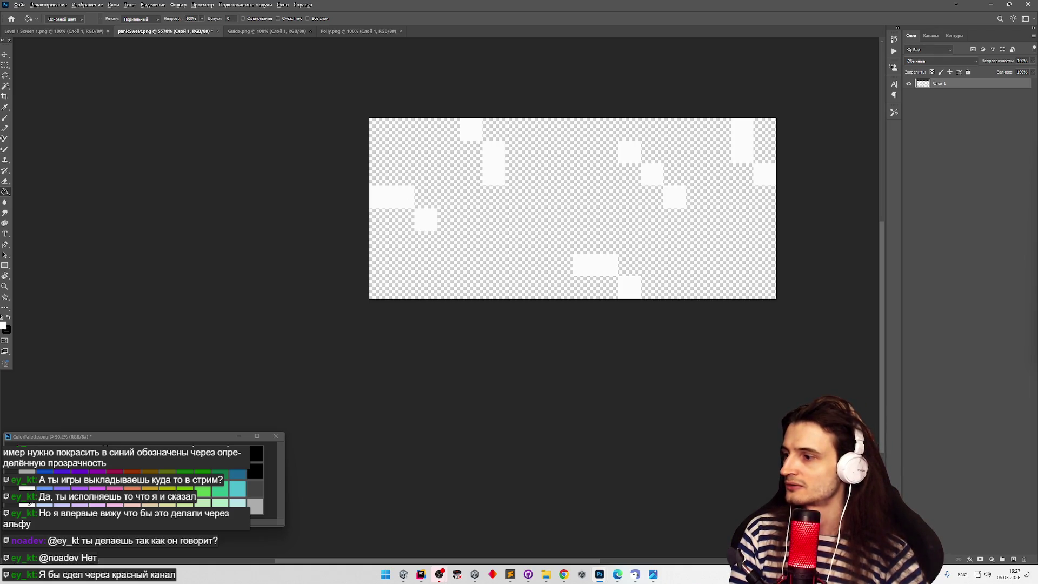
pyautogui.hotkey('ctrl', 's')
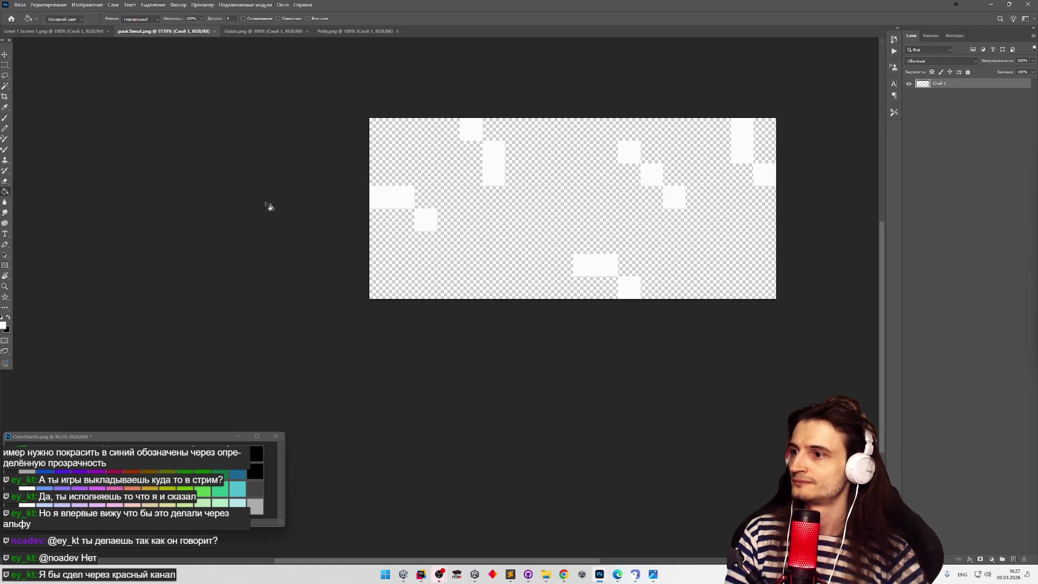
pyautogui.click(215, 31)
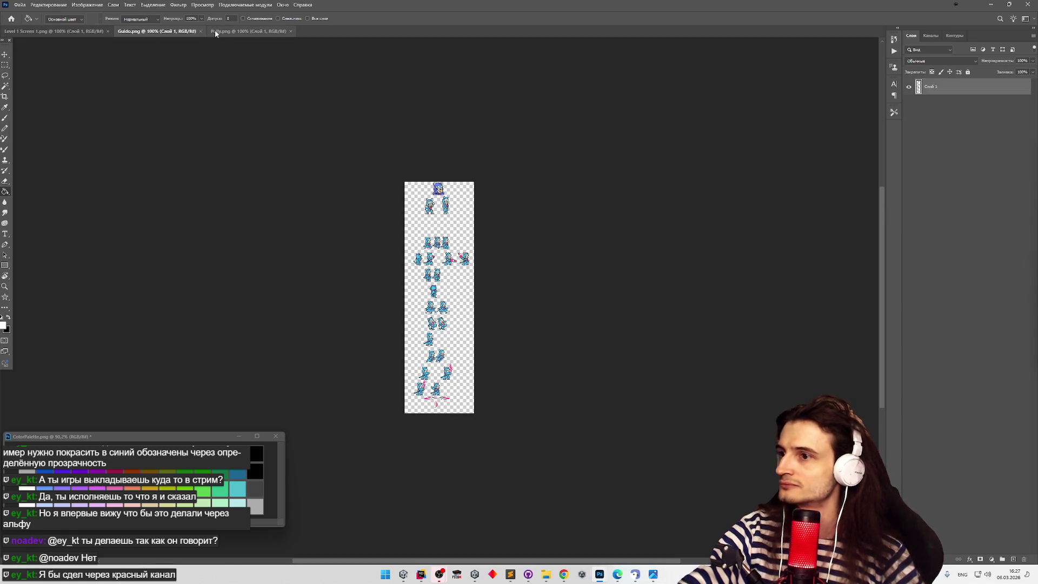
# Zoom in on the Level 1 Screen 1 tileset's top-left stone tile and fill part of it.
pyautogui.click(73, 32)
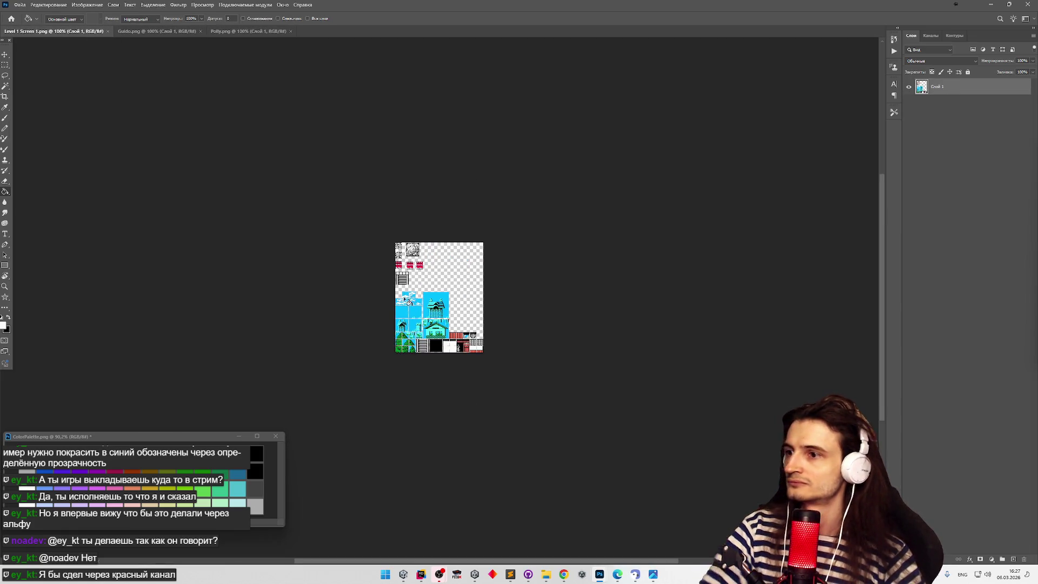
pyautogui.press('z')
pyautogui.moveTo(393, 250); pyautogui.dragTo(473, 250)
pyautogui.press('g')
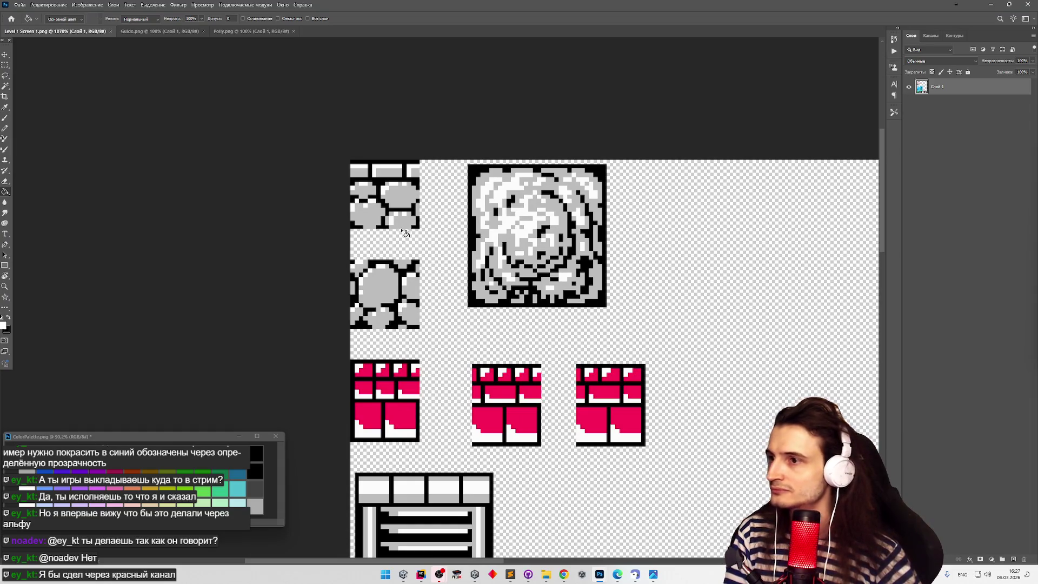
pyautogui.click(385, 192)
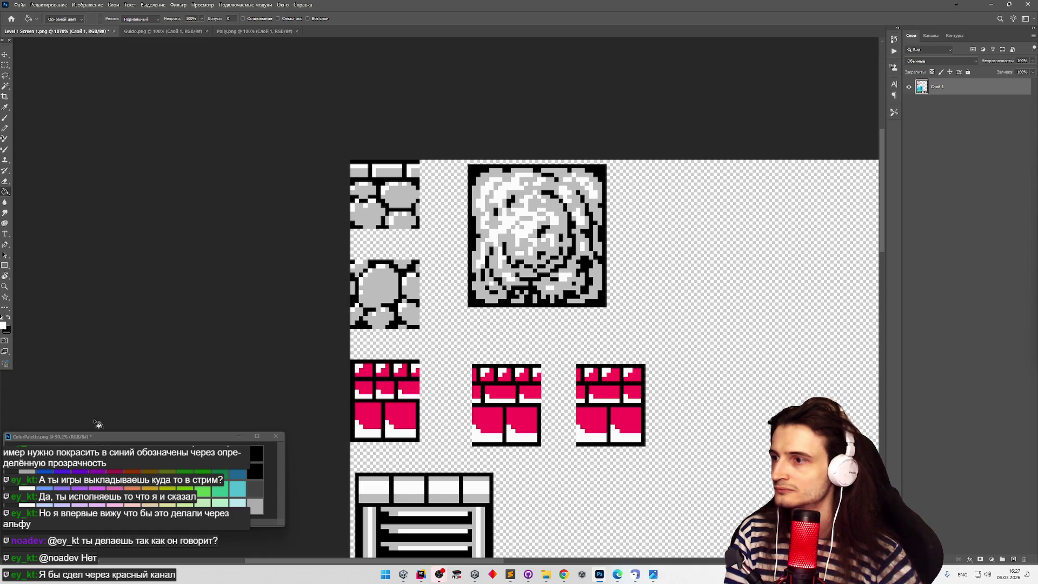
# Fill the big stone tile's white pixels with grey from the NES palette, then sample black.
pyautogui.keyDown('alt'); pyautogui.click(256, 505); pyautogui.keyUp('alt')
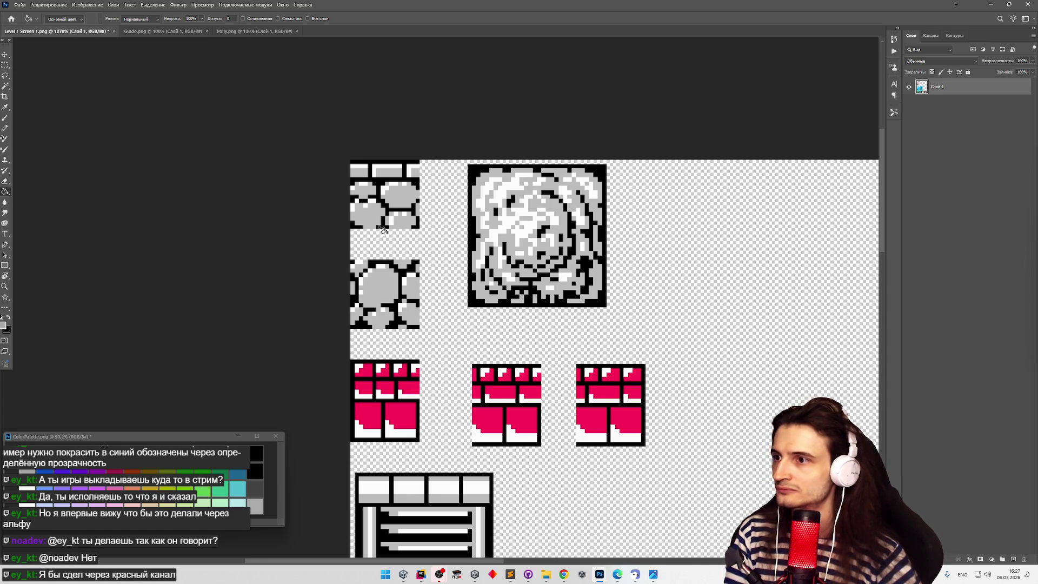
pyautogui.click(516, 252)
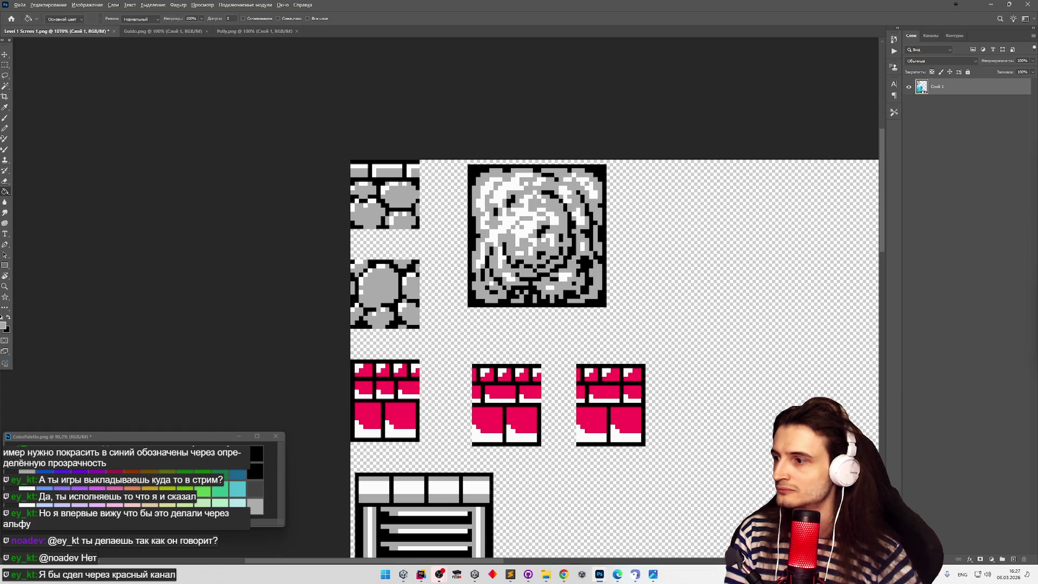
pyautogui.keyDown('alt'); pyautogui.click(257, 450); pyautogui.keyUp('alt')
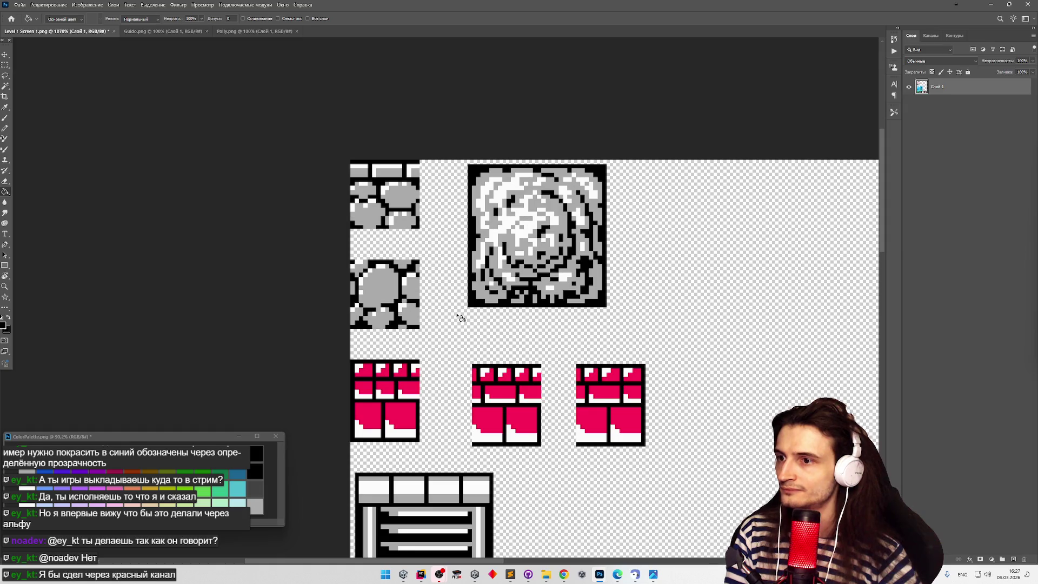
pyautogui.scroll(-1, 461, 318)
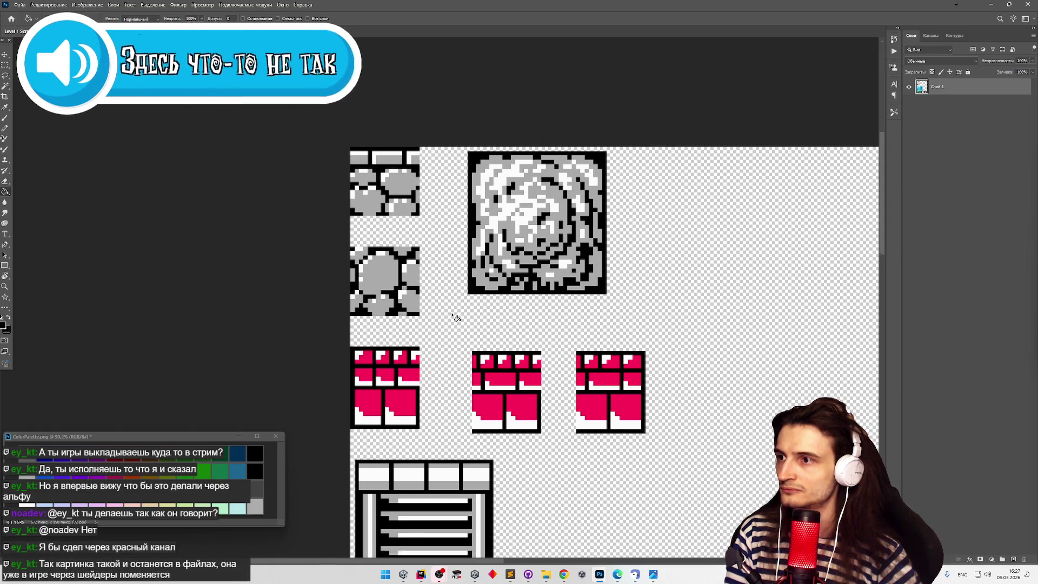
# Try pink, dark red and light purple swatches, then fill the brick tiles' pink with crimson.
pyautogui.scroll(-2, 456, 316)
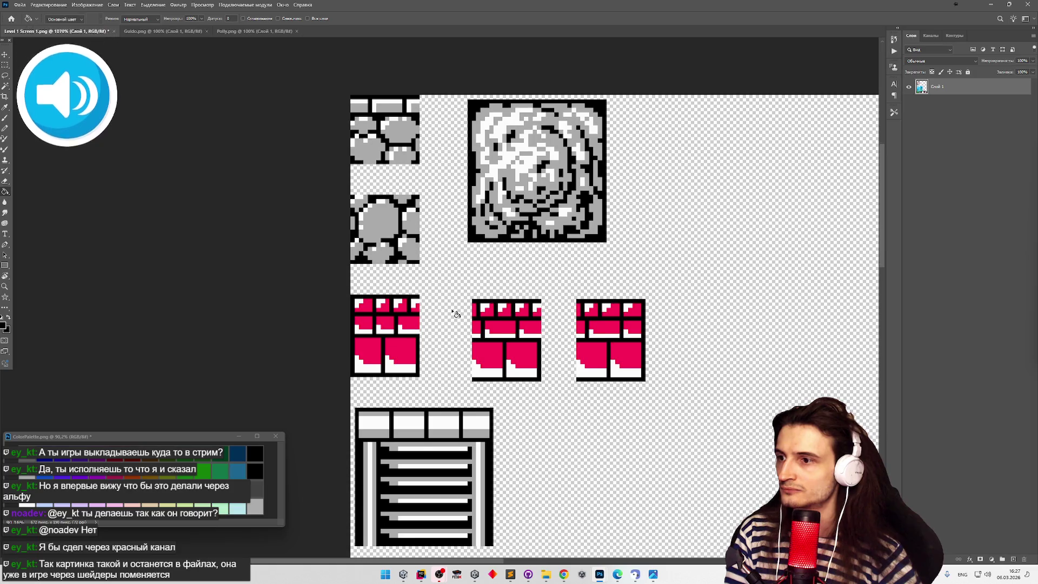
pyautogui.keyDown('alt'); pyautogui.click(366, 378); pyautogui.keyUp('alt')
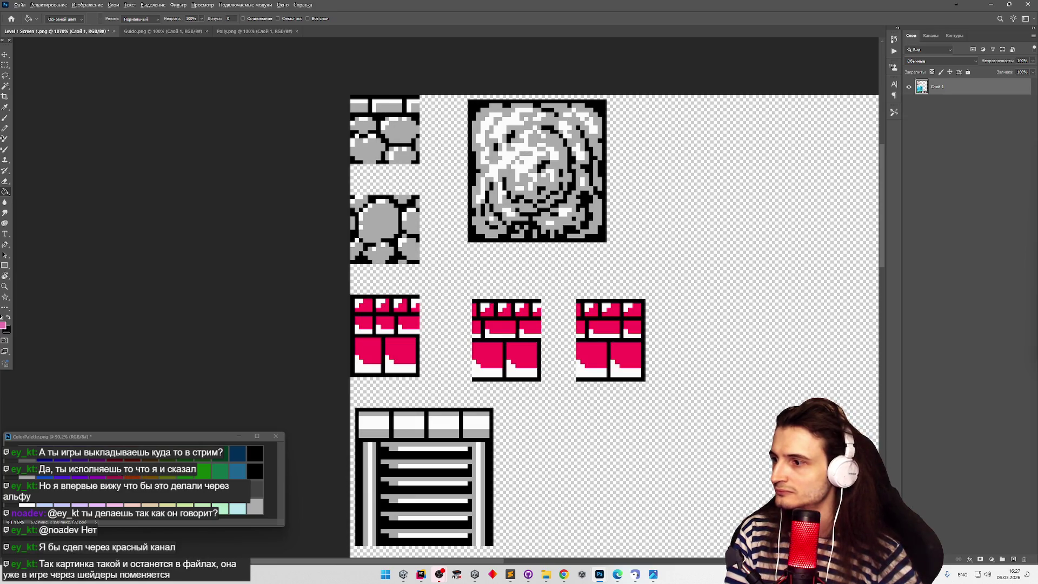
pyautogui.keyDown('alt'); pyautogui.click(283, 419); pyautogui.keyUp('alt')
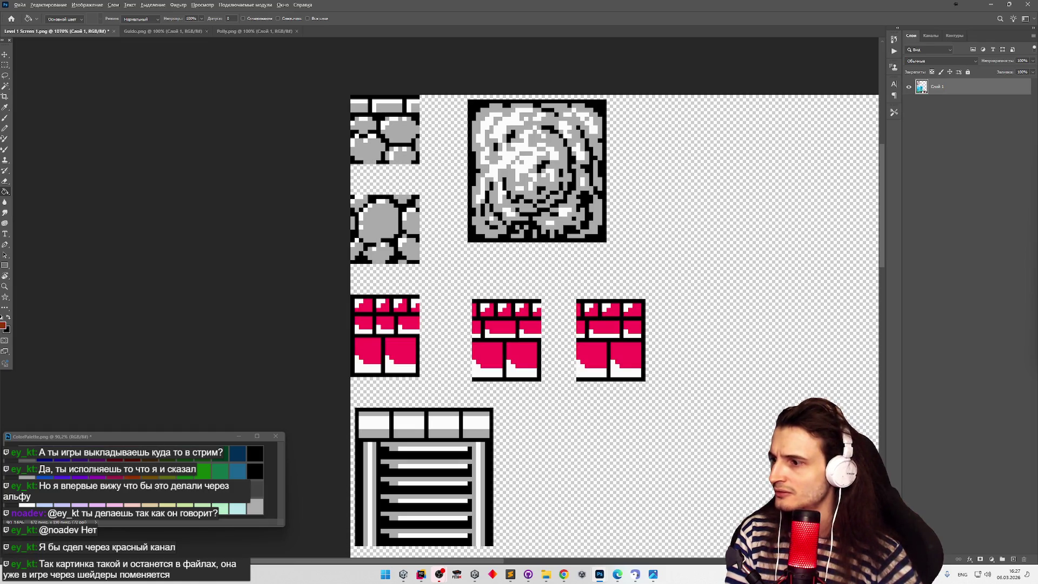
pyautogui.keyDown('alt'); pyautogui.click(202, 463); pyautogui.keyUp('alt')
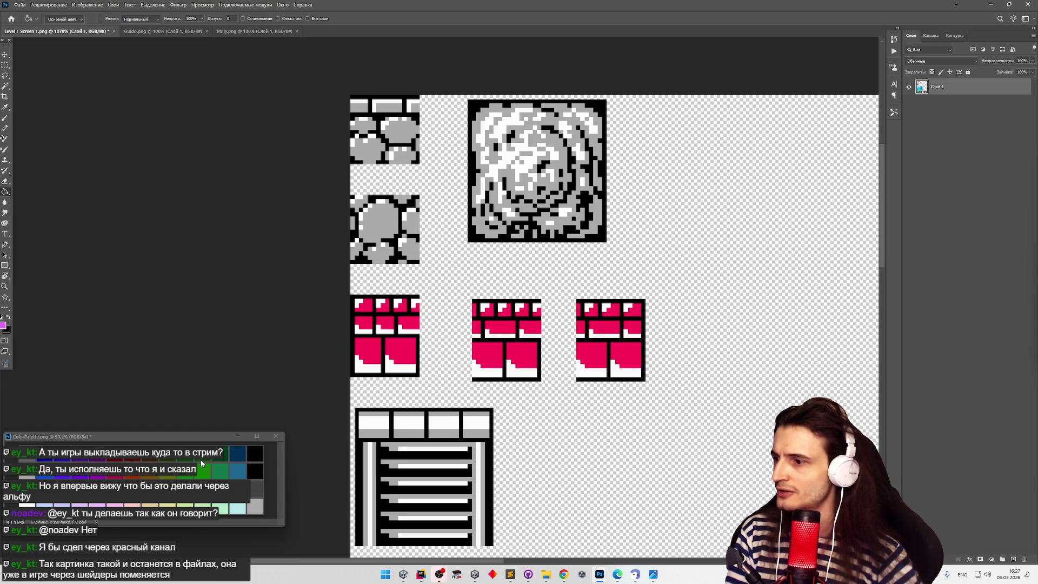
pyautogui.keyDown('alt'); pyautogui.click(372, 354); pyautogui.keyUp('alt')
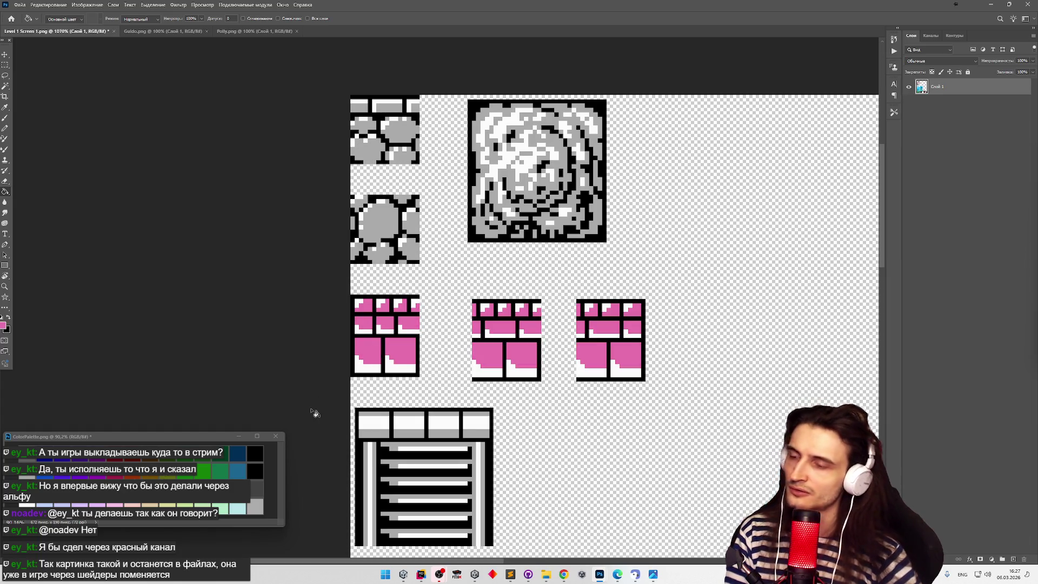
pyautogui.keyDown('alt'); pyautogui.click(377, 355); pyautogui.keyUp('alt')
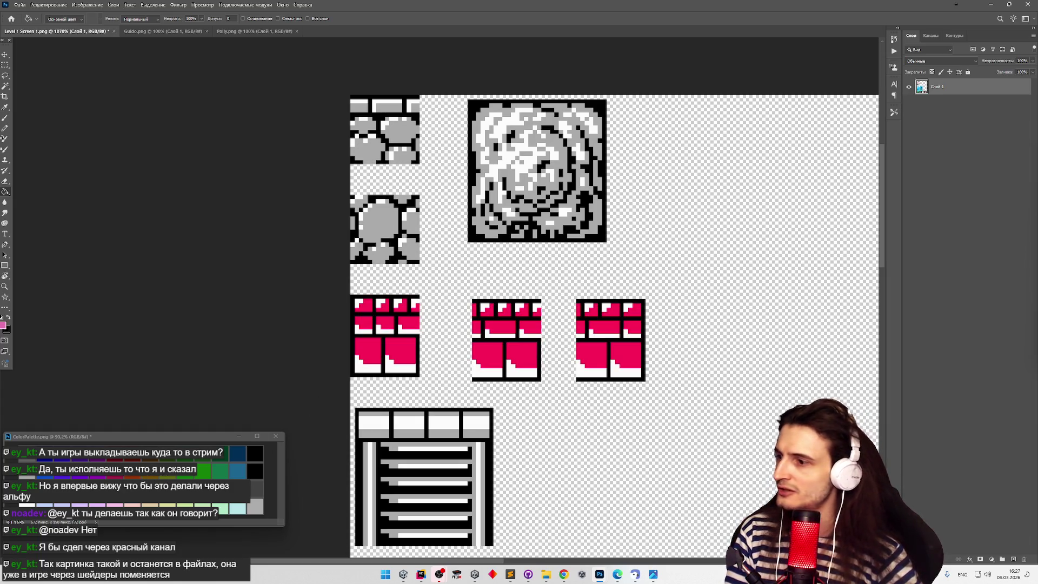
pyautogui.click(377, 358)
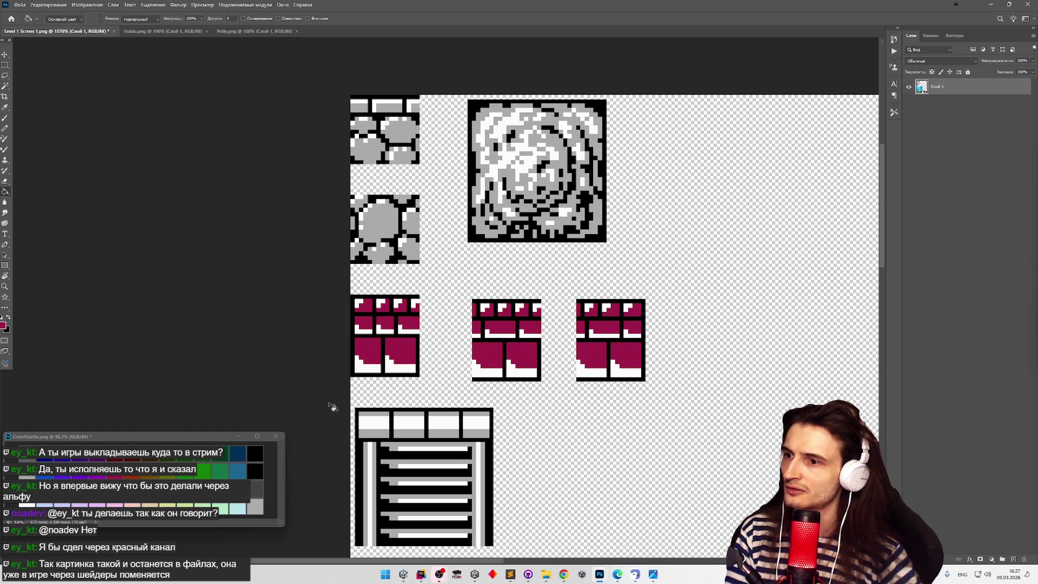
pyautogui.scroll(-5, 506, 323)
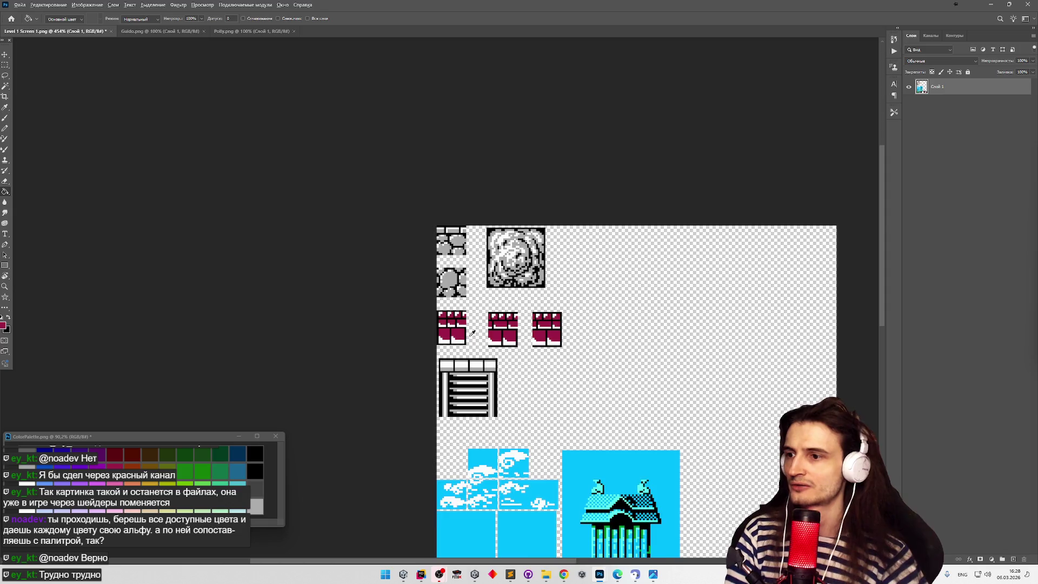
# Bring the ColorPalette document to the front and dismiss the Windows Start menu.
pyautogui.scroll(4, 471, 333)
pyautogui.scroll(2, 472, 334)
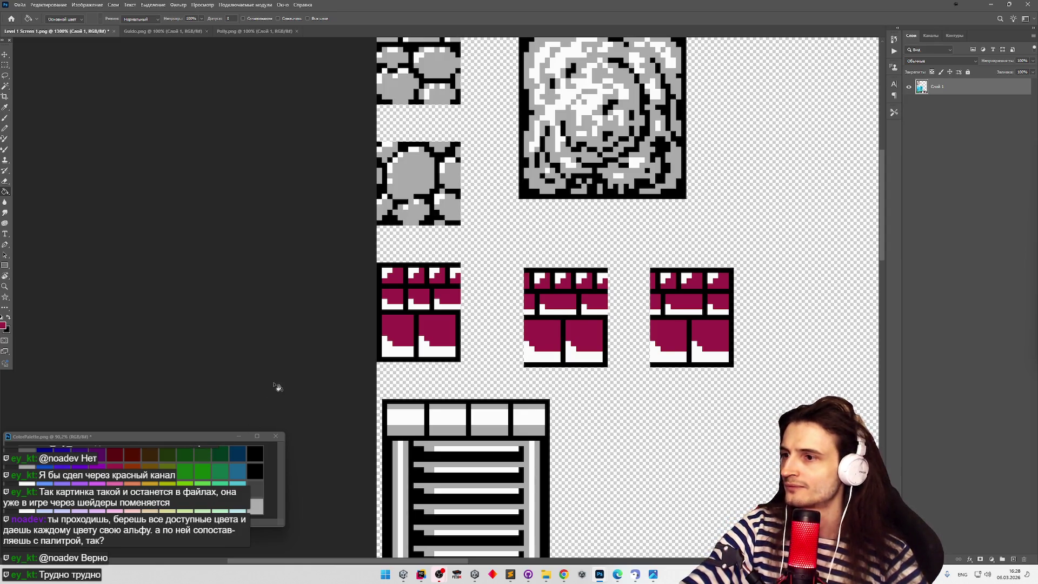
pyautogui.click(121, 468)
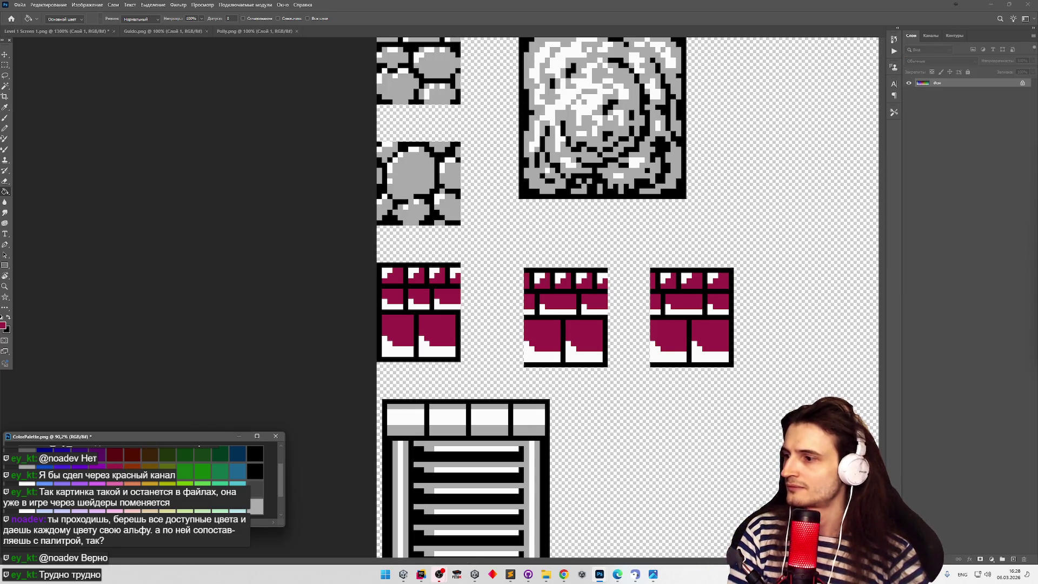
pyautogui.press('super')
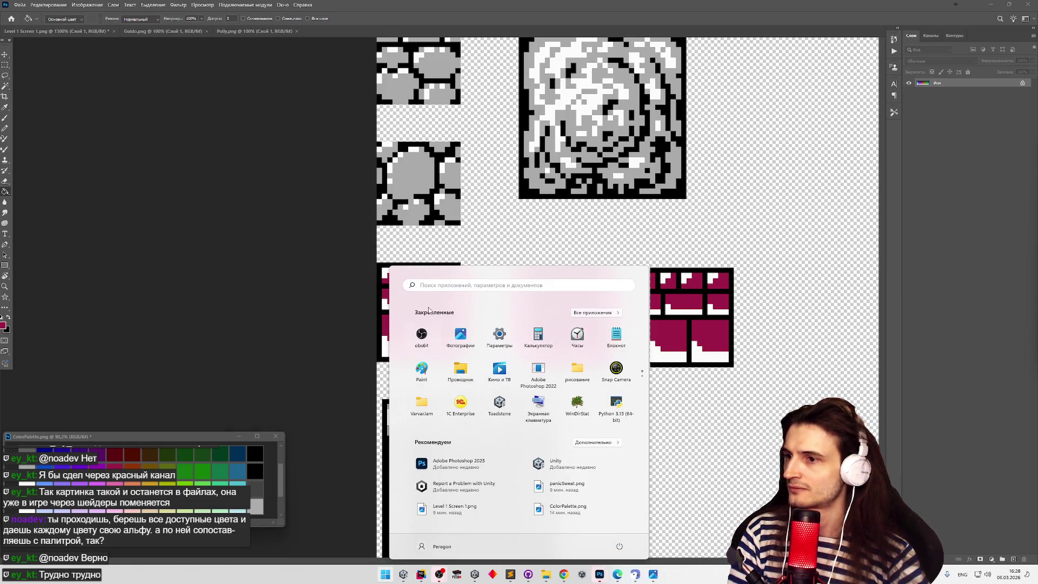
pyautogui.click(254, 424)
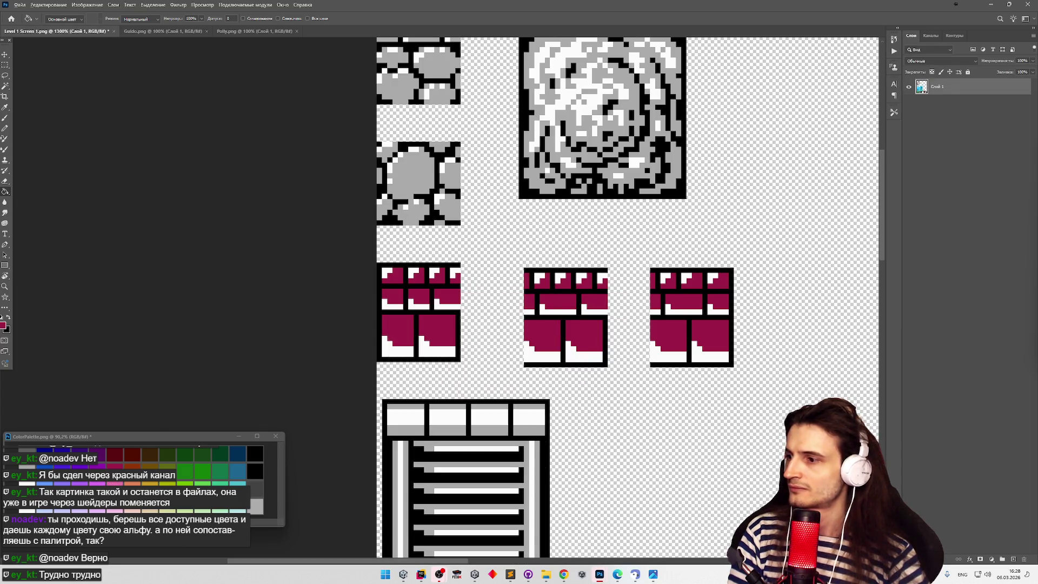
# Zoom out the canvas and bring up Chrome showing the NES palette.
pyautogui.scroll(-1, 334, 293)
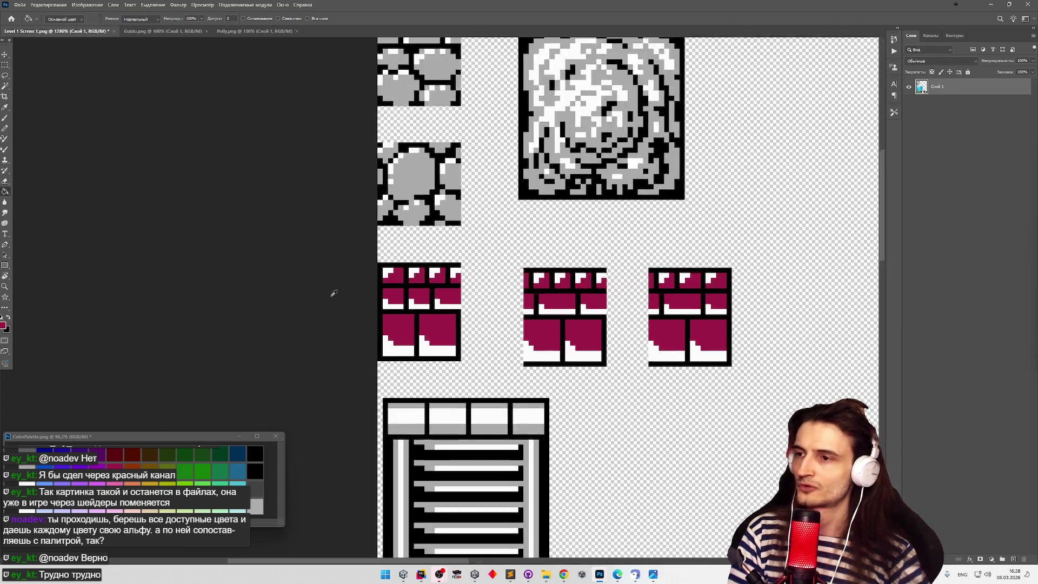
pyautogui.scroll(-5, 351, 297)
pyautogui.scroll(-3, 881, 274)
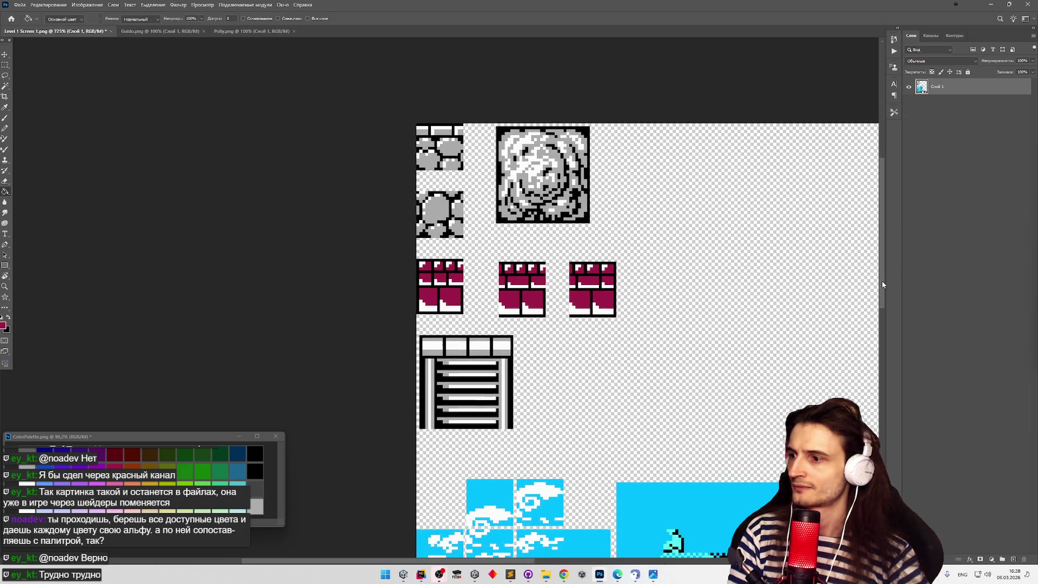
pyautogui.click(564, 574)
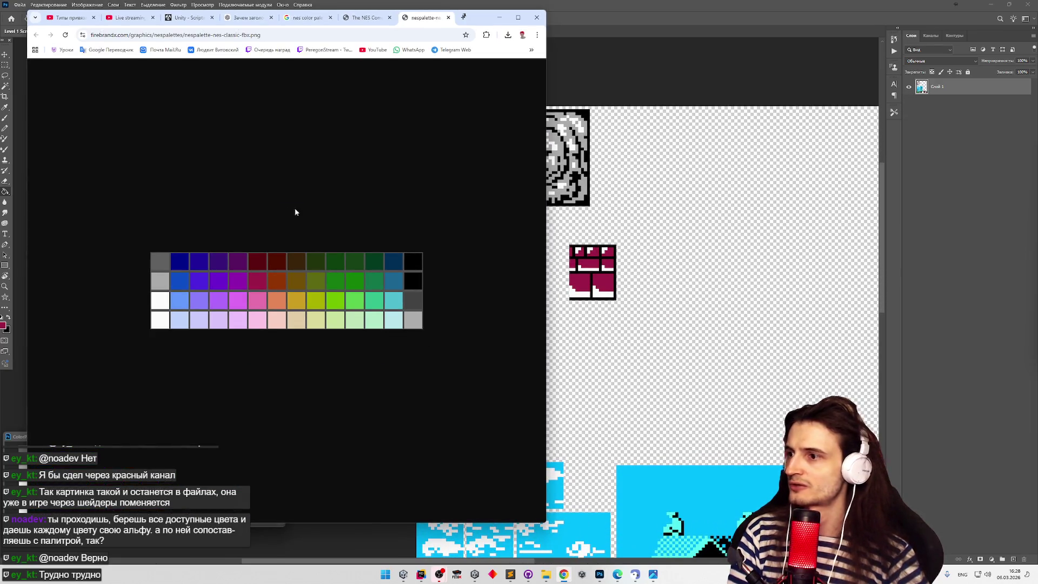
# Review the palettes on The NES Composite Palette Project page, then minimise Chrome.
pyautogui.moveTo(484, 24); pyautogui.dragTo(654, 36)
pyautogui.click(537, 28)
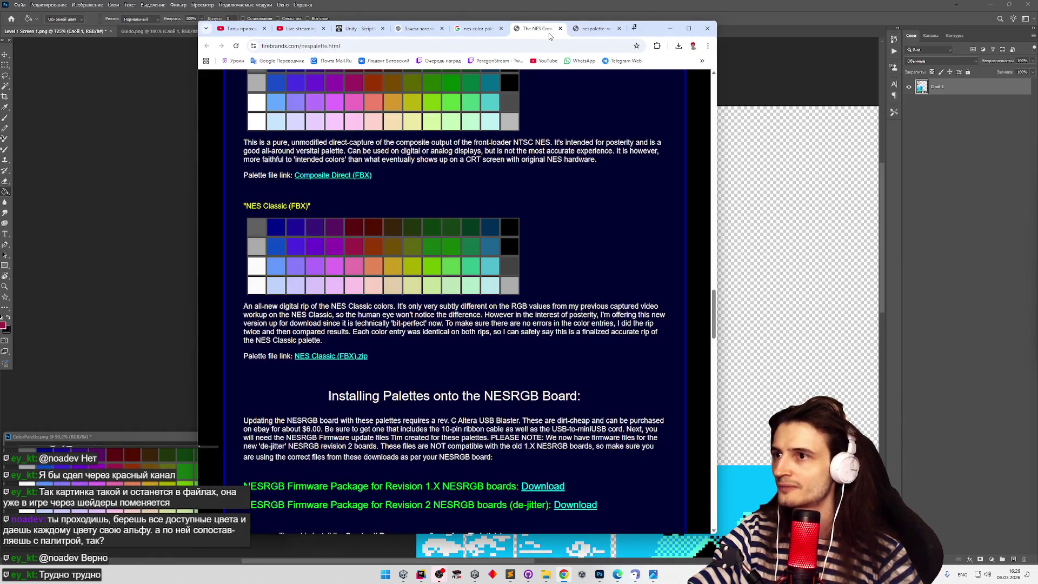
pyautogui.scroll(3, 556, 222)
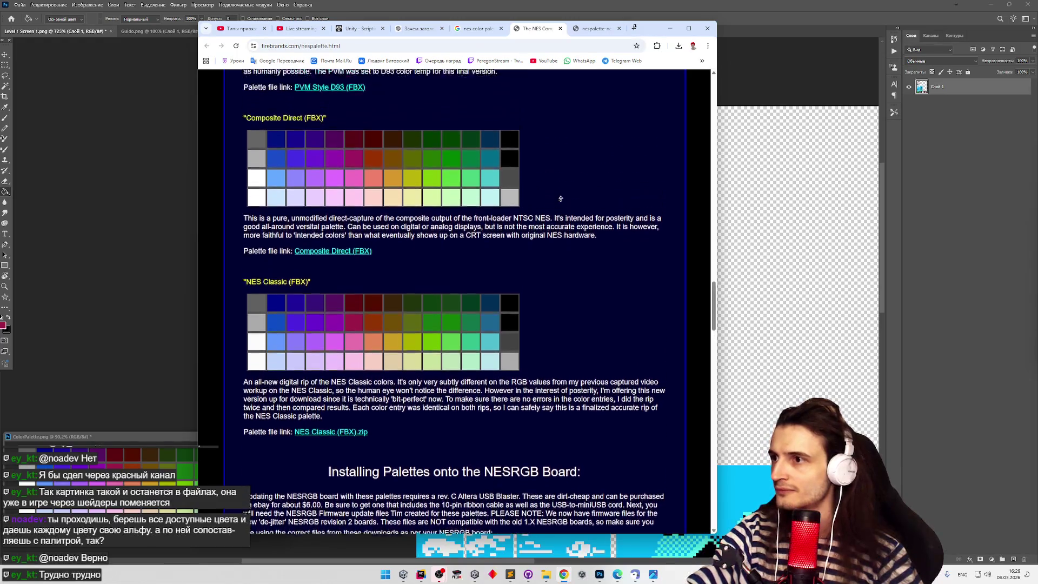
pyautogui.scroll(2, 561, 199)
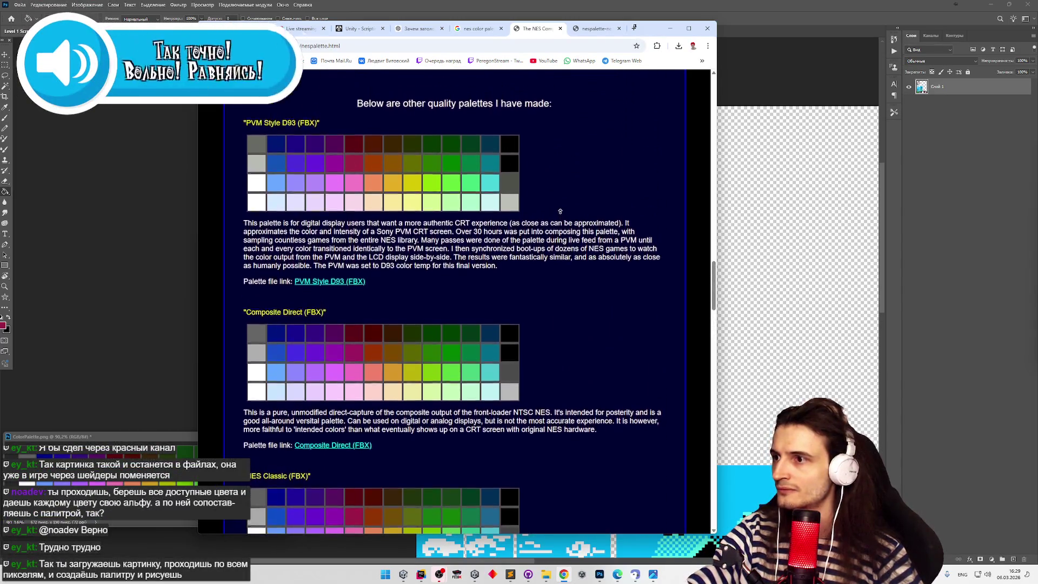
pyautogui.scroll(8, 560, 211)
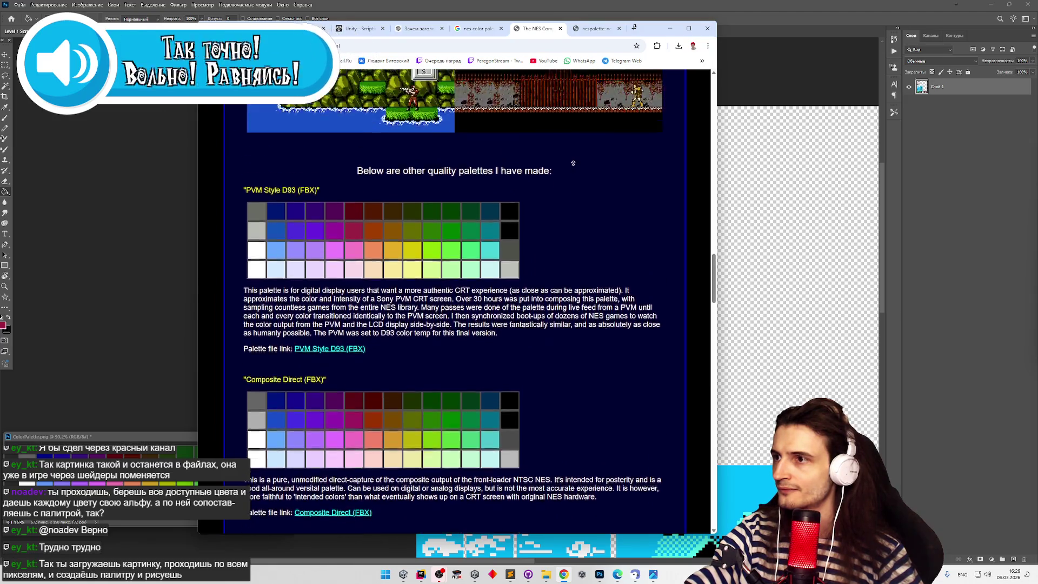
pyautogui.scroll(10, 576, 155)
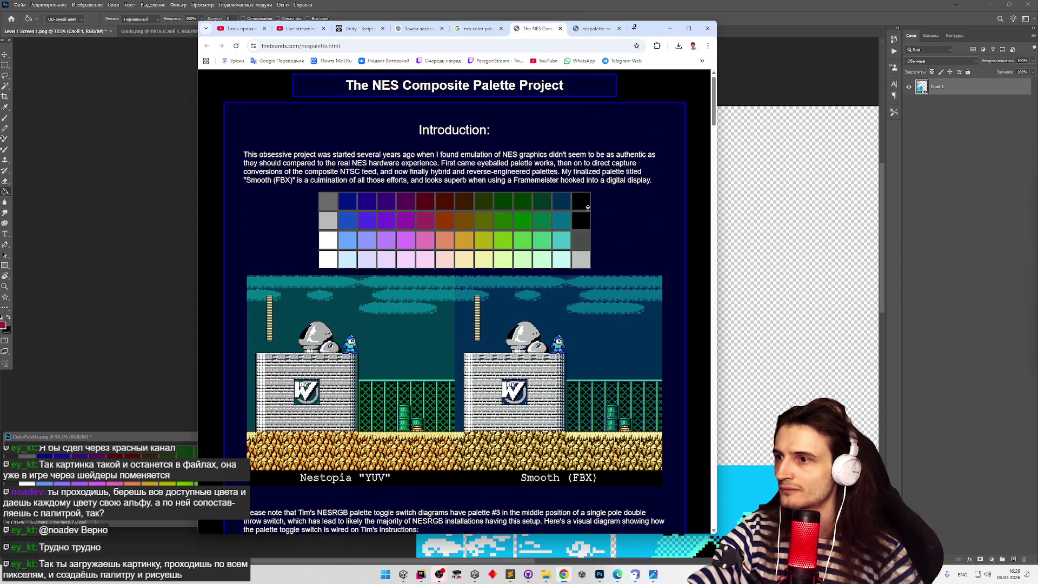
pyautogui.click(668, 31)
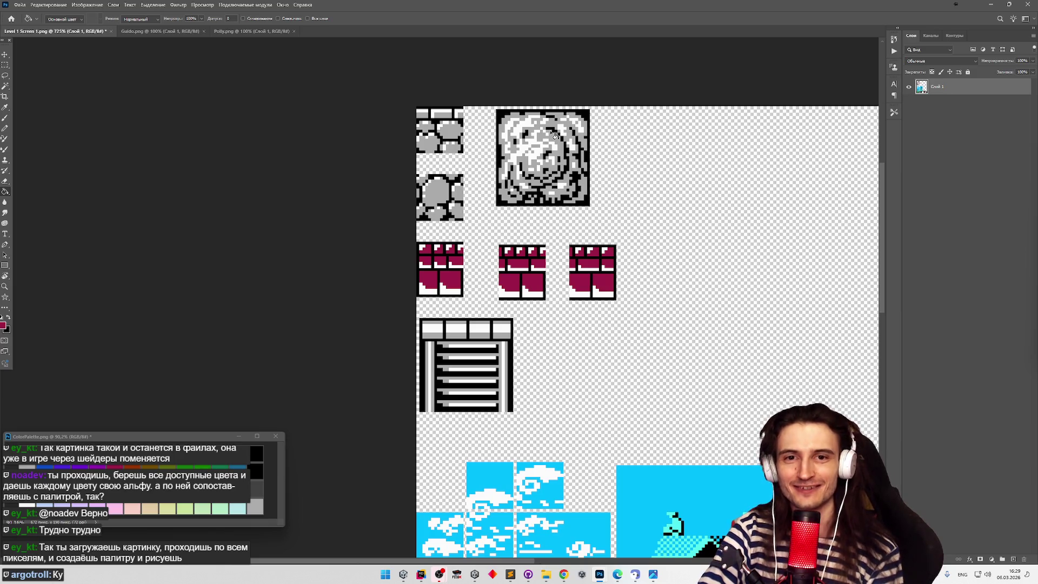
# Fill the ladder tile's light grey with a darker grey from the palette.
pyautogui.scroll(-1, 547, 219)
pyautogui.scroll(-6, 549, 211)
pyautogui.scroll(4, 504, 245)
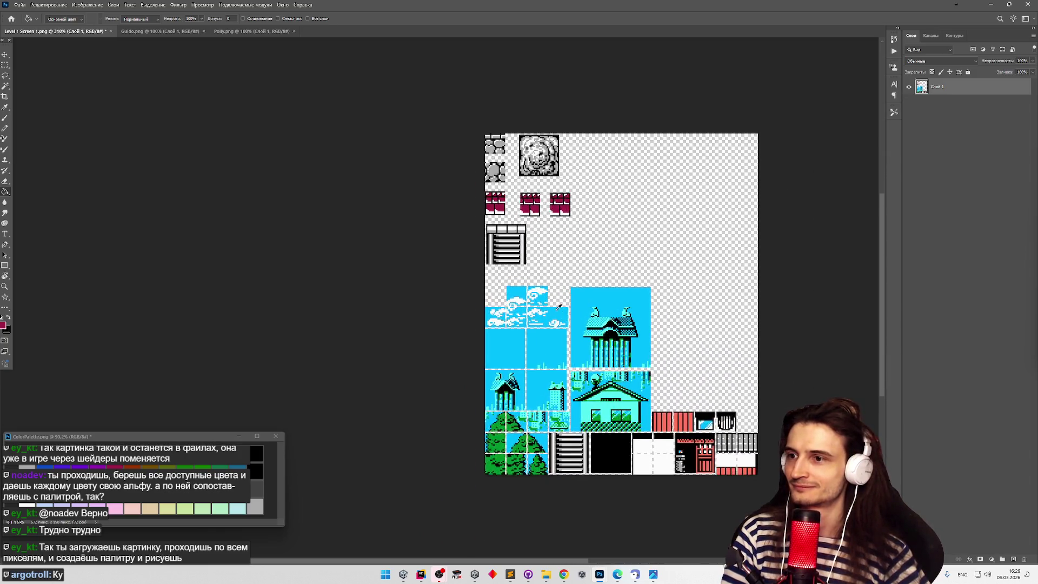
pyautogui.scroll(4, 504, 244)
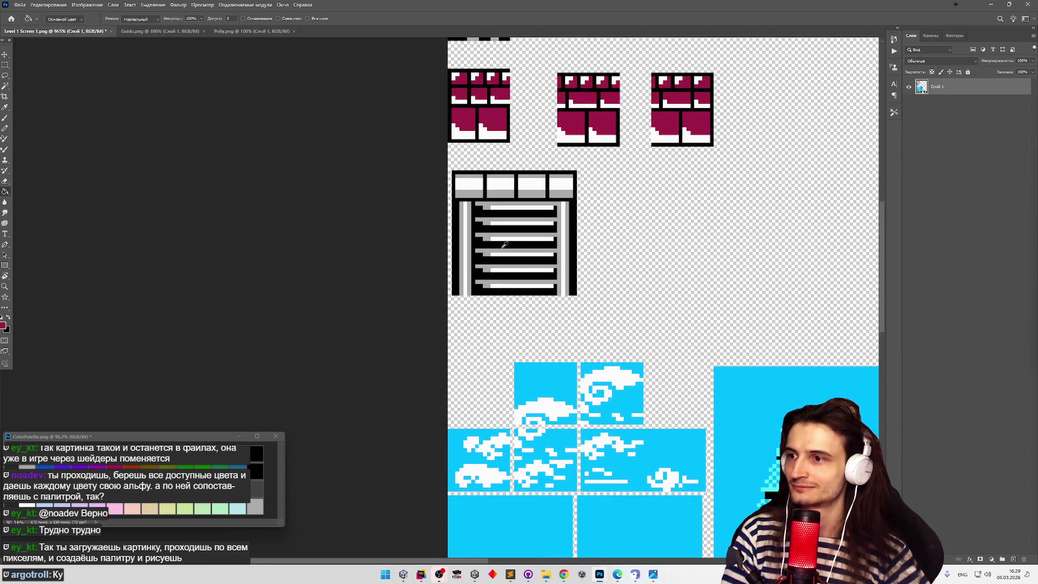
pyautogui.scroll(-2, 504, 244)
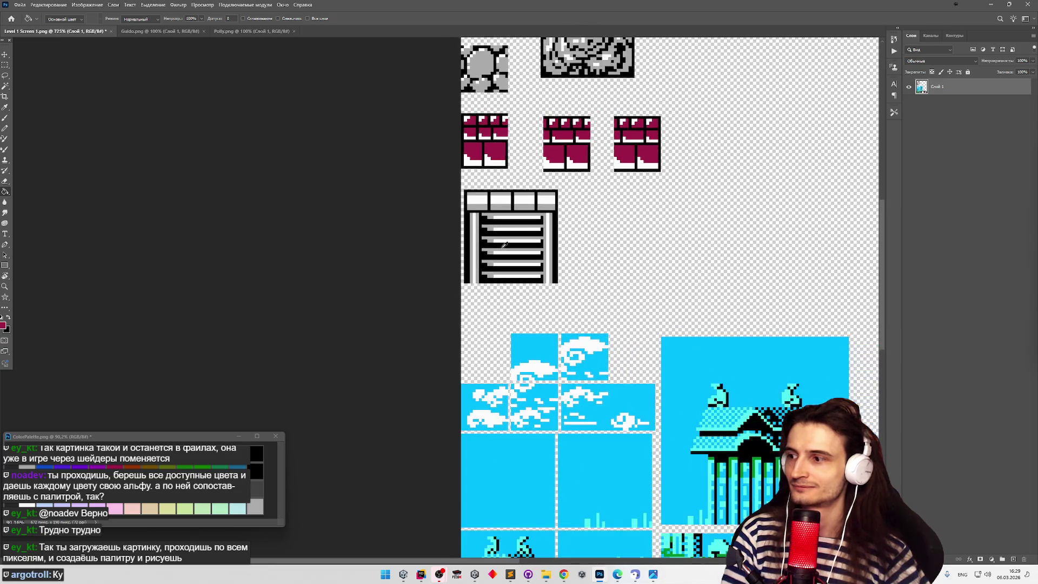
pyautogui.scroll(2, 504, 244)
pyautogui.scroll(-1, 504, 244)
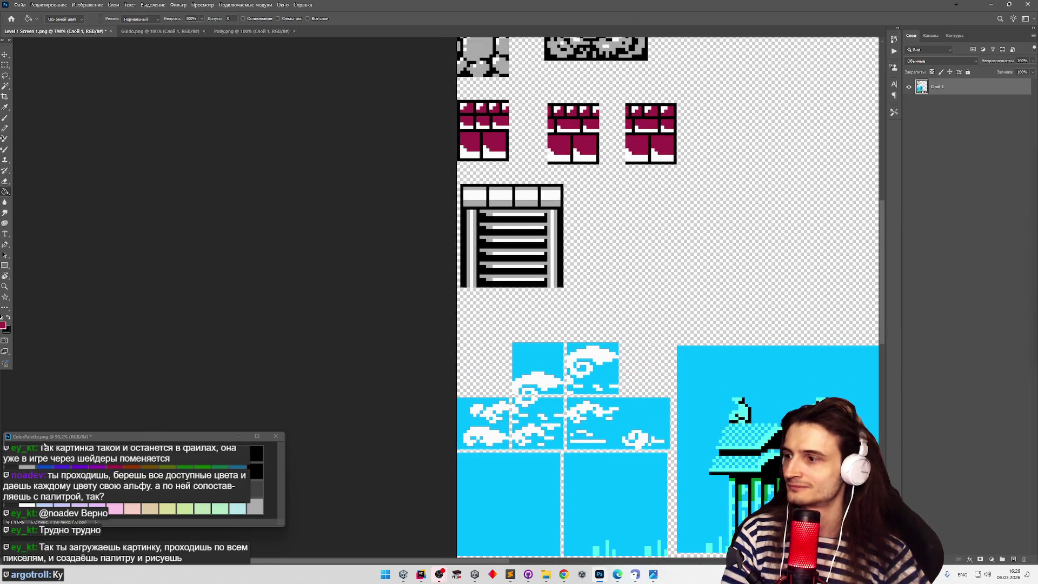
pyautogui.click(46, 444)
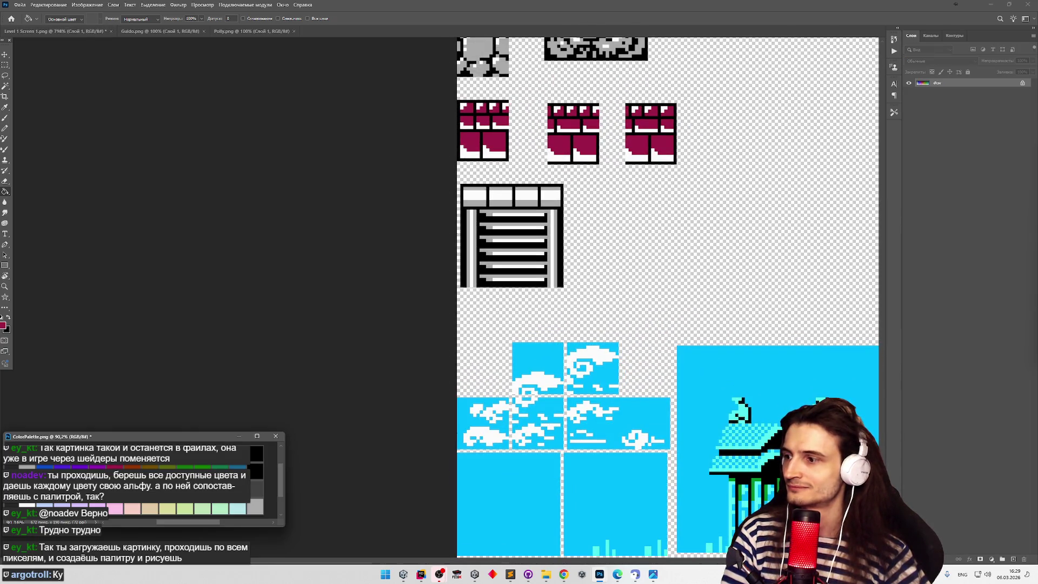
pyautogui.click(480, 207)
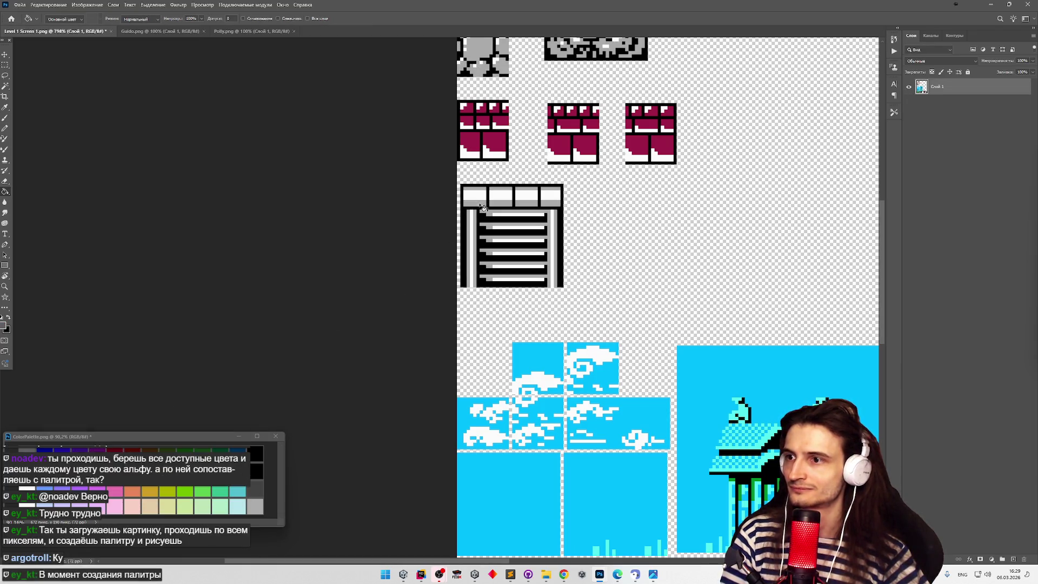
# Look over the lower tiles and sample a light blue from the NES palette.
pyautogui.scroll(-2, 479, 254)
pyautogui.scroll(-2, 479, 252)
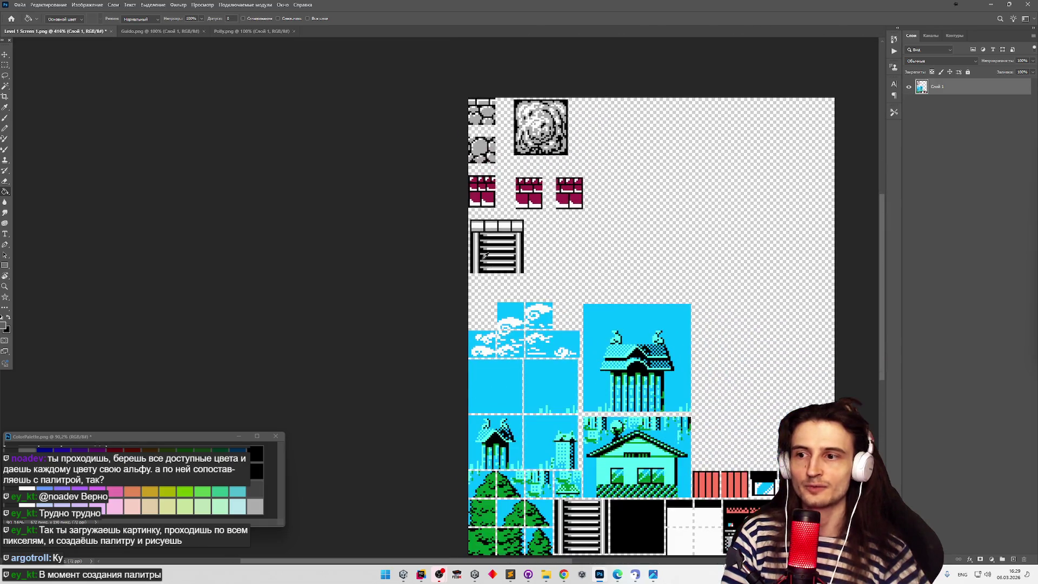
pyautogui.scroll(2, 541, 352)
pyautogui.scroll(-2, 492, 293)
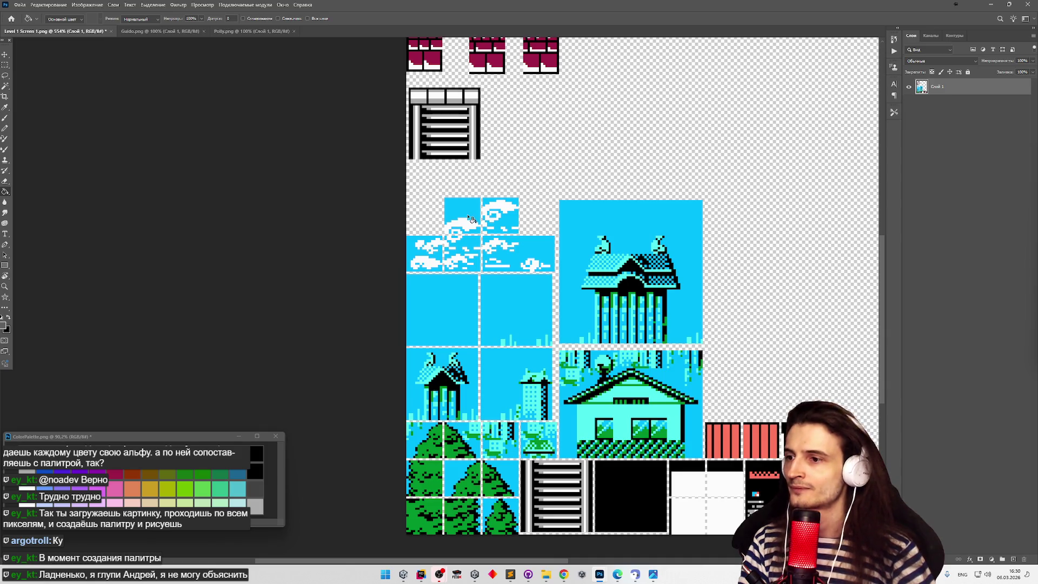
pyautogui.scroll(-1, 470, 212)
pyautogui.scroll(-2, 451, 247)
pyautogui.scroll(4, 420, 227)
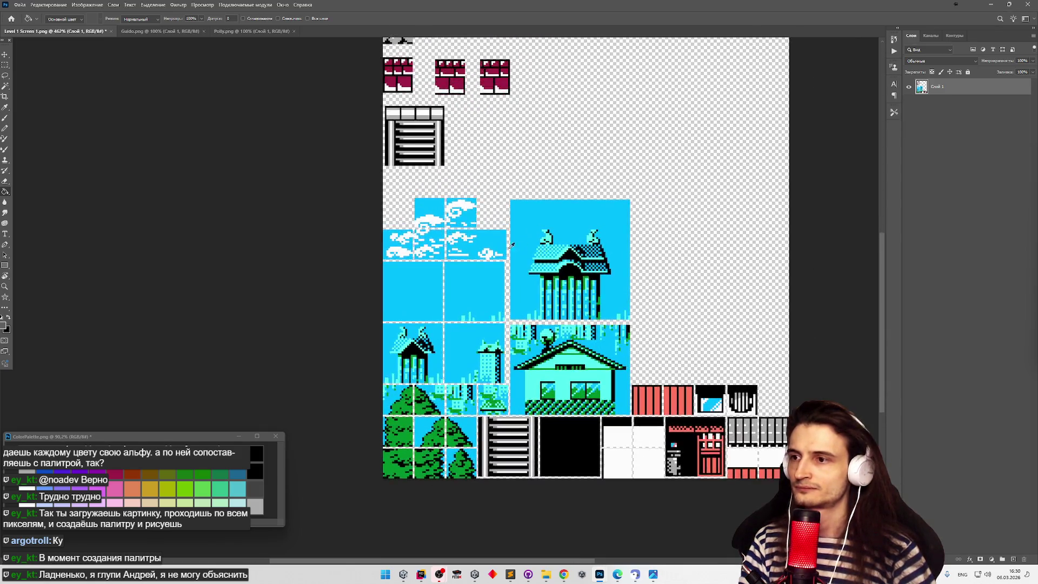
pyautogui.scroll(-2, 419, 228)
pyautogui.scroll(2, 409, 241)
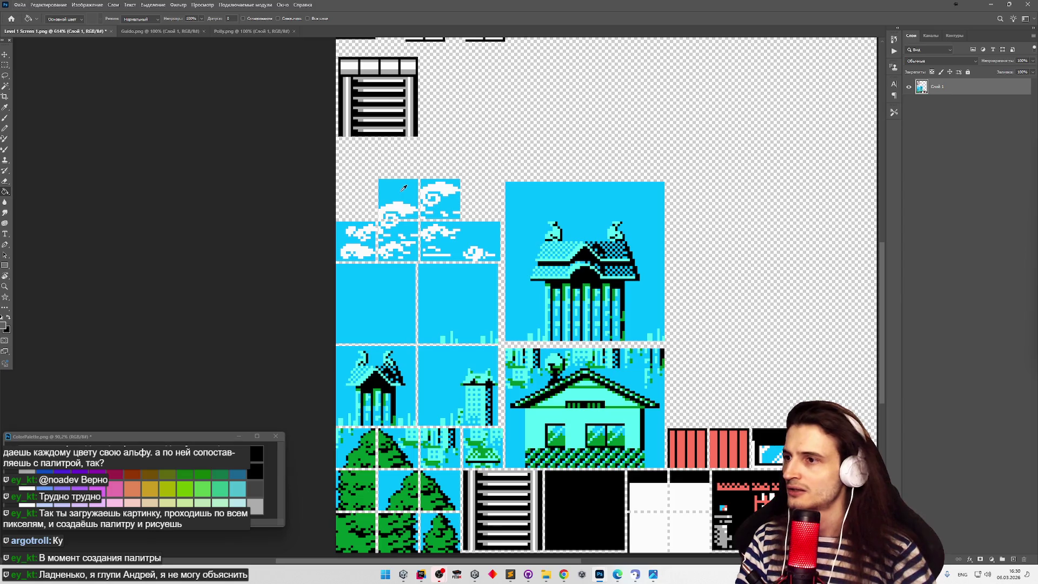
pyautogui.click(44, 488)
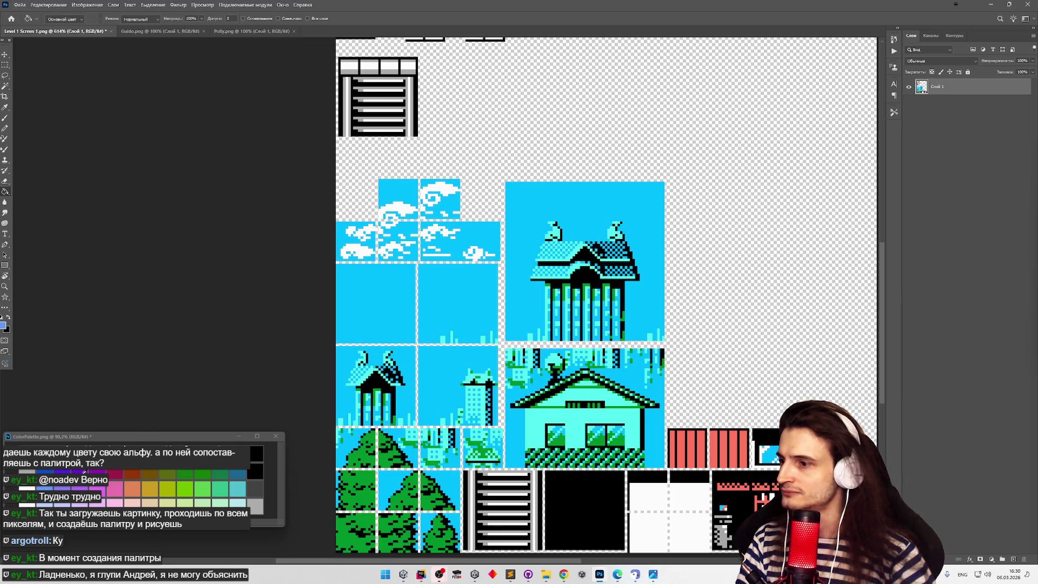
pyautogui.click(238, 487)
pyautogui.click(370, 310)
pyautogui.hotkey('ctrl', 'z')
pyautogui.hotkey('ctrl', 'shift', 'z')
pyautogui.hotkey('ctrl', 'z')
pyautogui.hotkey('ctrl', 'shift', 'z')
pyautogui.hotkey('ctrl', 'z')
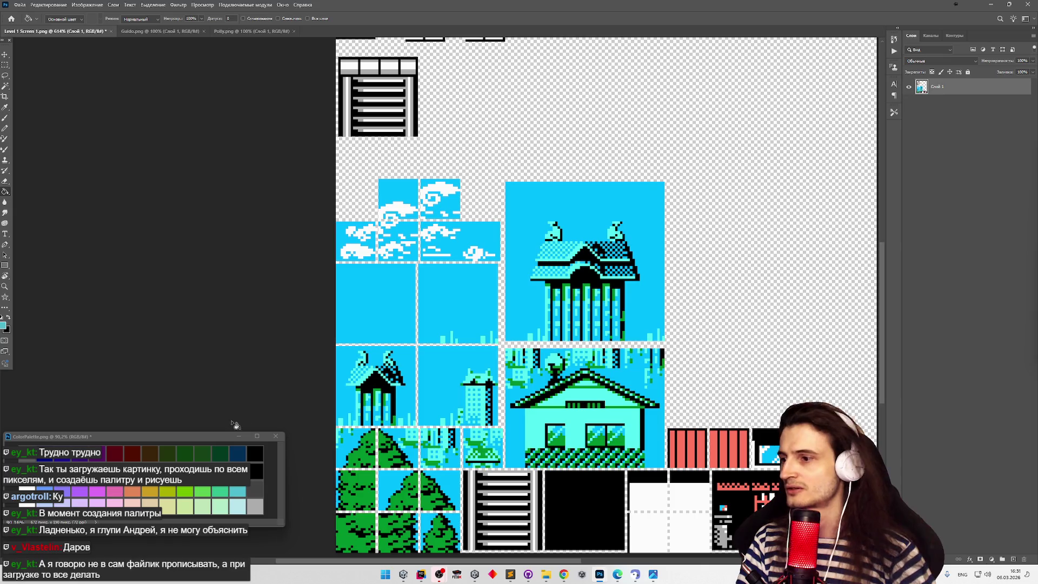
pyautogui.click(45, 490)
pyautogui.click(411, 283)
pyautogui.hotkey('ctrl', 'z')
pyautogui.click(395, 293)
pyautogui.hotkey('ctrl', 'z')
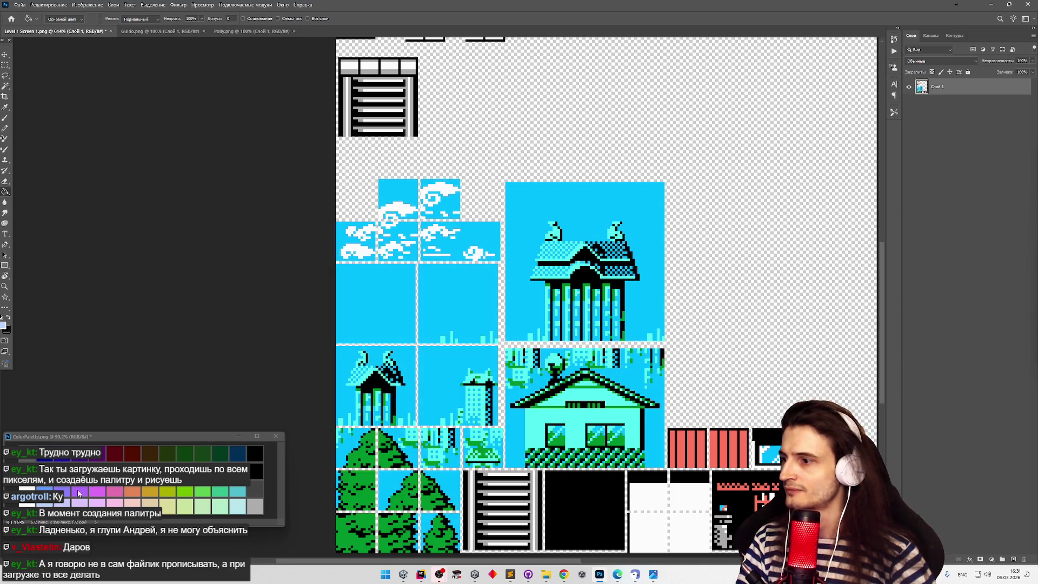
pyautogui.click(379, 312)
pyautogui.hotkey('ctrl', 'z')
pyautogui.click(238, 507)
pyautogui.click(349, 335)
pyautogui.hotkey('ctrl', 'z')
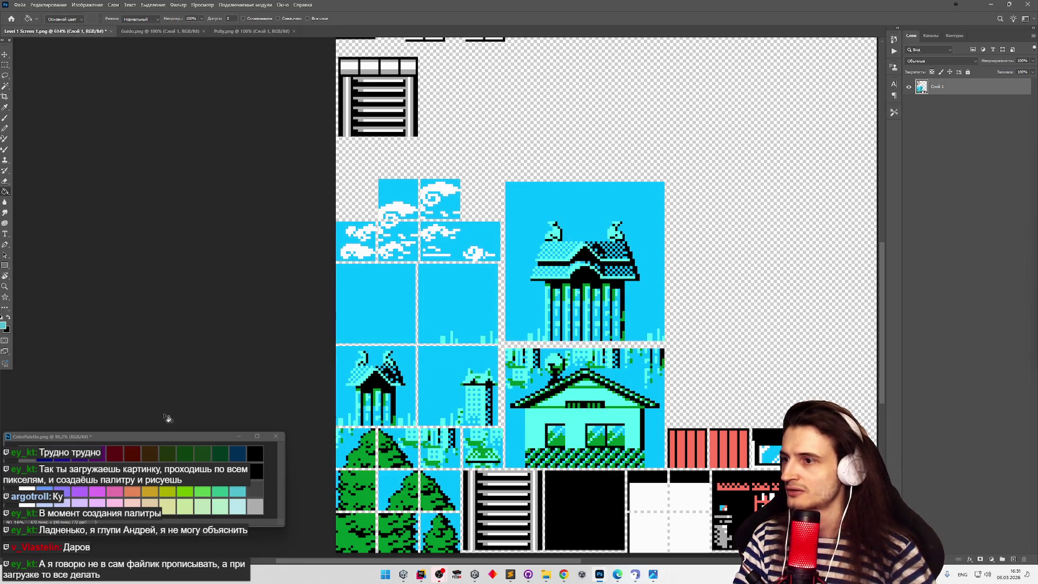
pyautogui.click(393, 279)
pyautogui.scroll(-3, 369, 314)
pyautogui.scroll(-1, 370, 314)
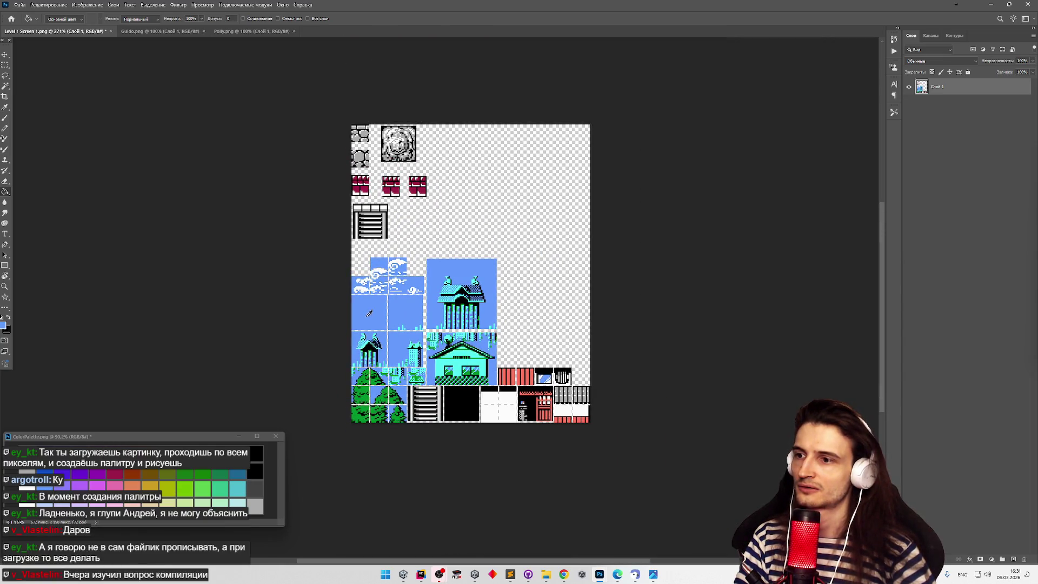
pyautogui.scroll(4, 369, 314)
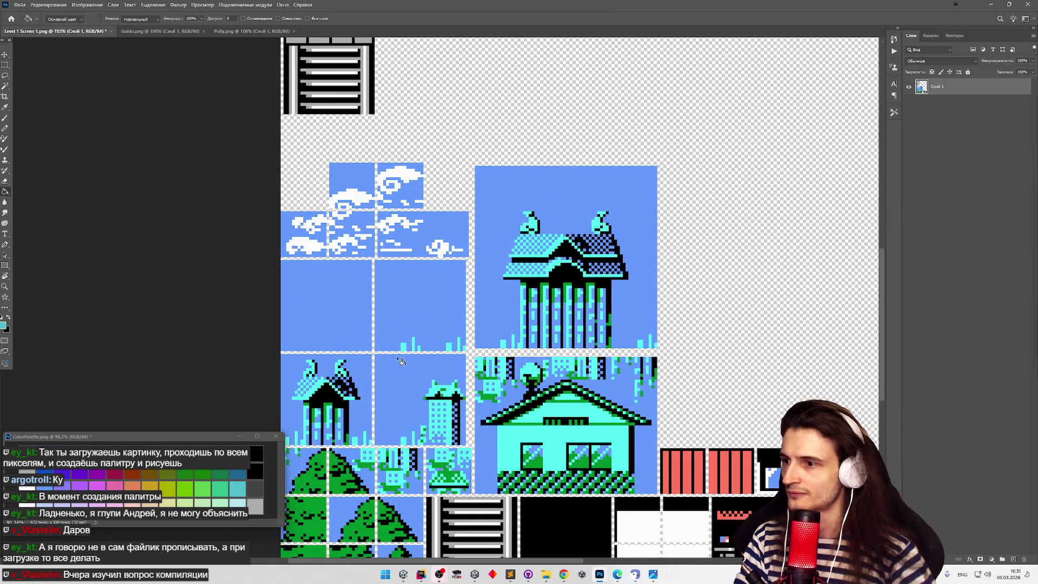
pyautogui.hotkey('ctrl', 'z')
pyautogui.hotkey('ctrl', 'shift', 'z')
pyautogui.keyDown('alt'); pyautogui.click(240, 504); pyautogui.keyUp('alt')
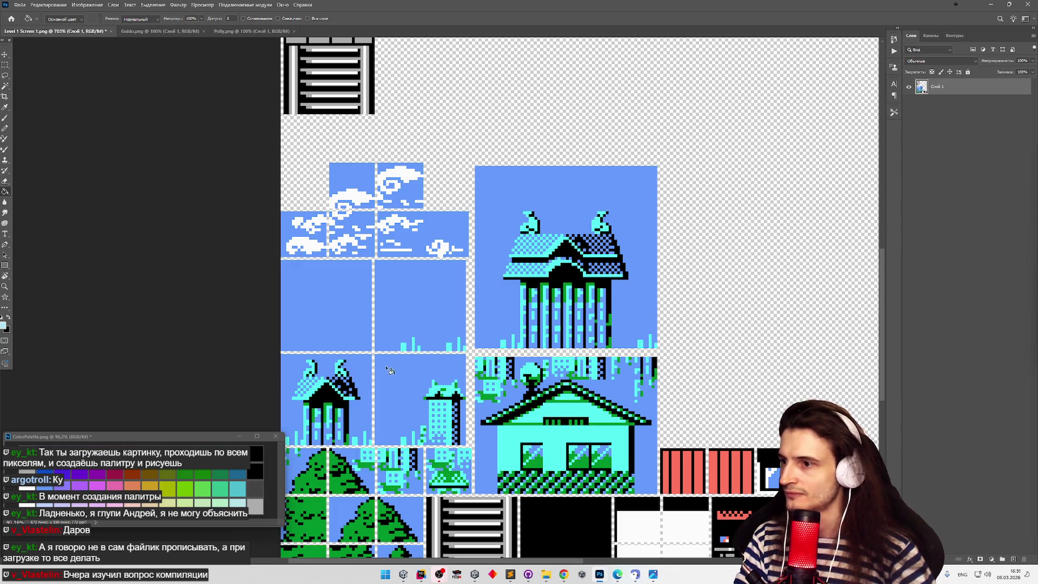
pyautogui.click(410, 349)
pyautogui.hotkey('ctrl', 'z')
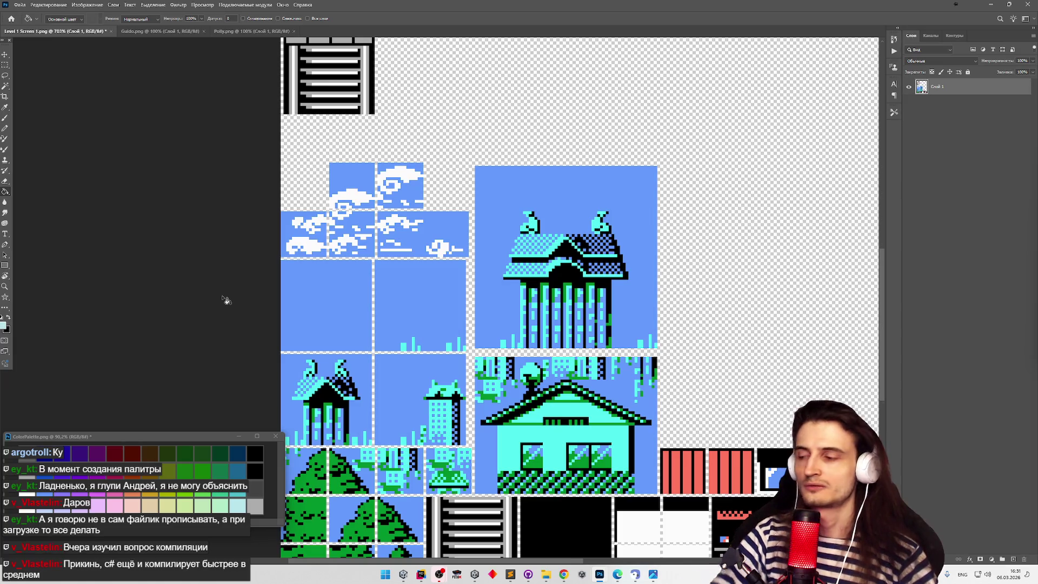
pyautogui.click(463, 341)
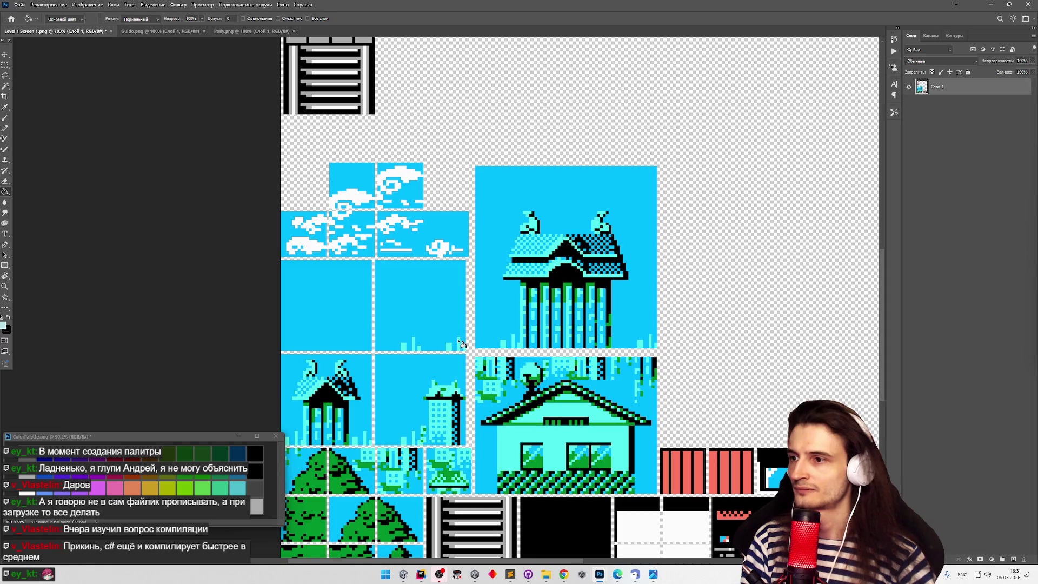
pyautogui.scroll(-5, 463, 344)
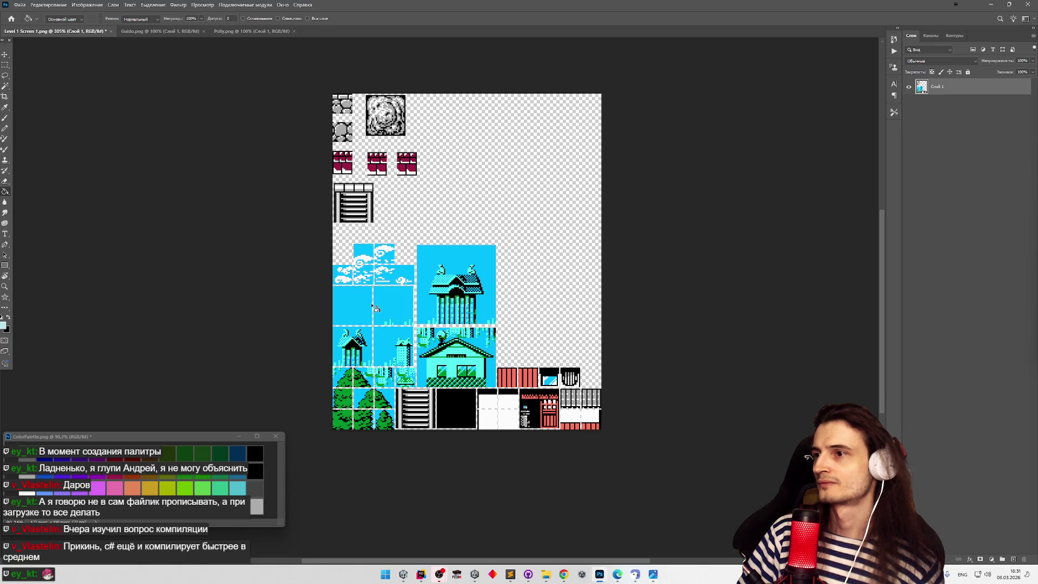
pyautogui.click(530, 574)
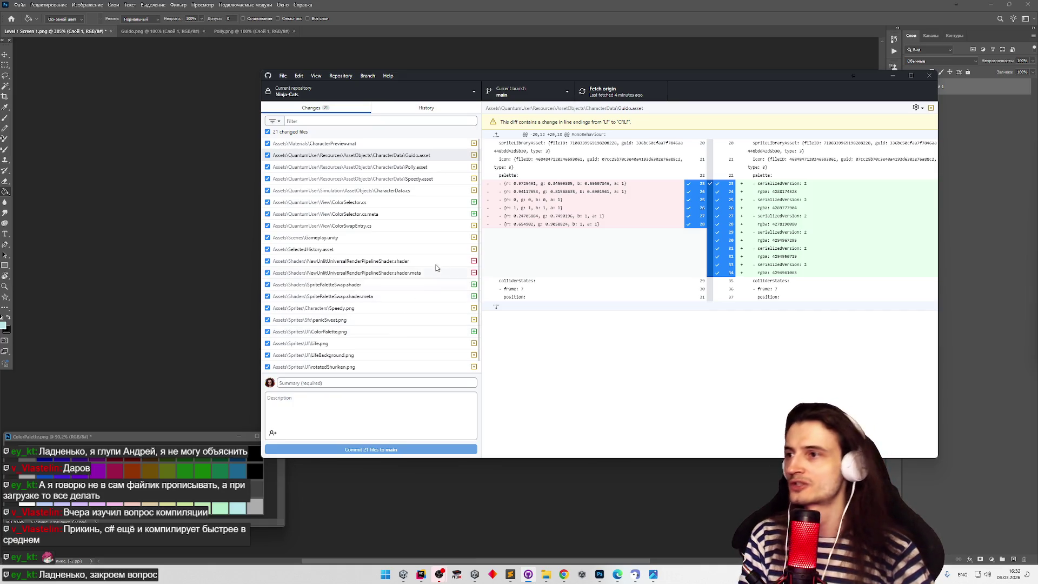
# Discard changes to the seven PNGs from Speedy.png to UIPanel.png, then minimise GitHub Desktop.
pyautogui.scroll(-1, 400, 204)
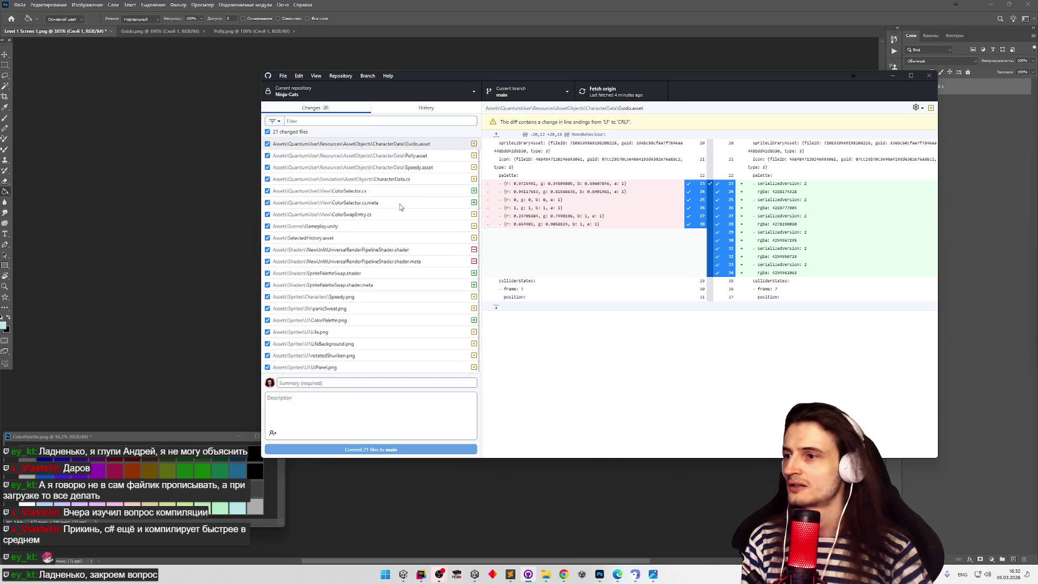
pyautogui.click(349, 367)
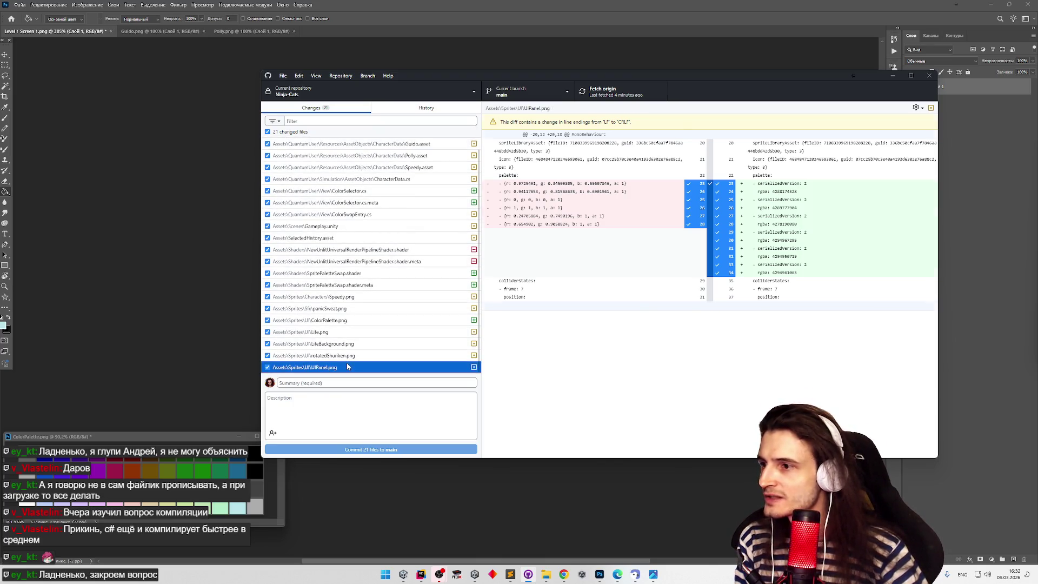
pyautogui.keyDown('shift'); pyautogui.click(341, 303); pyautogui.keyUp('shift')
pyautogui.rightClick(341, 303)
pyautogui.click(367, 310)
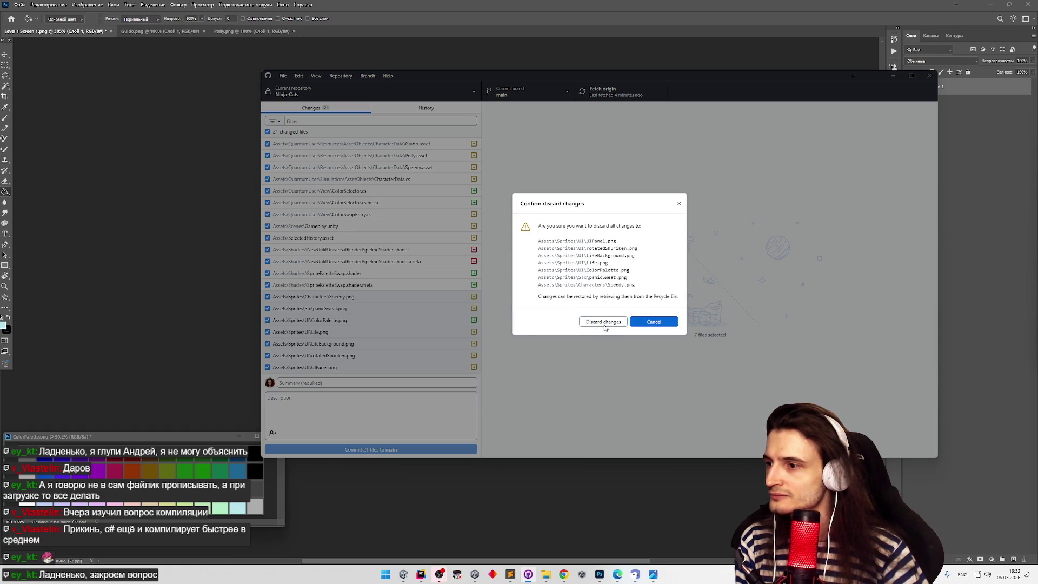
pyautogui.click(604, 323)
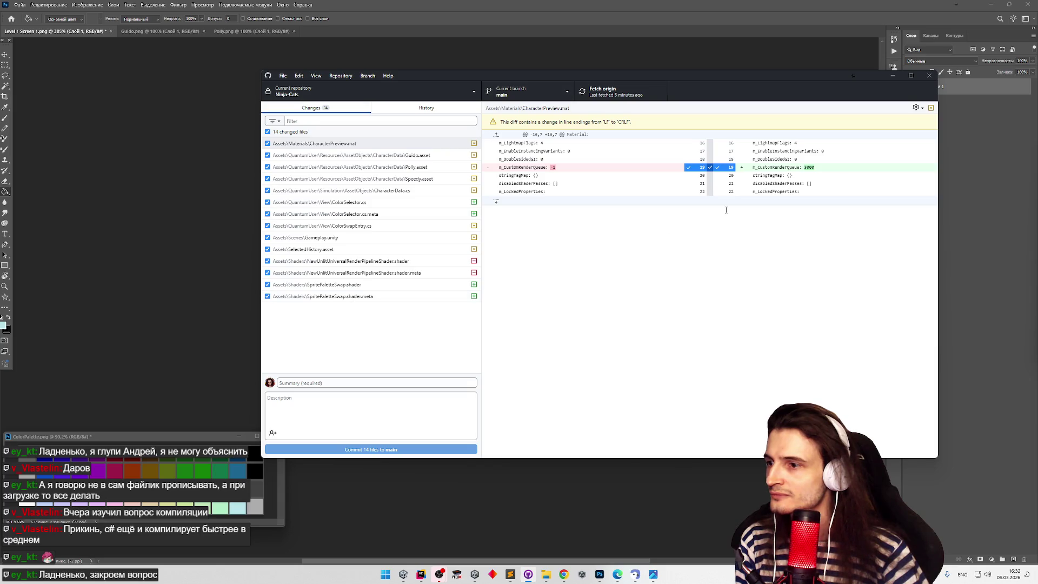
pyautogui.click(892, 77)
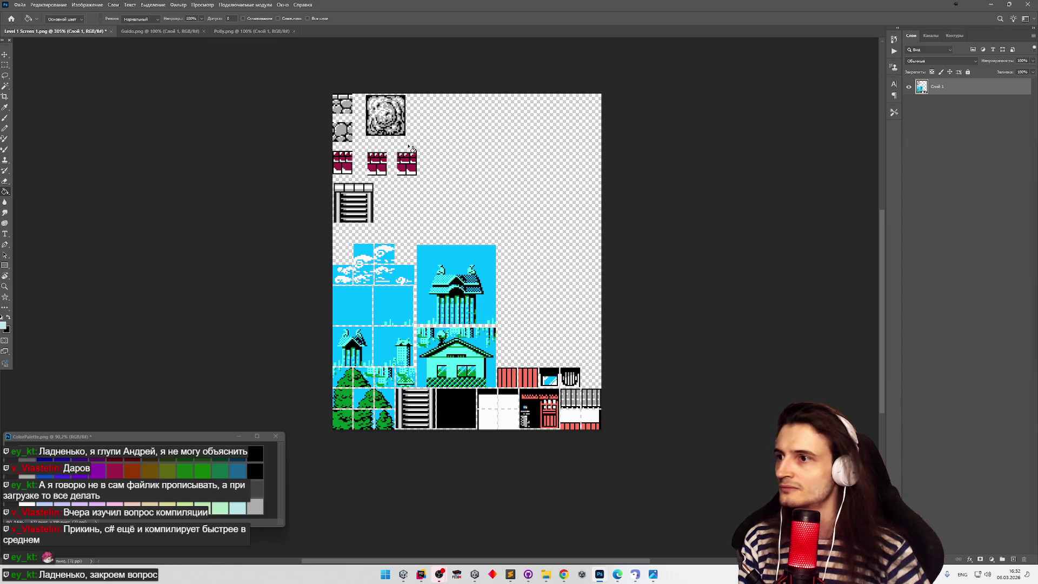
# Close Level 1 Screen 1 without saving and Guido.png, then reopen panicSweat.png from recent files.
pyautogui.click(112, 31)
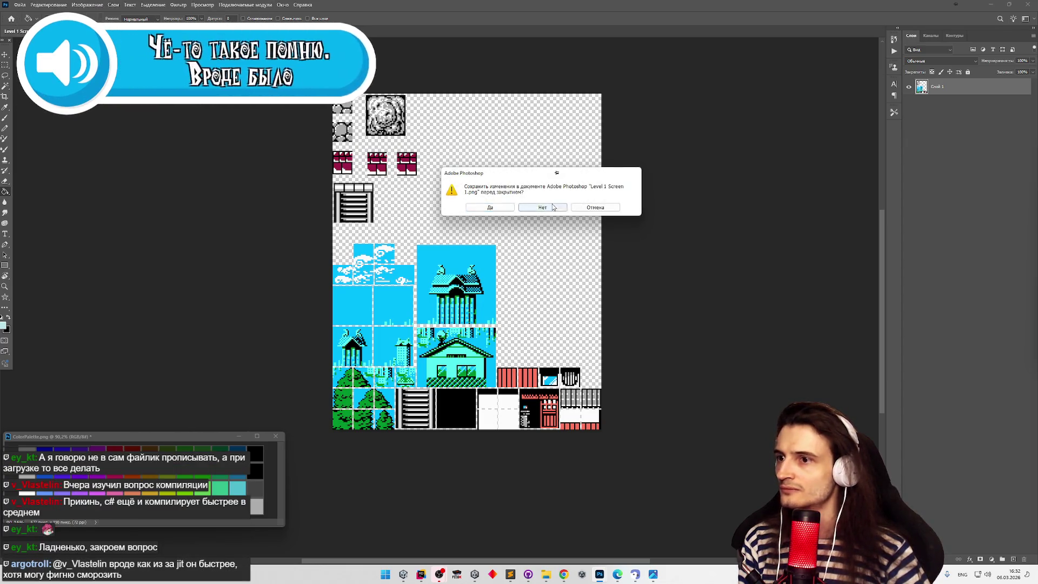
pyautogui.click(544, 208)
pyautogui.click(31, 31)
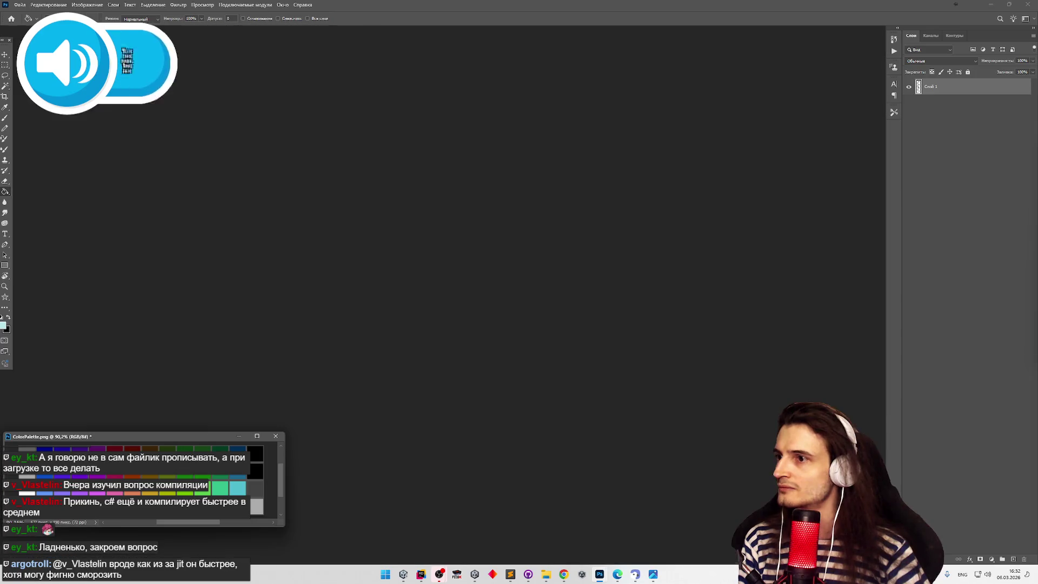
pyautogui.click(19, 4)
pyautogui.moveTo(101, 56)
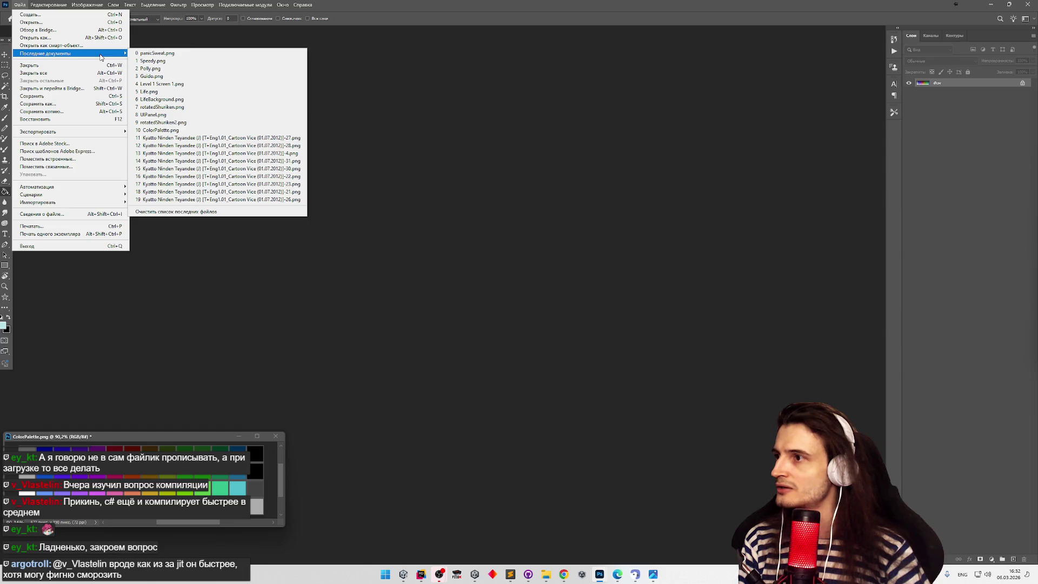
pyautogui.click(152, 54)
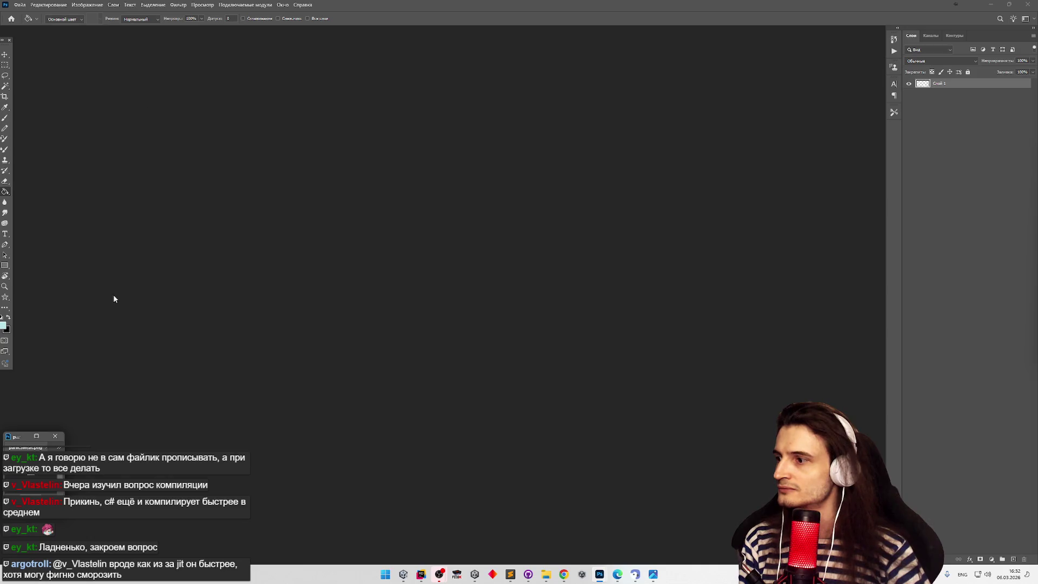
# Dock panicSweat.png as a tab, zoom in on it, and check the foreground colour.
pyautogui.moveTo(65, 433); pyautogui.dragTo(261, 308)
pyautogui.moveTo(146, 327)
pyautogui.mouseDown()
pyautogui.moveTo(276, 82)
pyautogui.moveTo(214, 23)
pyautogui.moveTo(201, 39)
pyautogui.mouseUp()
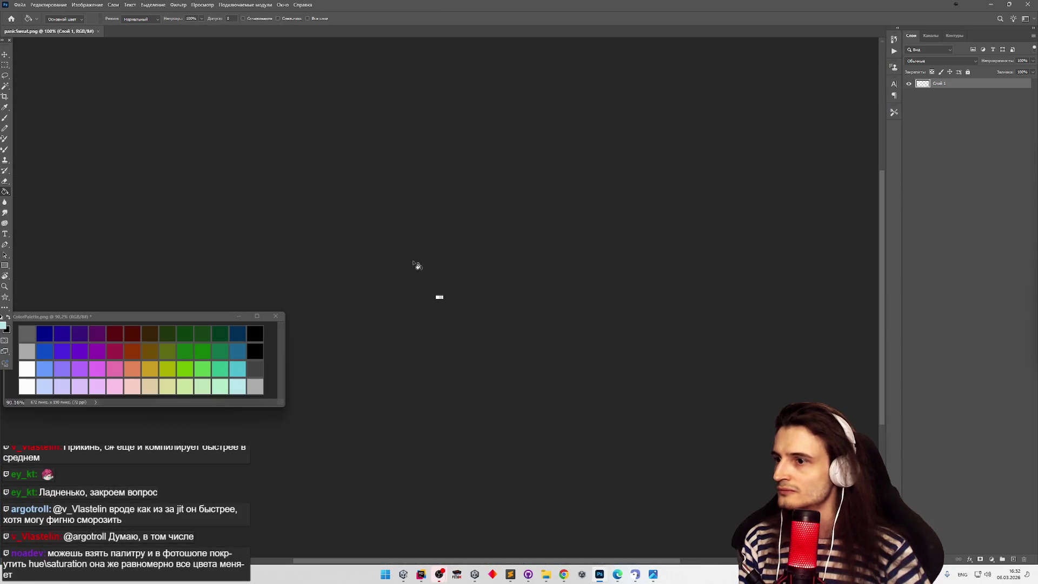
pyautogui.press('z')
pyautogui.moveTo(441, 311)
pyautogui.mouseDown()
pyautogui.moveTo(565, 301)
pyautogui.moveTo(498, 234)
pyautogui.mouseUp()
pyautogui.press('g')
pyautogui.click(5, 326)
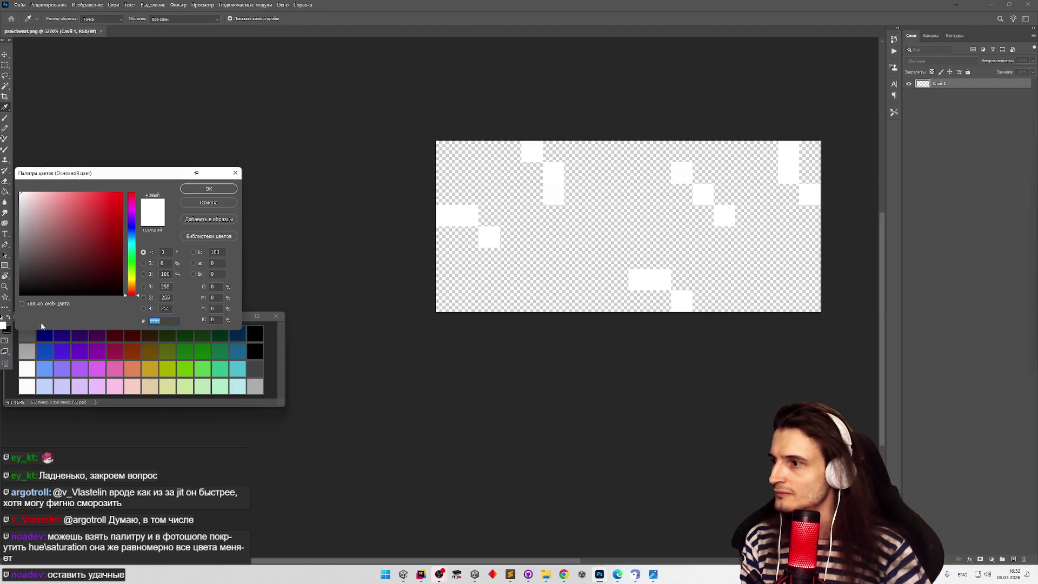
pyautogui.click(236, 173)
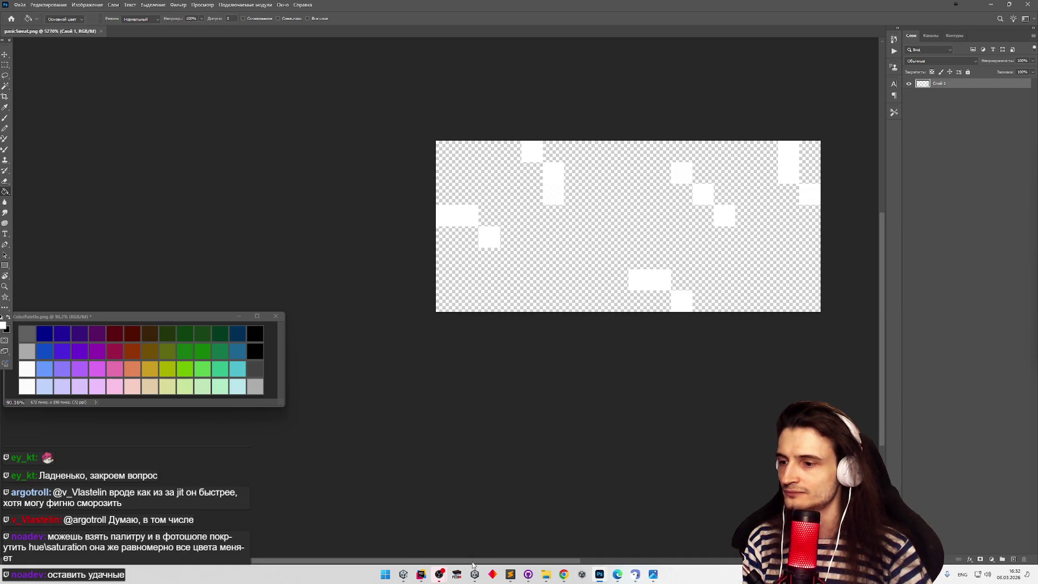
pyautogui.click(20, 5)
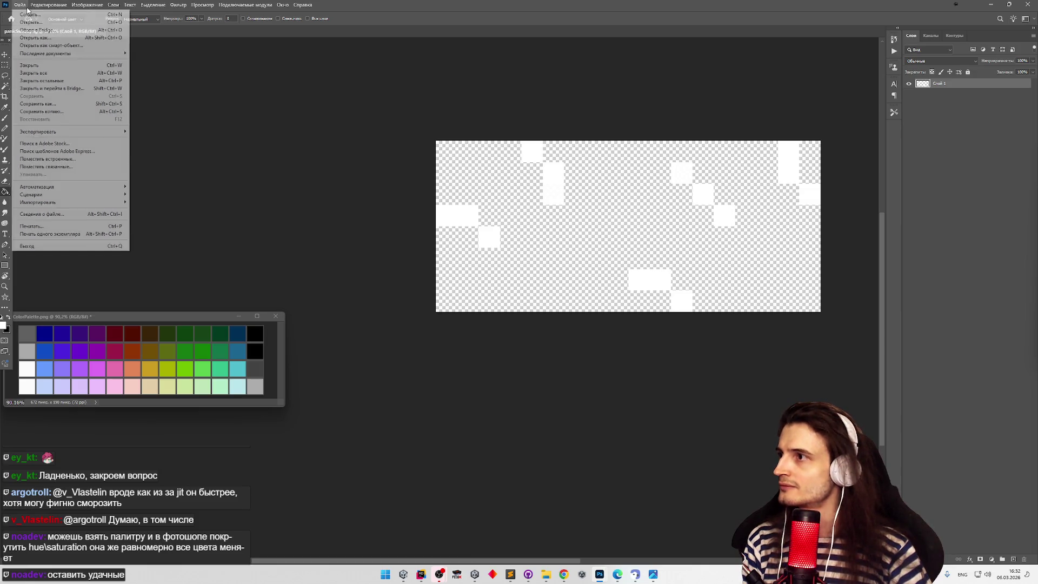
# Open Speedy.png from recent files, zoom in, and confirm the foreground colour is white.
pyautogui.moveTo(81, 53)
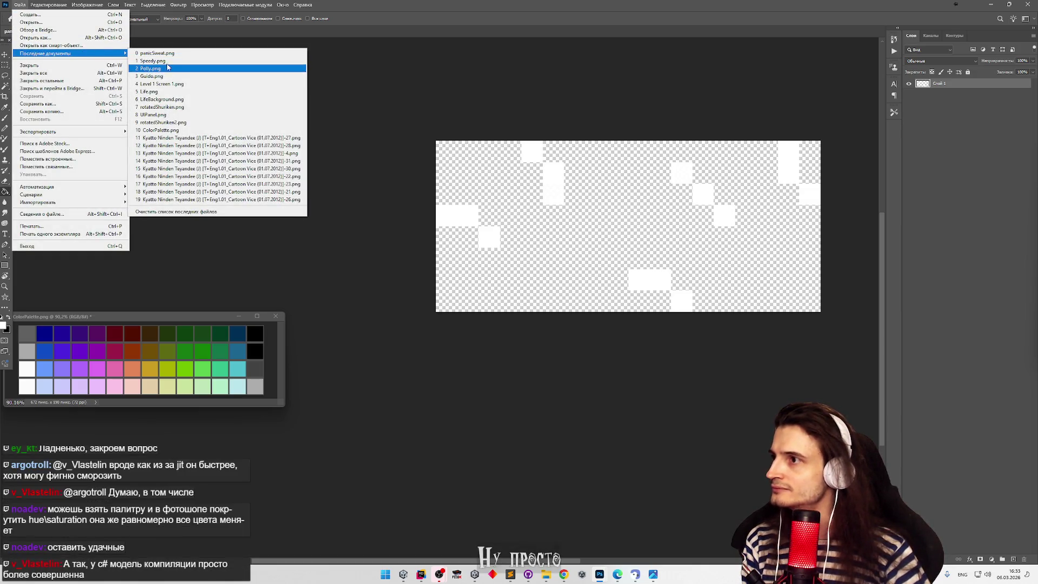
pyautogui.click(162, 61)
pyautogui.moveTo(467, 204); pyautogui.dragTo(498, 233)
pyautogui.press('g')
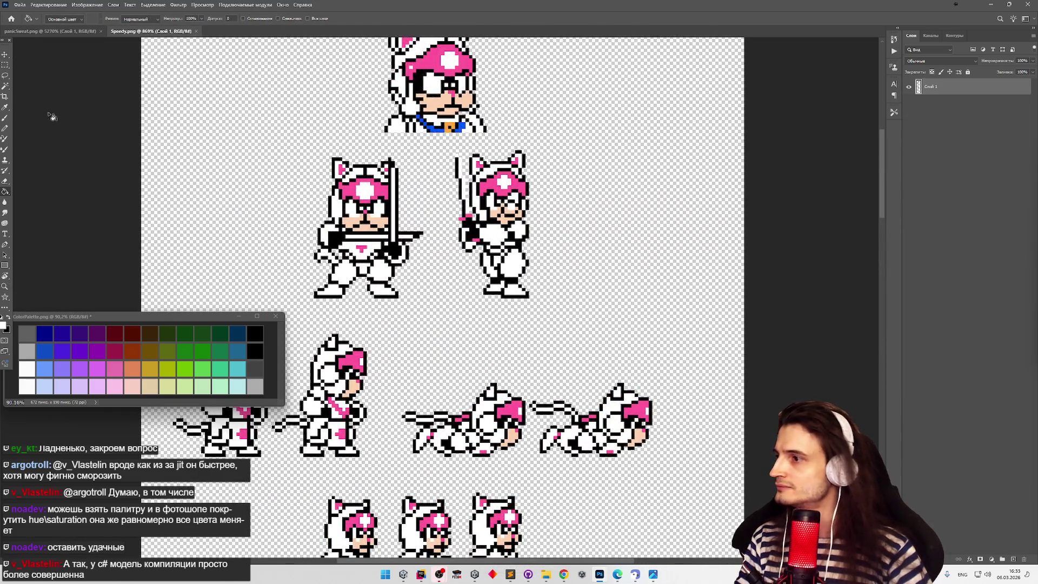
pyautogui.click(3, 325)
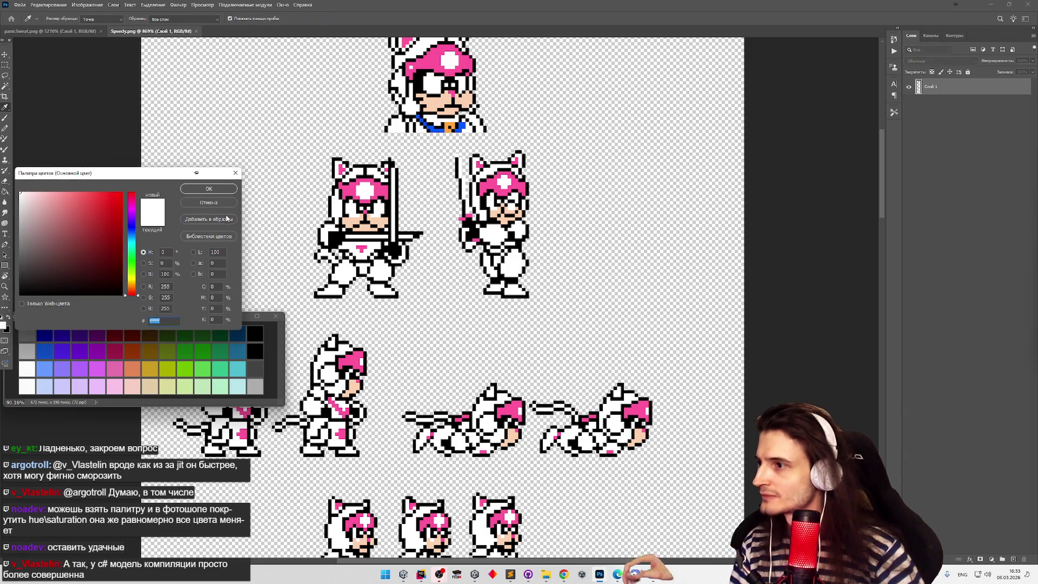
pyautogui.click(209, 202)
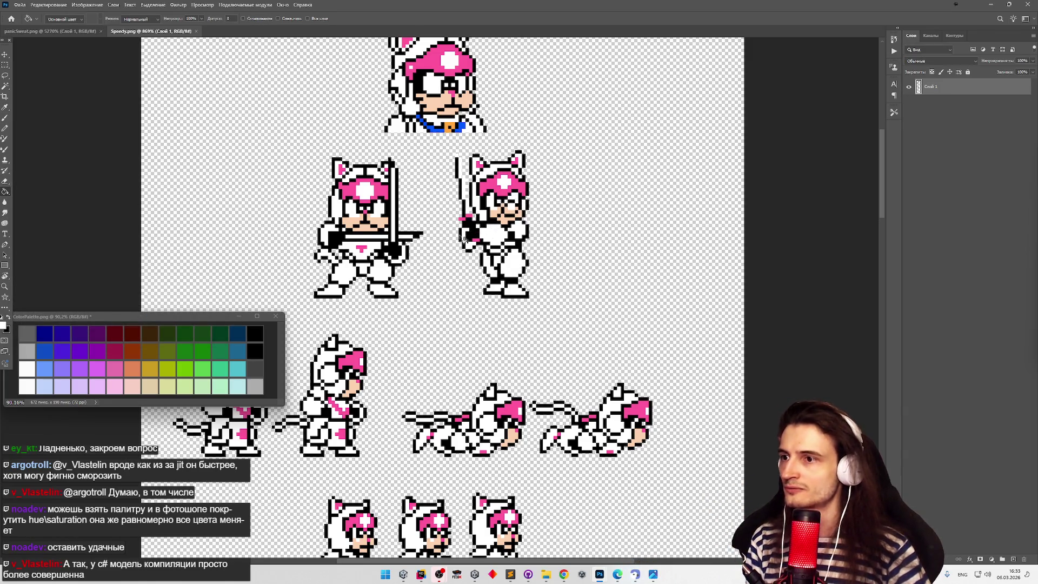
# Sample pale blue then white palette swatches, move the ColorPalette window, and close it.
pyautogui.click(31, 389)
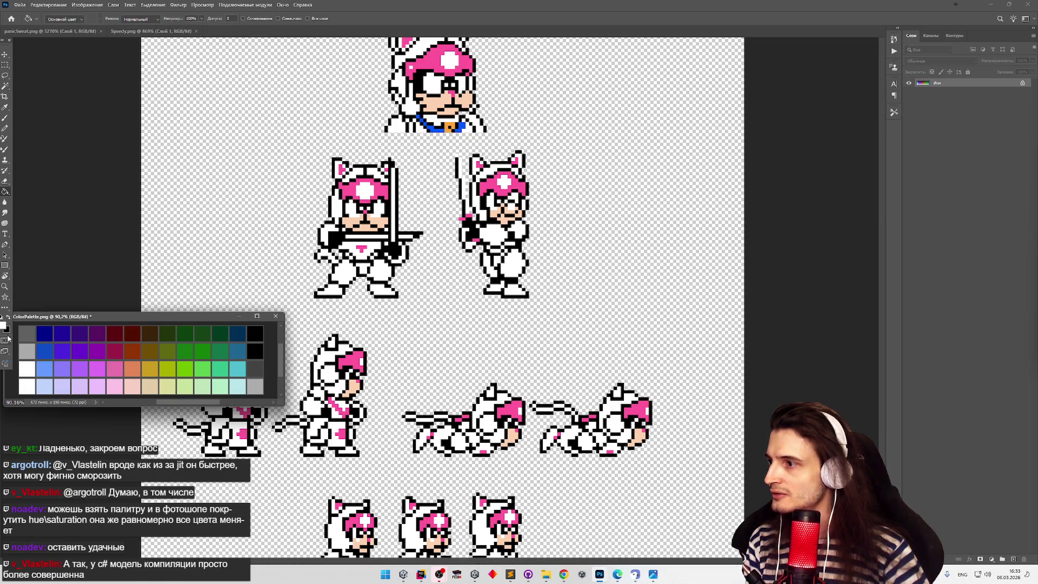
pyautogui.click(5, 326)
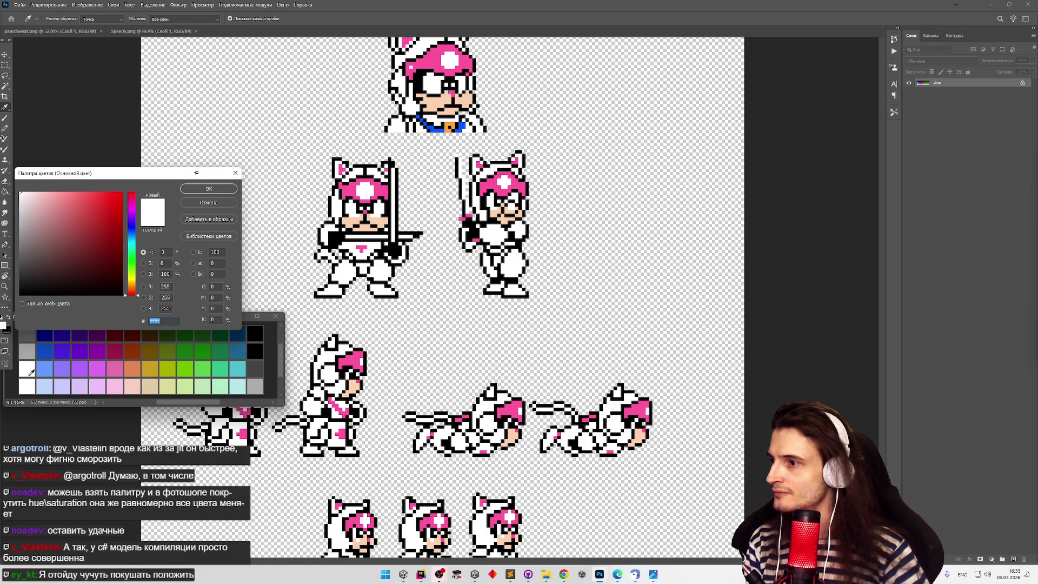
pyautogui.click(45, 385)
pyautogui.click(28, 371)
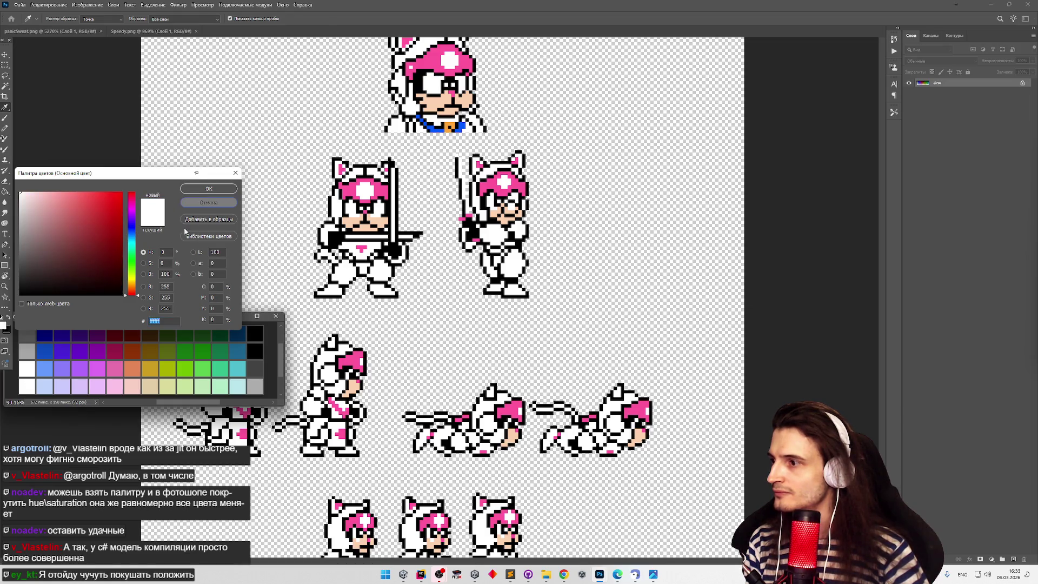
pyautogui.click(209, 203)
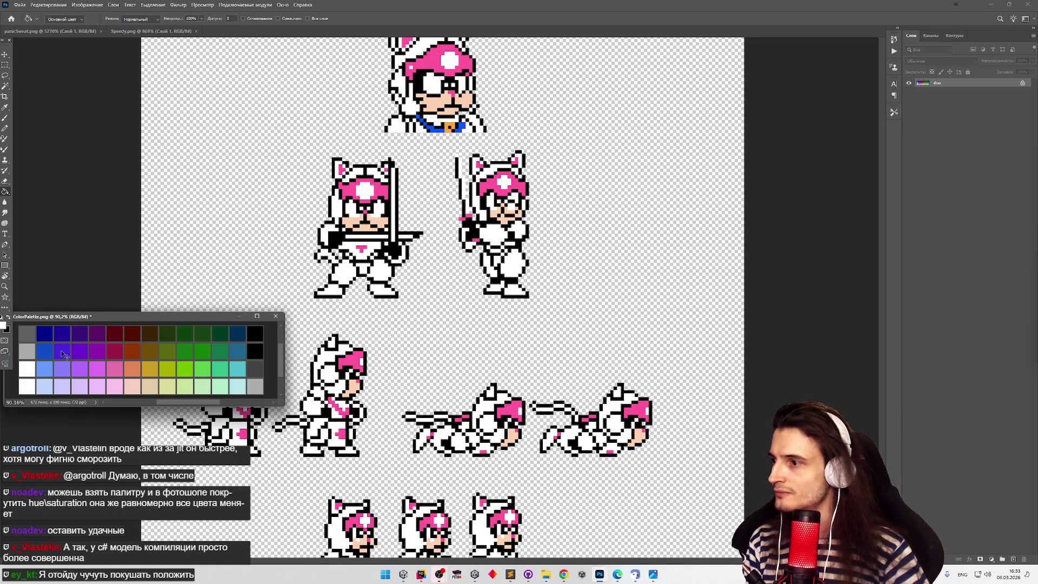
pyautogui.moveTo(65, 316); pyautogui.dragTo(100, 309)
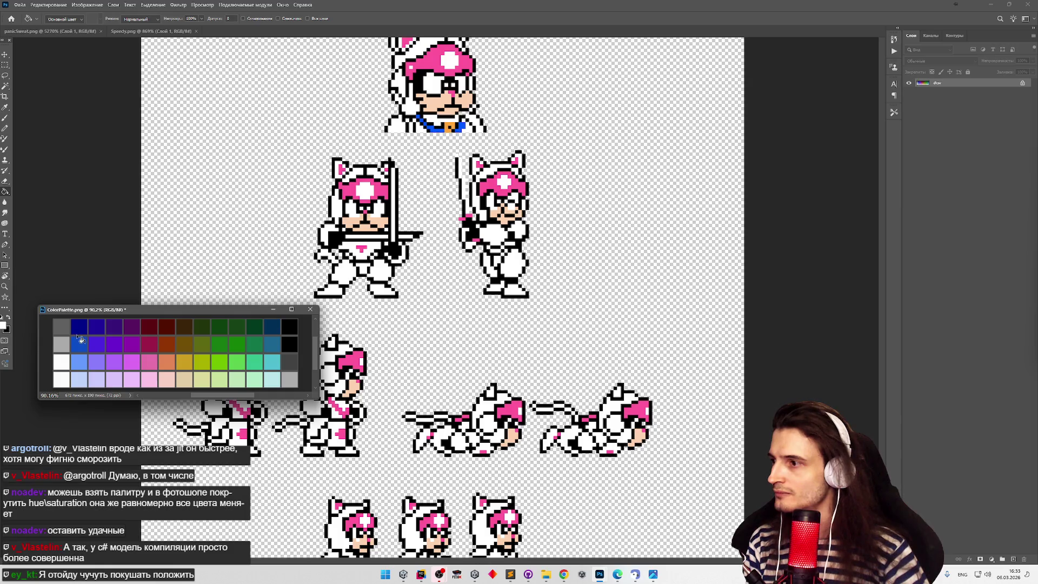
pyautogui.click(310, 310)
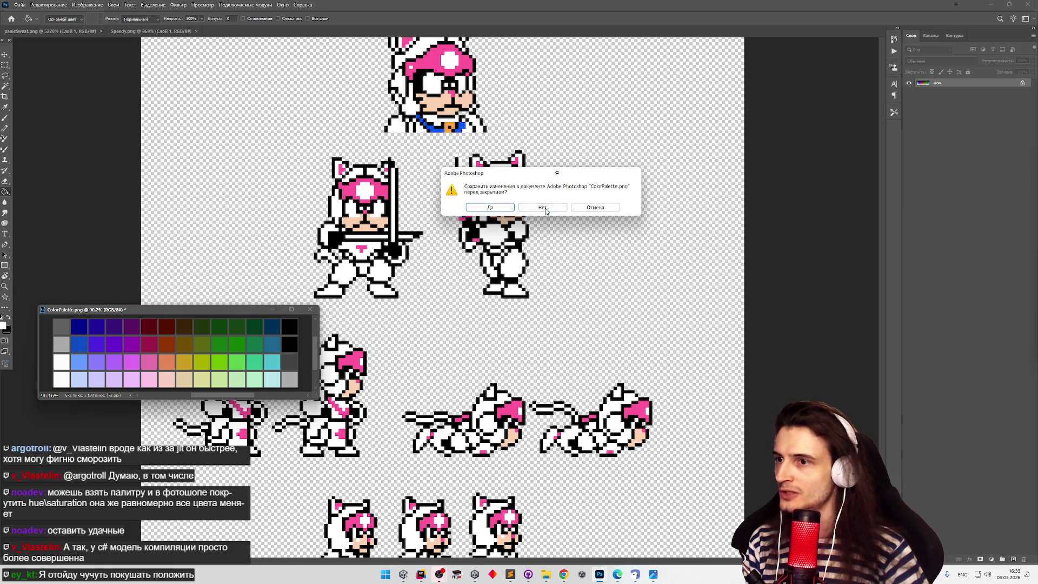
# Discard the unsaved changes to ColorPalette.png and browse File > Open to the Sprites folder.
pyautogui.click(490, 207)
pyautogui.click(20, 4)
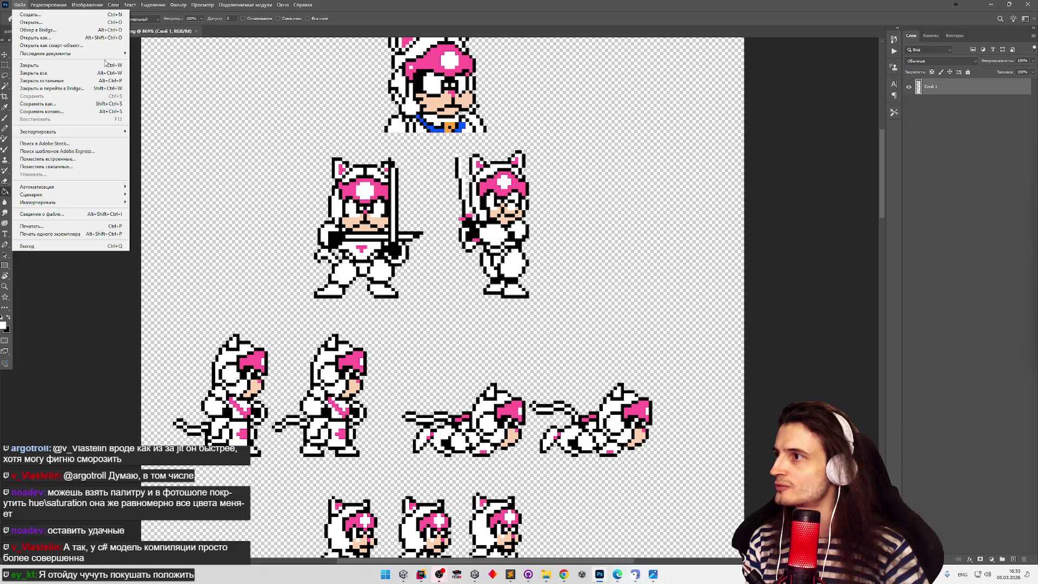
pyautogui.moveTo(114, 58)
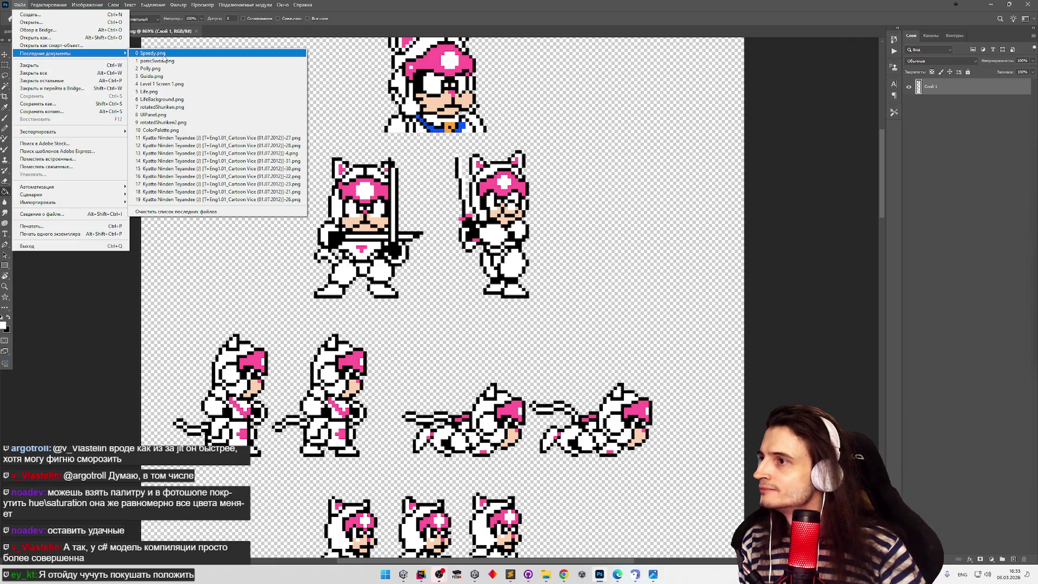
pyautogui.click(30, 22)
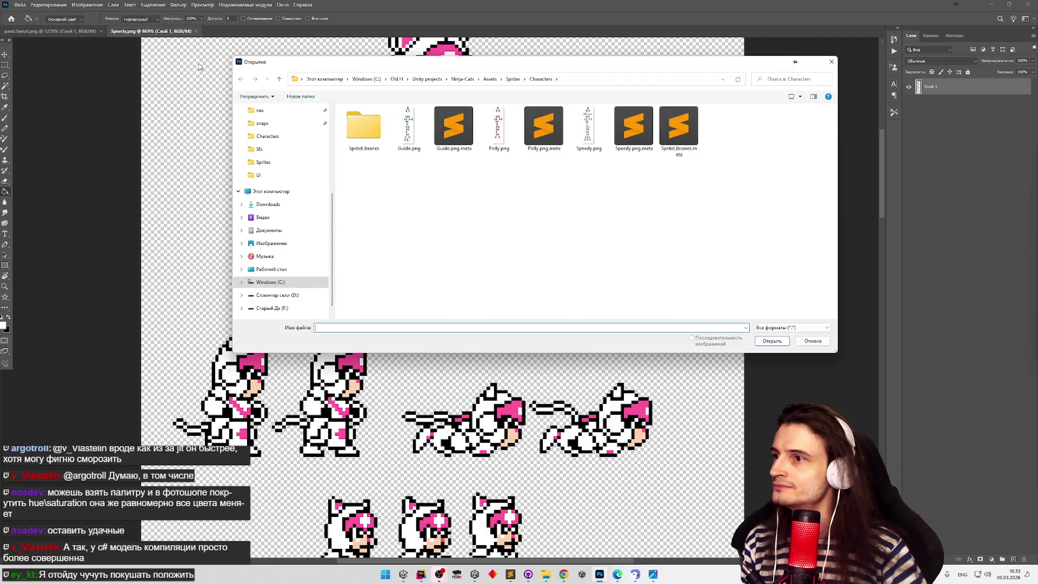
pyautogui.click(513, 79)
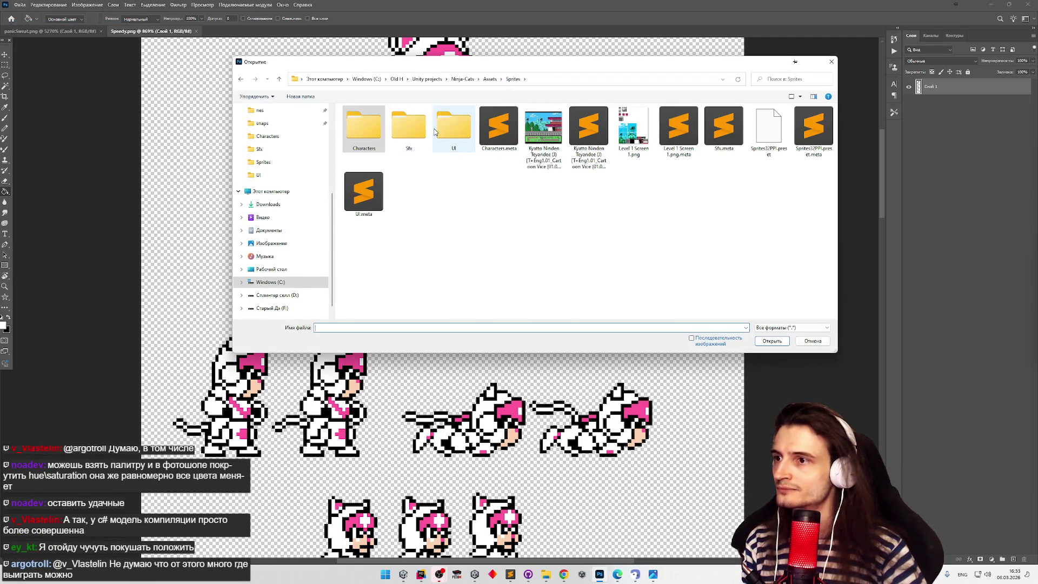
pyautogui.click(434, 132)
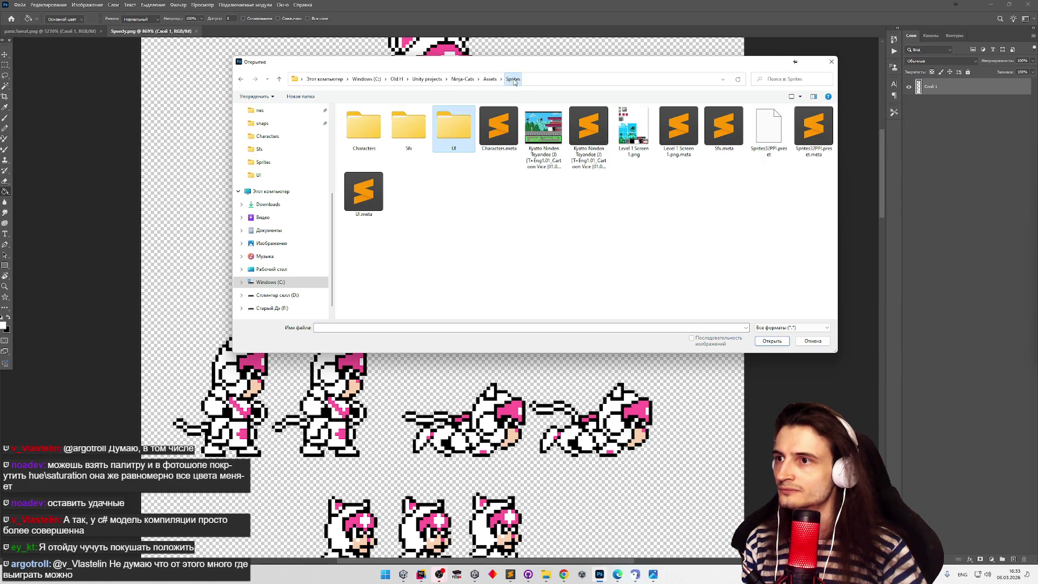
pyautogui.click(539, 189)
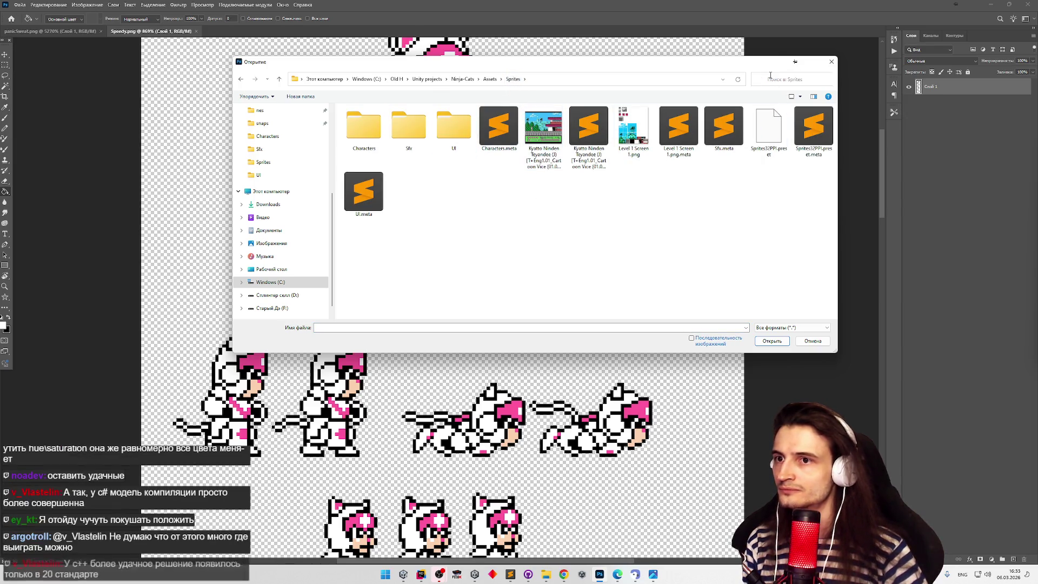
# Search Sprites for 'palette', then look through Sfx, Characters and SpriteLibraries before opening the UI folder.
pyautogui.click(771, 78)
pyautogui.write('palette')
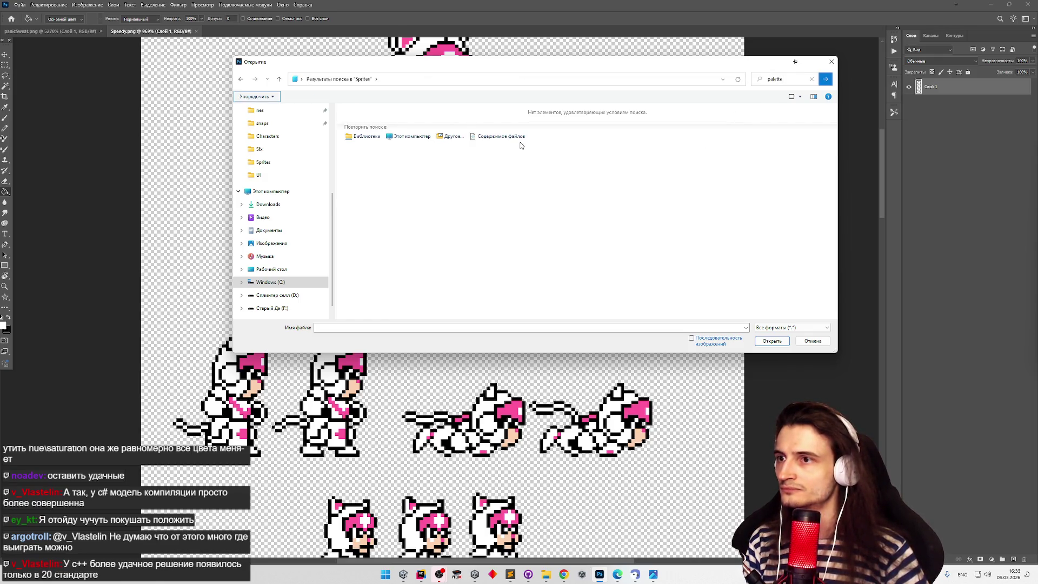
pyautogui.click(817, 81)
pyautogui.click(812, 78)
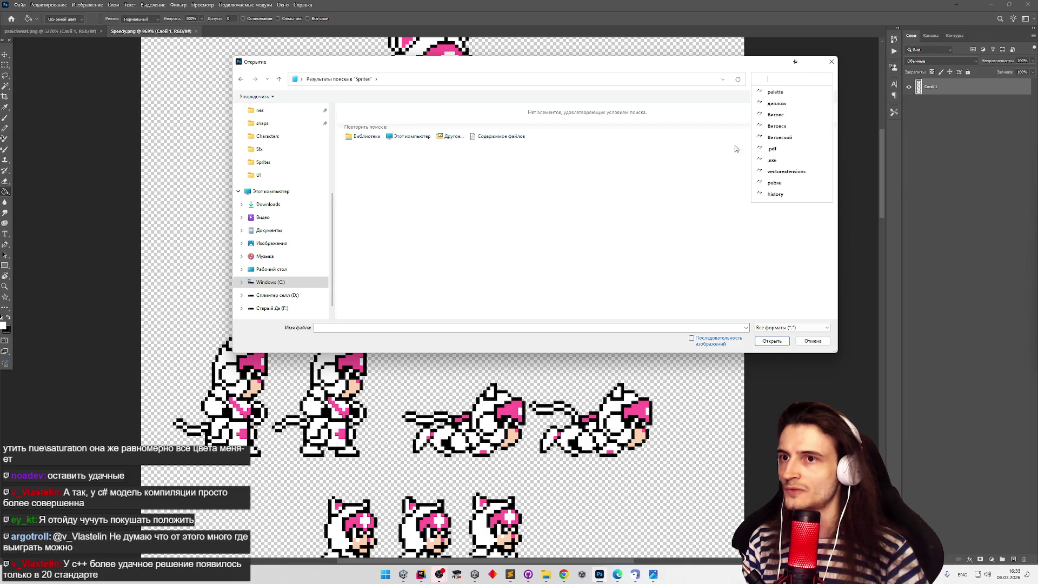
pyautogui.click(242, 81)
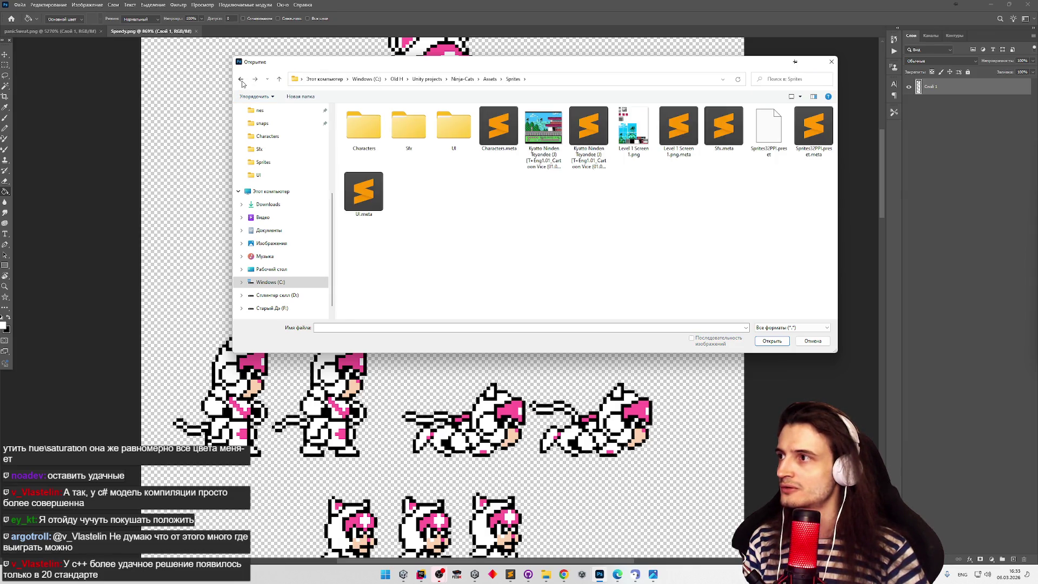
pyautogui.doubleClick(454, 127)
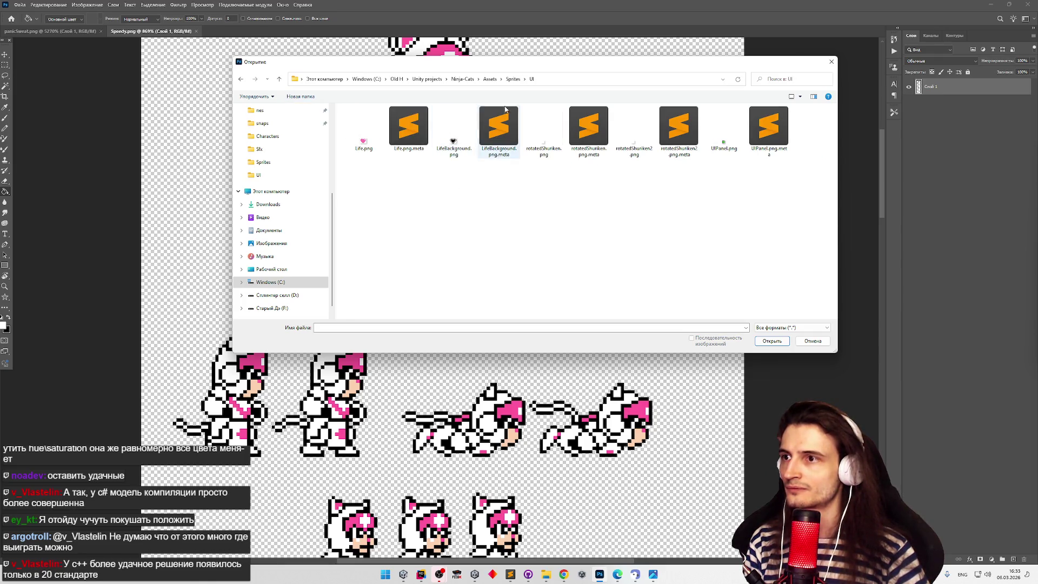
pyautogui.click(513, 79)
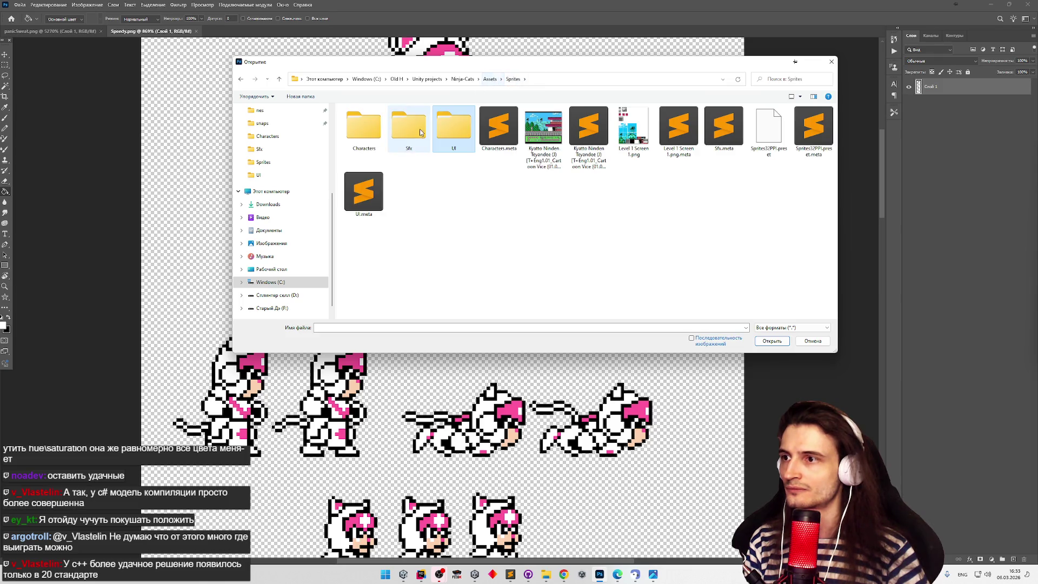
pyautogui.doubleClick(402, 133)
pyautogui.press('BackSpace')
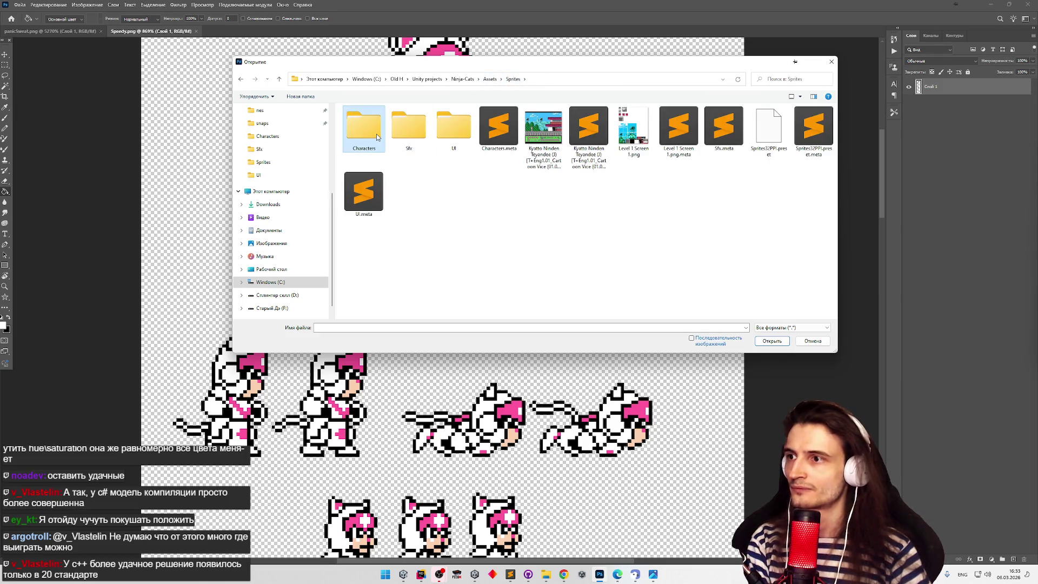
pyautogui.doubleClick(377, 134)
pyautogui.doubleClick(376, 134)
pyautogui.press('BackSpace')
pyautogui.press('BackSpace')
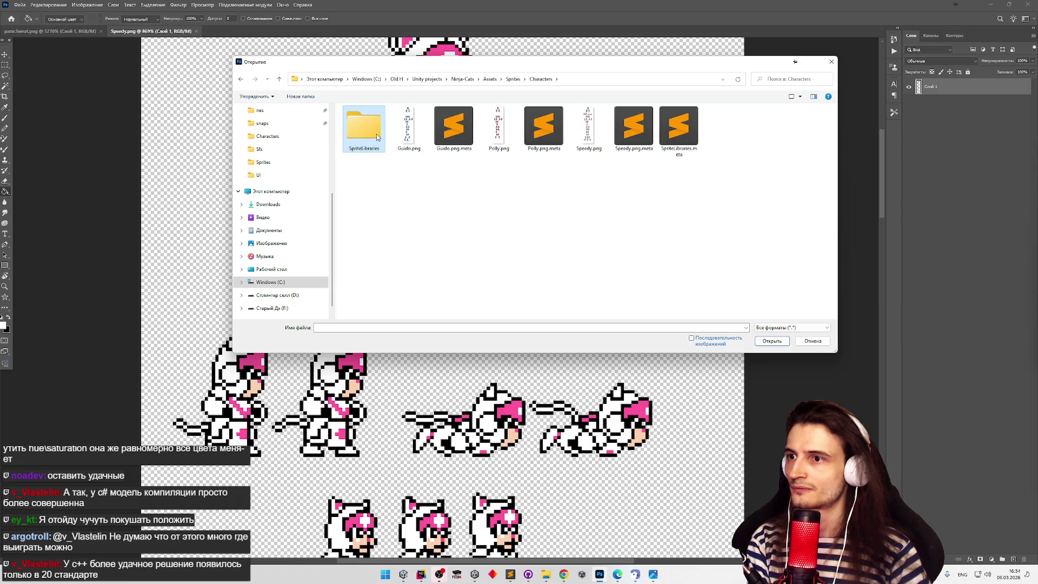
pyautogui.click(452, 135)
pyautogui.doubleClick(451, 134)
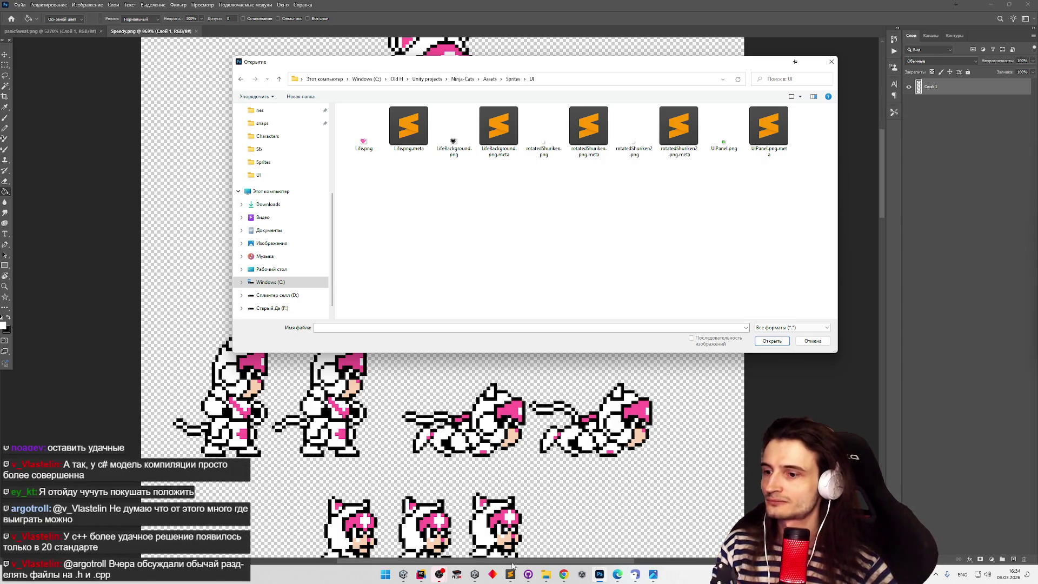
# Copy the NES palette image from the Chrome web page.
pyautogui.click(564, 574)
pyautogui.rightClick(426, 222)
pyautogui.click(446, 254)
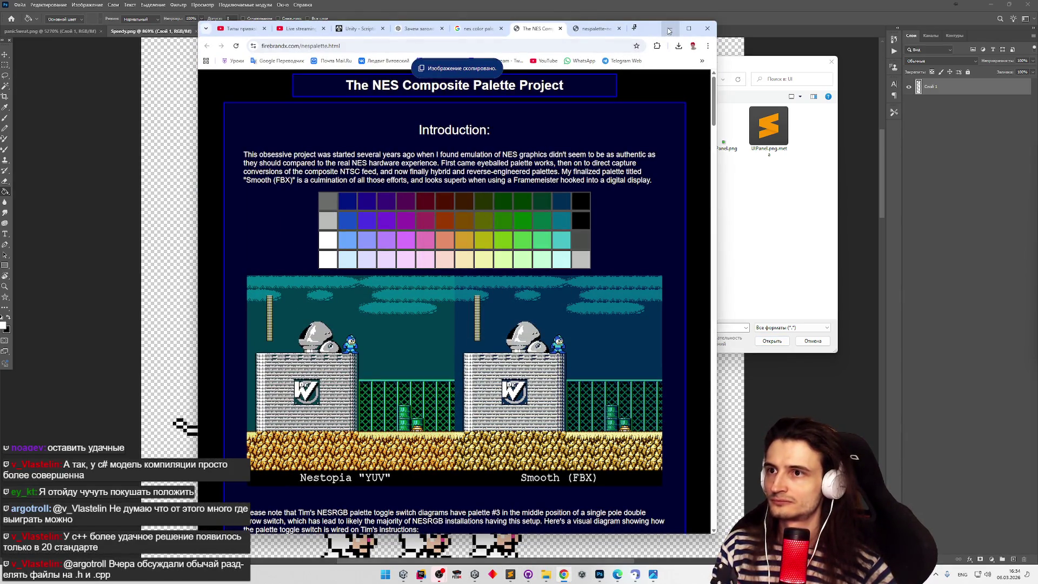
# Save the NES palette image from Chrome as 'Palette' in the UI sprites folder.
pyautogui.click(668, 32)
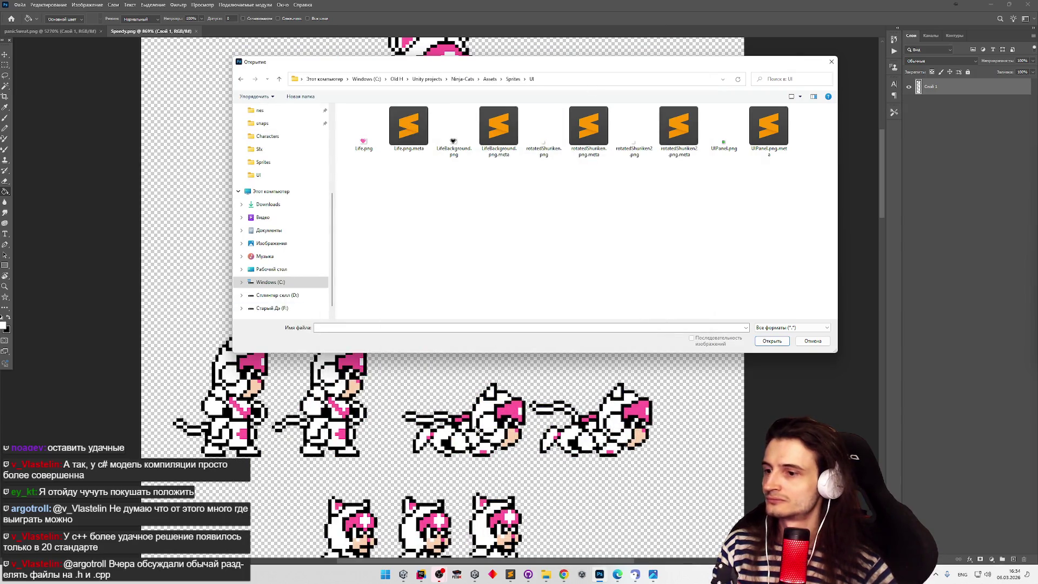
pyautogui.click(564, 574)
pyautogui.rightClick(470, 226)
pyautogui.click(496, 247)
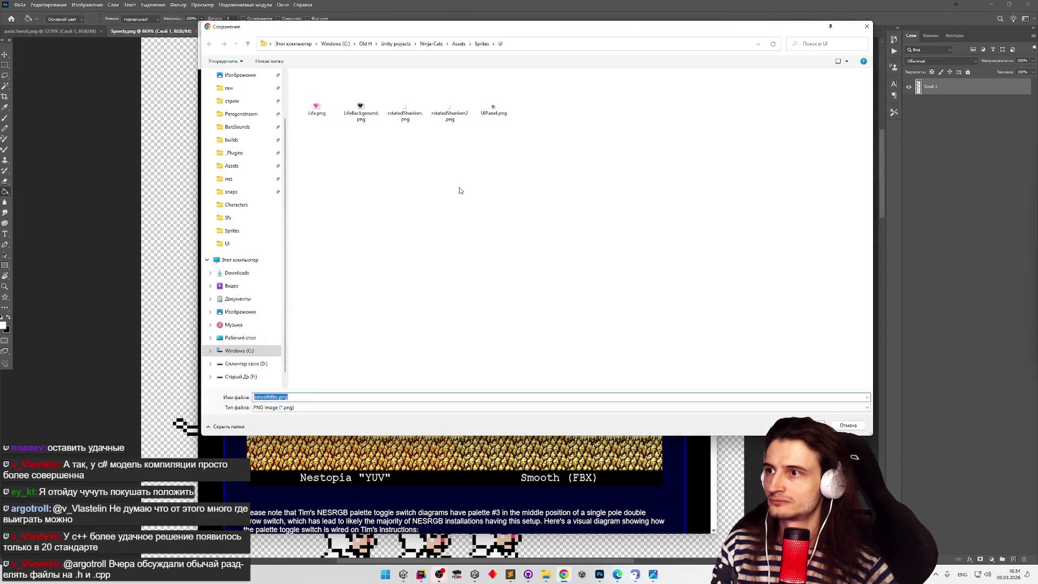
pyautogui.write('Palette')
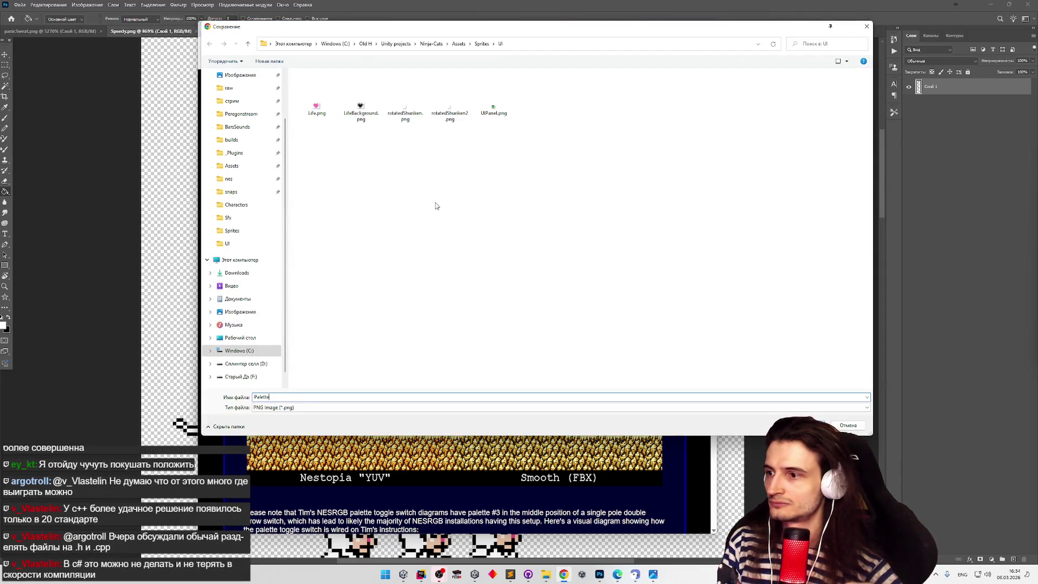
pyautogui.press('Return')
# Keep the Palette.png download and confirm it in Chrome's recent downloads list.
pyautogui.click(644, 64)
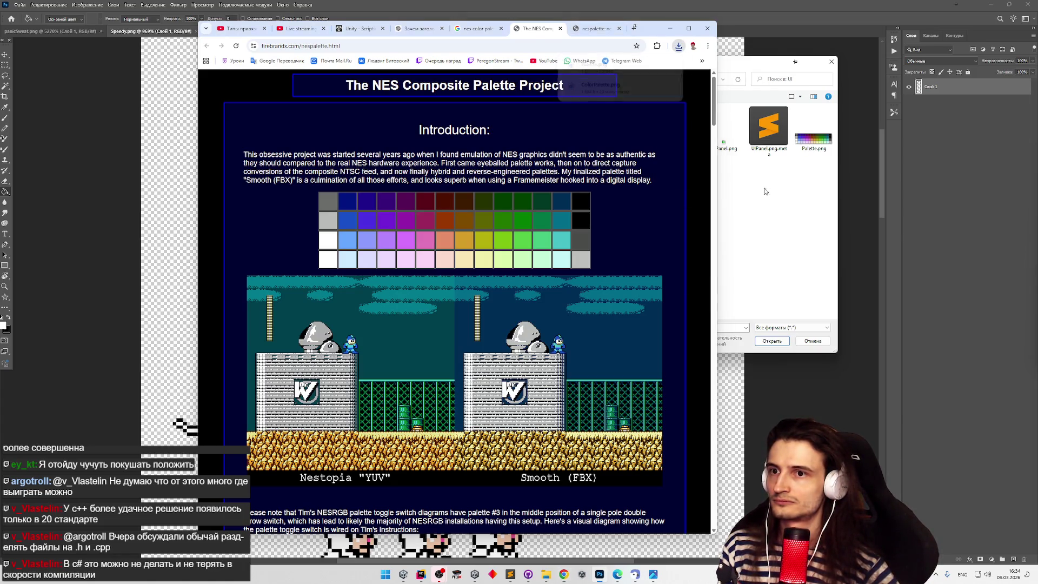
pyautogui.click(679, 45)
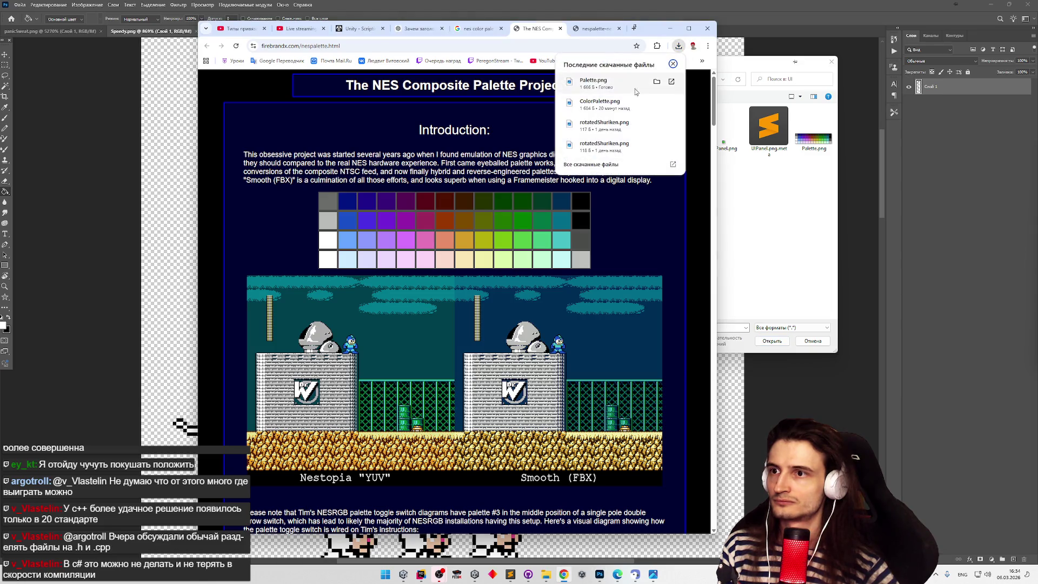
pyautogui.click(799, 129)
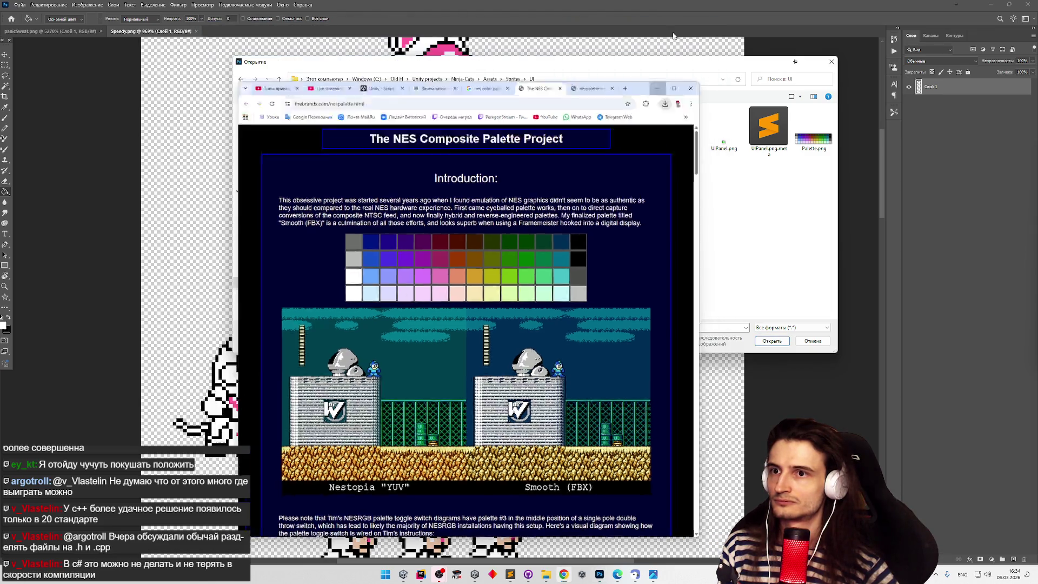
# Open Palette.png and float its window over the Speedy.png sprite sheet.
pyautogui.rightClick(804, 131)
pyautogui.click(813, 132)
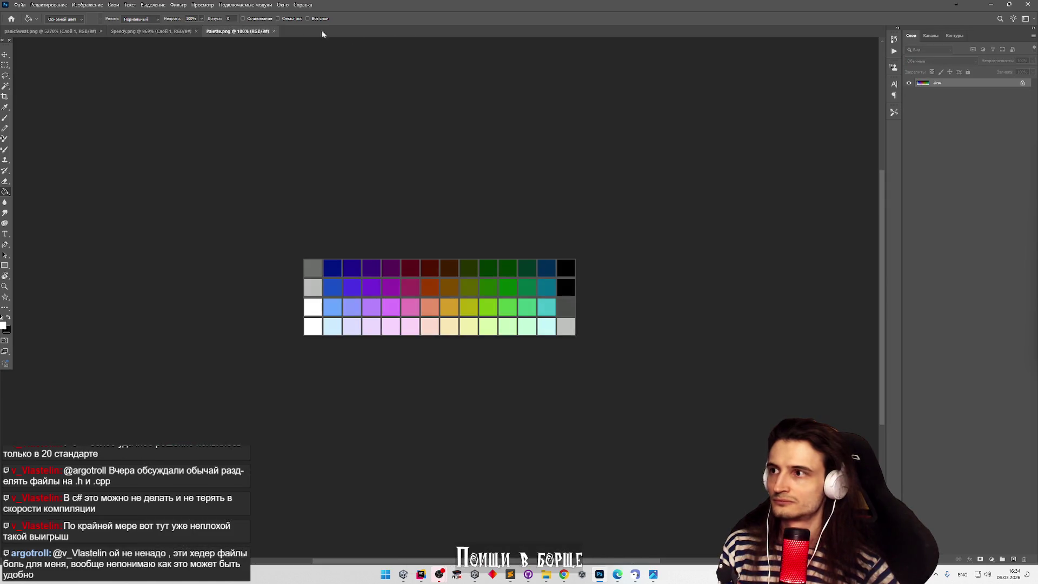
pyautogui.moveTo(236, 31)
pyautogui.mouseDown()
pyautogui.moveTo(191, 142)
pyautogui.moveTo(182, 258)
pyautogui.mouseUp()
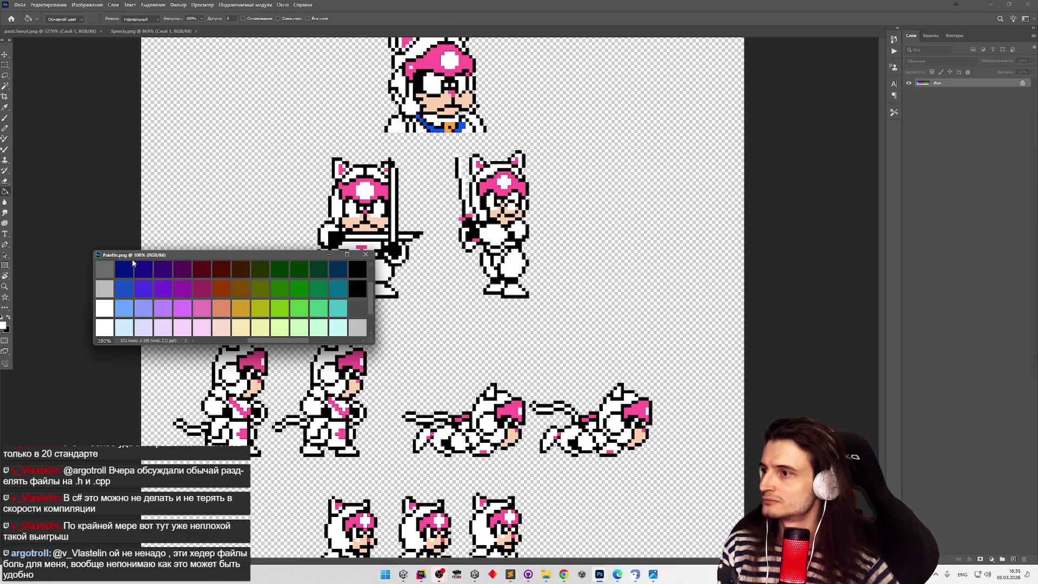
pyautogui.click(3, 325)
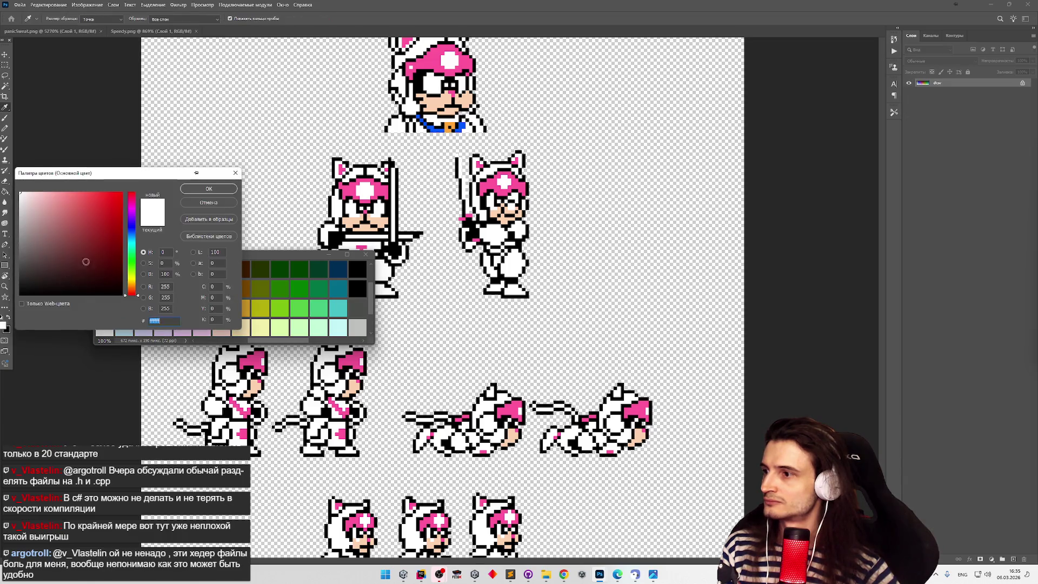
# Eyedrop the sprite's skin tone, the palette's white and pink e377b9, and the sprite's pink ff579b.
pyautogui.moveTo(140, 172); pyautogui.dragTo(144, 117)
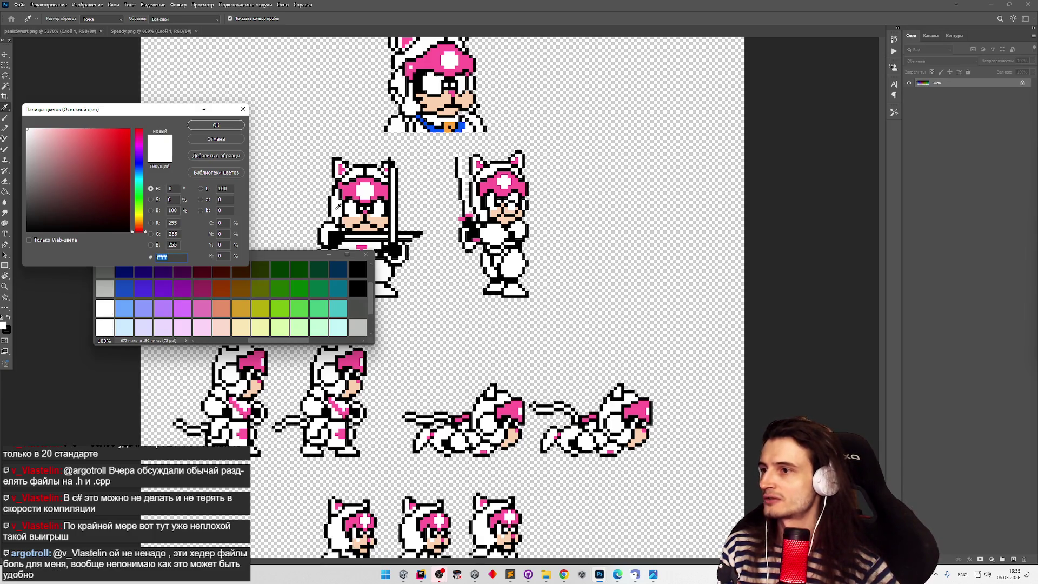
pyautogui.click(356, 219)
pyautogui.click(355, 213)
pyautogui.click(356, 219)
pyautogui.click(105, 328)
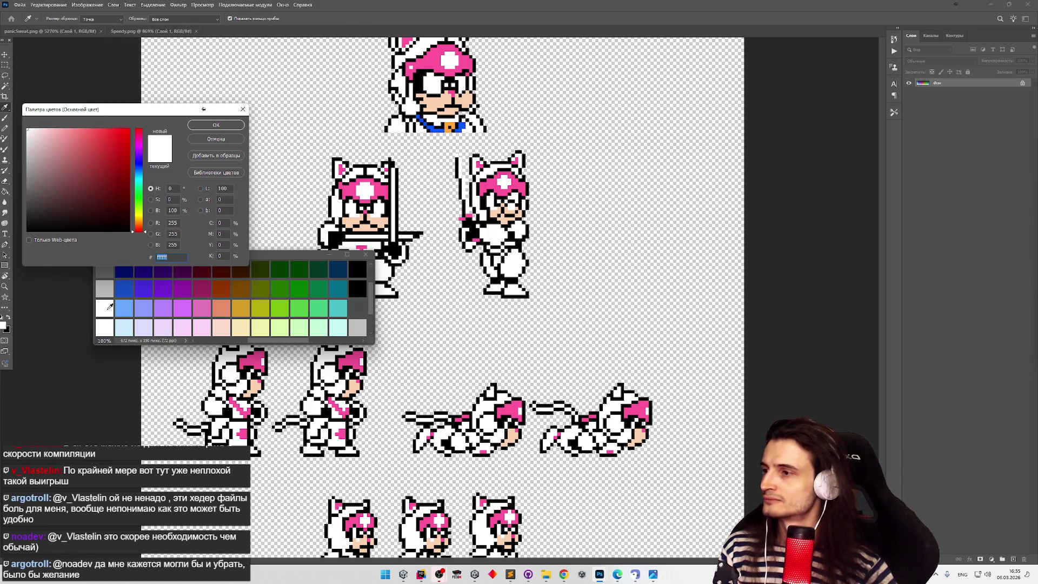
pyautogui.click(350, 188)
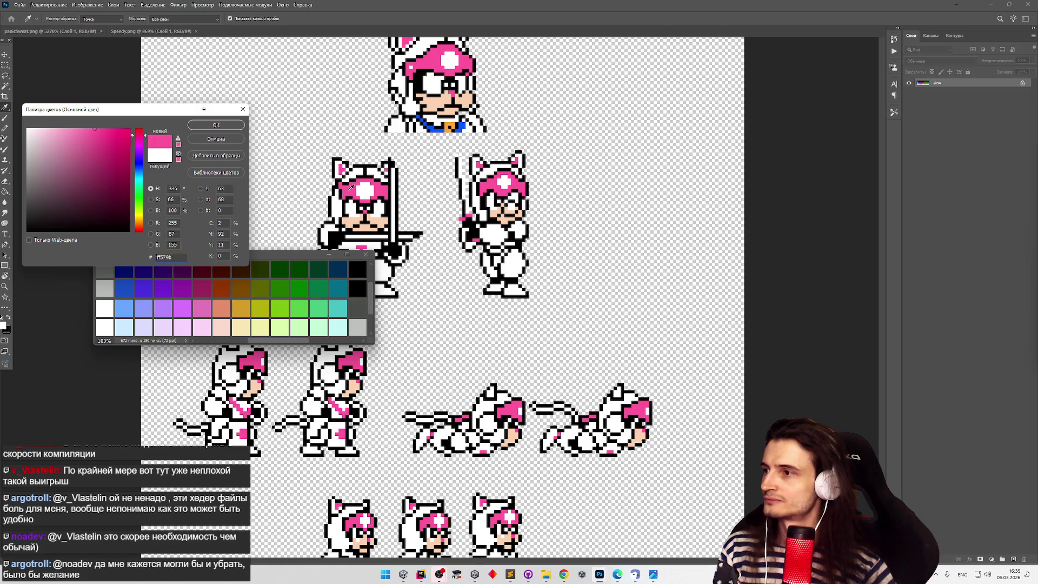
pyautogui.click(203, 307)
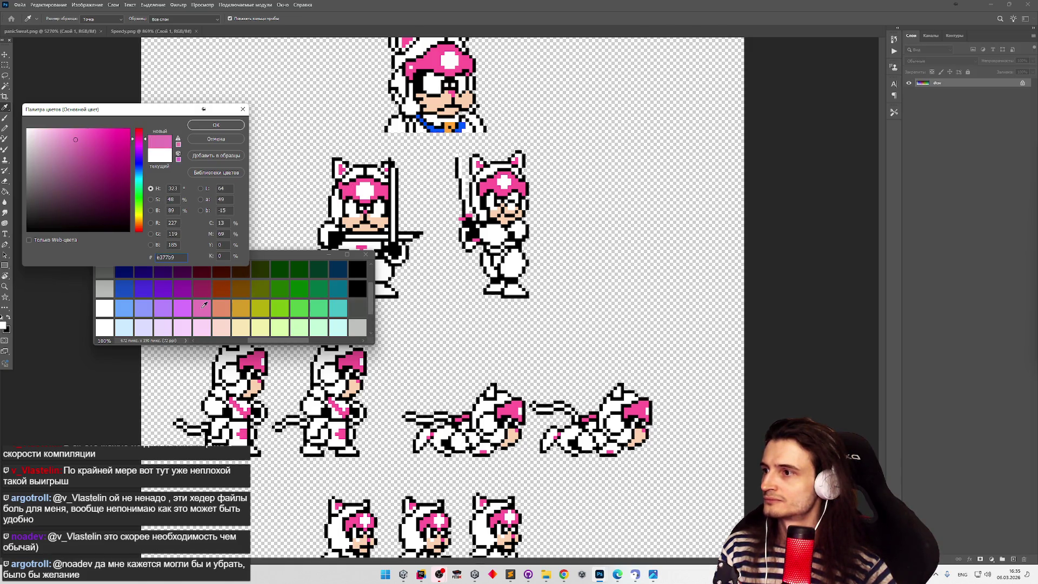
pyautogui.click(346, 193)
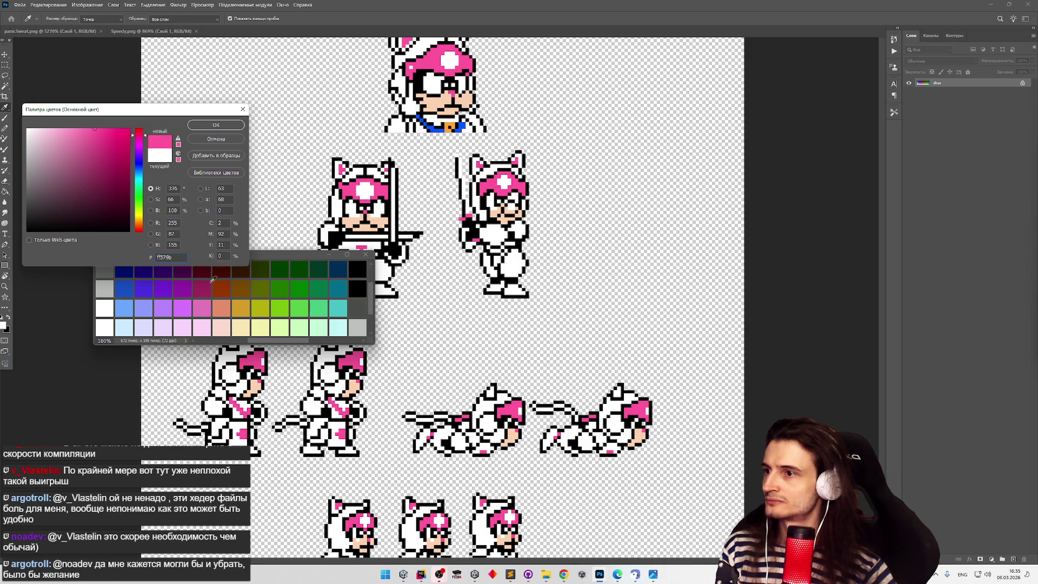
# Keep hot pink ff579b as the foreground colour and paint-bucket a second-row palette swatch with it.
pyautogui.moveTo(149, 113); pyautogui.dragTo(156, 105)
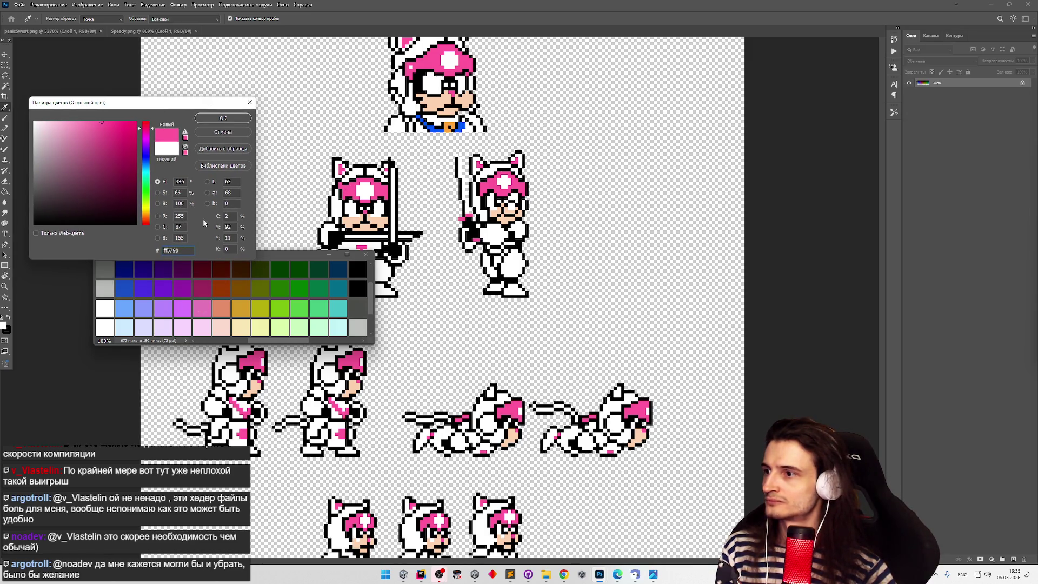
pyautogui.click(236, 122)
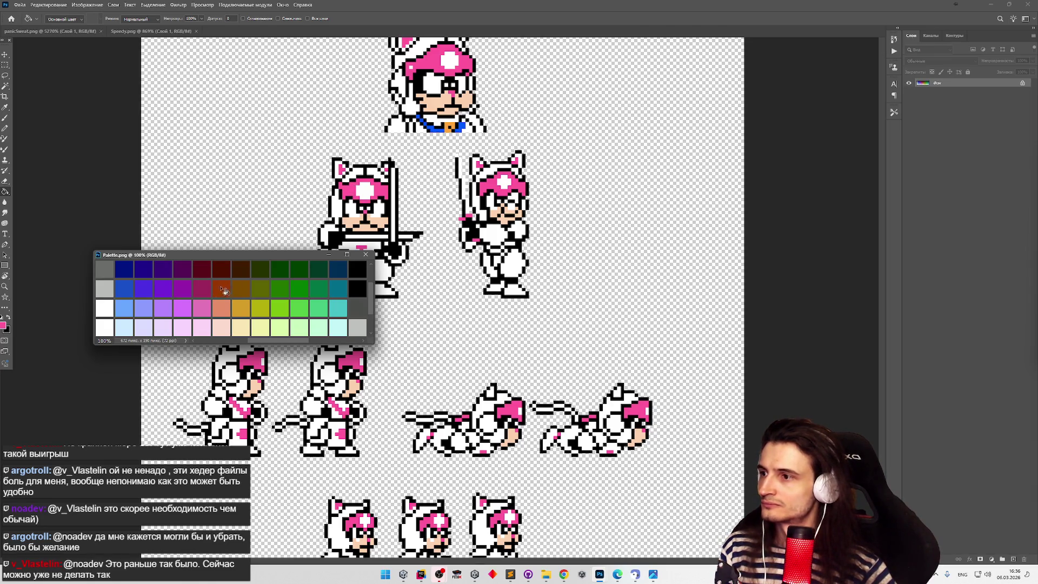
pyautogui.click(206, 310)
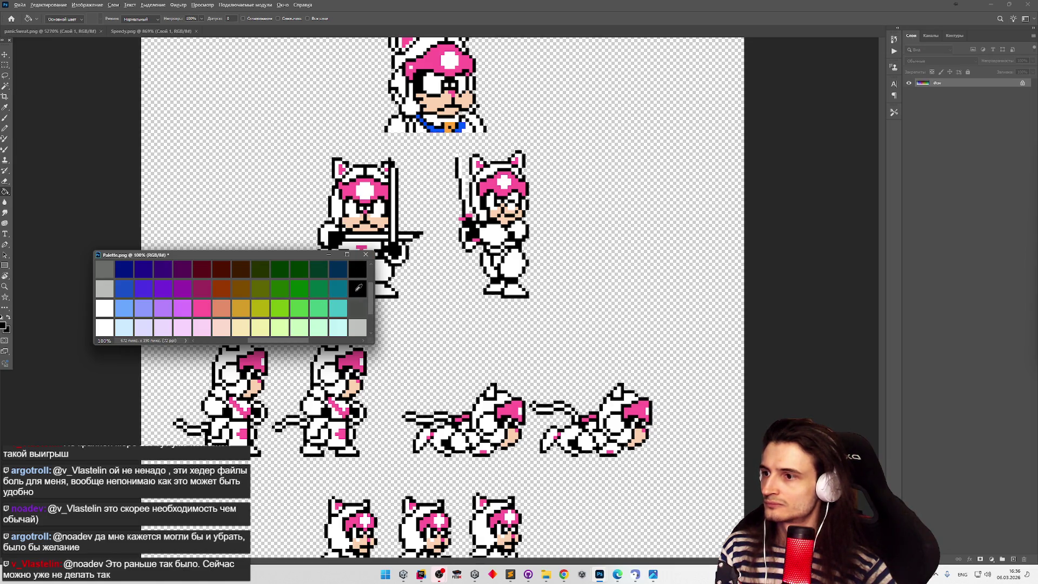
pyautogui.click(5, 322)
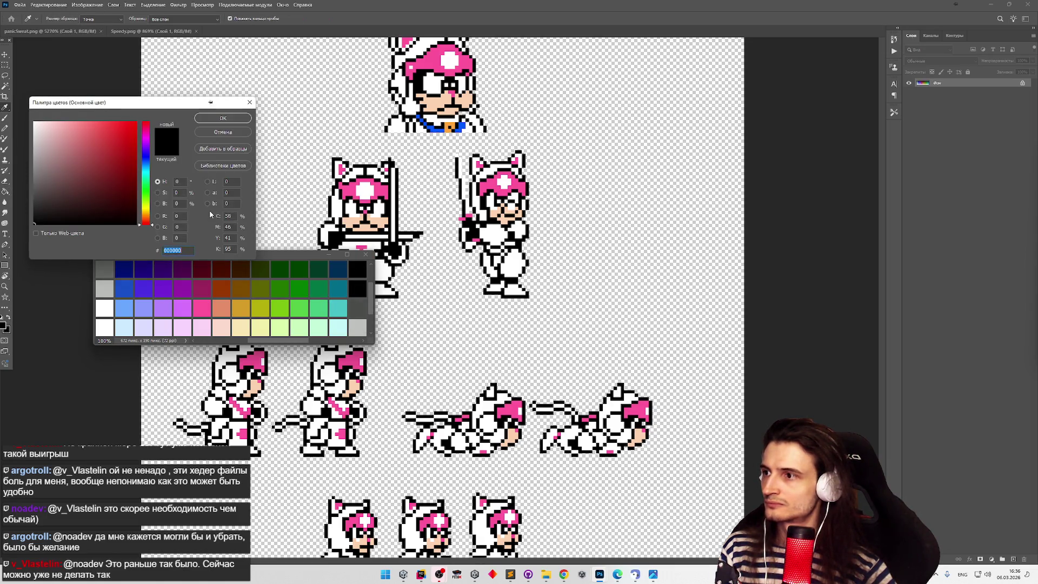